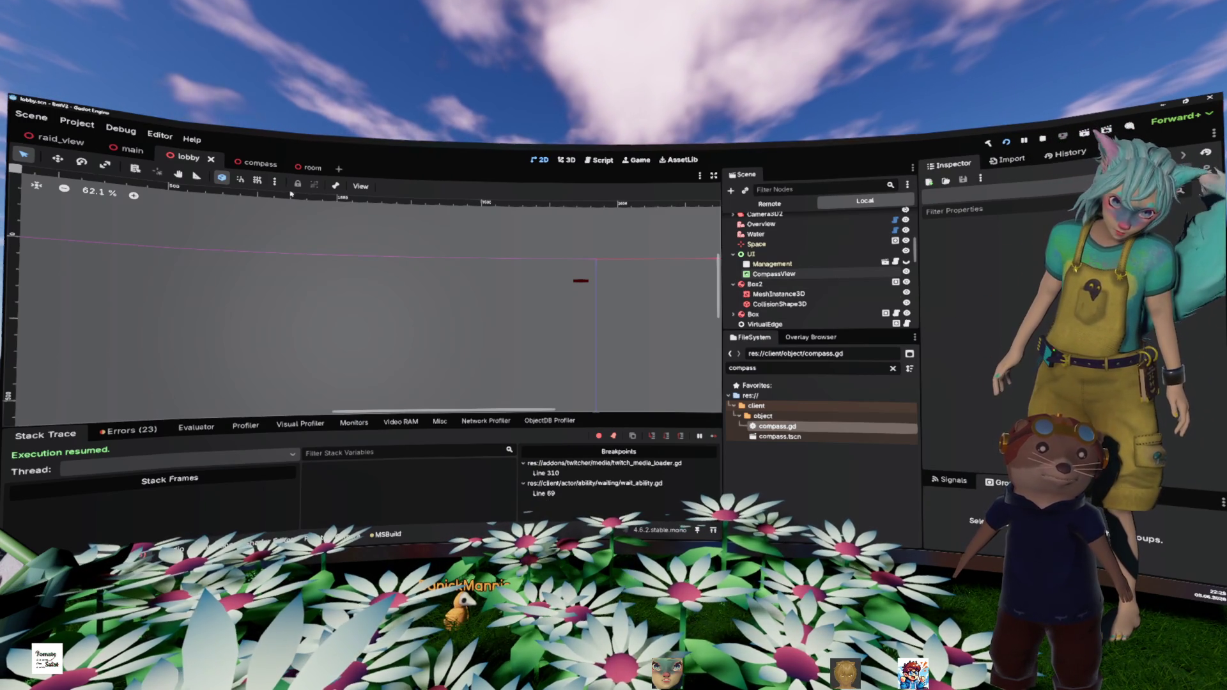
Step: Go from the main scene tab to the room scene
scroll(831, 296, "down", 5)
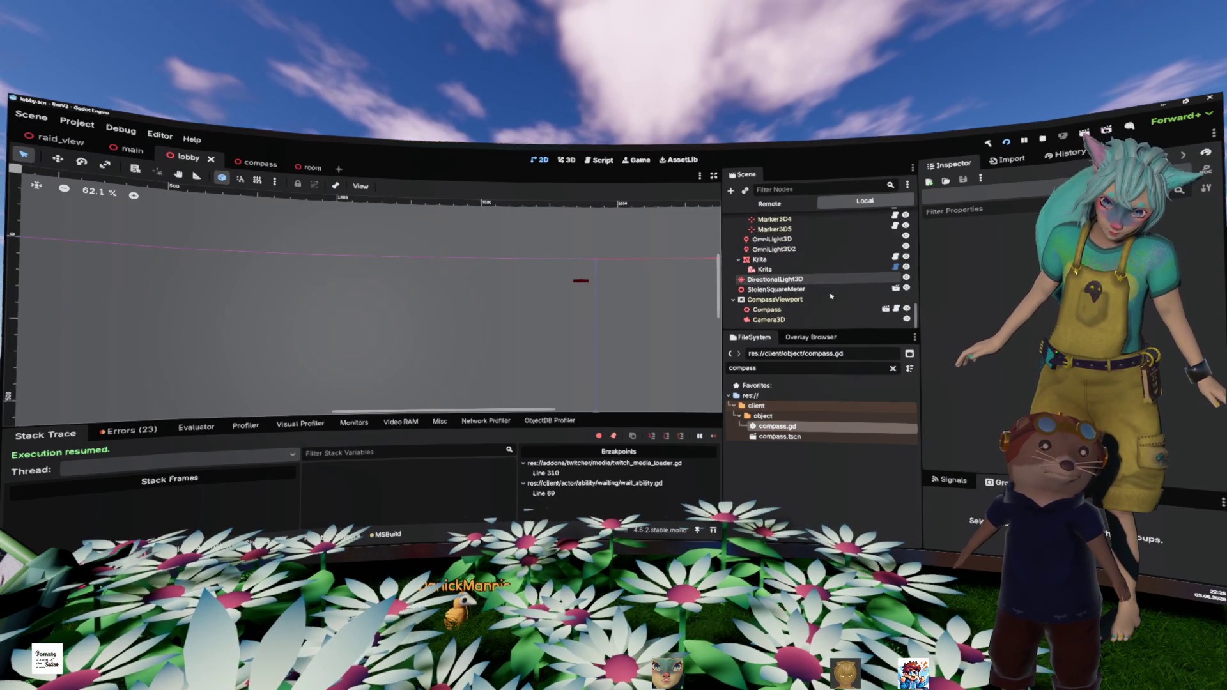
left_click(119, 151)
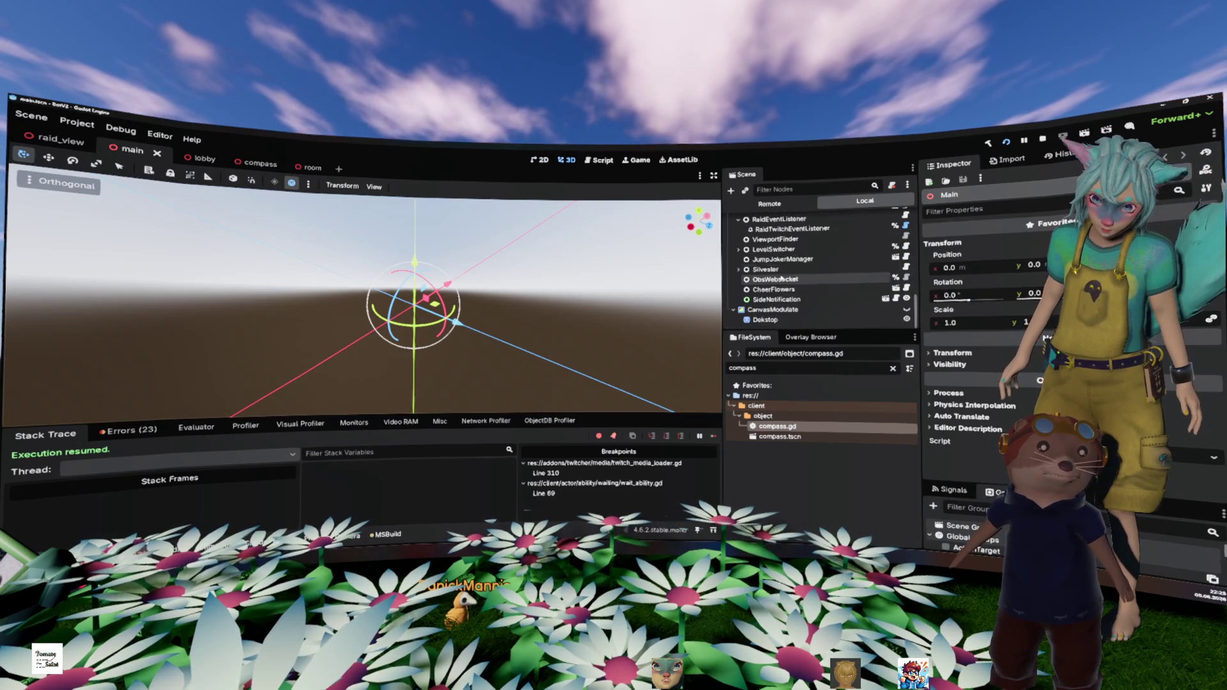
left_click(300, 167)
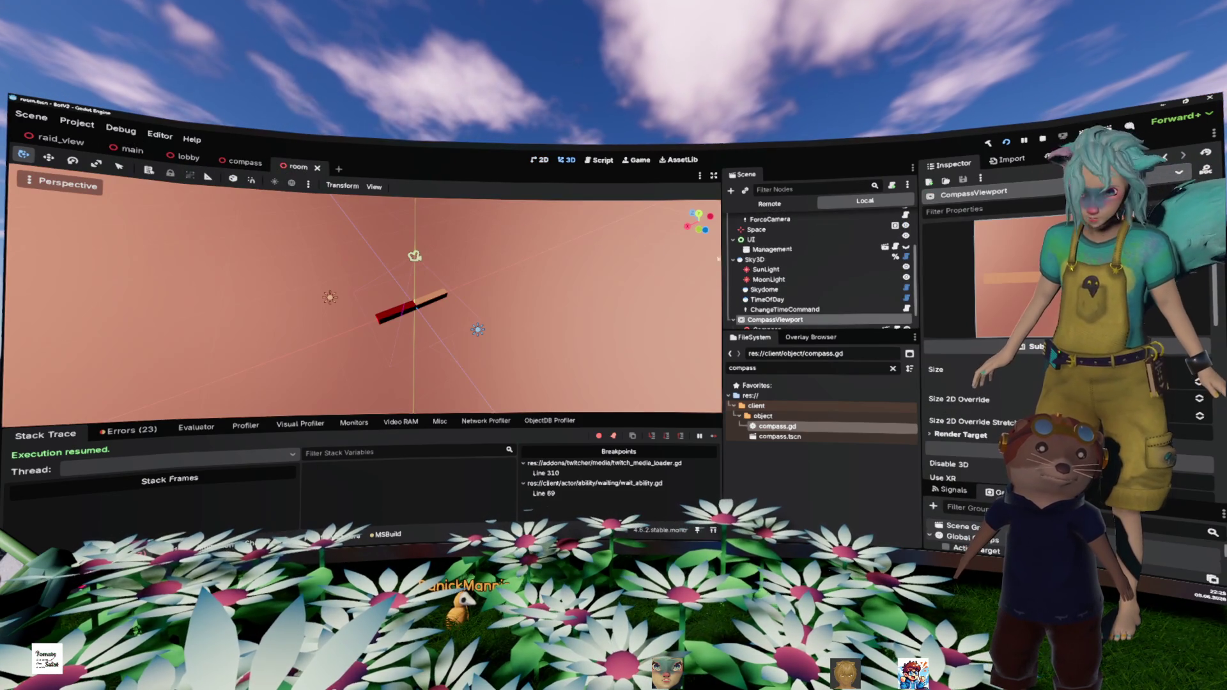
scroll(817, 275, "down", 1)
Step: Select the compass Camera3D, cancel its started rotation, then select the Compass node
left_click(769, 319)
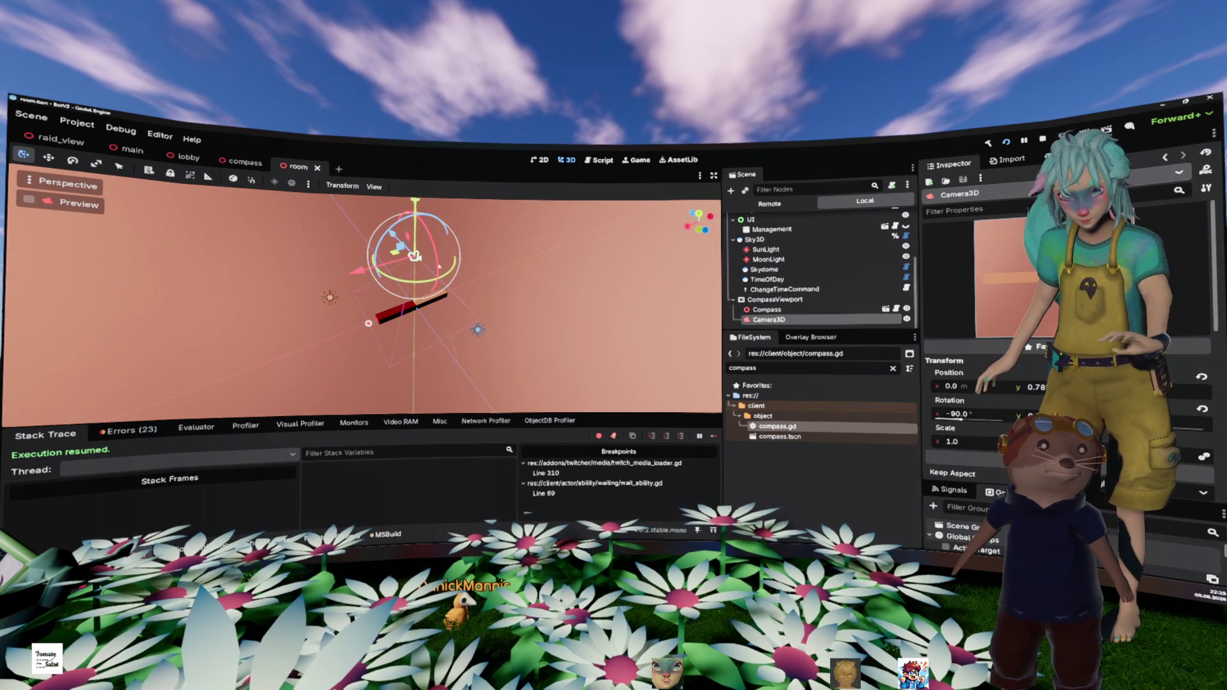
mouse_move(368, 322)
left_mouse_down()
mouse_move(392, 321)
mouse_move(366, 323)
left_mouse_up()
right_click(366, 324)
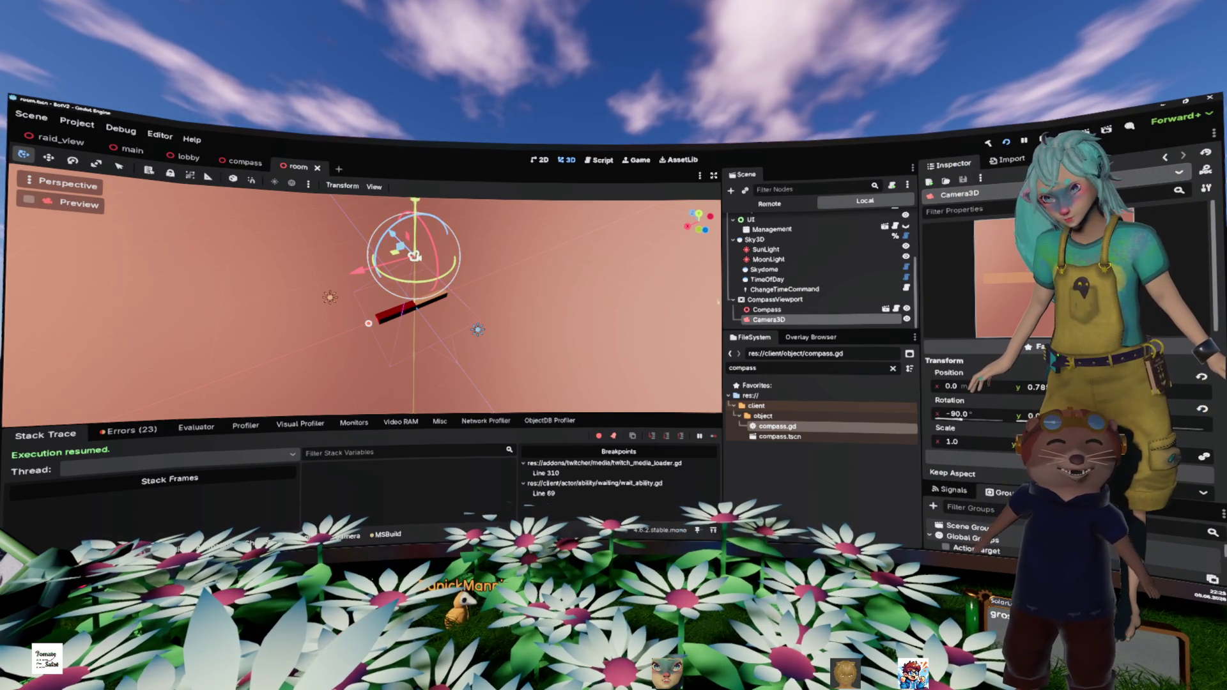
left_click(775, 308)
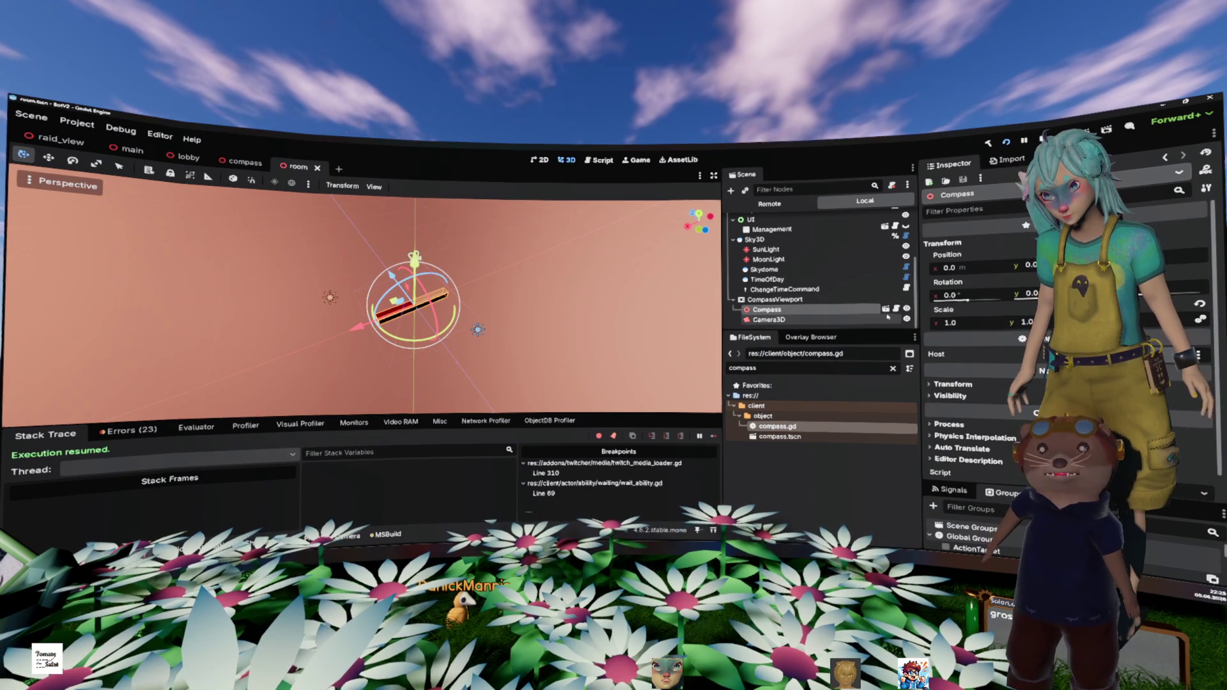
Step: Open the compass scene and set MeshInstance3D2's Position x to -0.25
left_click(885, 308)
left_click(749, 241)
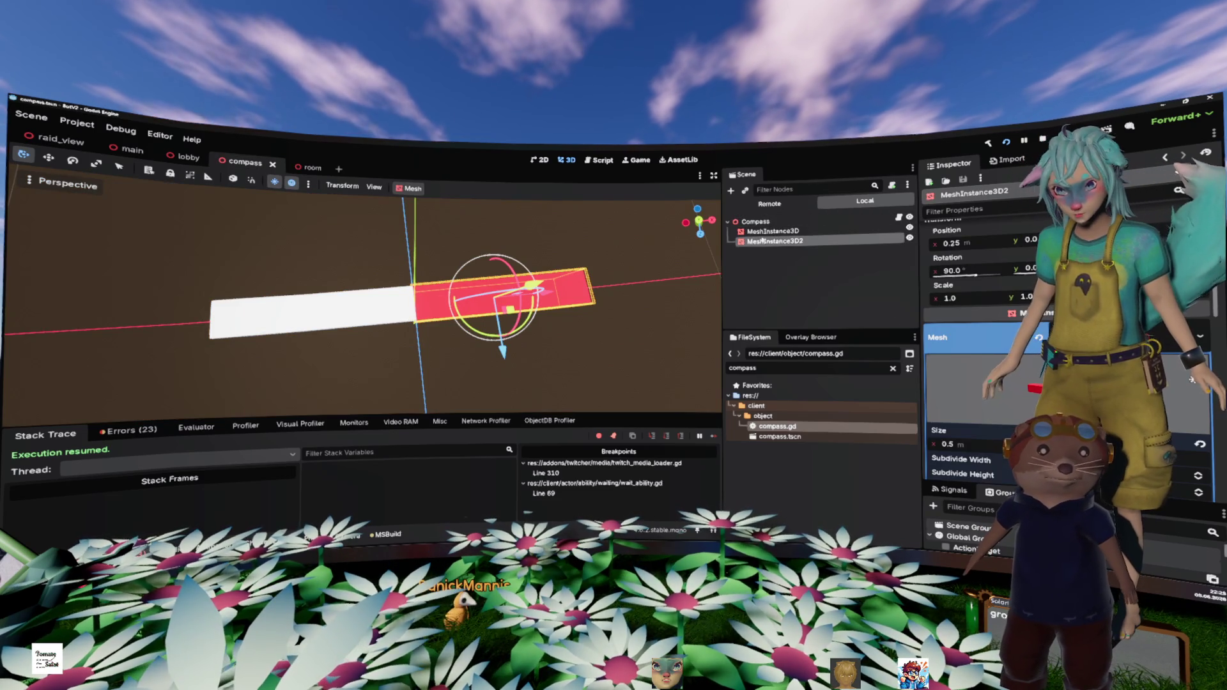
left_click(952, 243)
key("BackSpace")
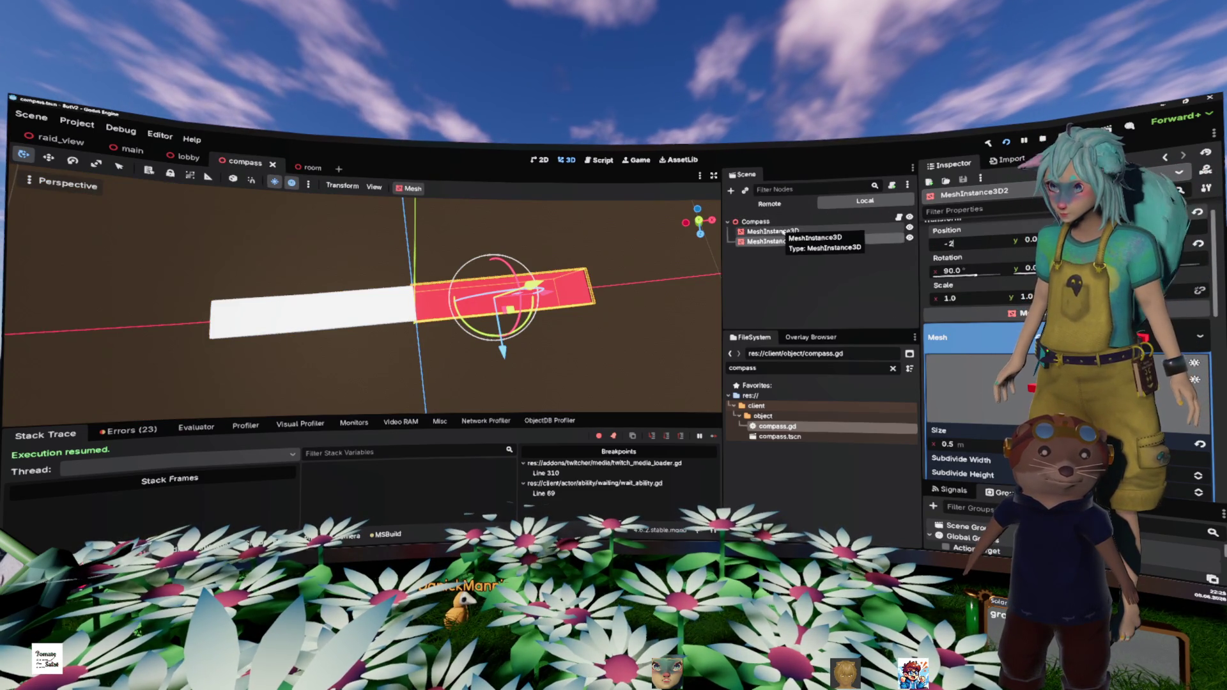
key("Return")
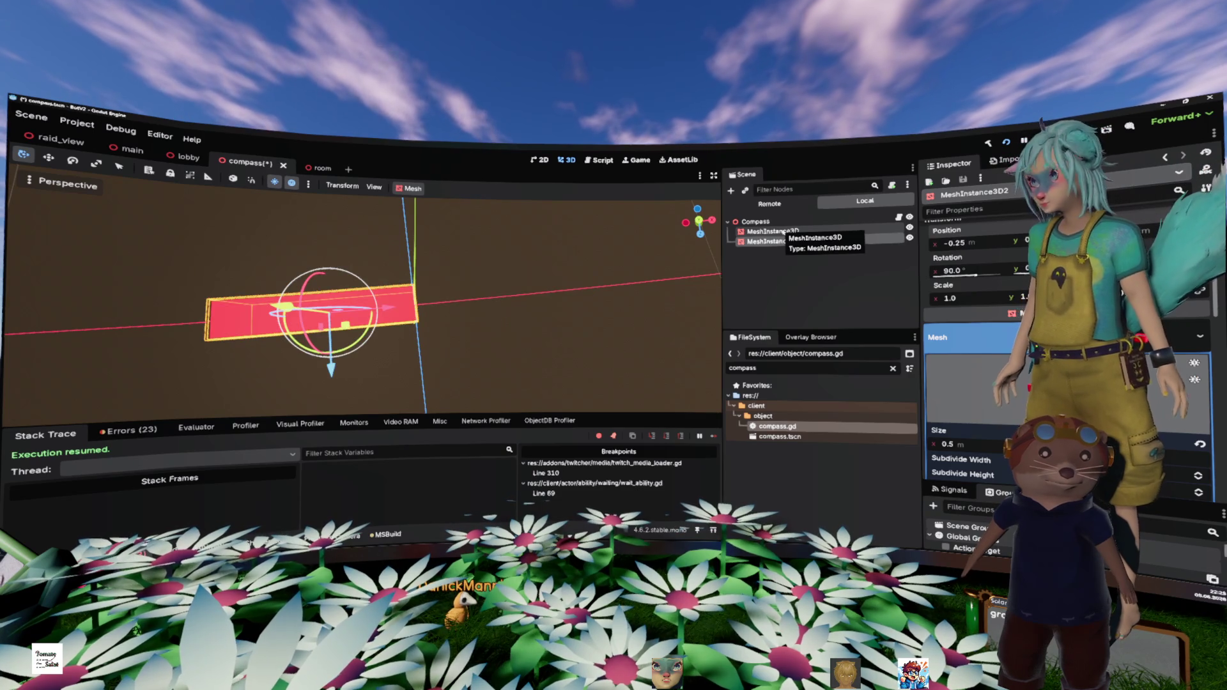
Step: Set MeshInstance3D's Position x to 0.25 and save the compass scene
left_click(773, 232)
left_click(952, 268)
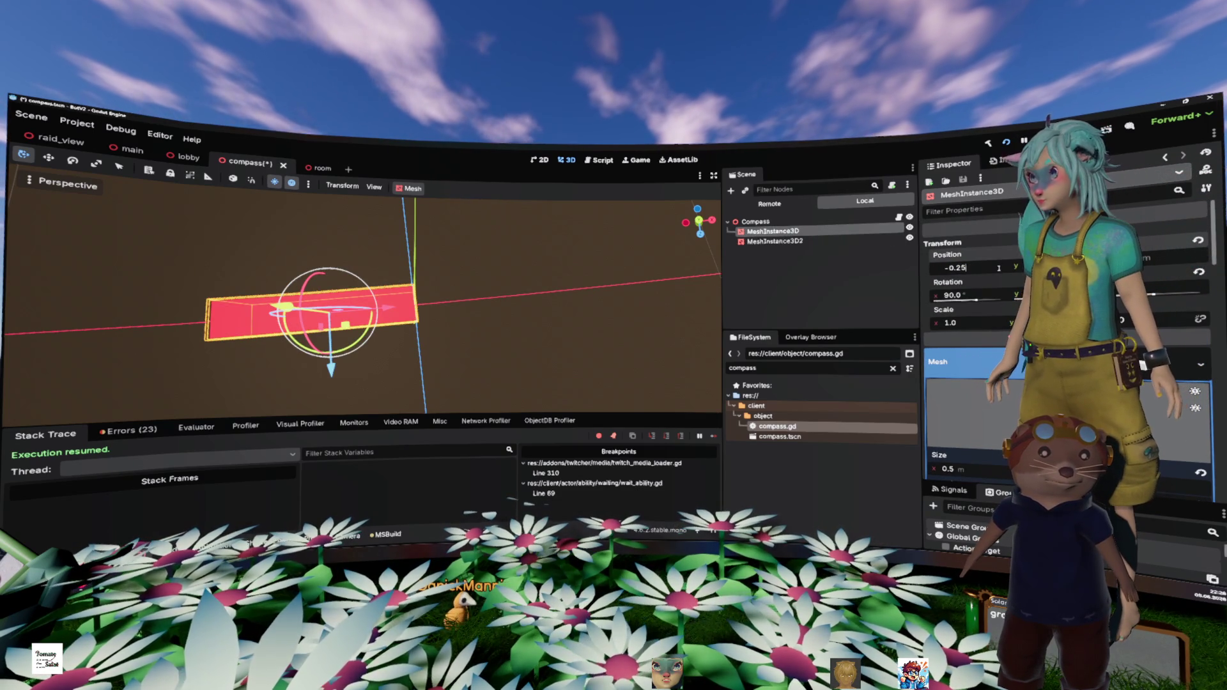
type("*-1")
key("Return")
key("ctrl+s")
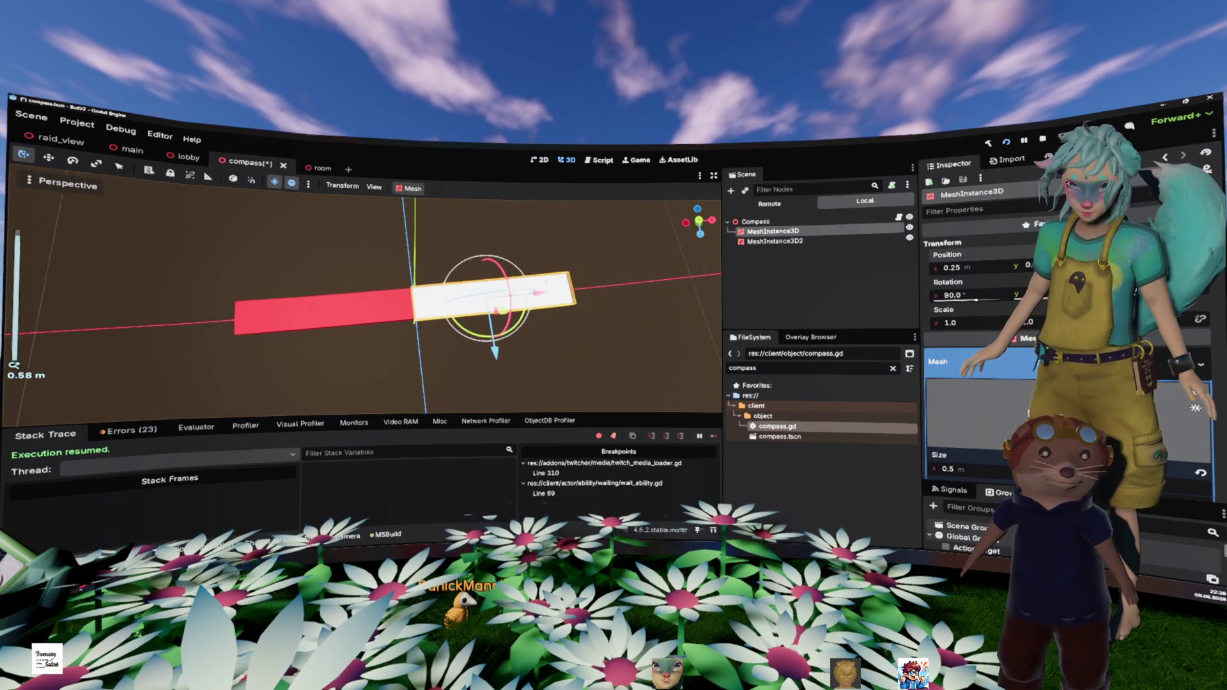
Step: Look over the room and lobby scenes, then return to the compass scene
left_click(310, 167)
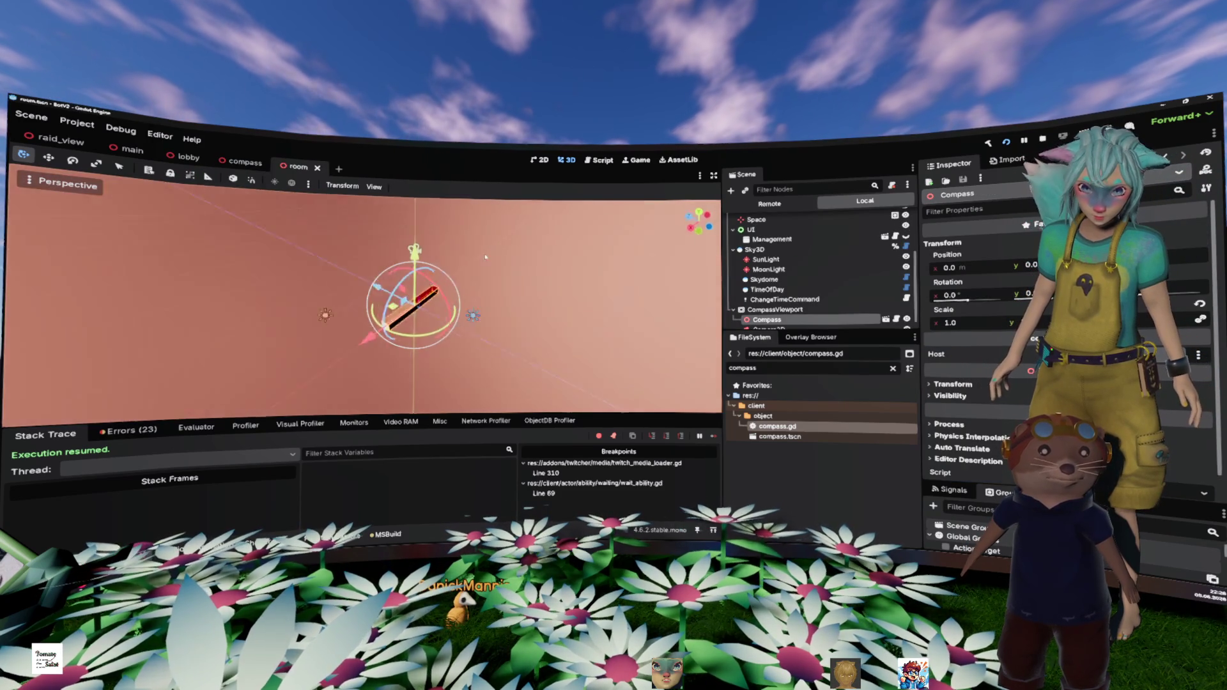
left_click(185, 158)
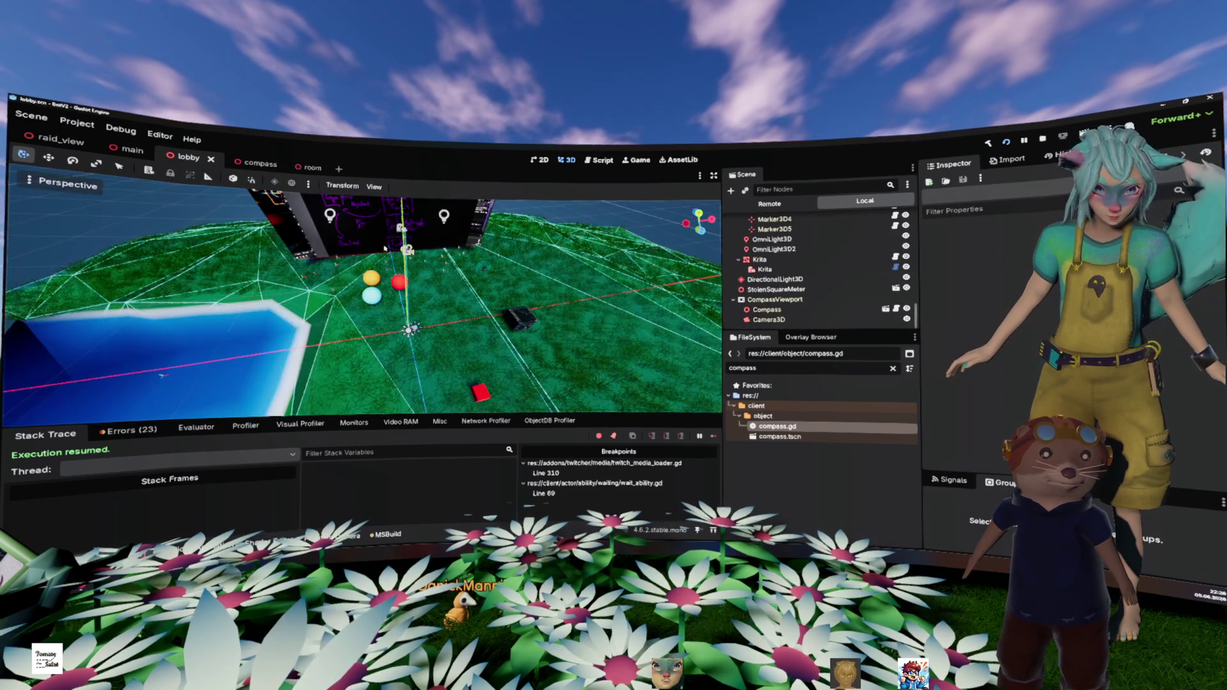
scroll(362, 301, "down", 5)
left_click_drag(358, 383, 295, 165)
left_click(297, 167)
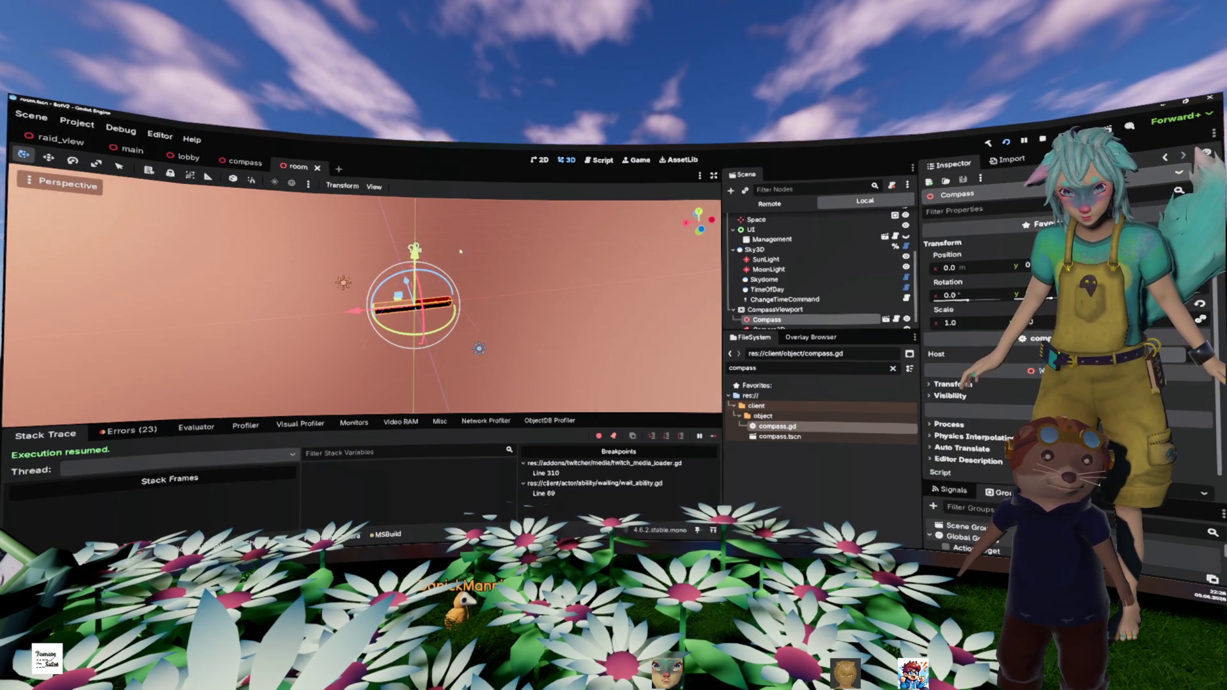
left_click(225, 164)
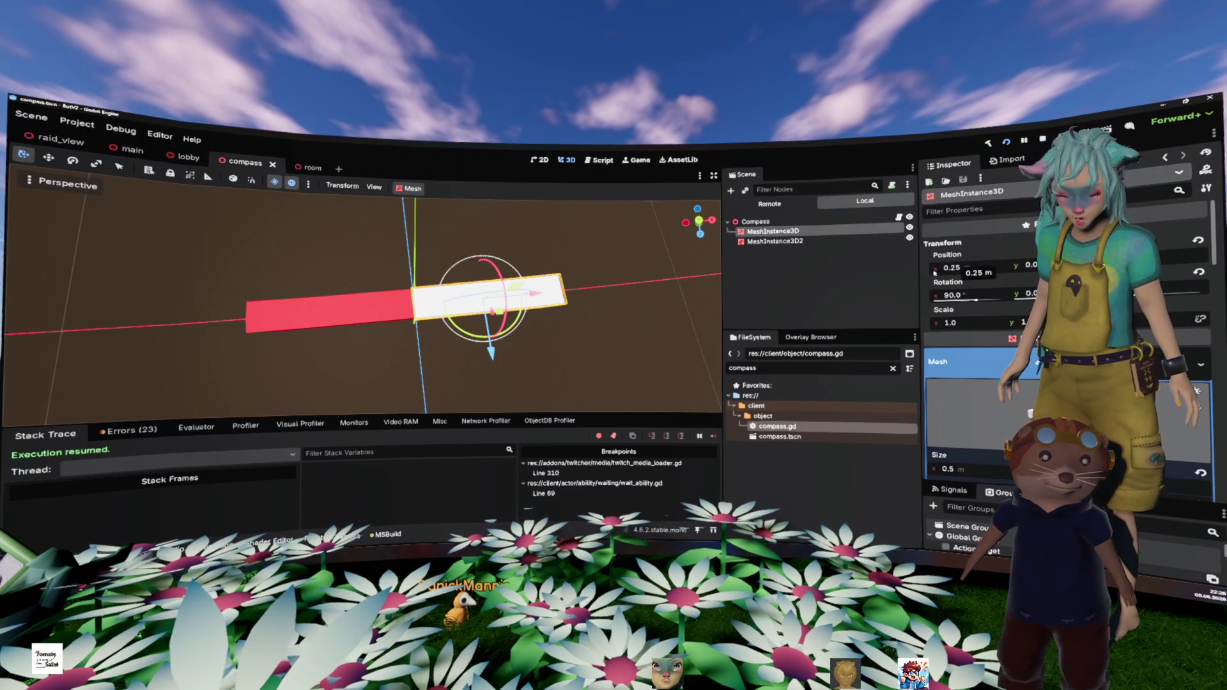
Step: Rotate the red and white bars -90° so both stand upright
left_click(319, 302)
left_click_drag(329, 355, 293, 349)
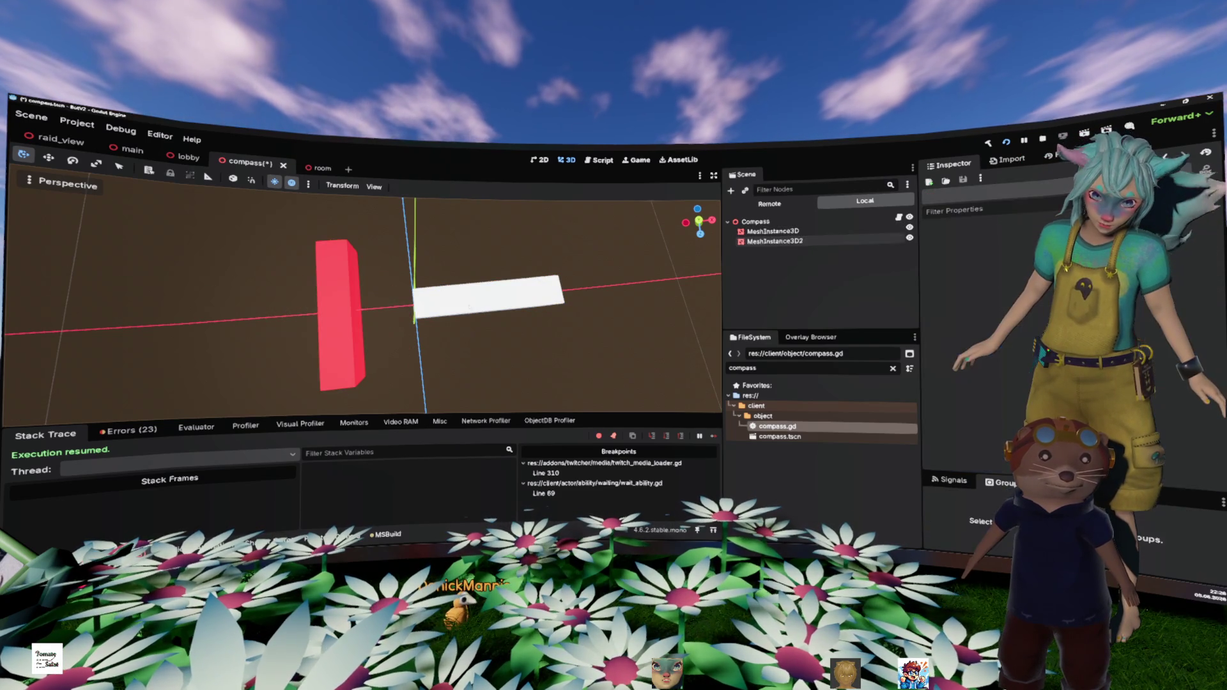
left_click(514, 313)
left_click_drag(518, 328, 508, 275)
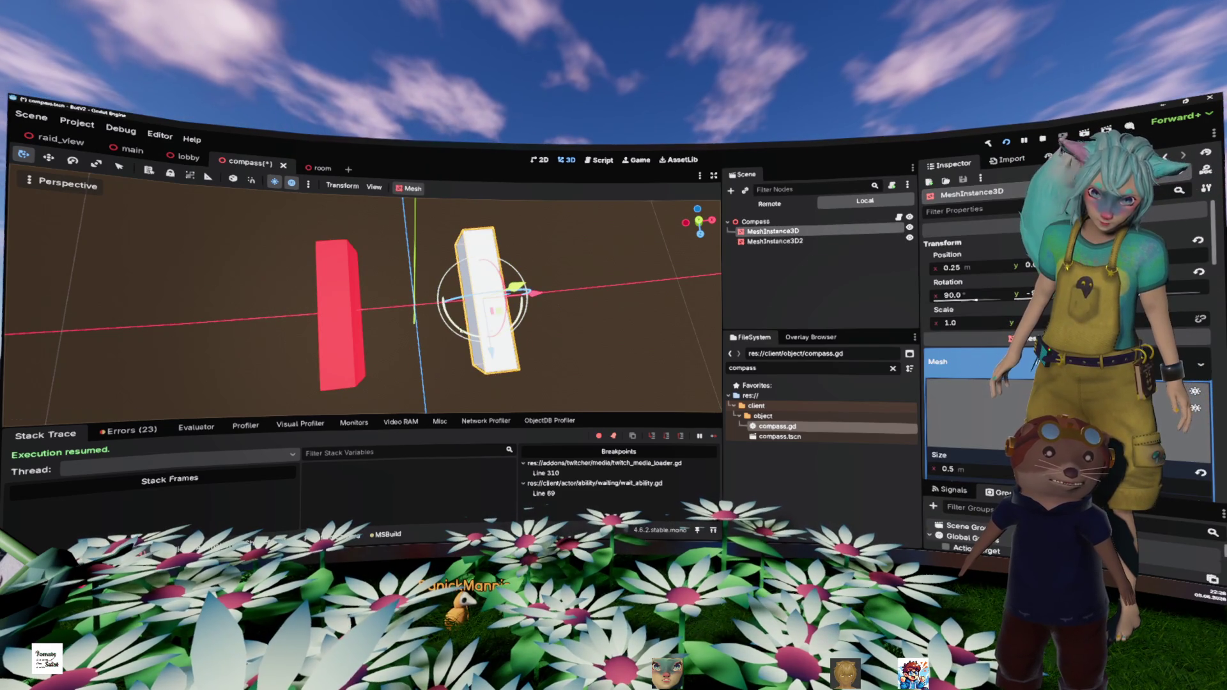
left_click(963, 268)
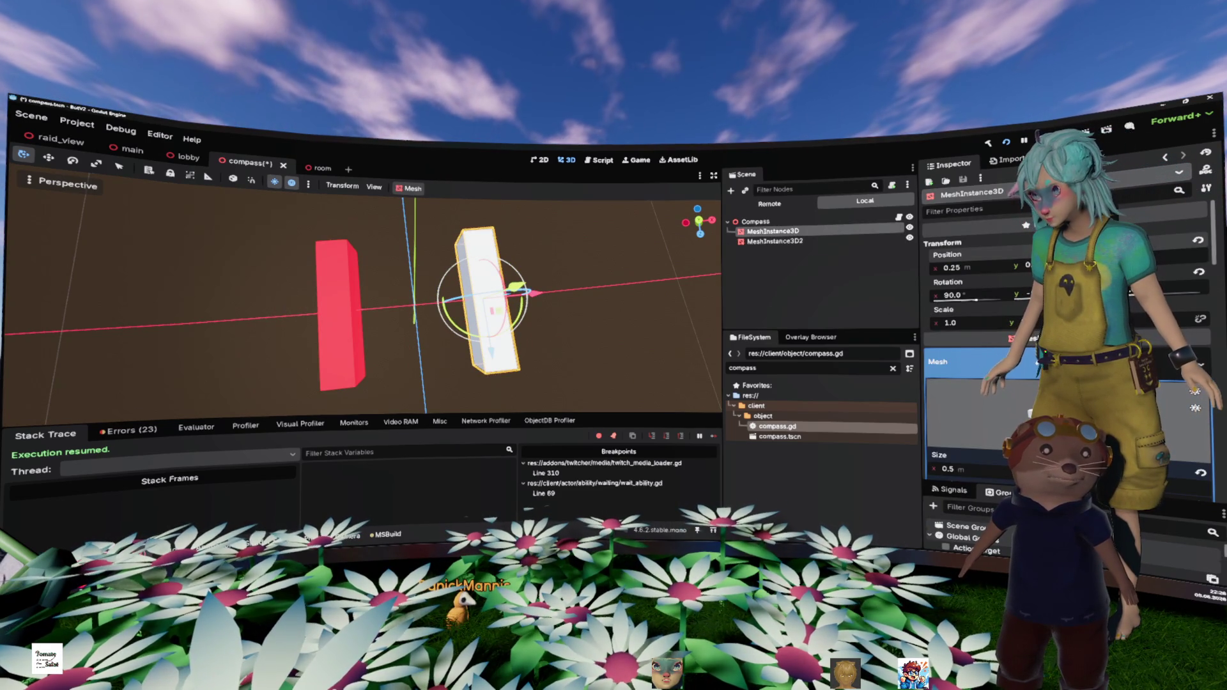
key("Return")
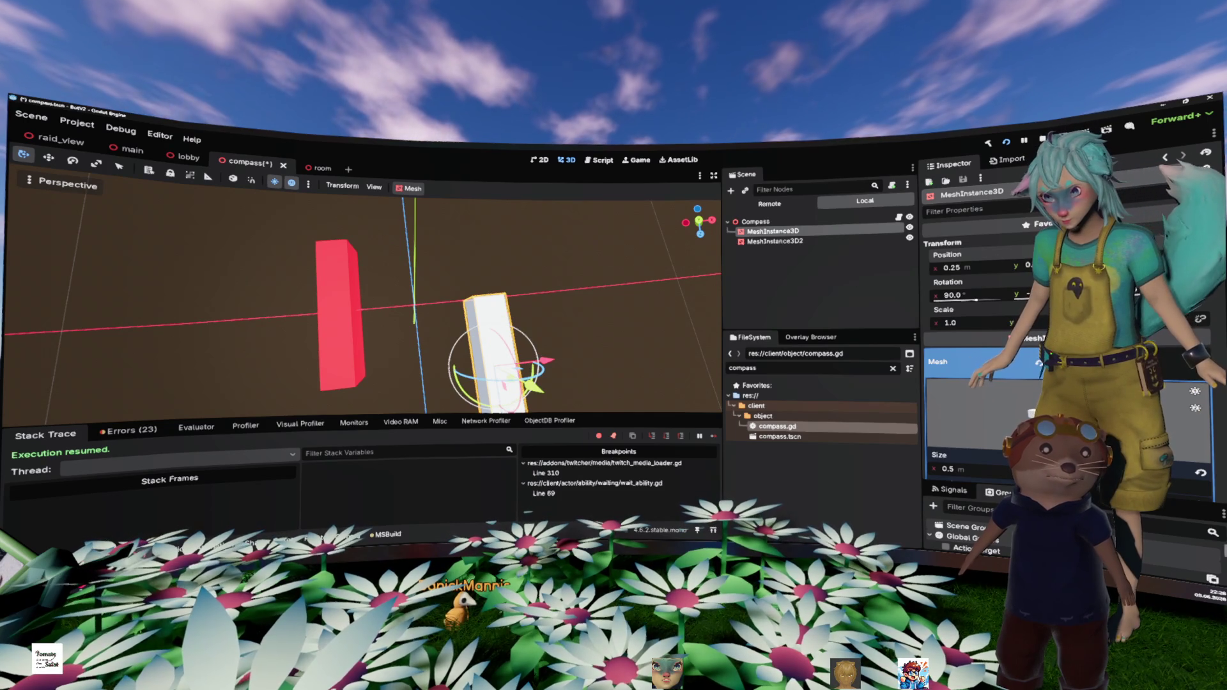
Step: Raise the red bar onto the white one, save, and return to the room scene
left_click(774, 241)
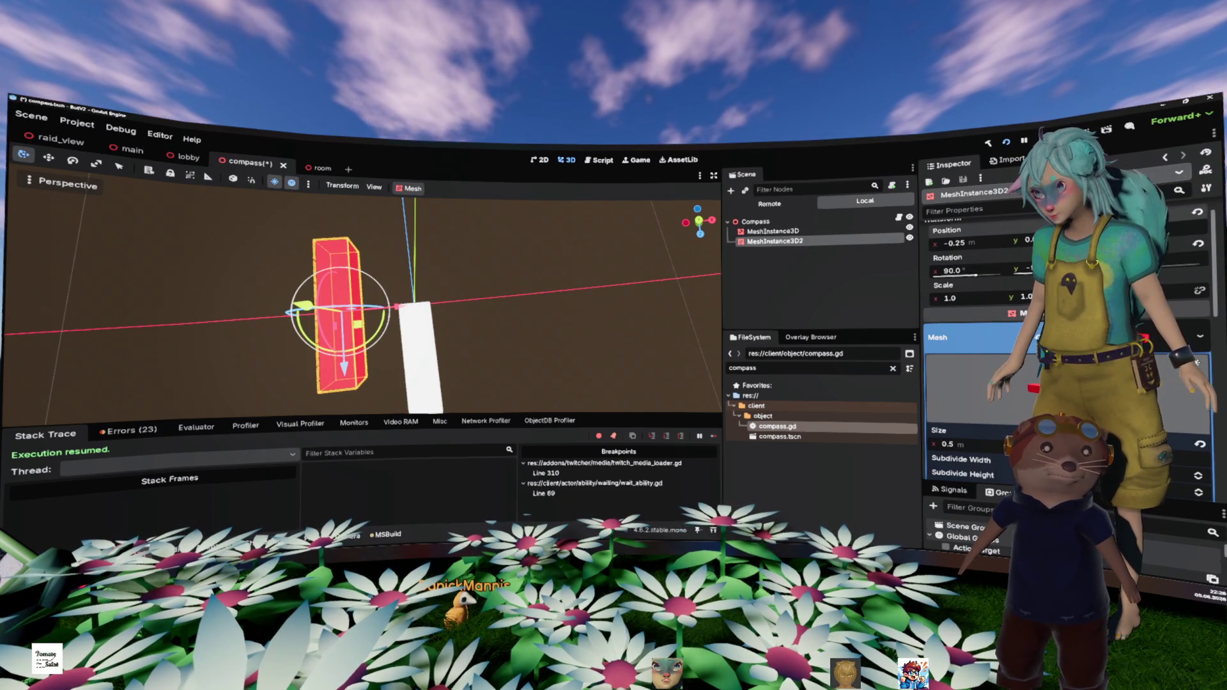
key("Return")
key("Return")
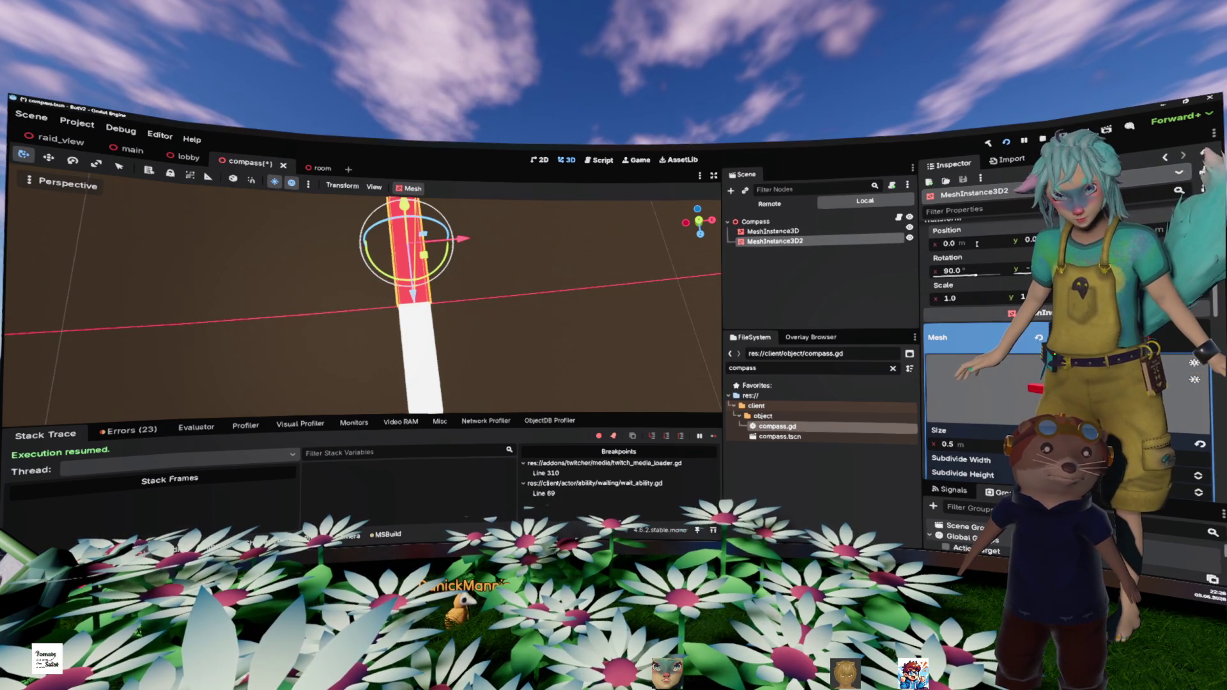
scroll(575, 294, "down", 3)
left_click(556, 310)
left_click_drag(556, 310, 540, 273)
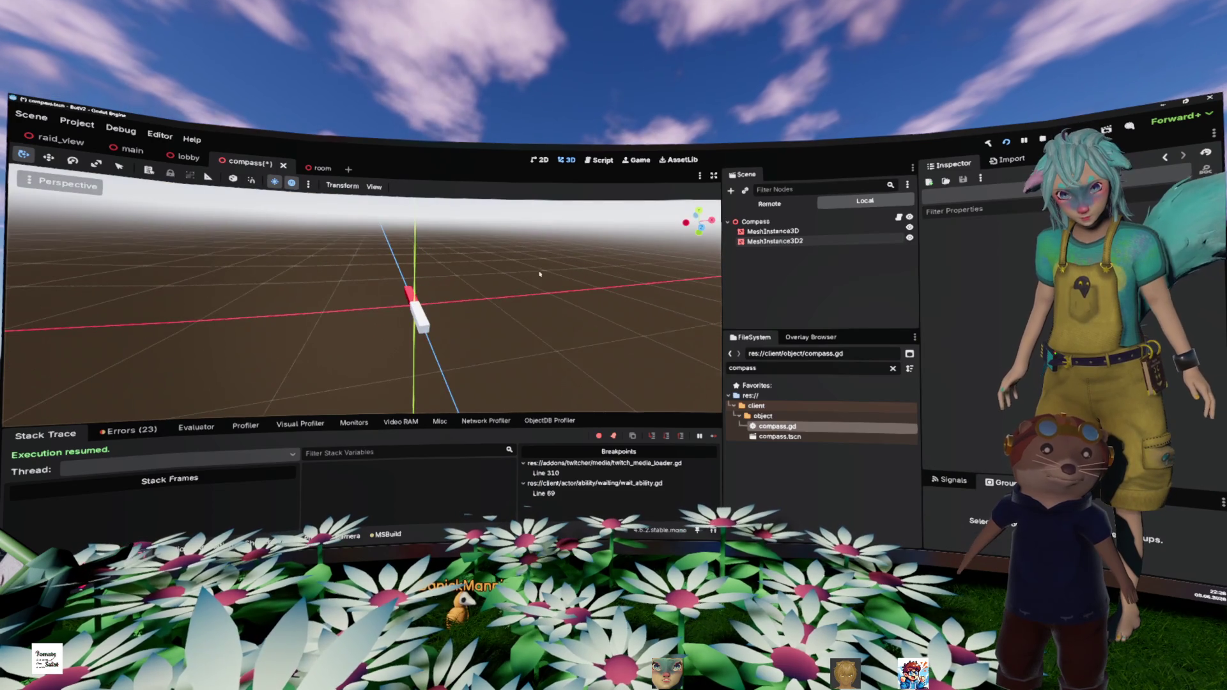
key("ctrl+s")
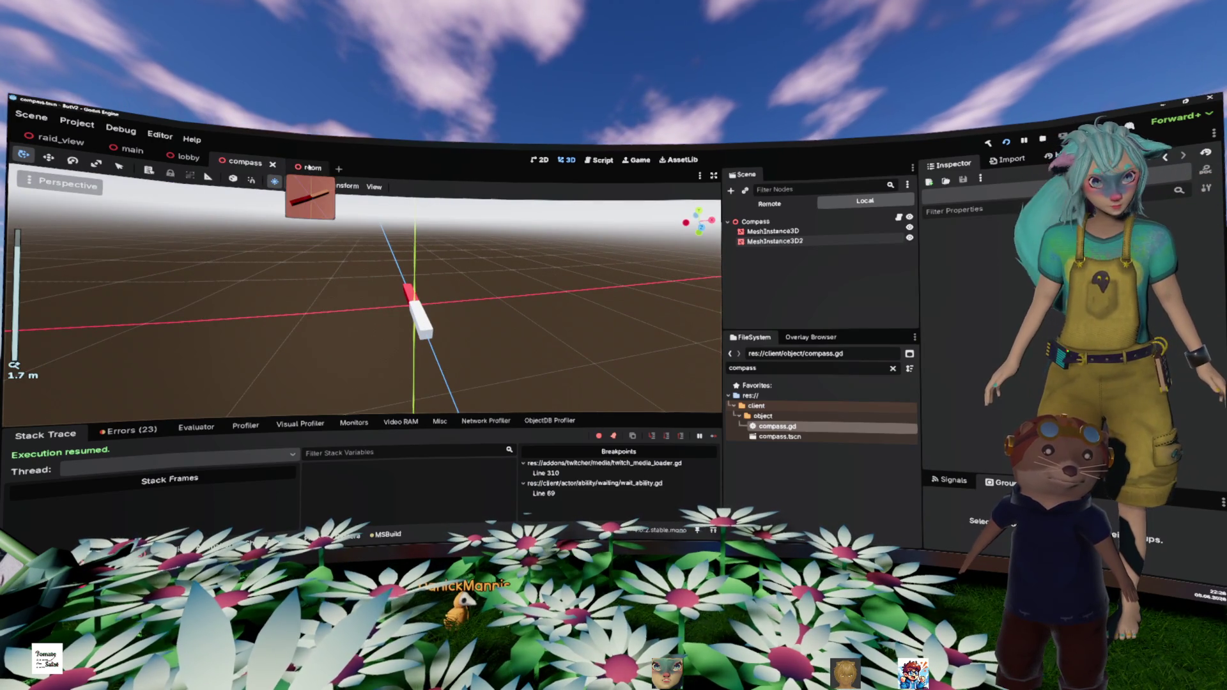
left_click(311, 168)
left_click_drag(507, 267, 657, 268)
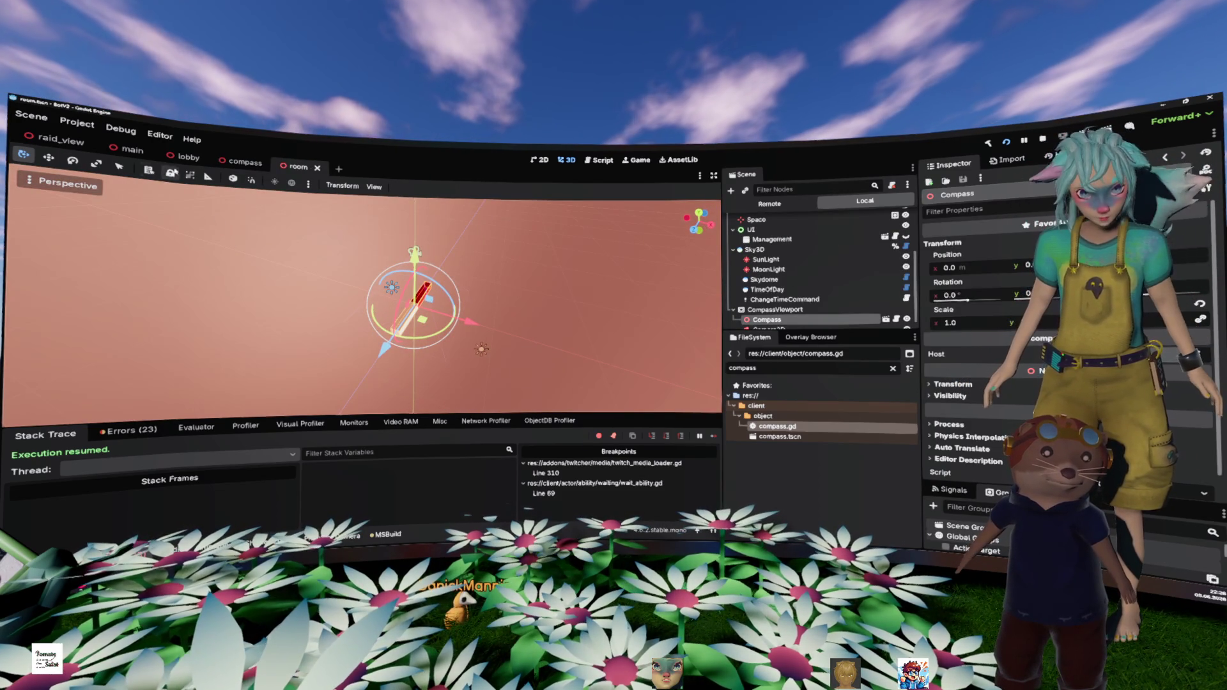
Step: Tilt CompassViewport's Camera3D to -45° on x, save the room scene, then go to main
left_click_drag(415, 268, 452, 273)
scroll(452, 273, "up", 3)
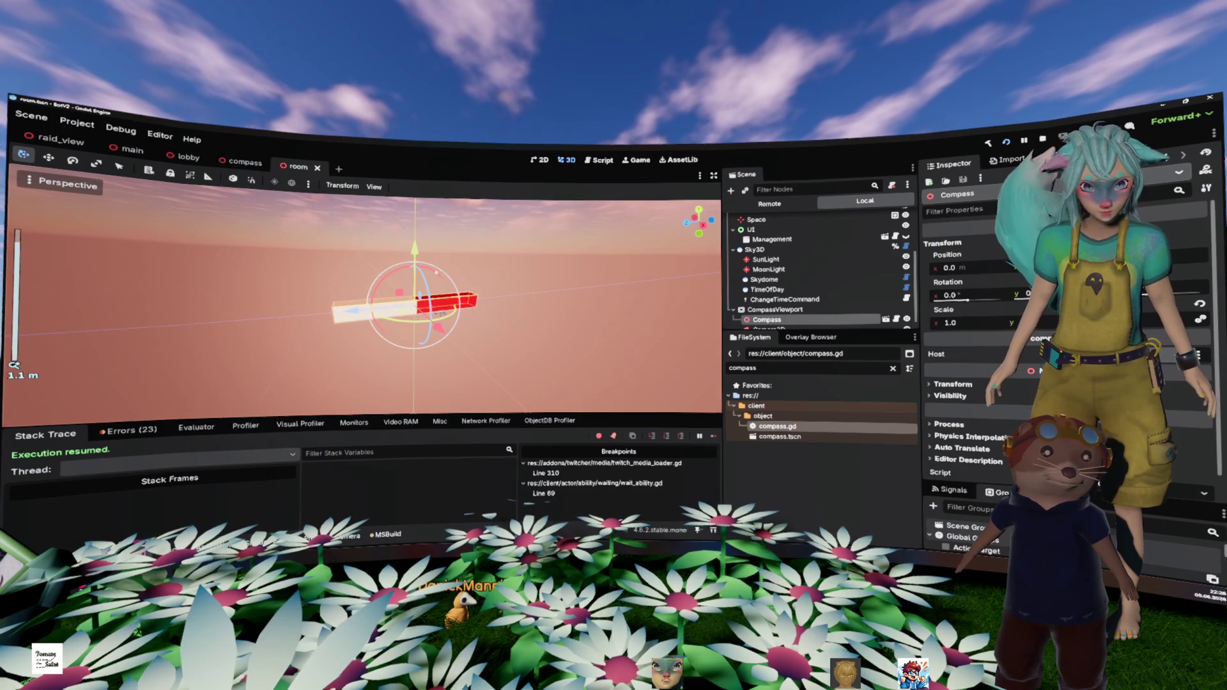
scroll(866, 295, "down", 1)
left_click(866, 296)
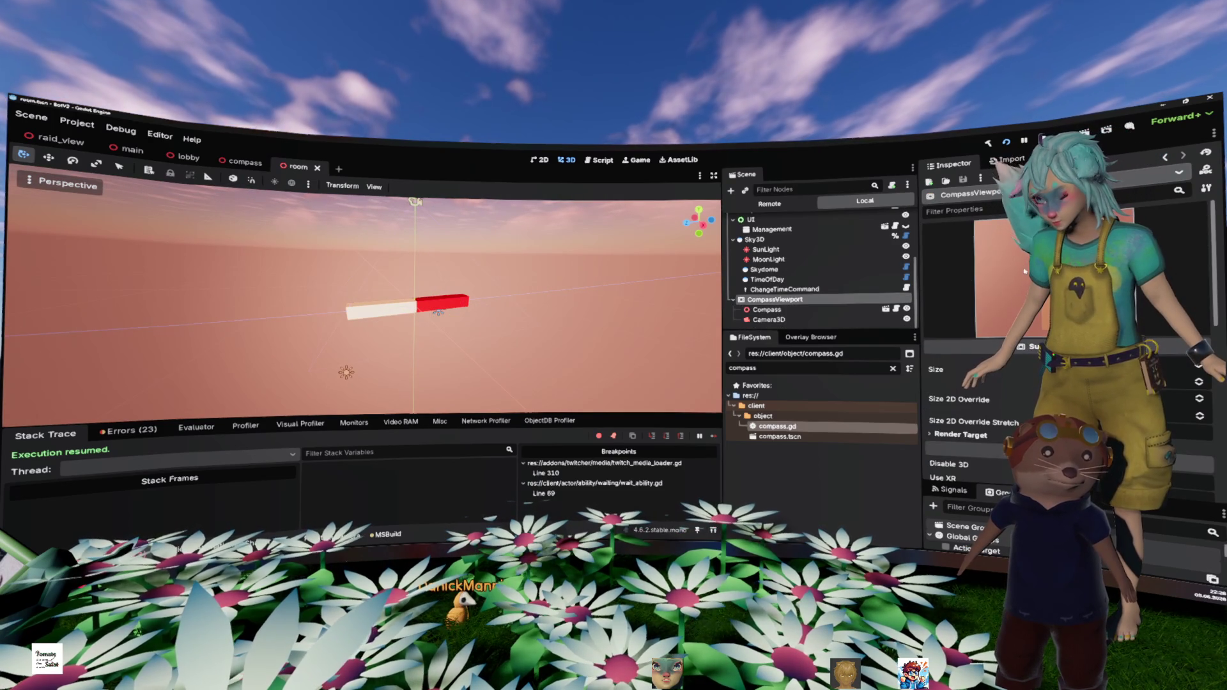
left_click(824, 319)
scroll(430, 258, "down", 3)
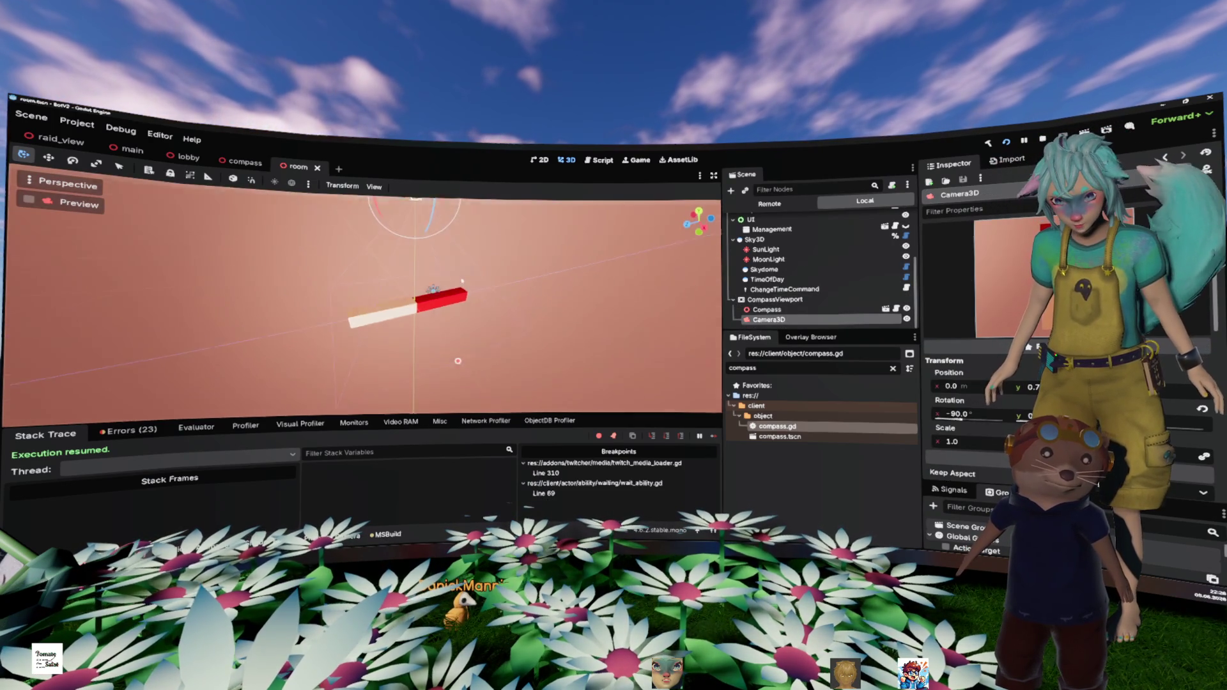
mouse_move(457, 256)
left_mouse_down()
mouse_move(472, 310)
mouse_move(400, 332)
mouse_move(449, 309)
left_mouse_up()
key("ctrl+s")
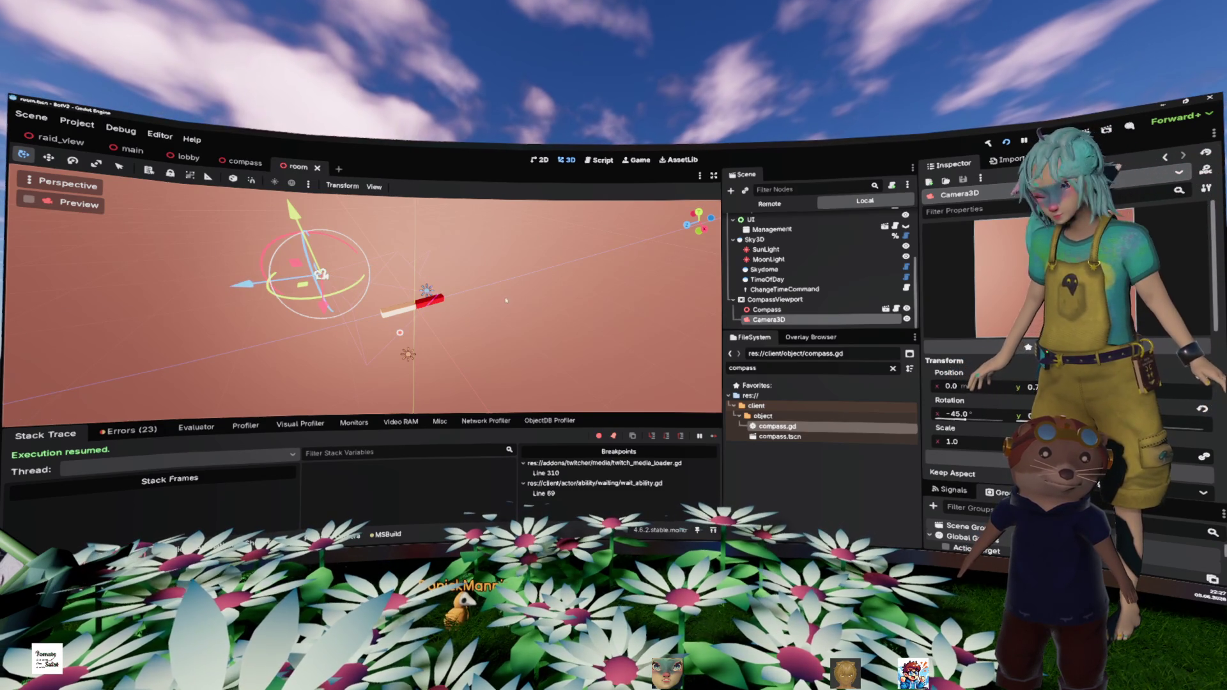
left_click(132, 149)
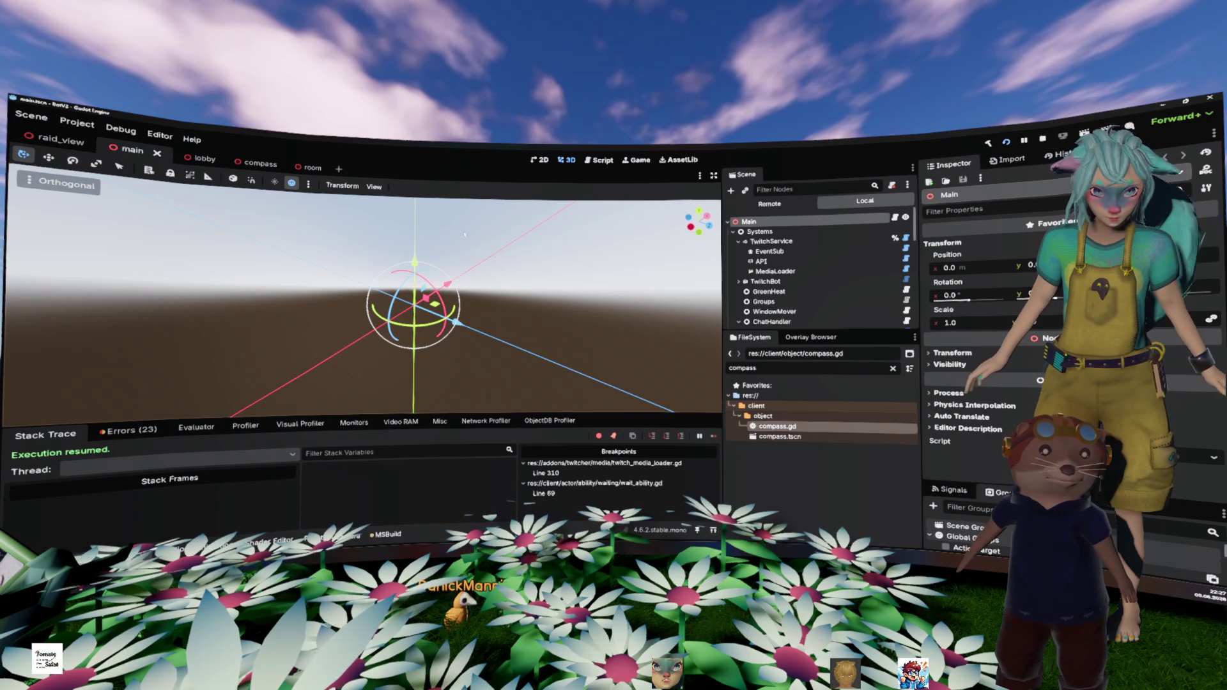
Step: Rebuild the .NET project with F5 and run the game to check the service connection logs
key("F5")
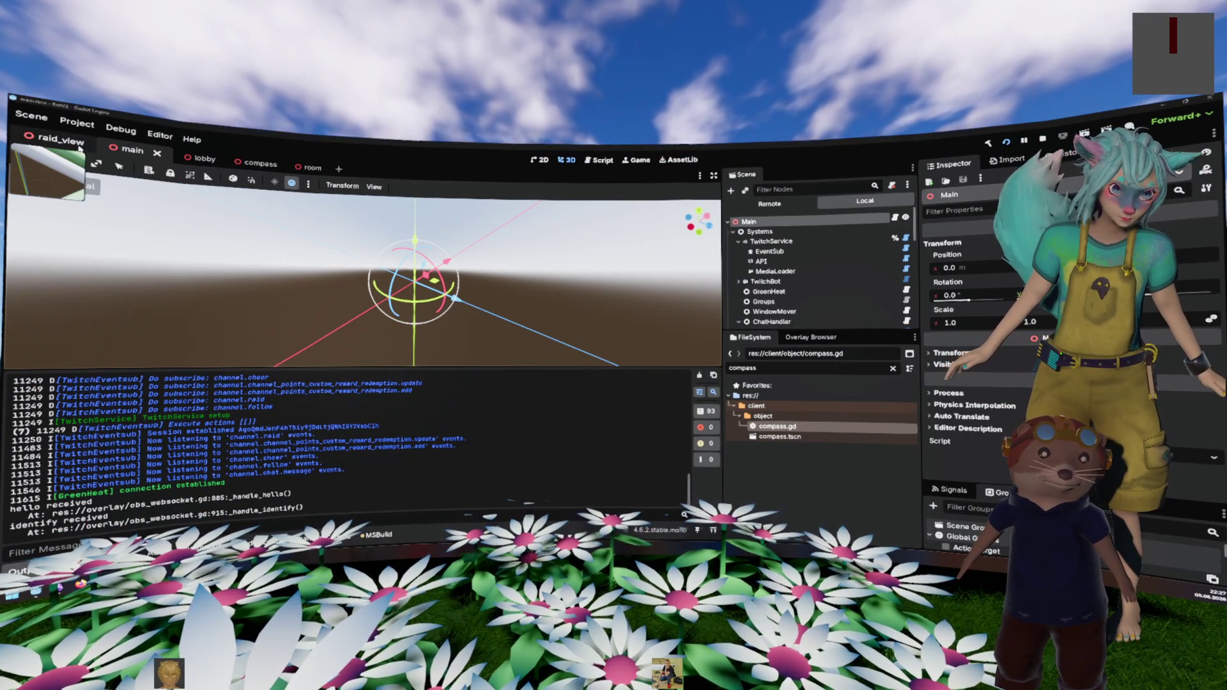
Step: Compare the CompassViewport nodes in the lobby and room scenes
left_click(251, 163)
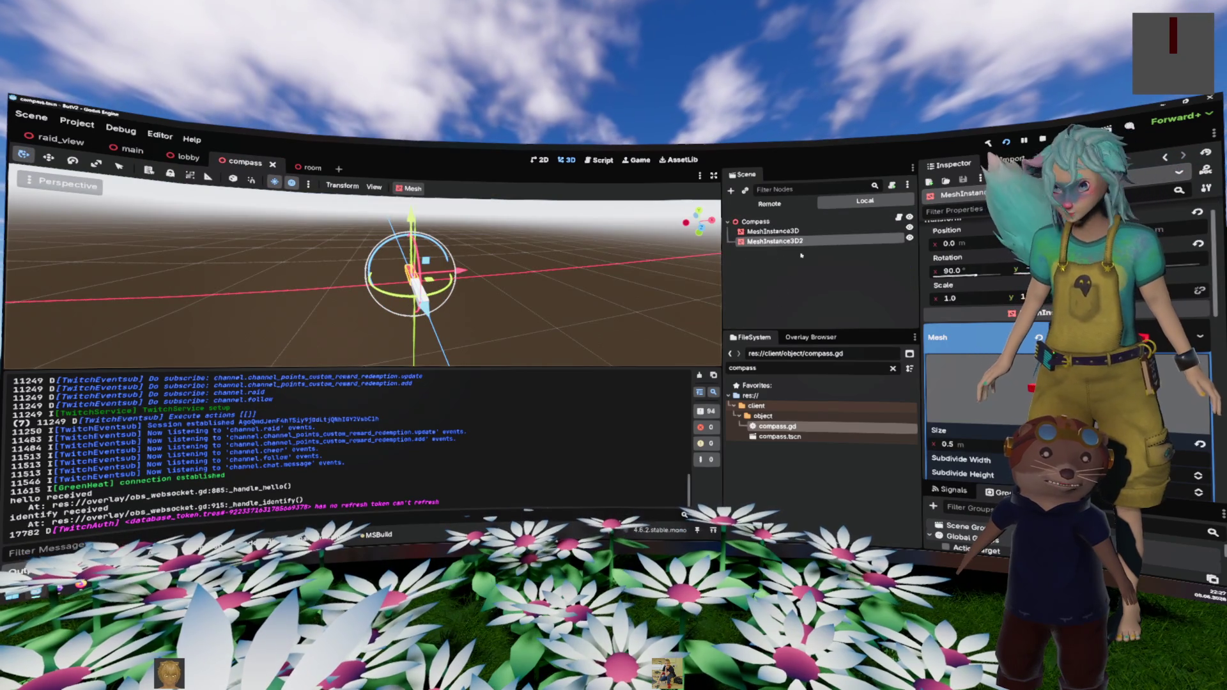
left_click(202, 163)
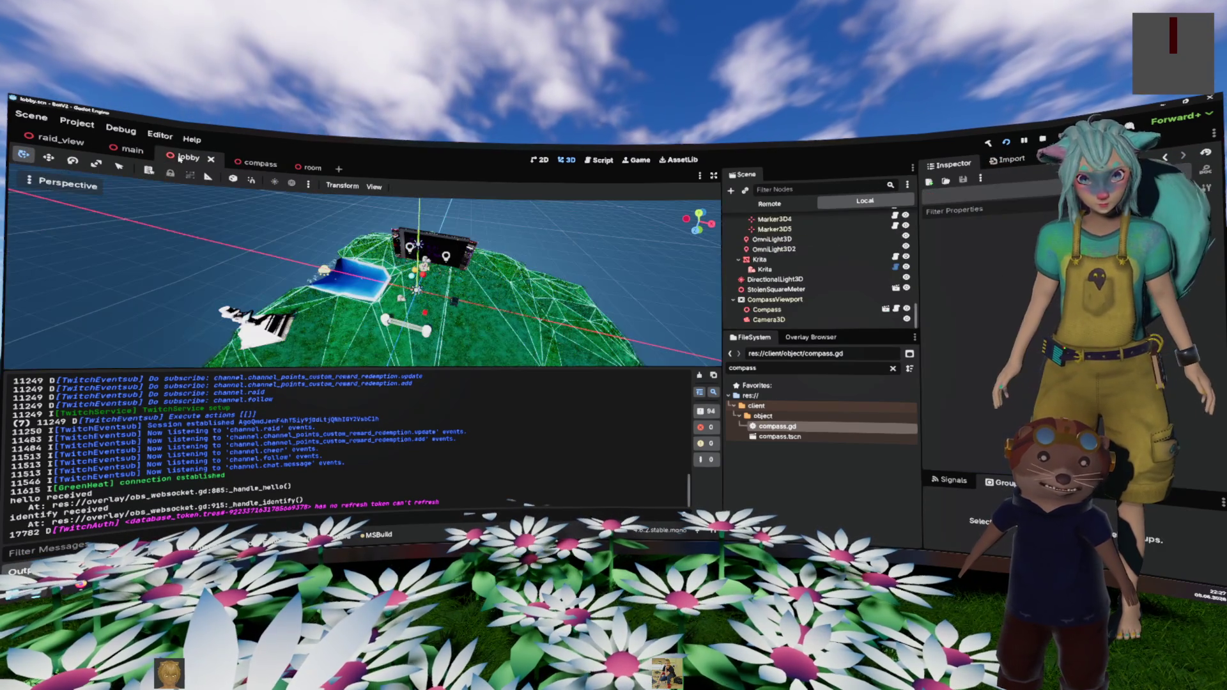
left_click(775, 300)
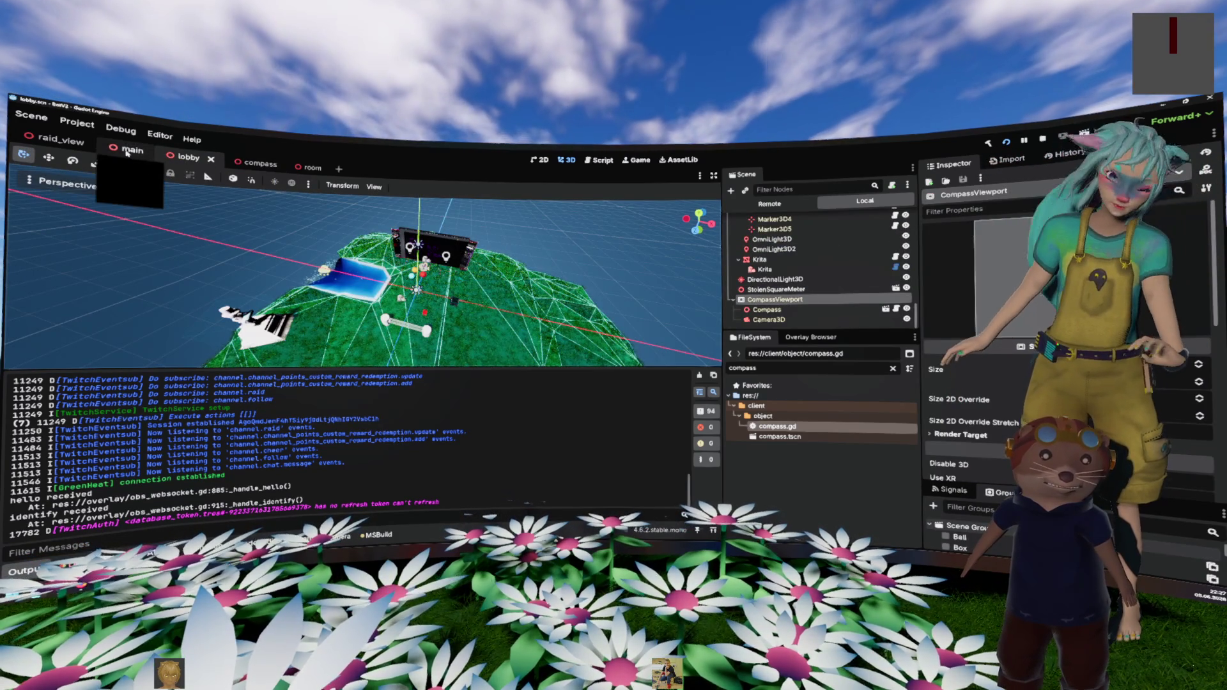
left_click(309, 168)
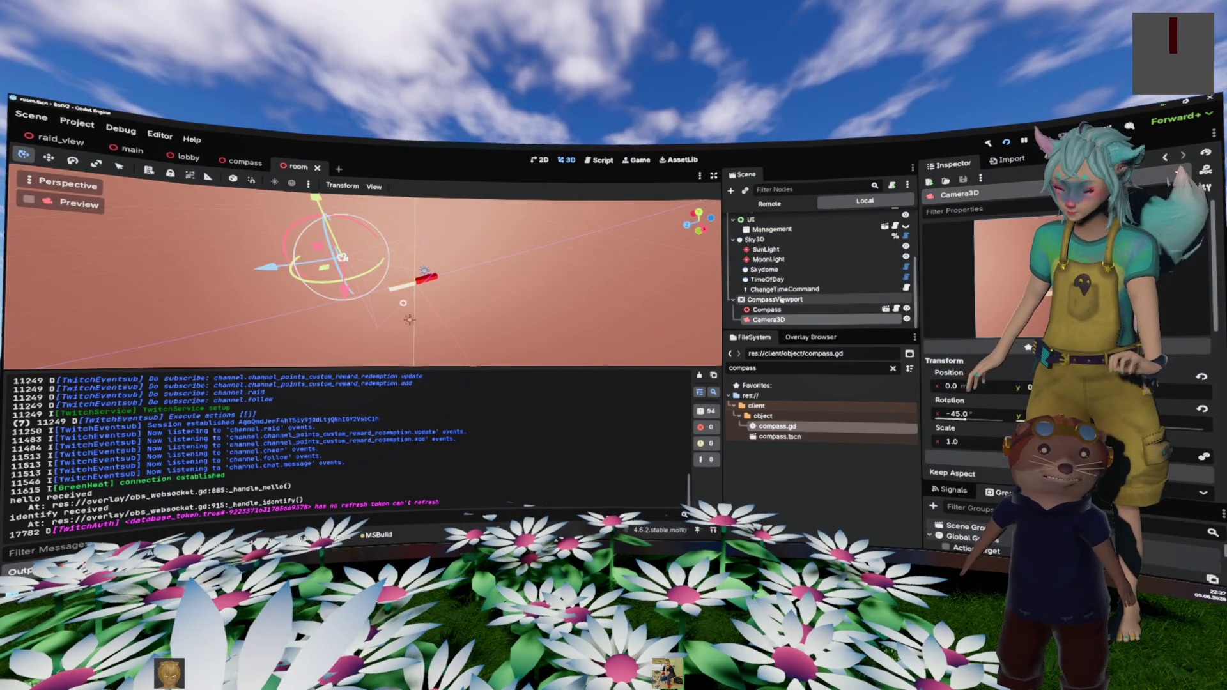
left_click(775, 299)
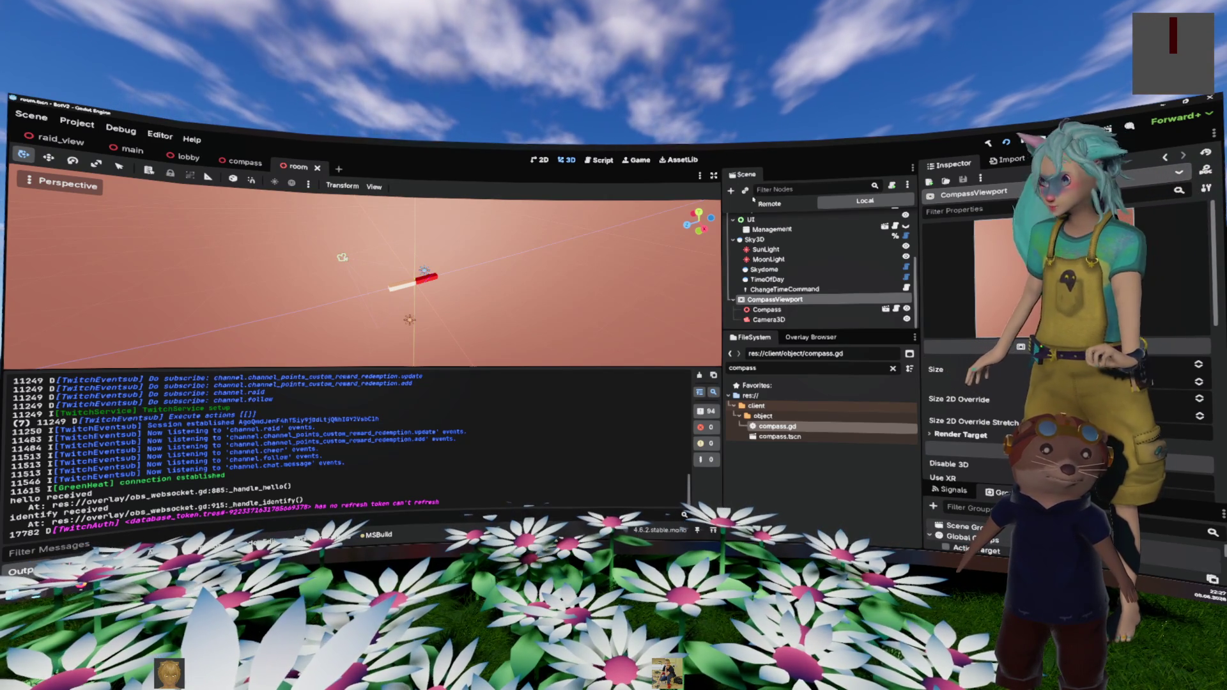
Step: Enable Transparent BG on the room's CompassViewport, save, and rebuild and run the project
scroll(994, 380, "down", 3)
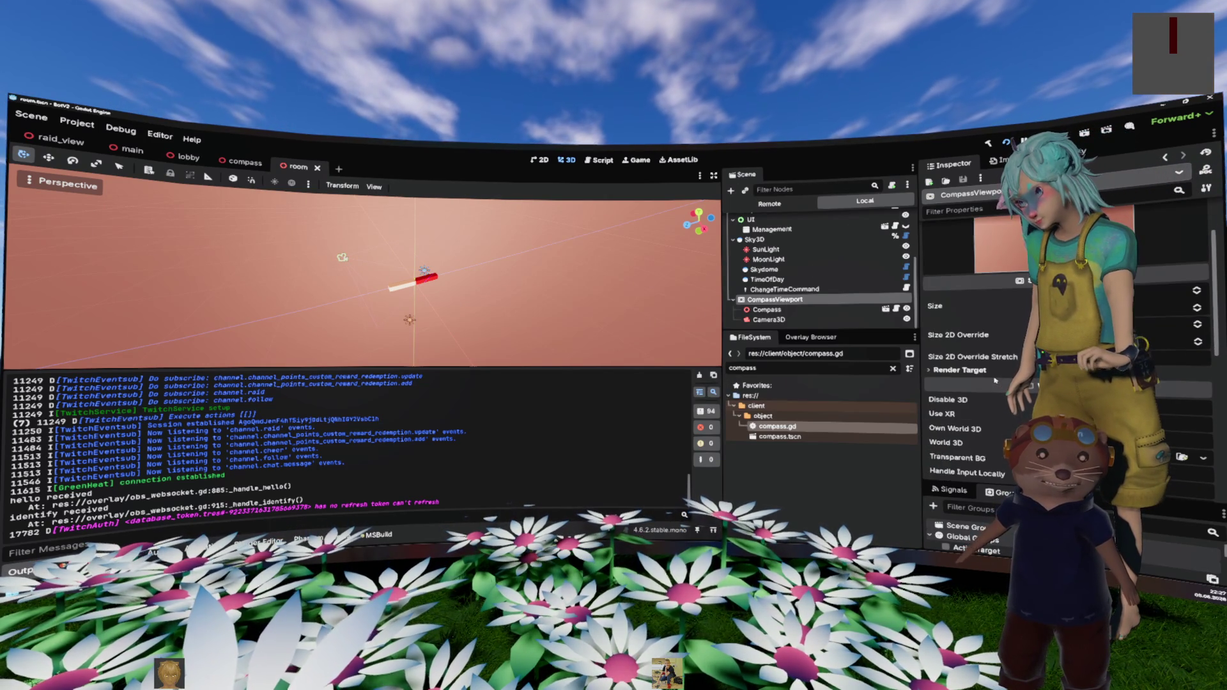
scroll(994, 379, "down", 3)
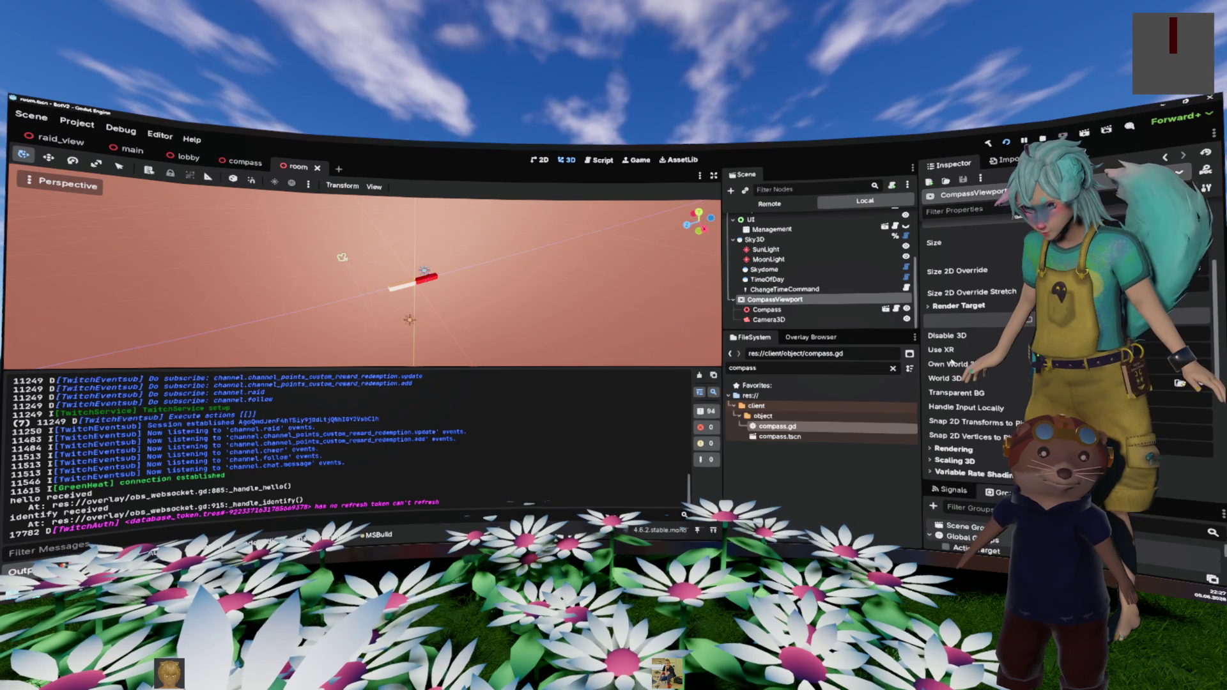
left_click(974, 392)
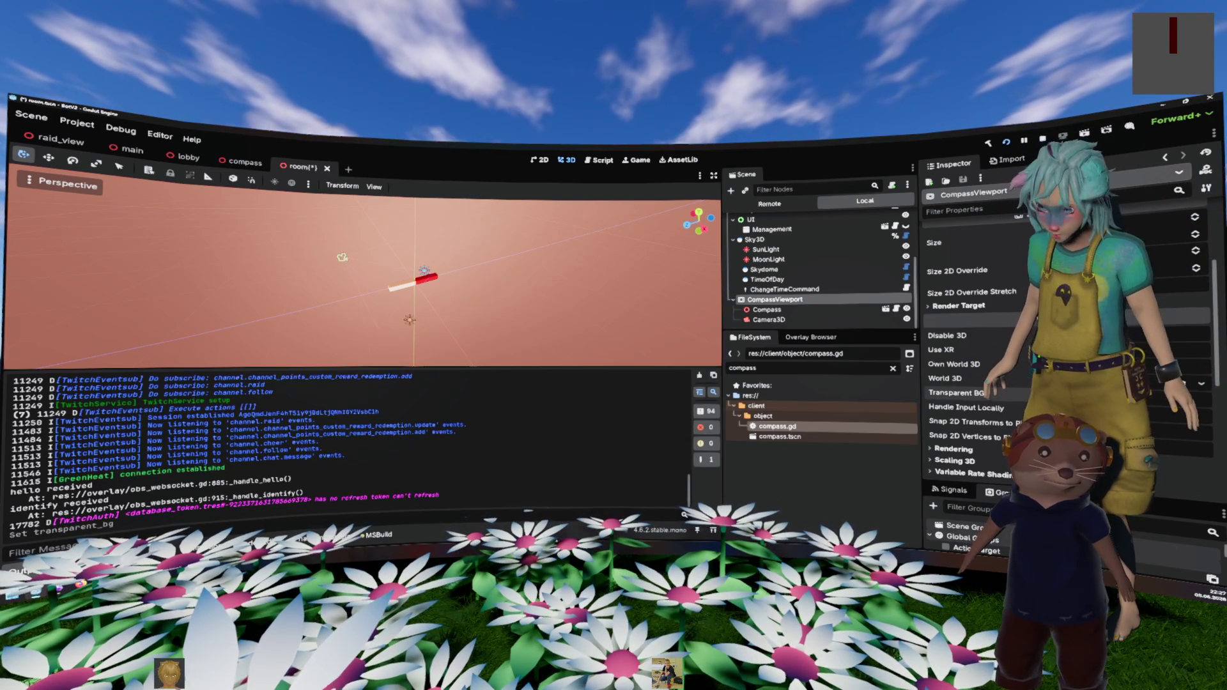
left_click(783, 300)
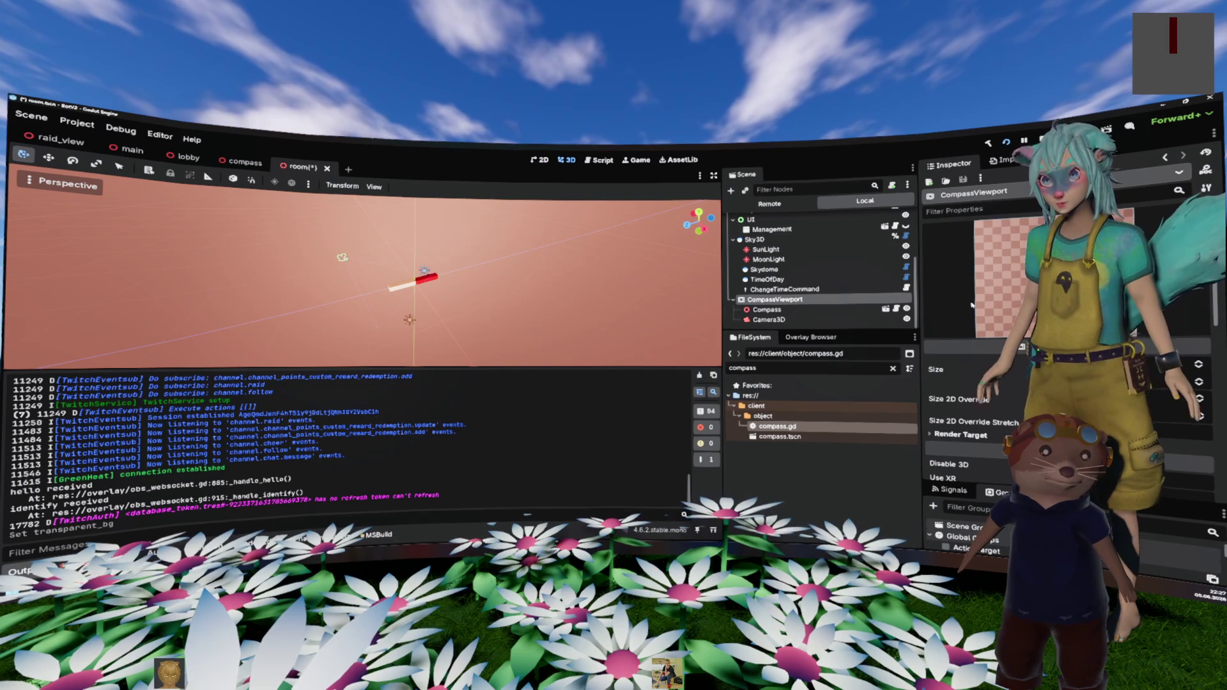
key("ctrl+s")
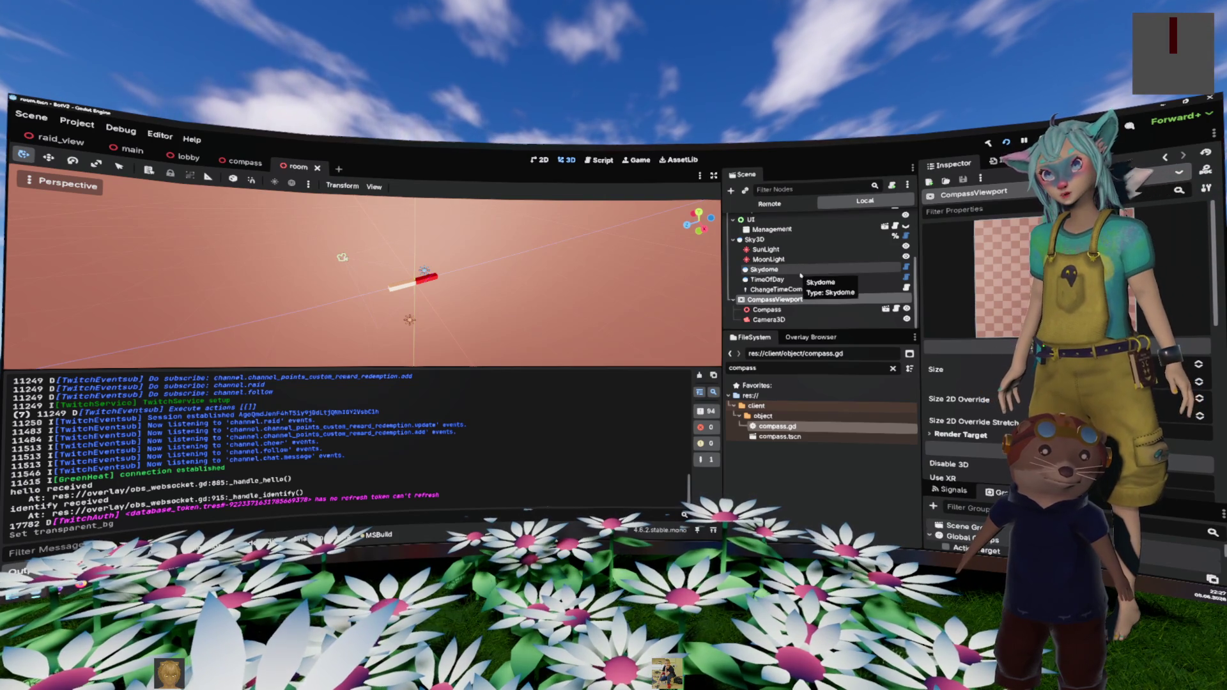
key("F5")
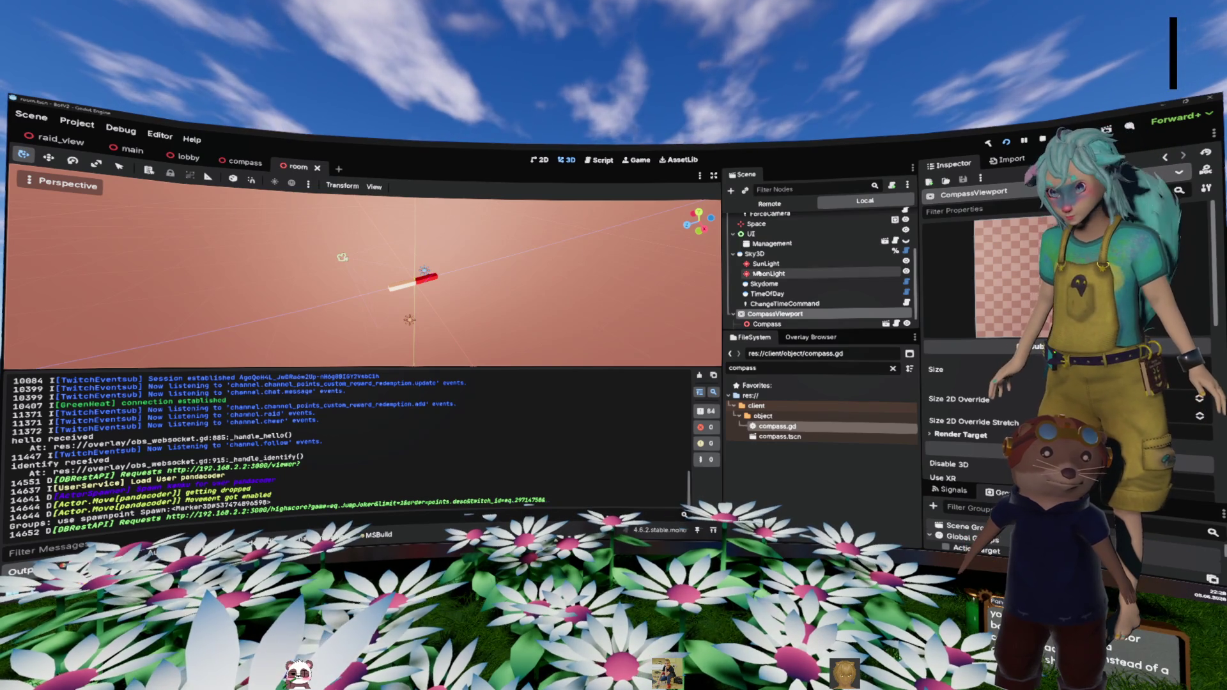
Step: Open the Compass scene from the room's Compass node and select MeshInstance3D2
scroll(780, 317, "down", 1)
right_click(786, 299)
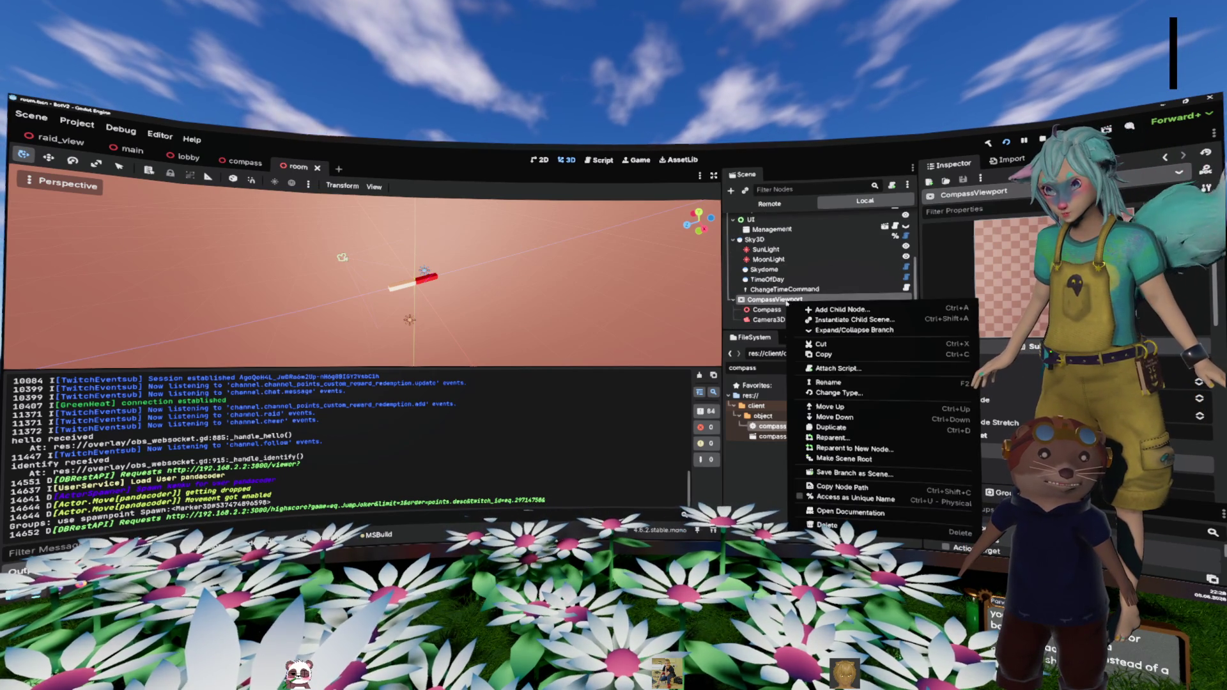
left_click(810, 309)
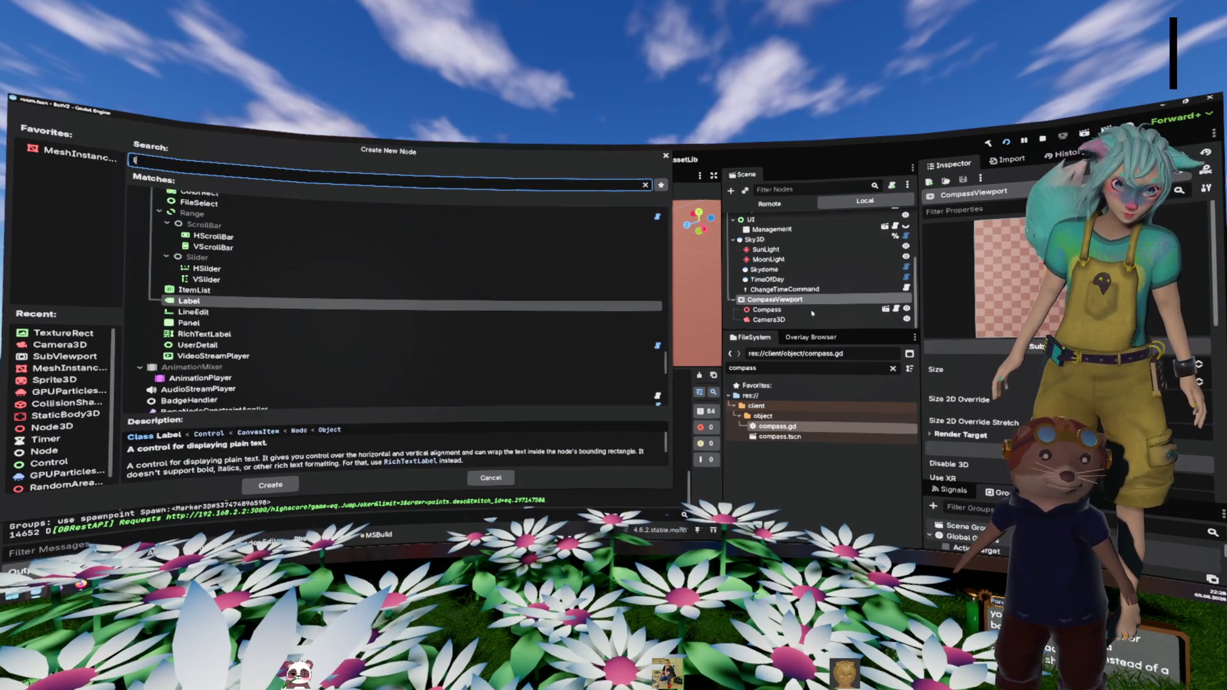
key("Escape")
left_click(812, 311)
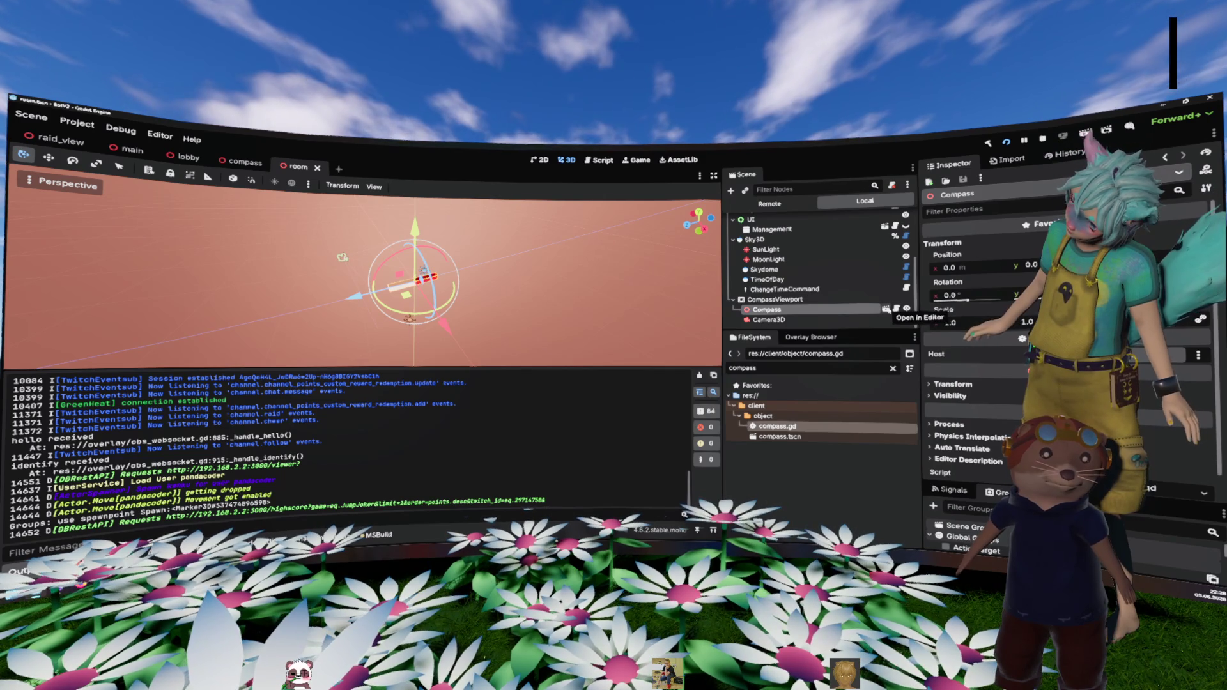
left_click(886, 310)
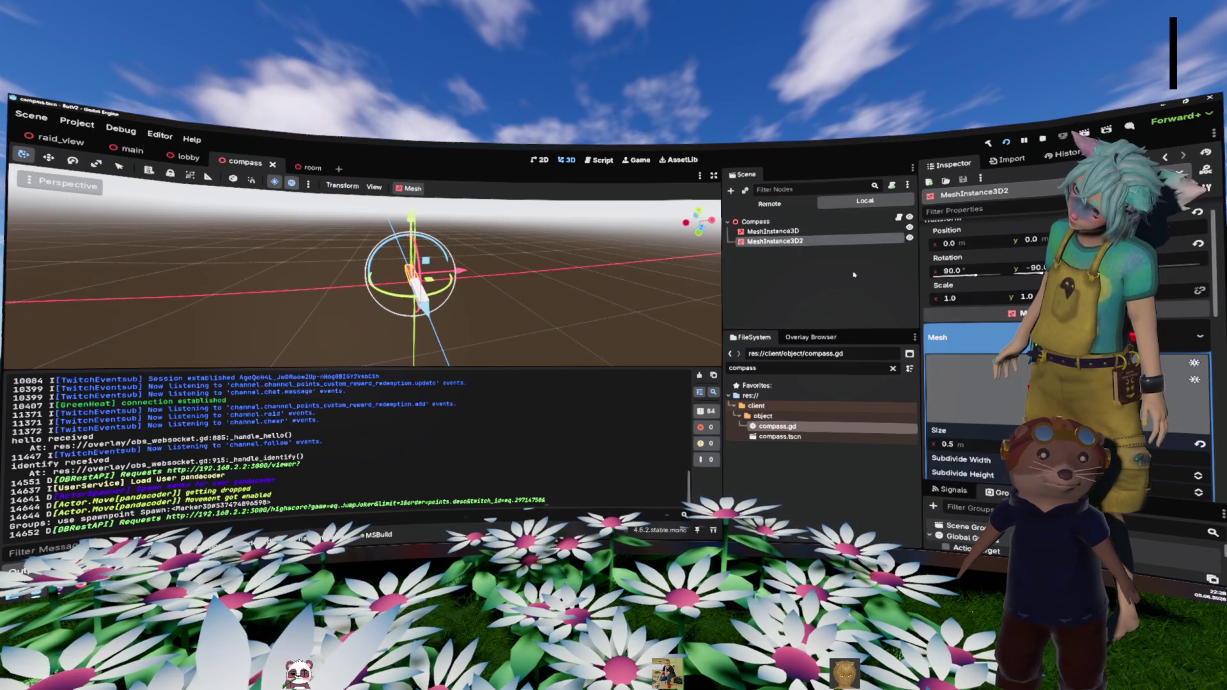
left_click(775, 241)
scroll(1014, 305, "up", 5)
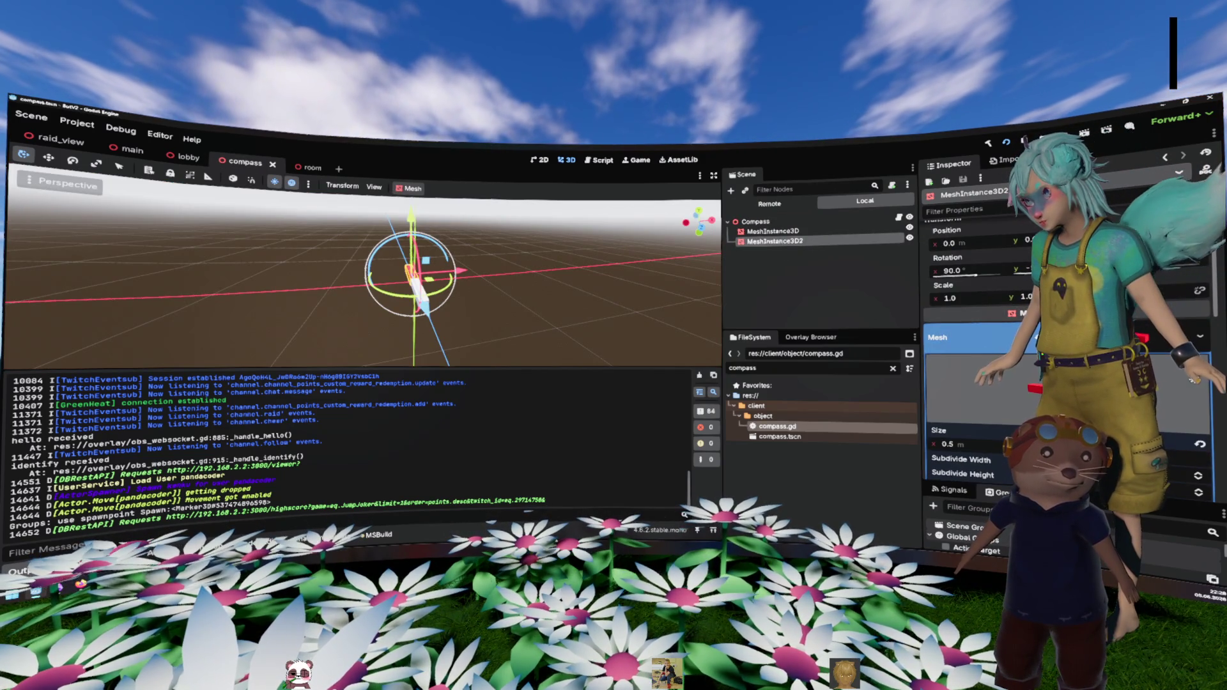
left_click(1000, 339)
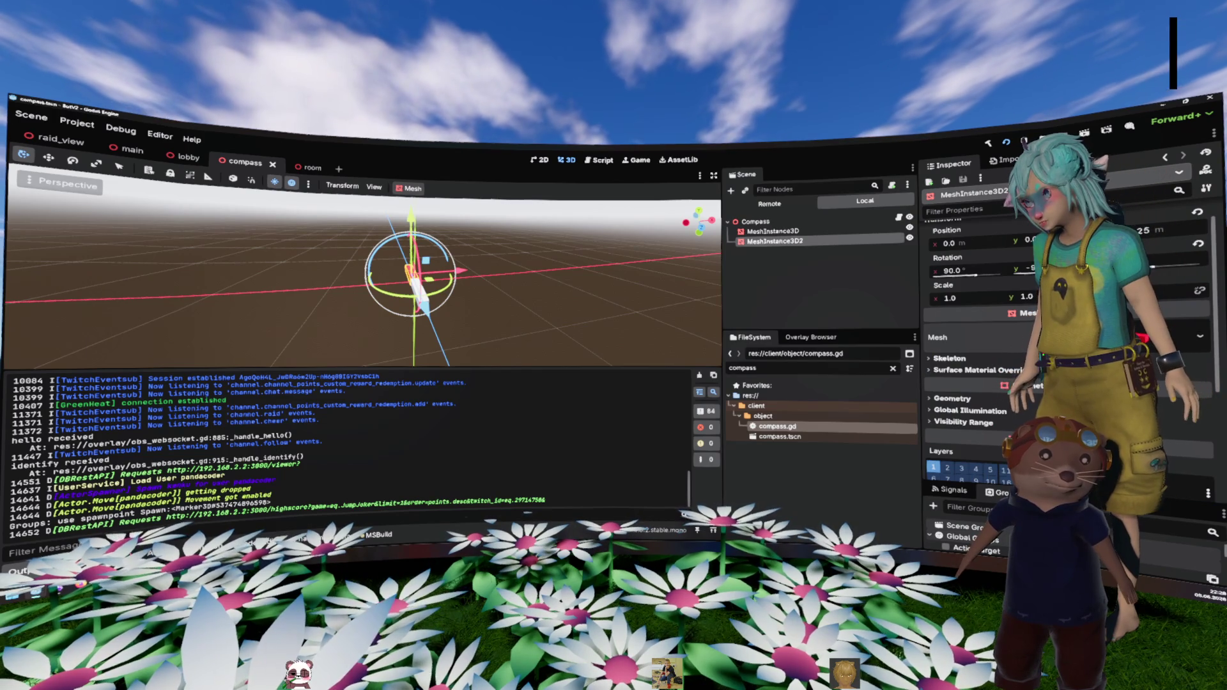
Step: Expand MeshInstance3D2's Mesh resource and reveal its material's Shading section
left_click(1000, 339)
scroll(1010, 338, "down", 5)
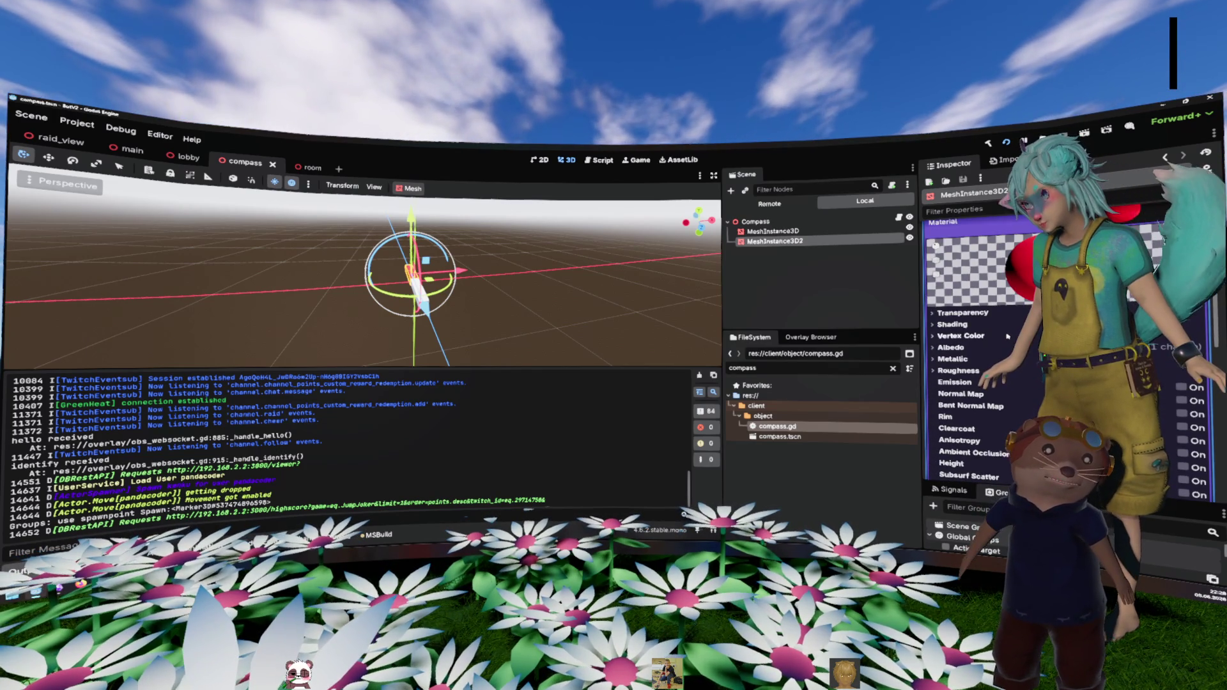
scroll(1010, 339, "down", 2)
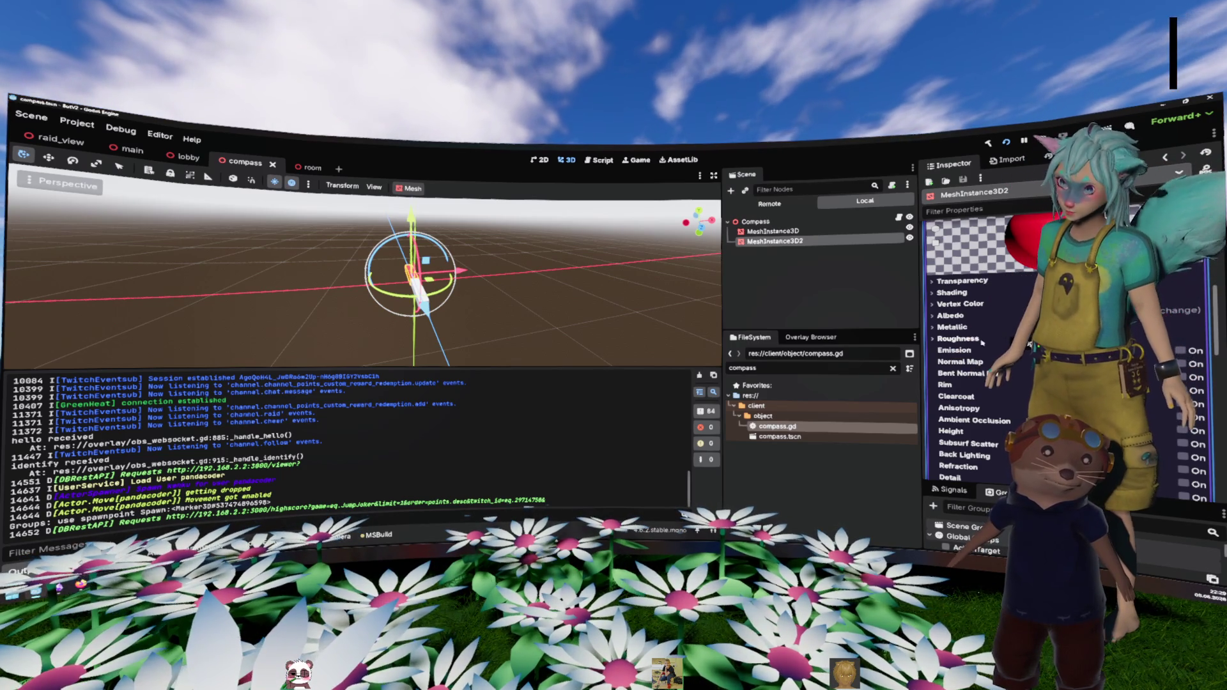
left_click(972, 293)
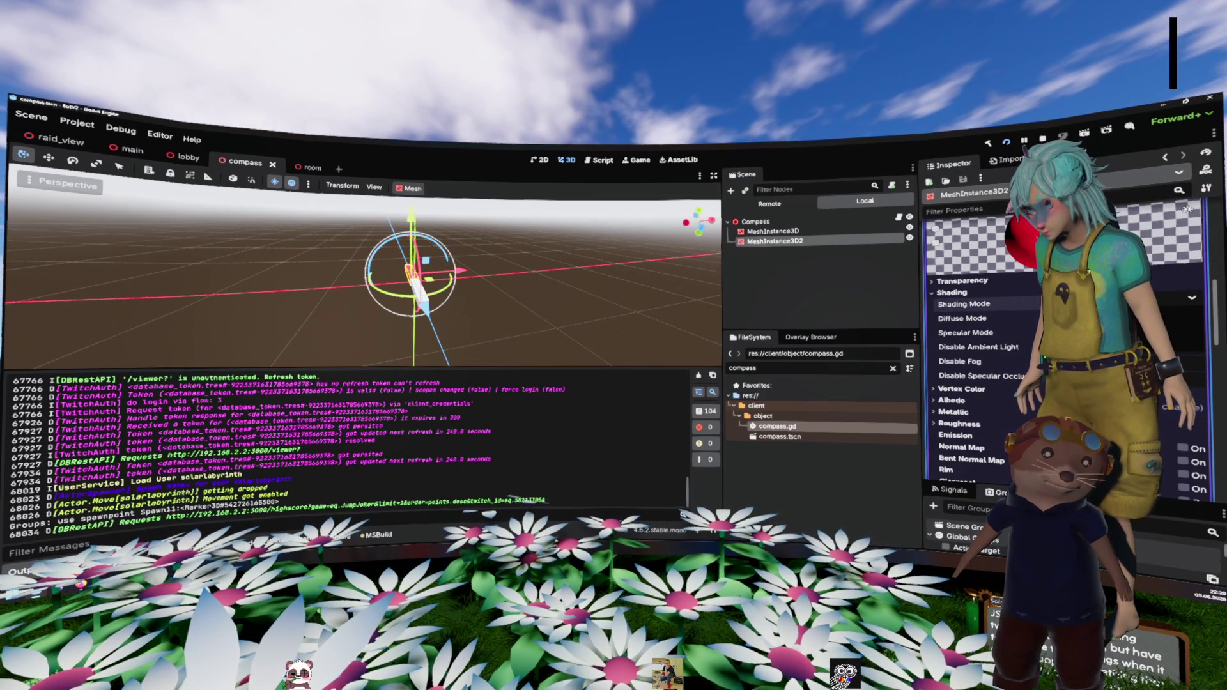
Step: Select MeshInstance3D and expand its material's Shading section to set the shading mode
left_click(772, 231)
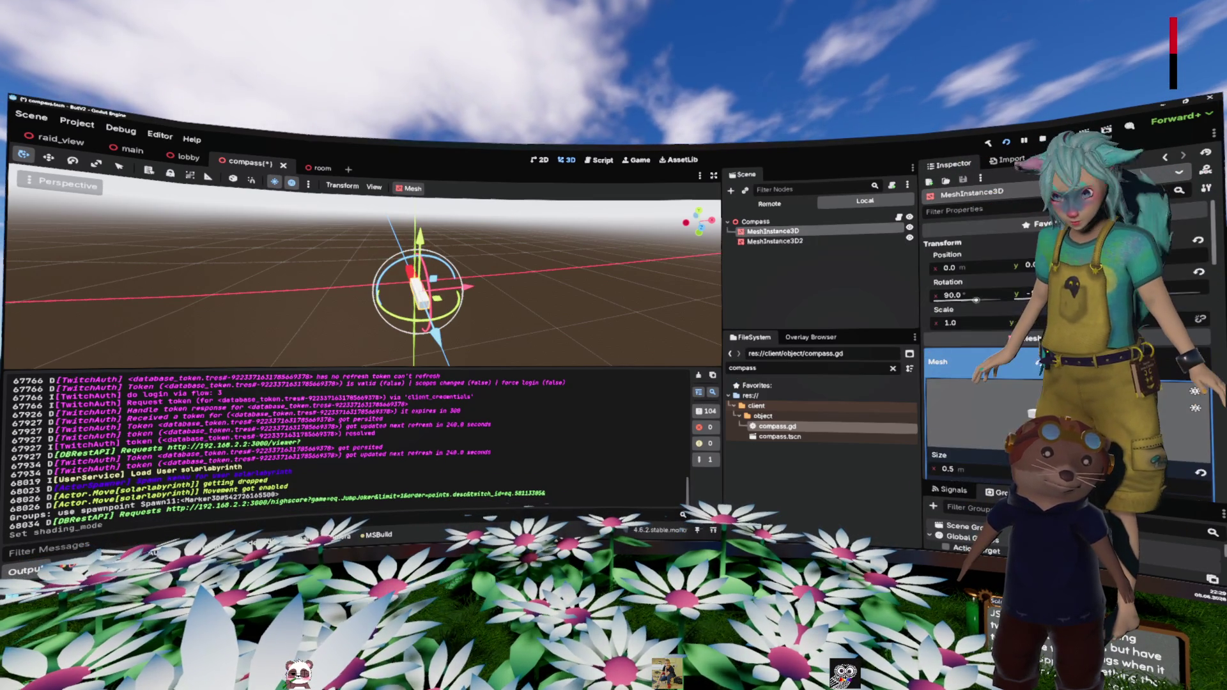
scroll(1067, 358, "down", 4)
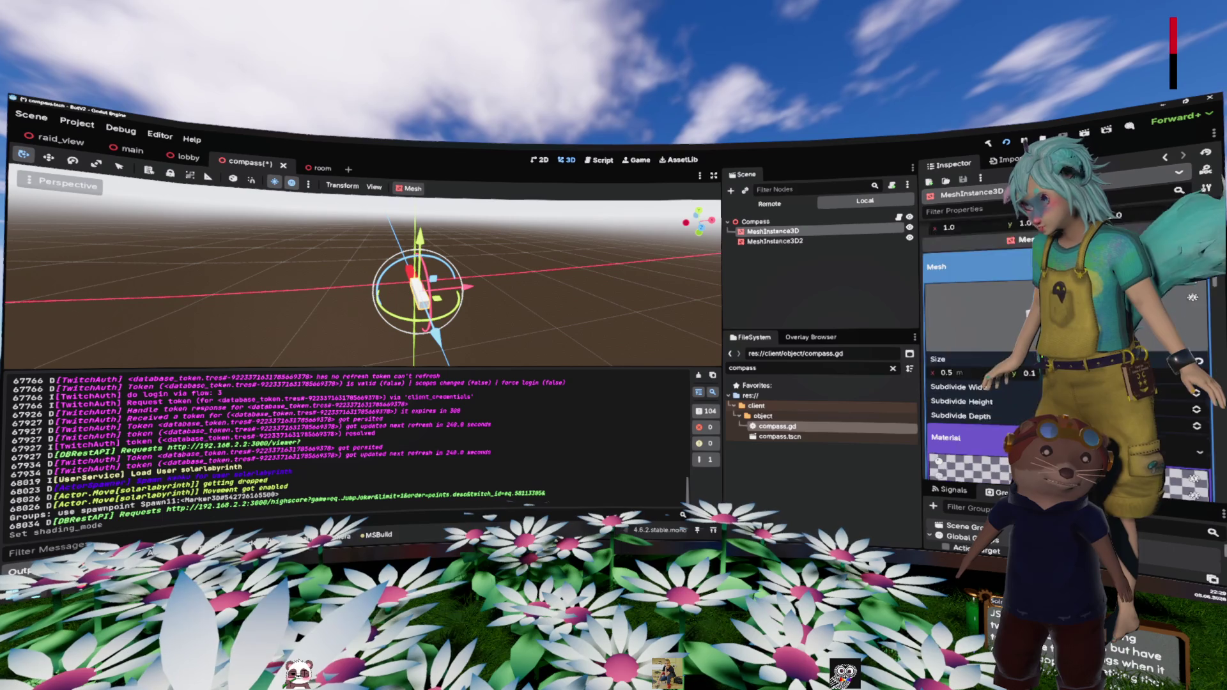
scroll(992, 379, "down", 5)
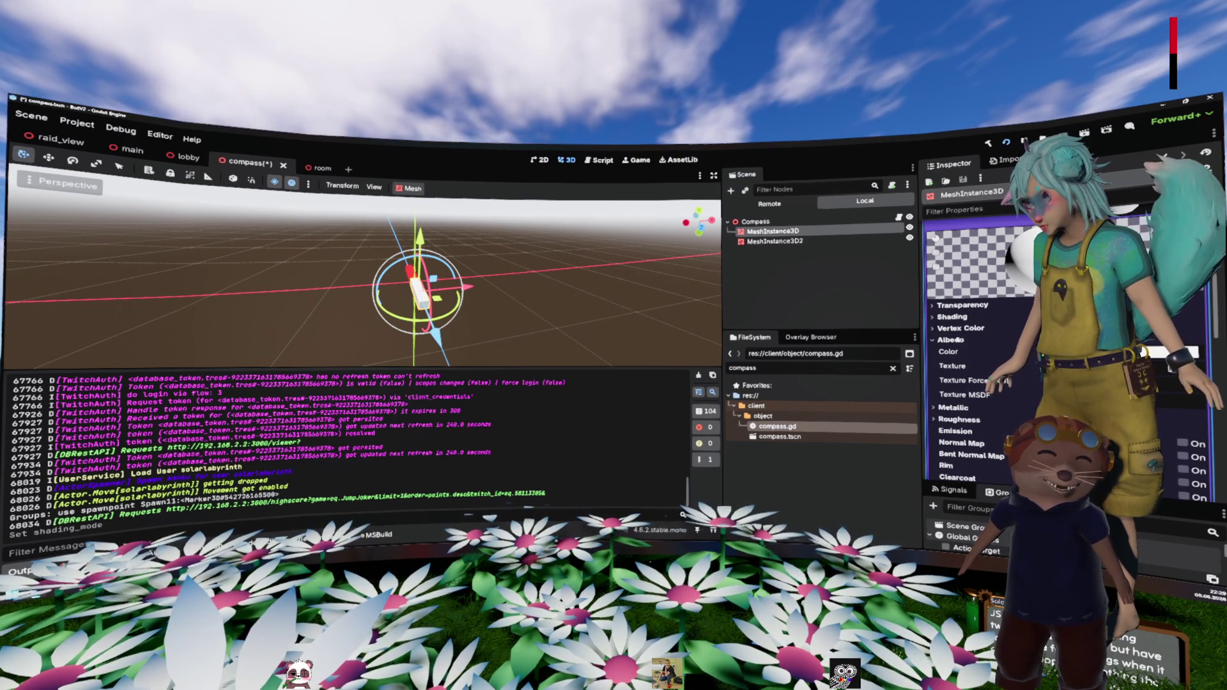
left_click(972, 316)
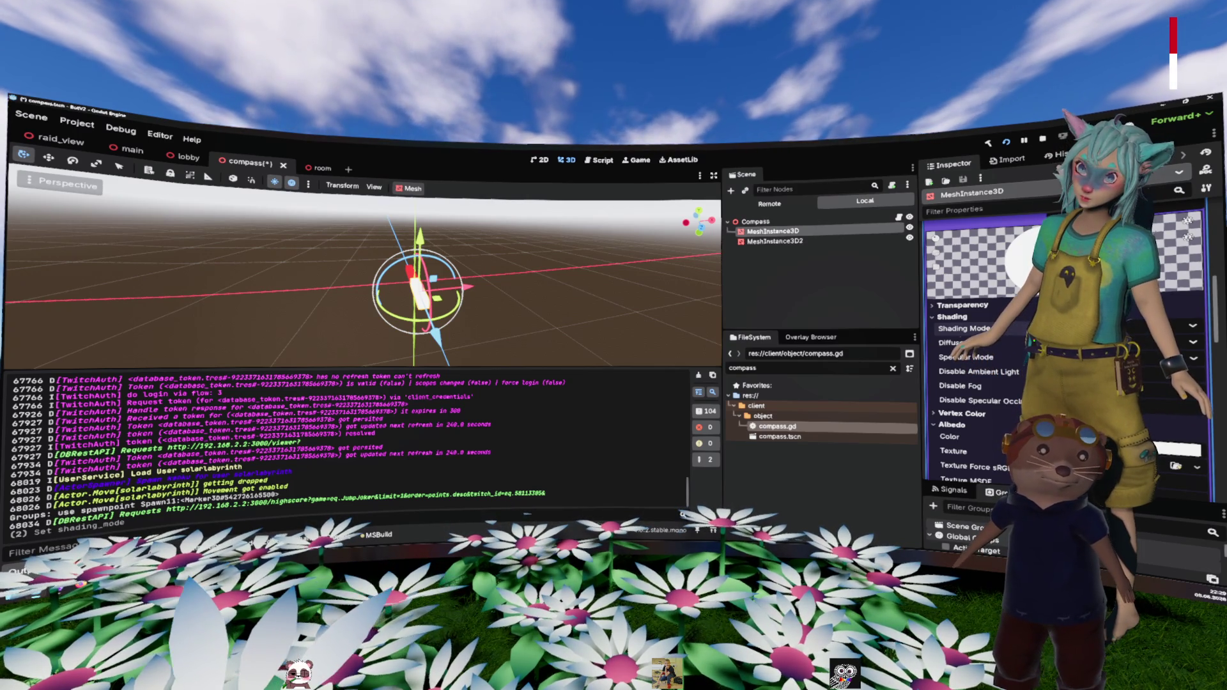
Step: Save, then rename MeshInstance3D to South and MeshInstance3D2 to North
key("ctrl+s")
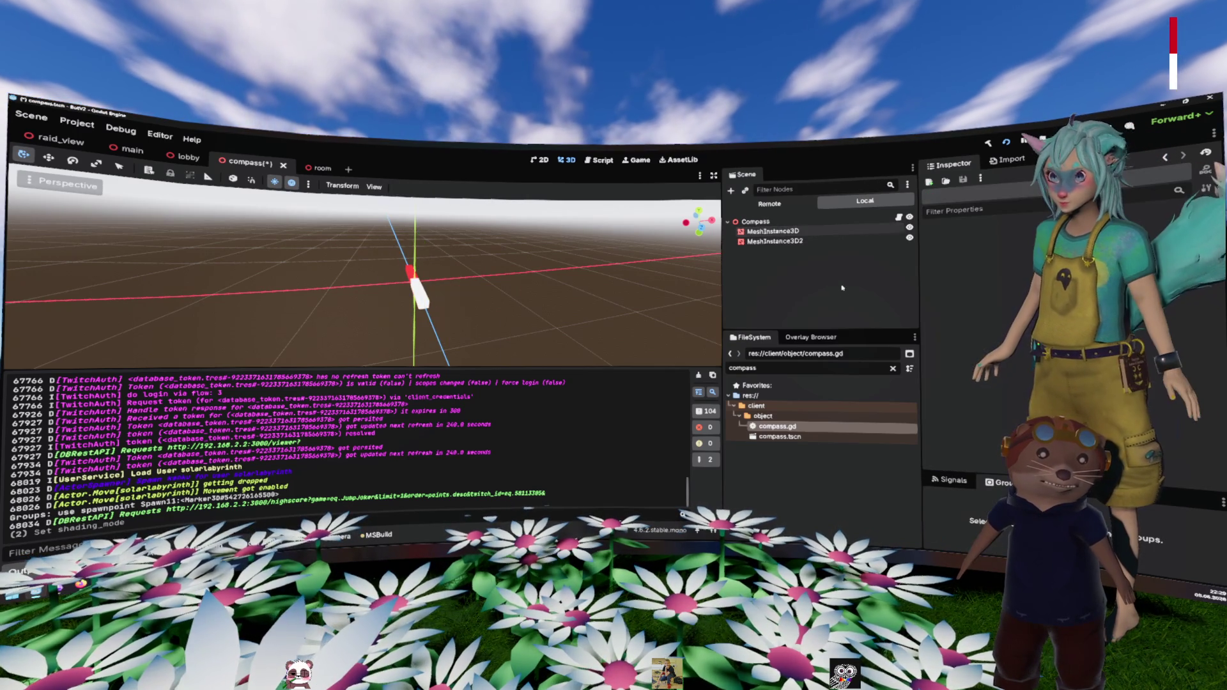
left_click(776, 230)
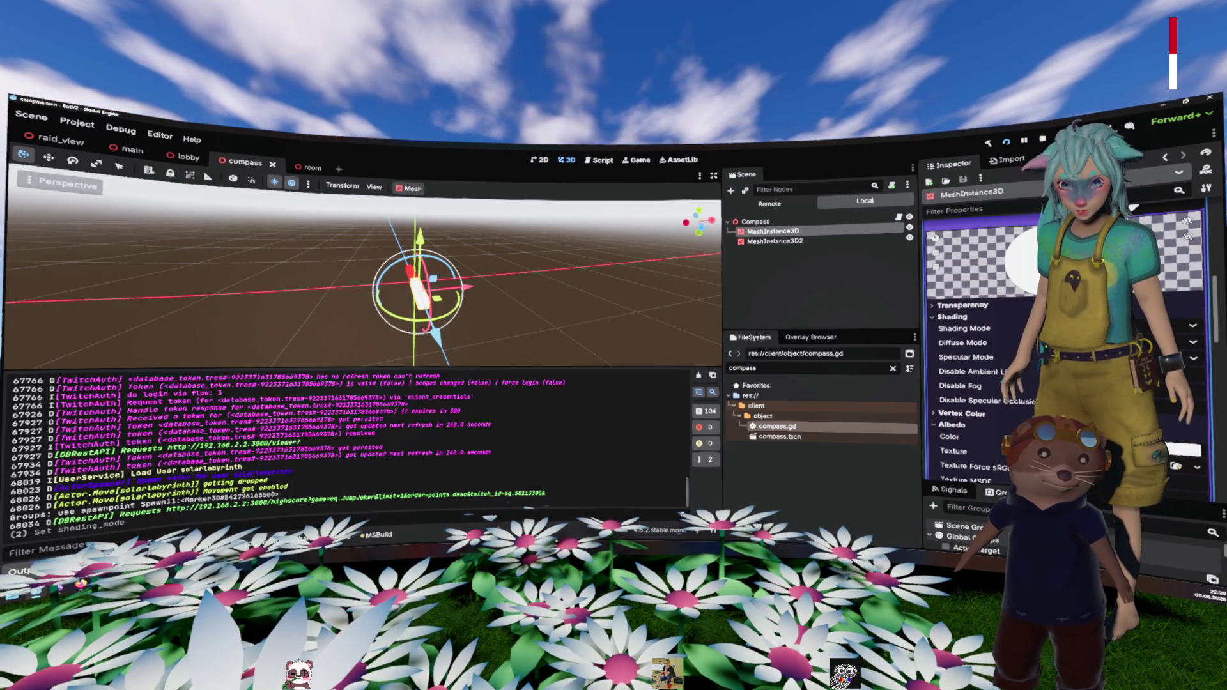
left_click(777, 230)
type("South")
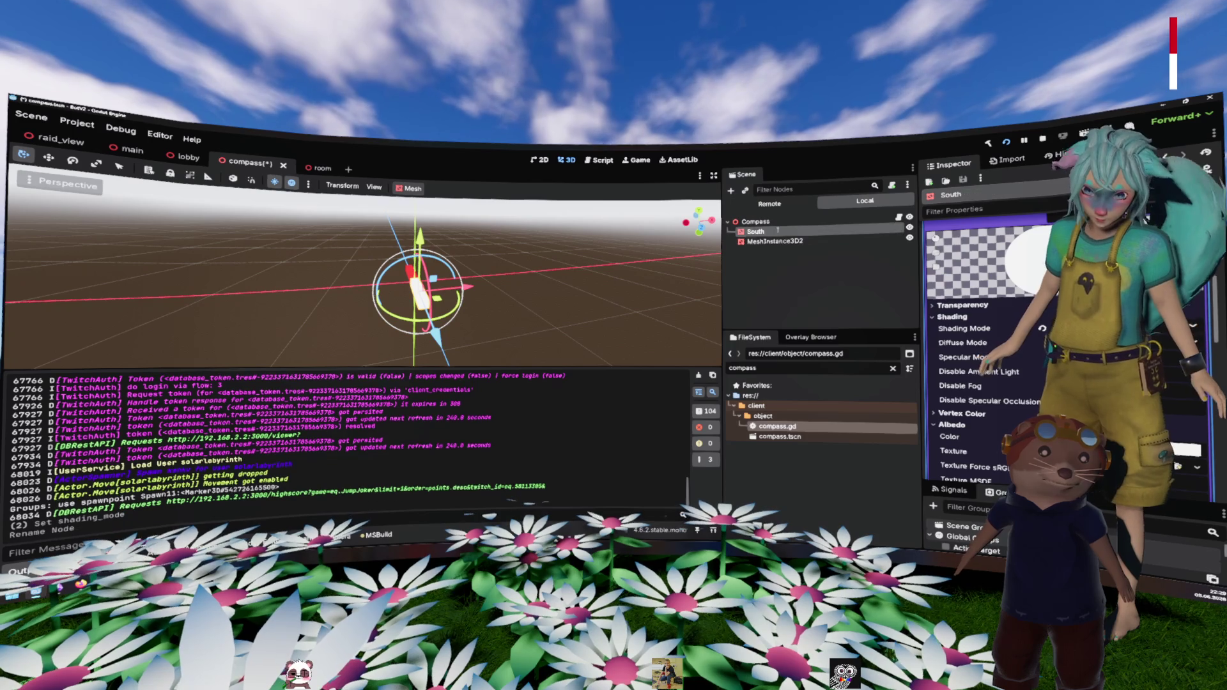
key("Return")
key("Down")
key("F2")
type("Norh")
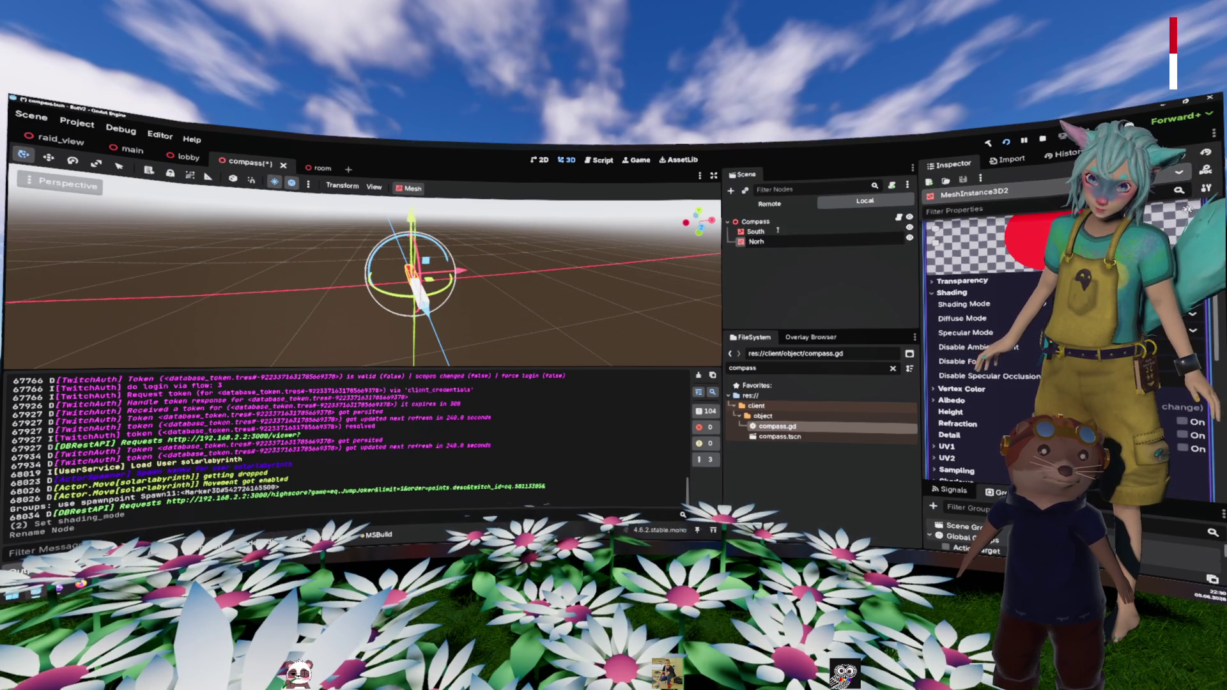
key("Return")
Step: Move North above South in the Scene tree and save the compass scene
left_click_drag(761, 242, 761, 226)
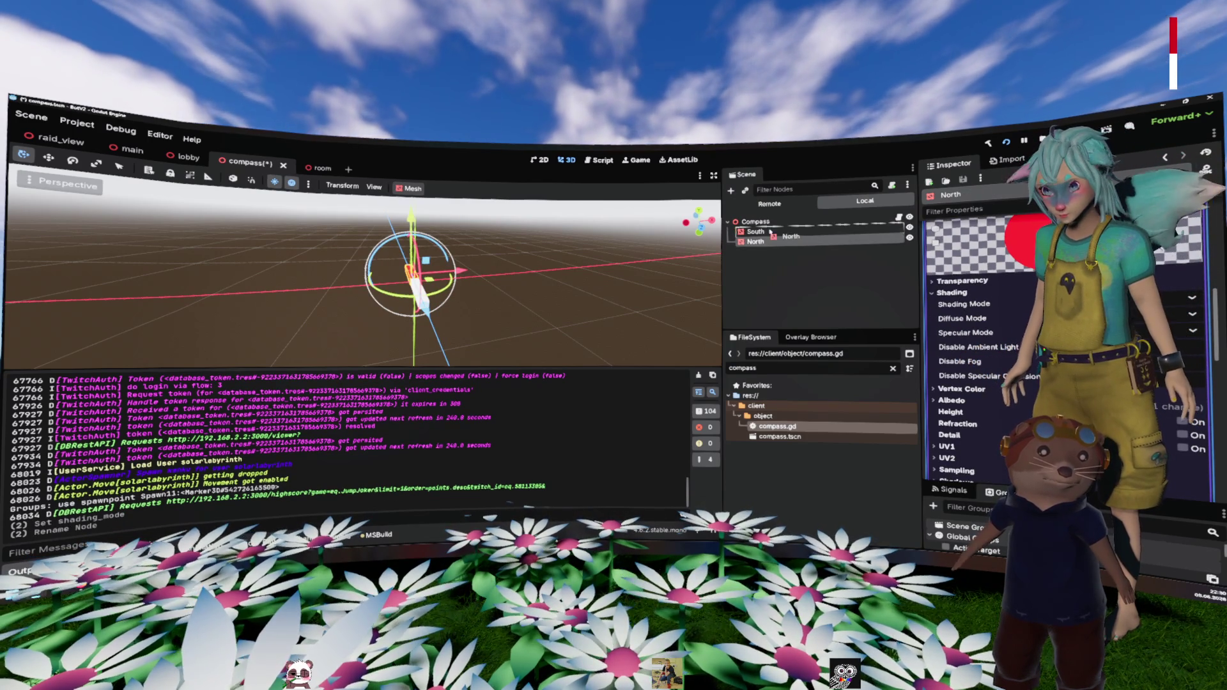
left_click(786, 272)
key("ctrl+s")
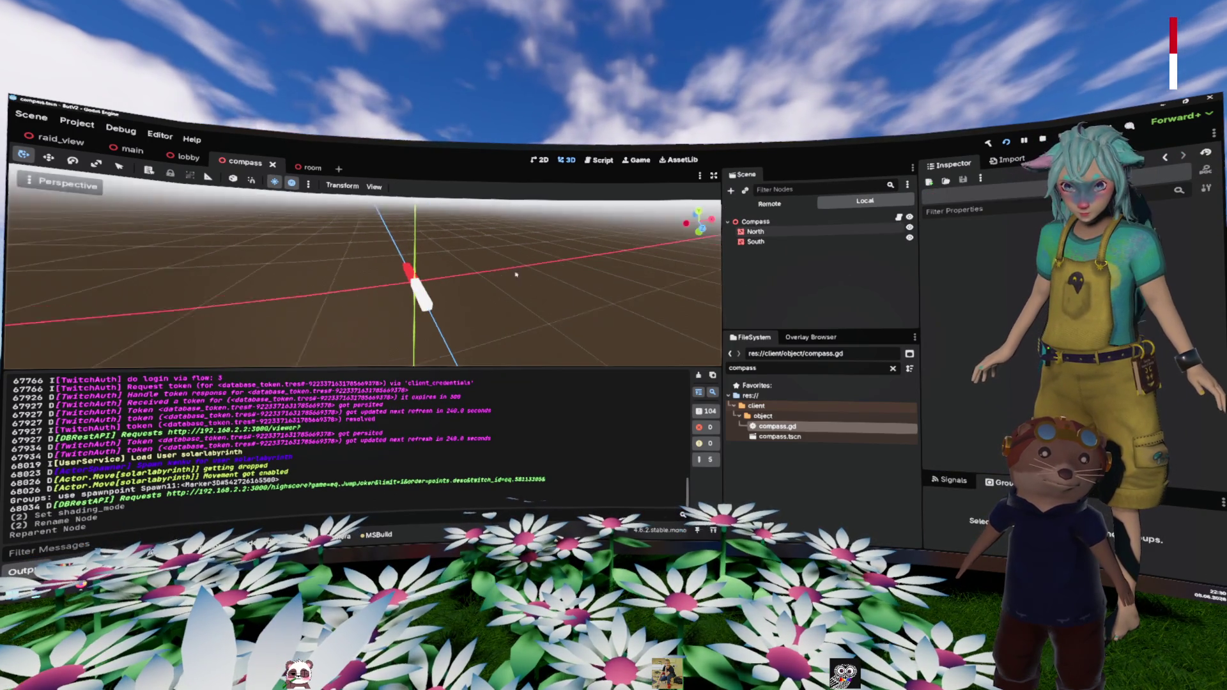
left_click_drag(510, 268, 473, 266)
Step: Scroll up through compass.gd, which copies the camera_3d rotation with y negated
scroll(474, 265, "up", 3)
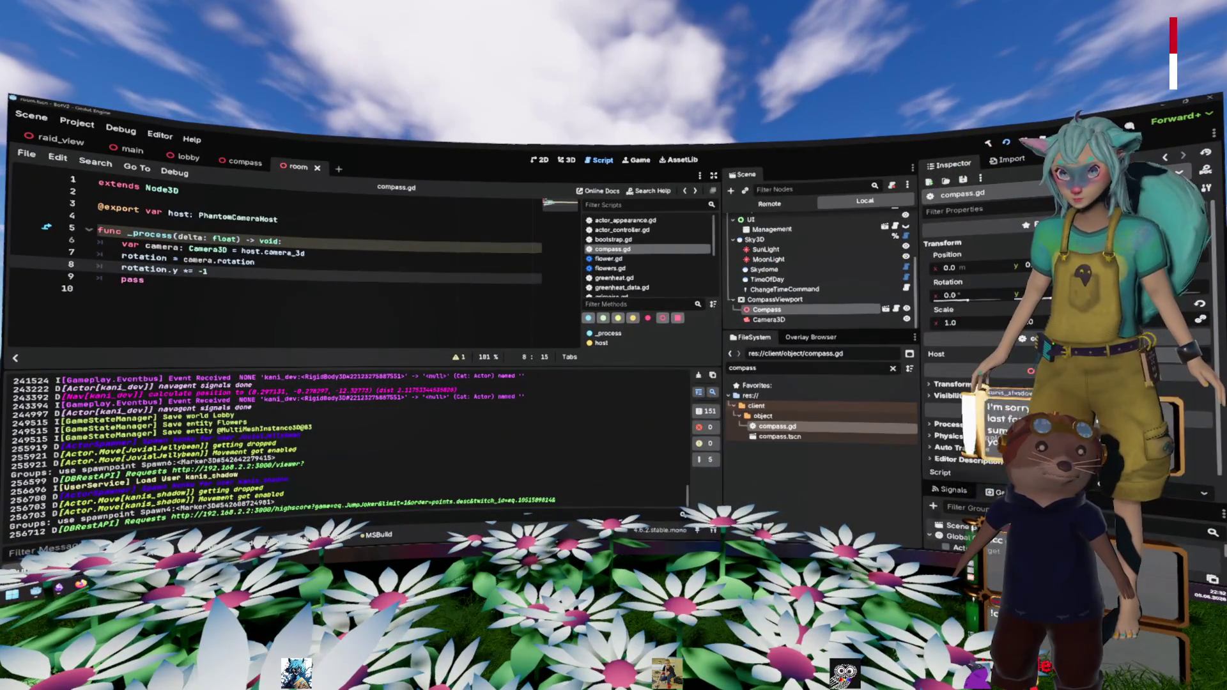
Step: Delete the leftover pass line after line 8 in compass.gd's _process function
left_click(414, 280)
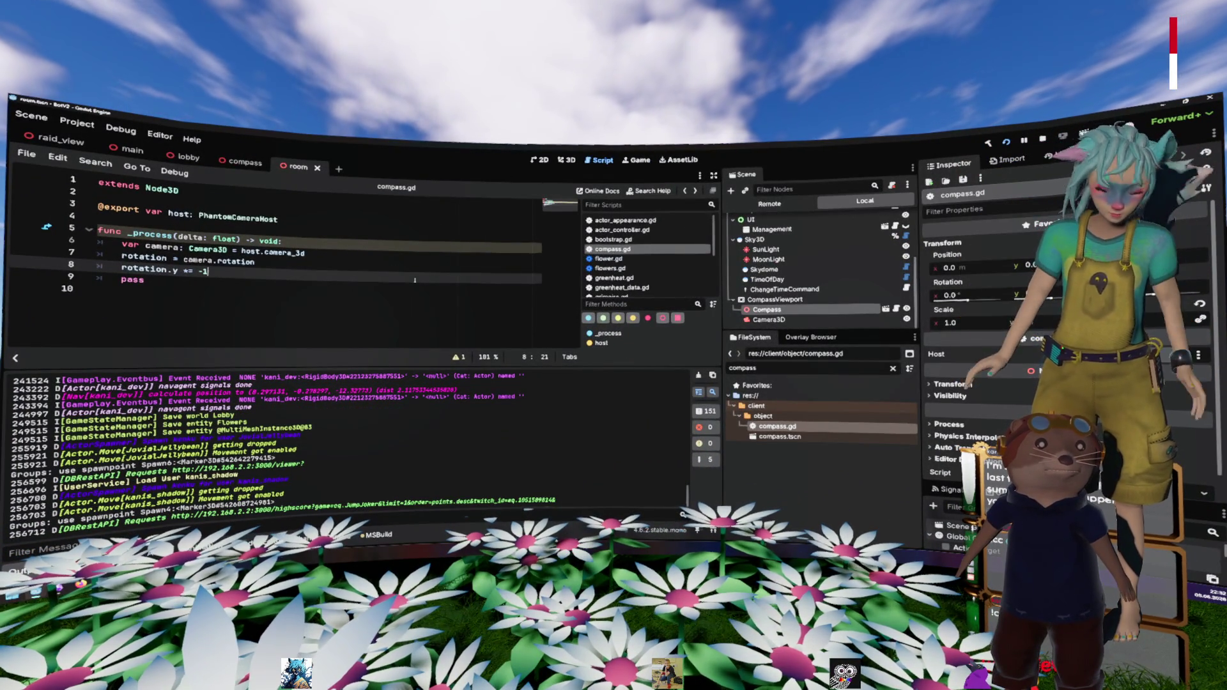
left_click_drag(415, 280, 350, 274)
key("BackSpace")
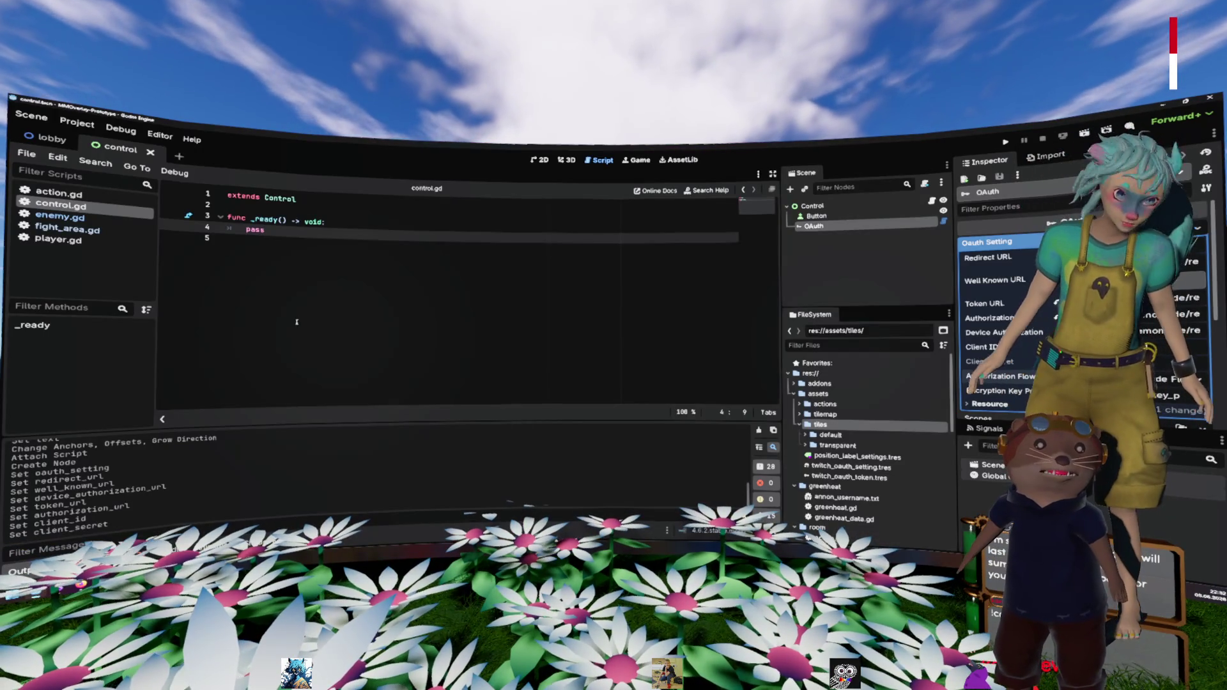
Step: Fill in the Client Secret in the OAuth node's OAuth Setting in the Inspector
left_click(353, 228)
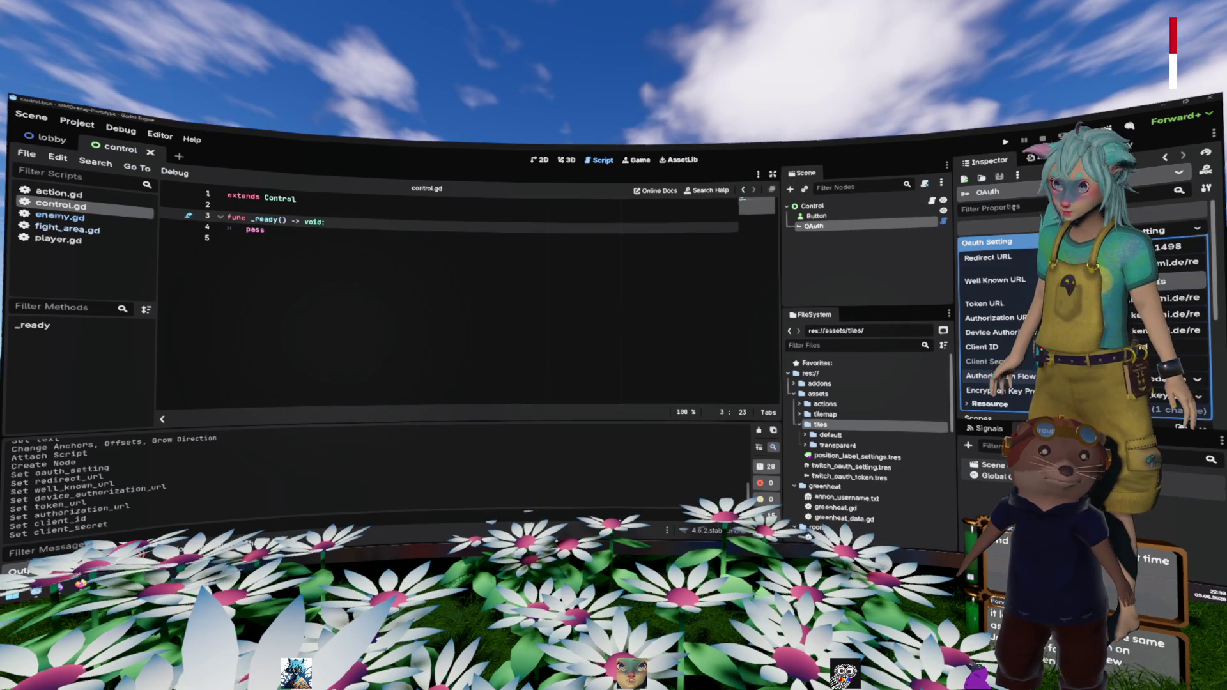
left_click(1004, 363)
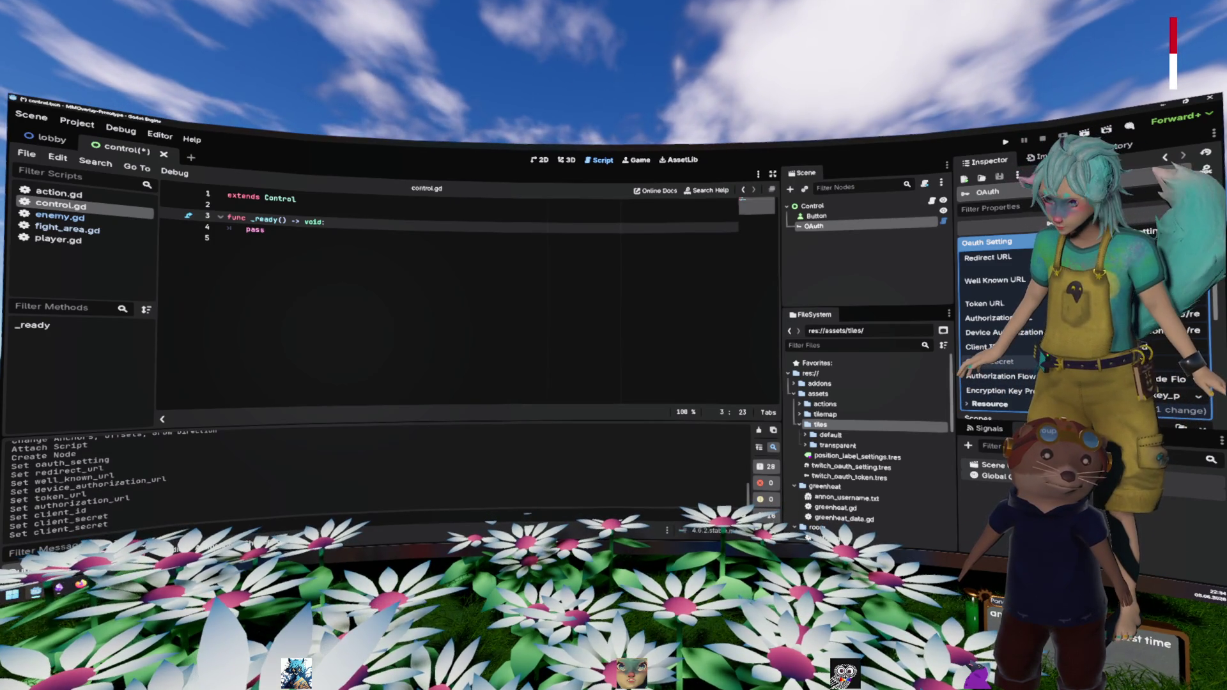
left_click(1004, 363)
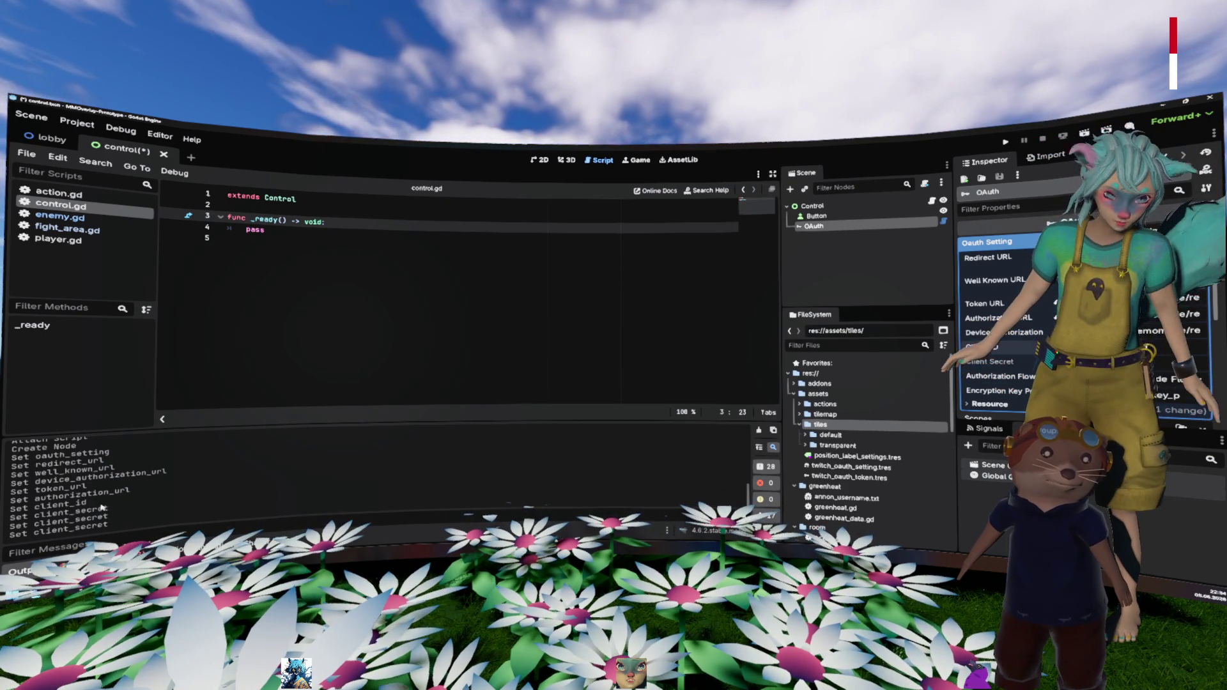
Step: Tick Implicit flow in the cross-frontend client's Capability config in Keycloak, then return to Godot
key("alt+Tab")
scroll(439, 373, "down", 6)
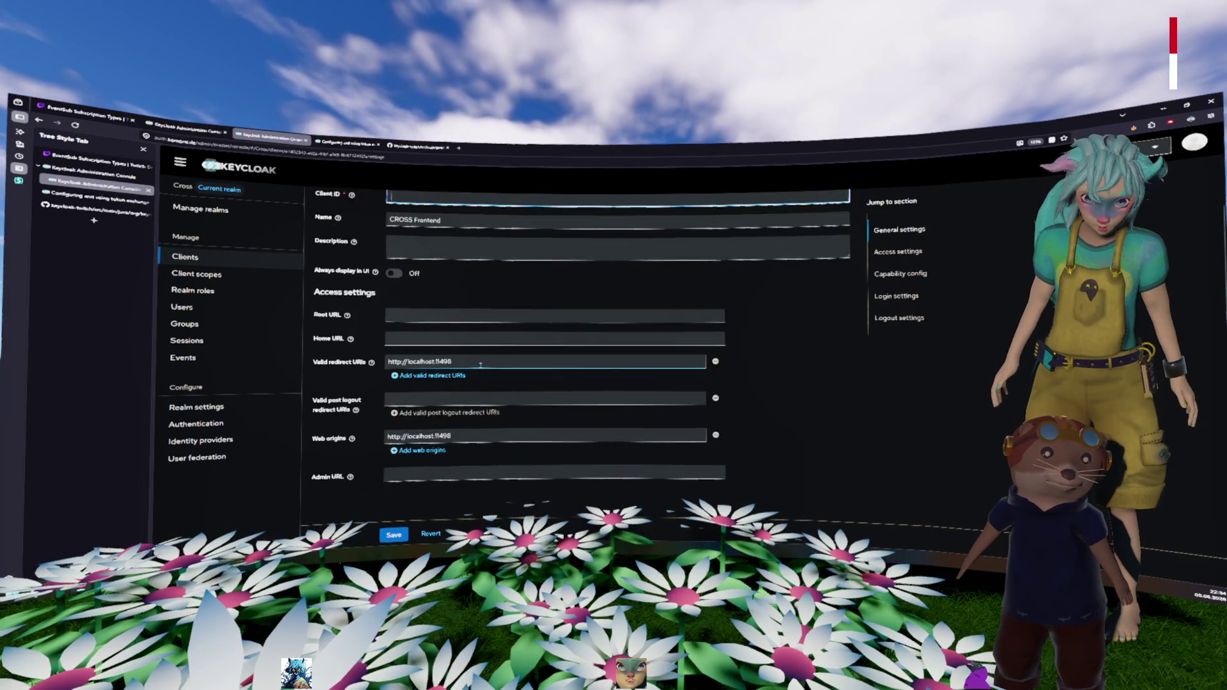
left_click(399, 307)
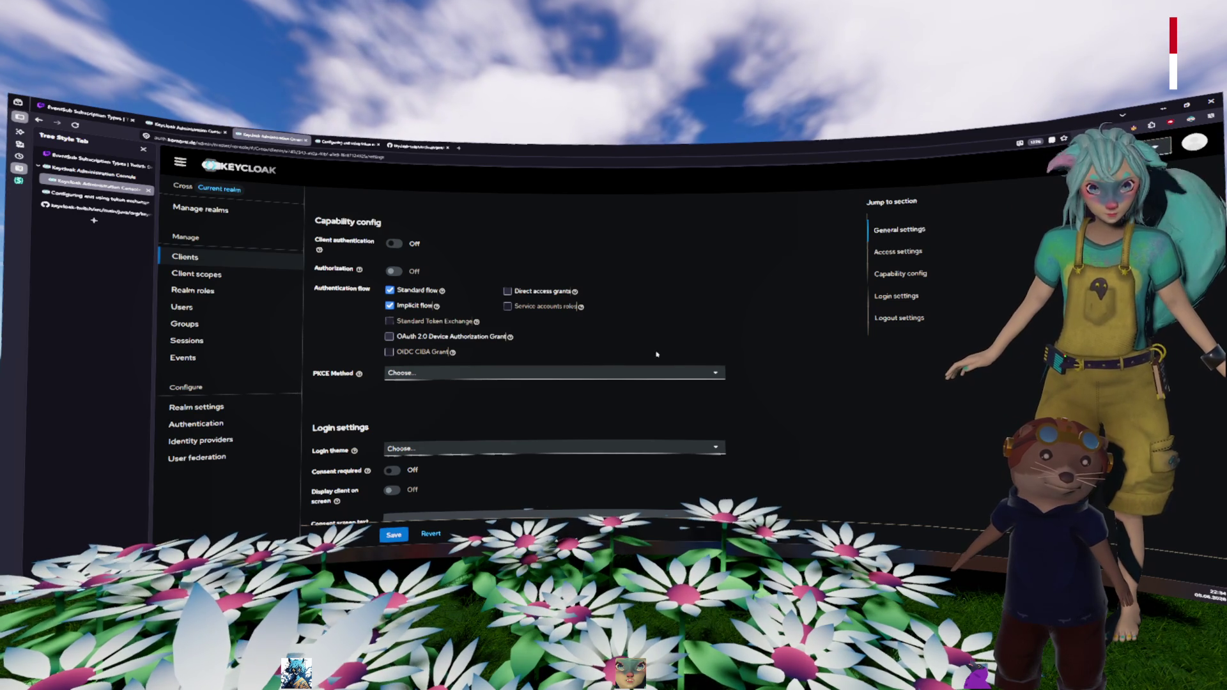
left_click(394, 535)
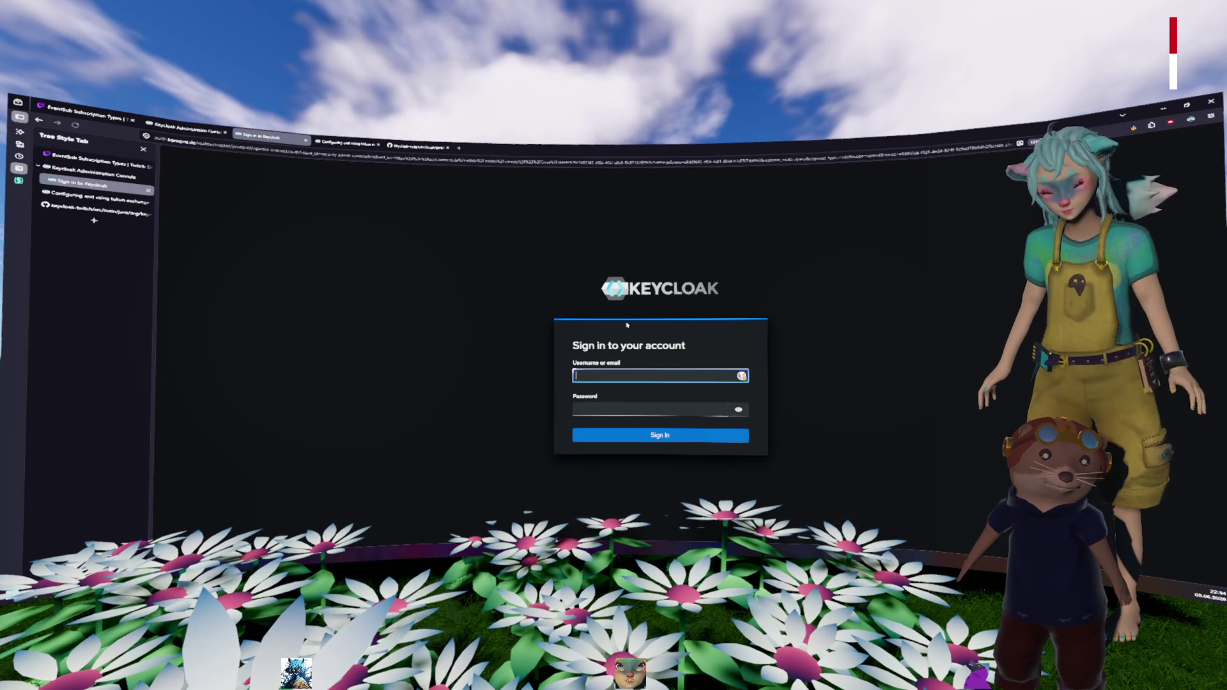
left_click(744, 349)
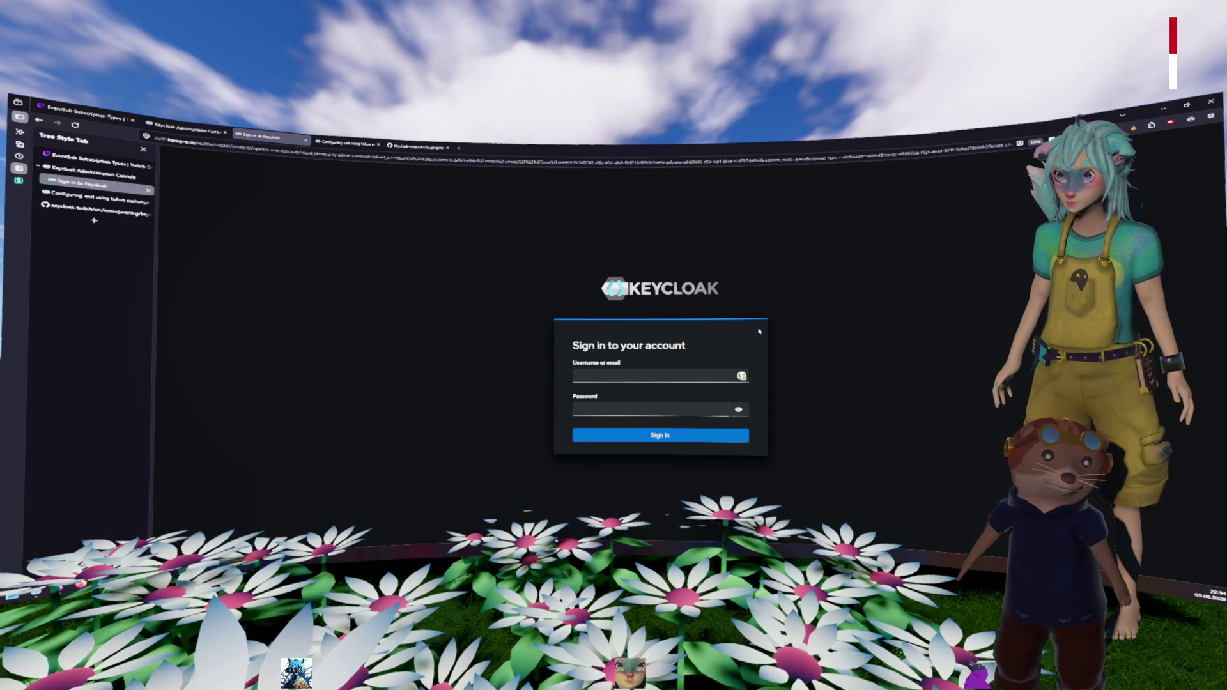
key("Tab")
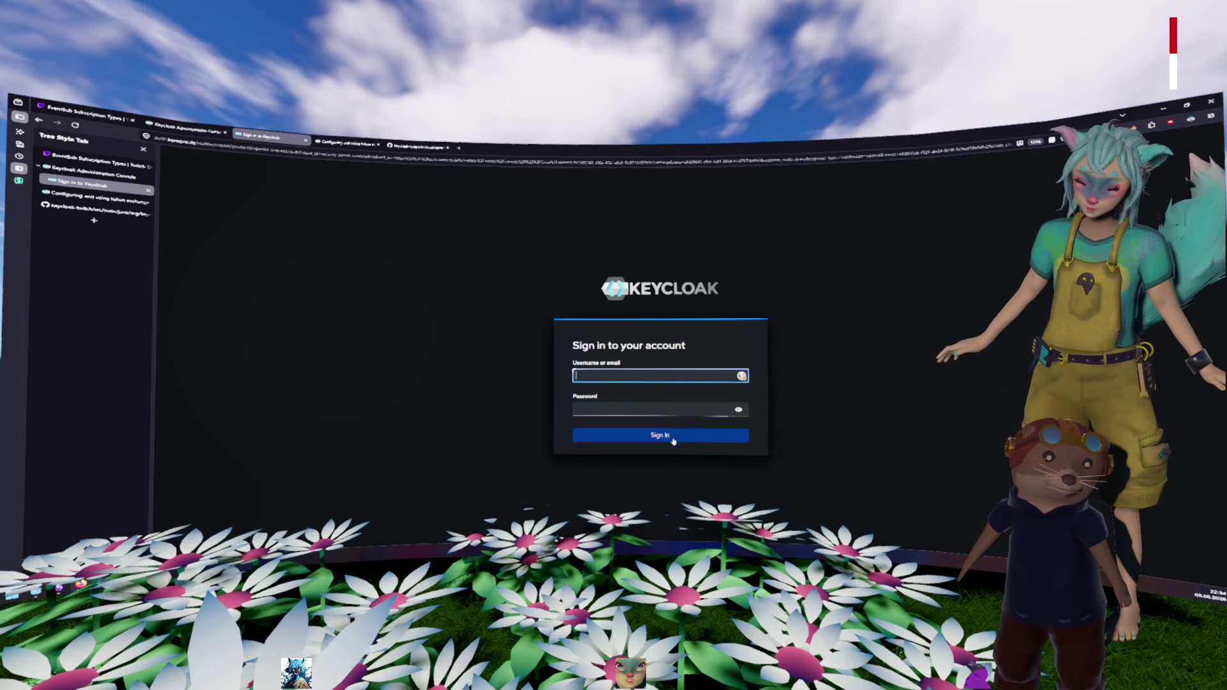
key("alt+Tab")
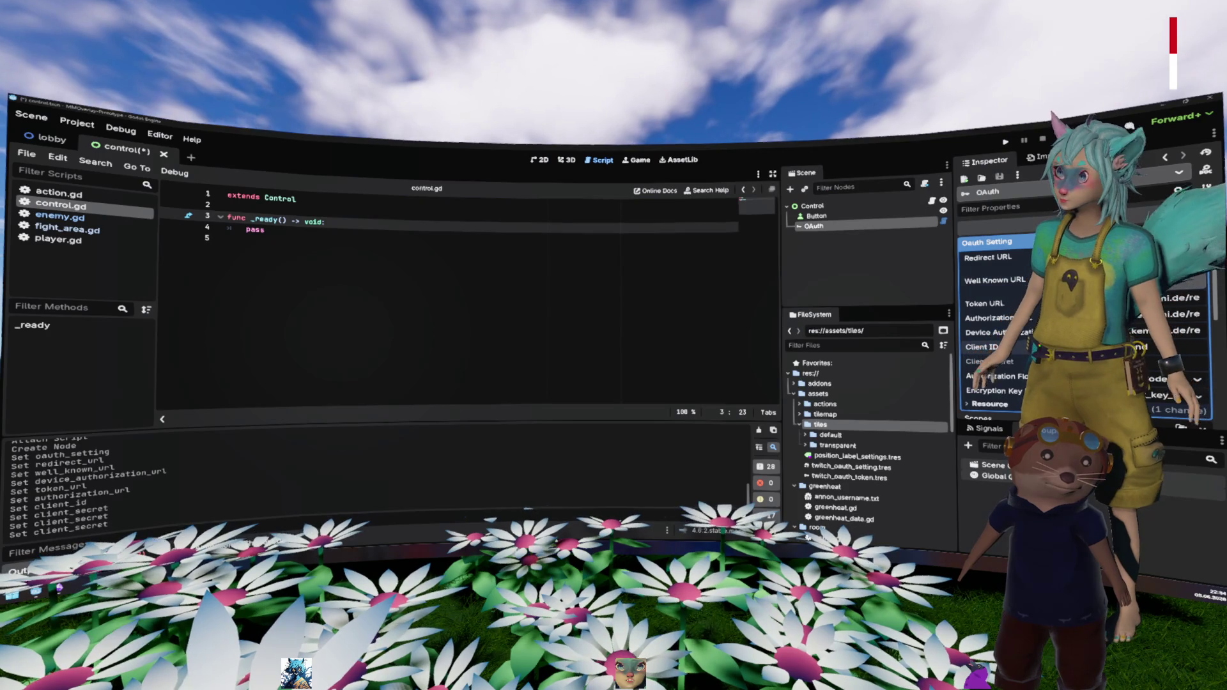
key("alt+Tab")
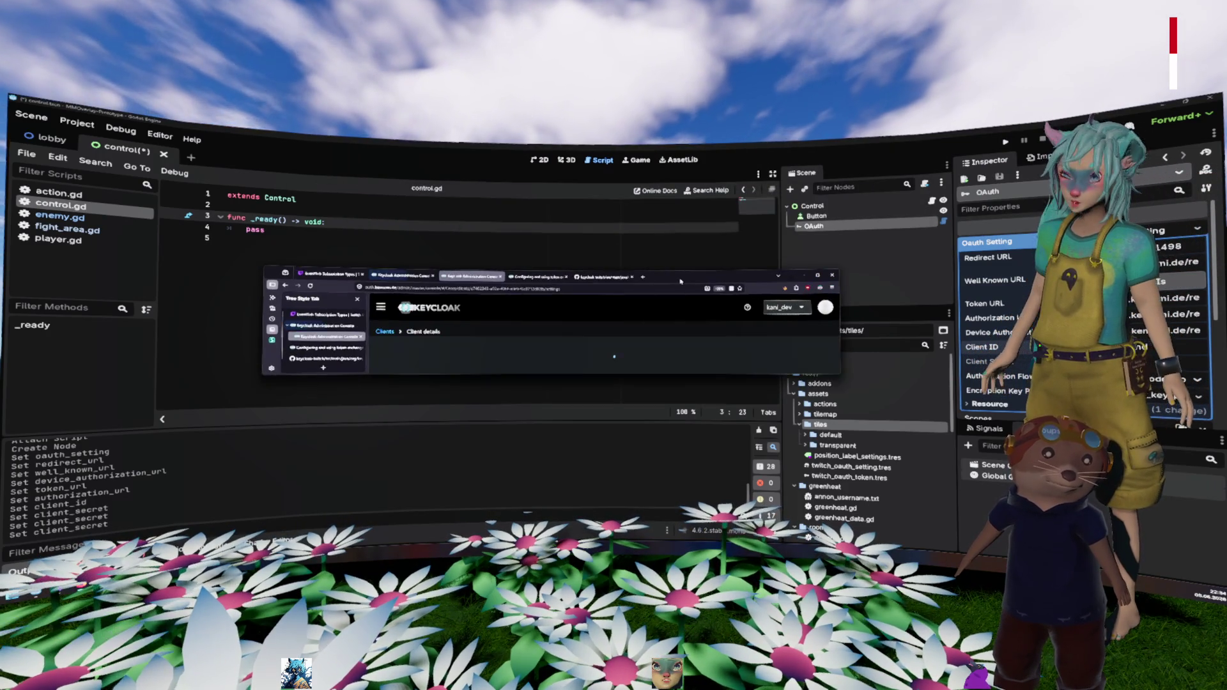
scroll(447, 288, "down", 3)
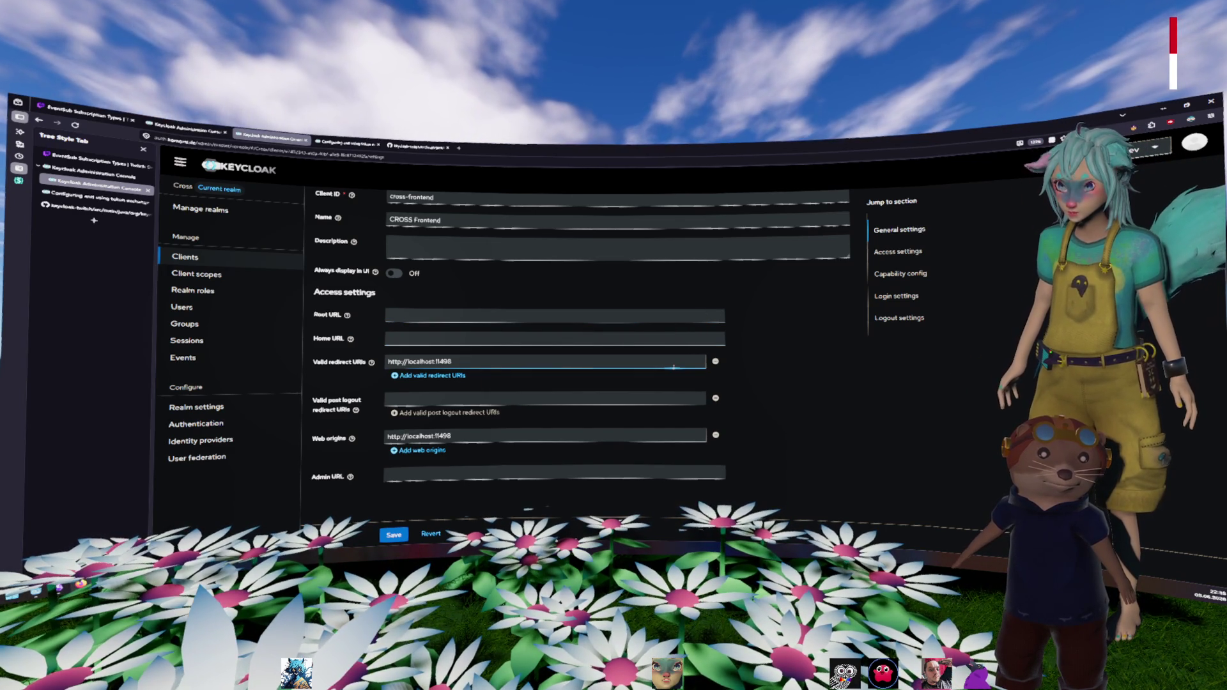
Step: Check the Valid post logout redirect URIs field in Keycloak, then return to Godot
left_click(675, 395)
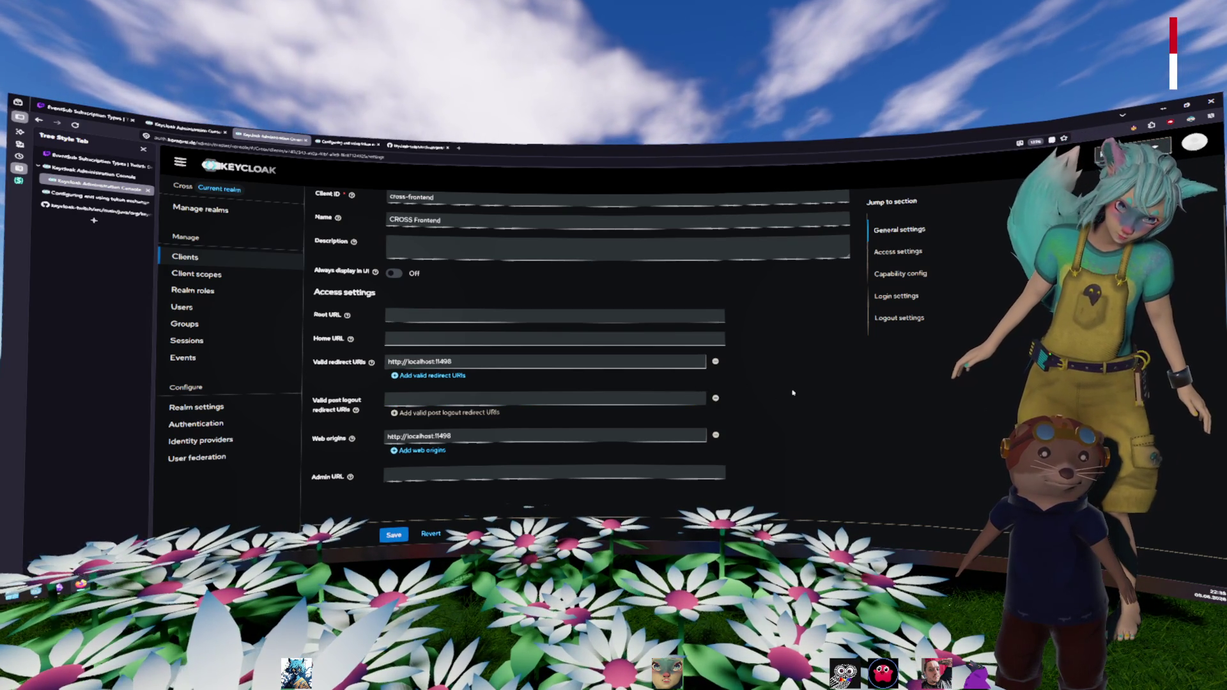
scroll(792, 392, "up", 3)
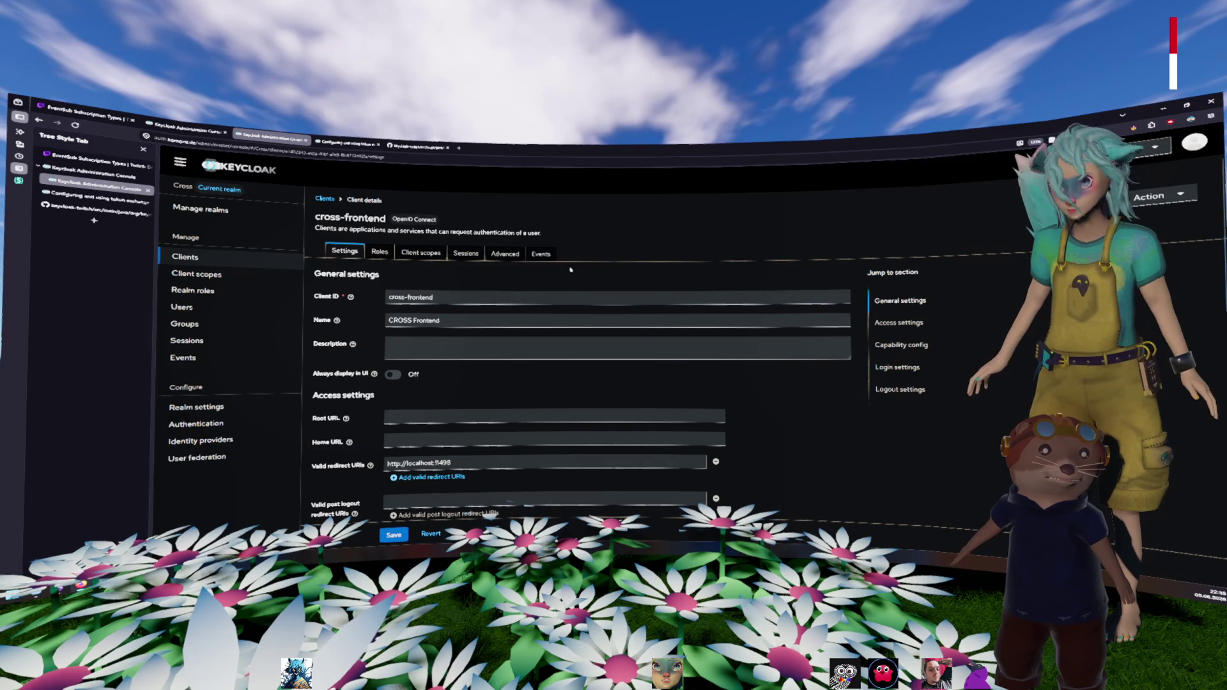
key("alt+Tab")
key("Return")
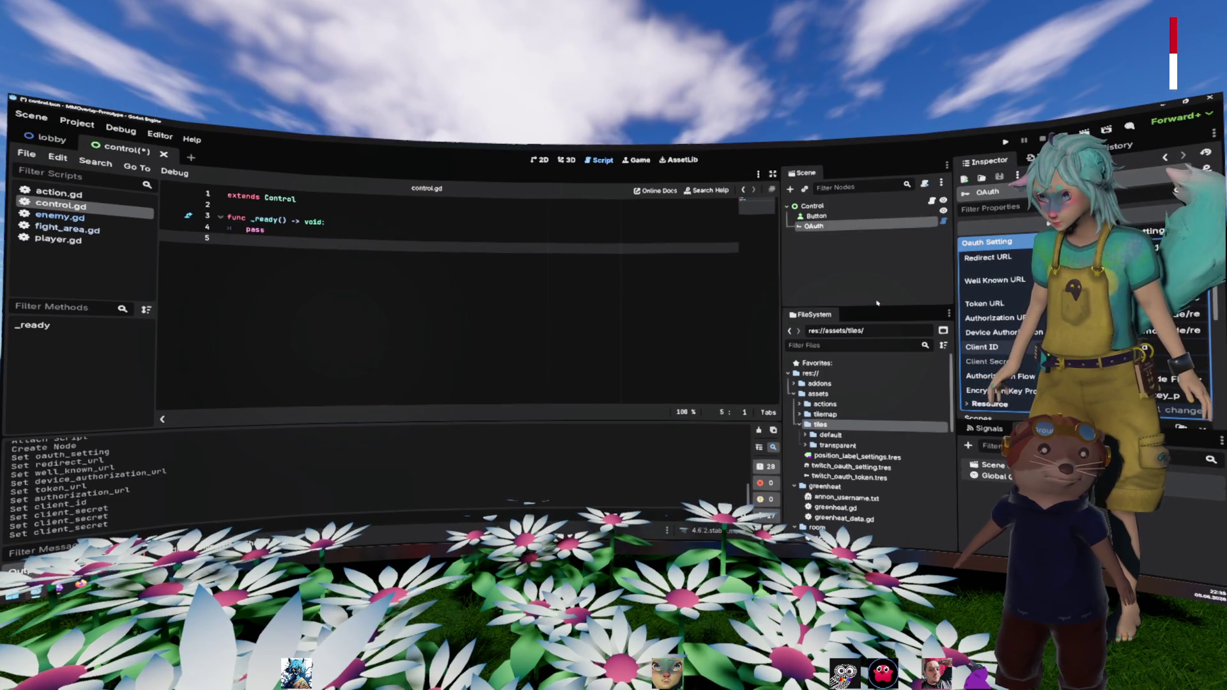
Step: Select the OAuth node and choose a new option in its Authorization Flow dropdown
left_click(831, 270)
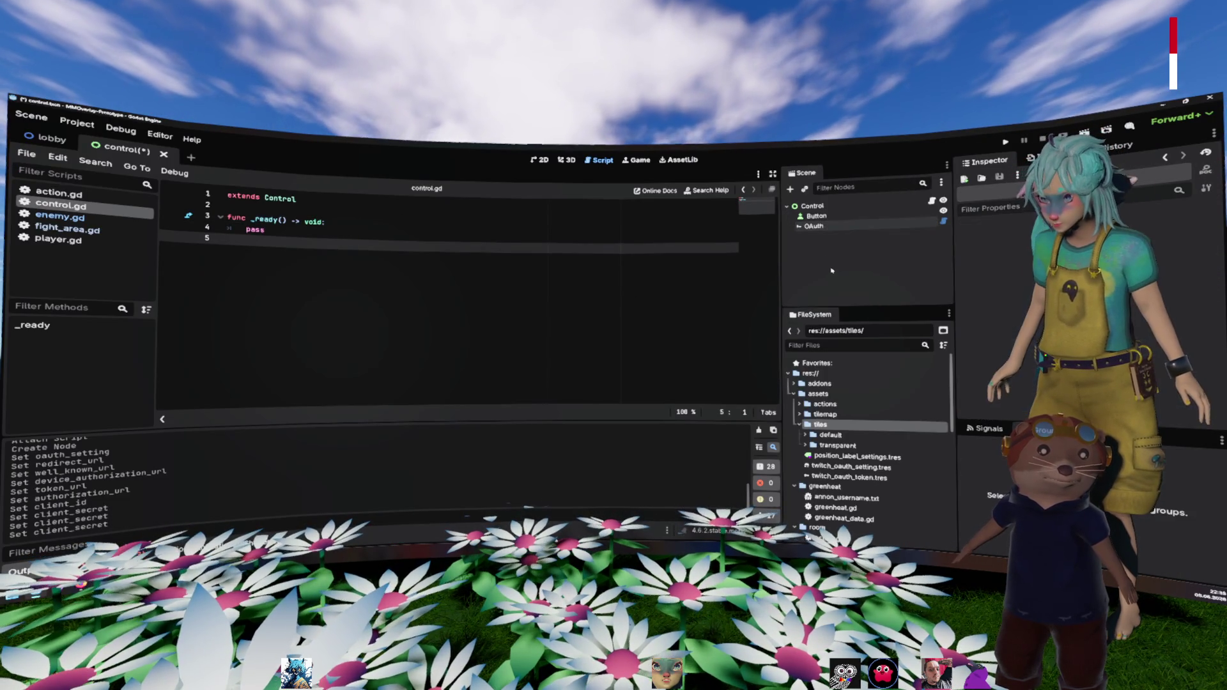
left_click(814, 226)
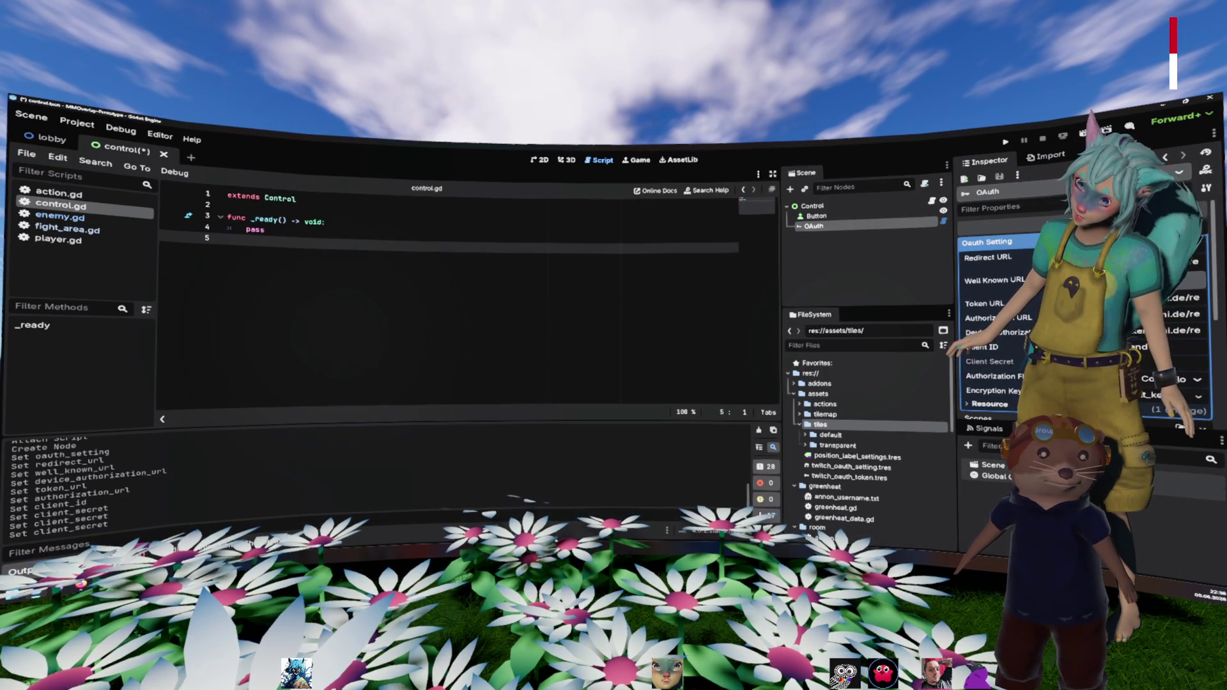
left_click(1176, 379)
left_click(1176, 421)
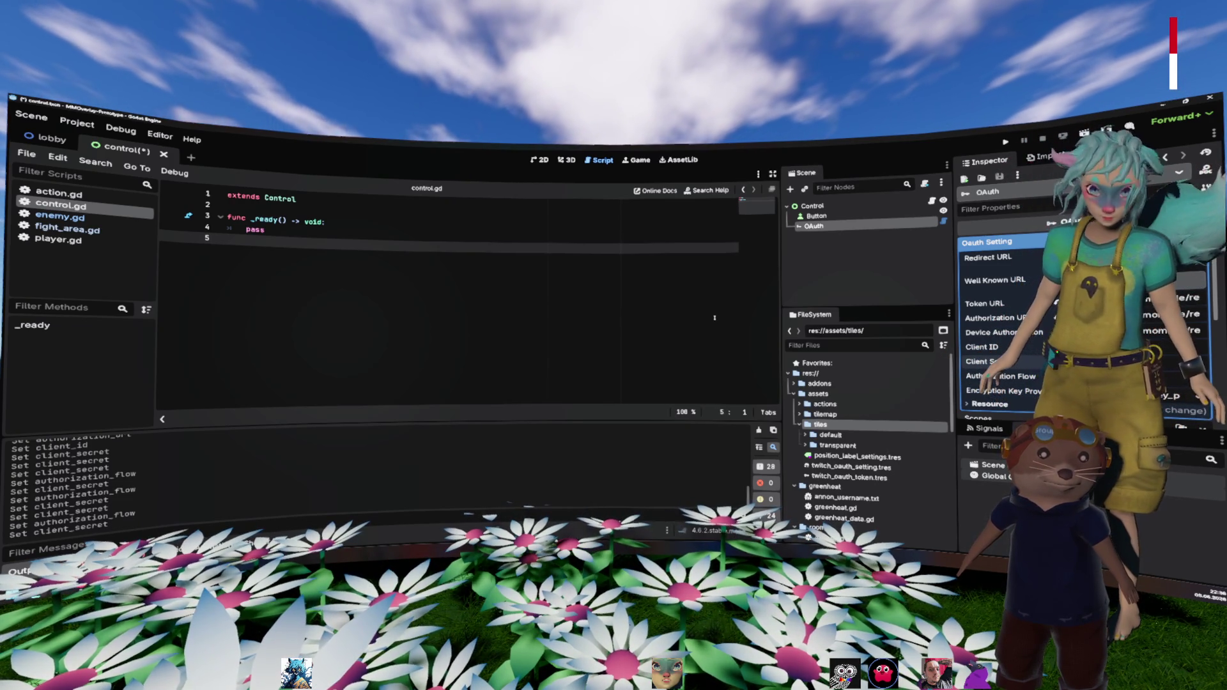
left_click(570, 237)
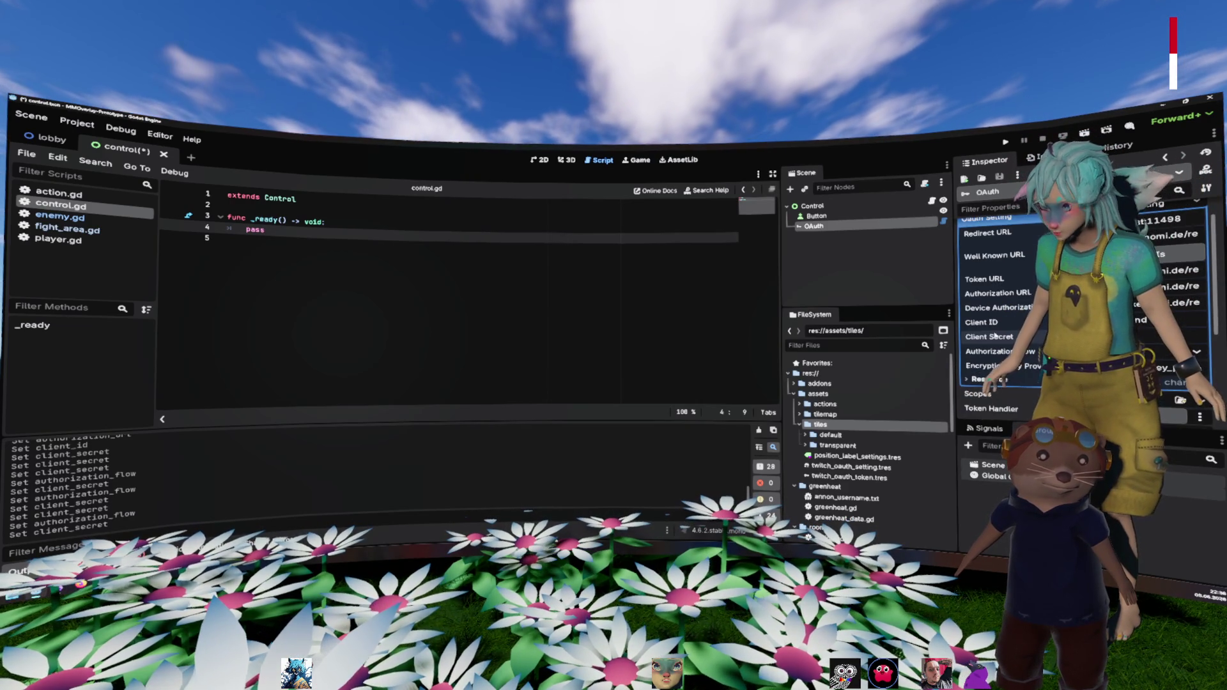
Step: Save, close and reopen control.tscn, found by filtering FileSystem for 'control'
key("ctrl+s")
left_click(810, 228, "ctrl")
right_click(810, 228)
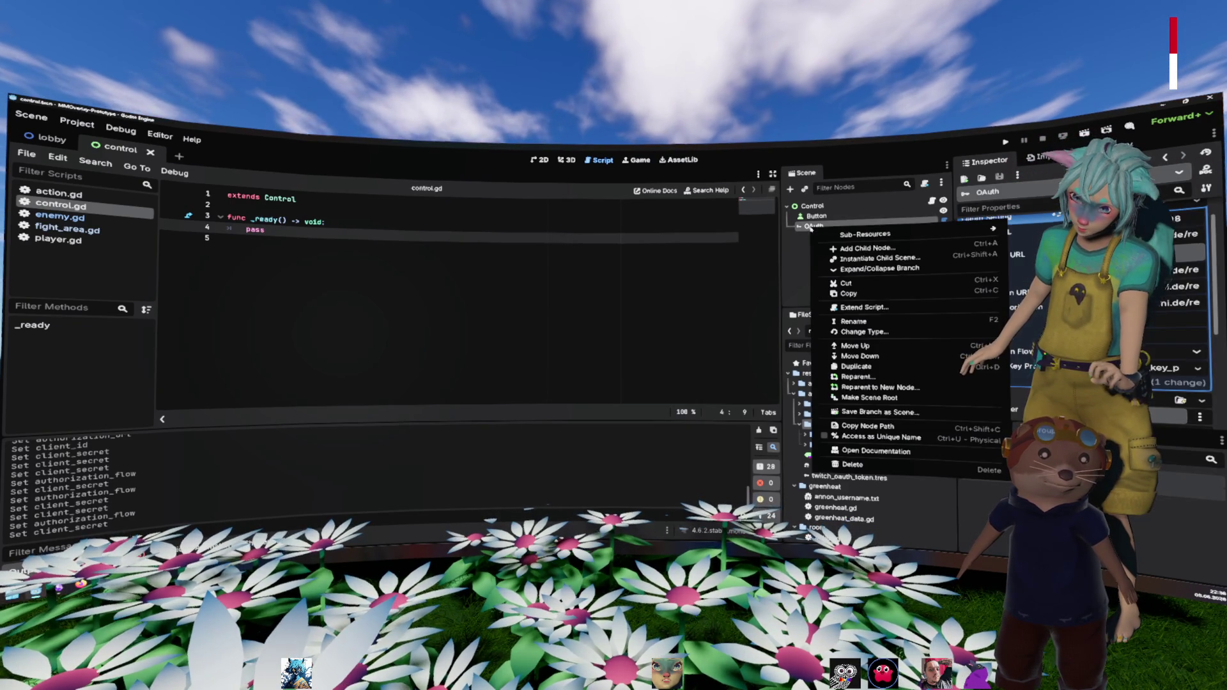
left_click(829, 228)
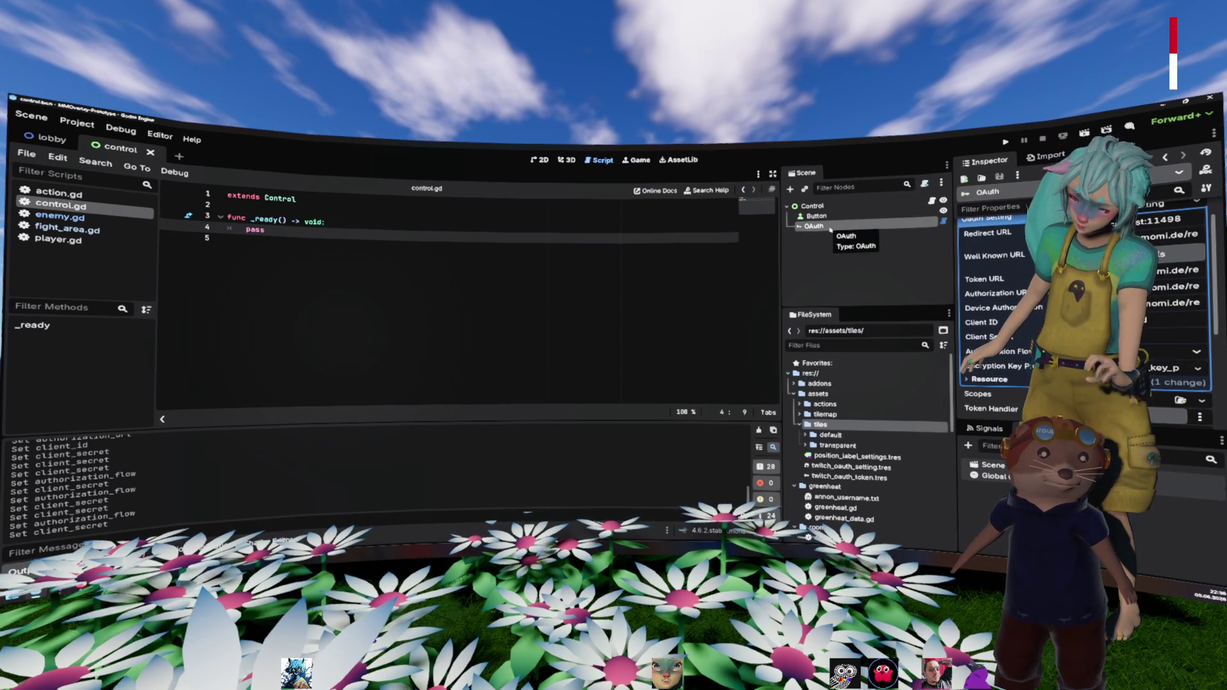
left_click(150, 152)
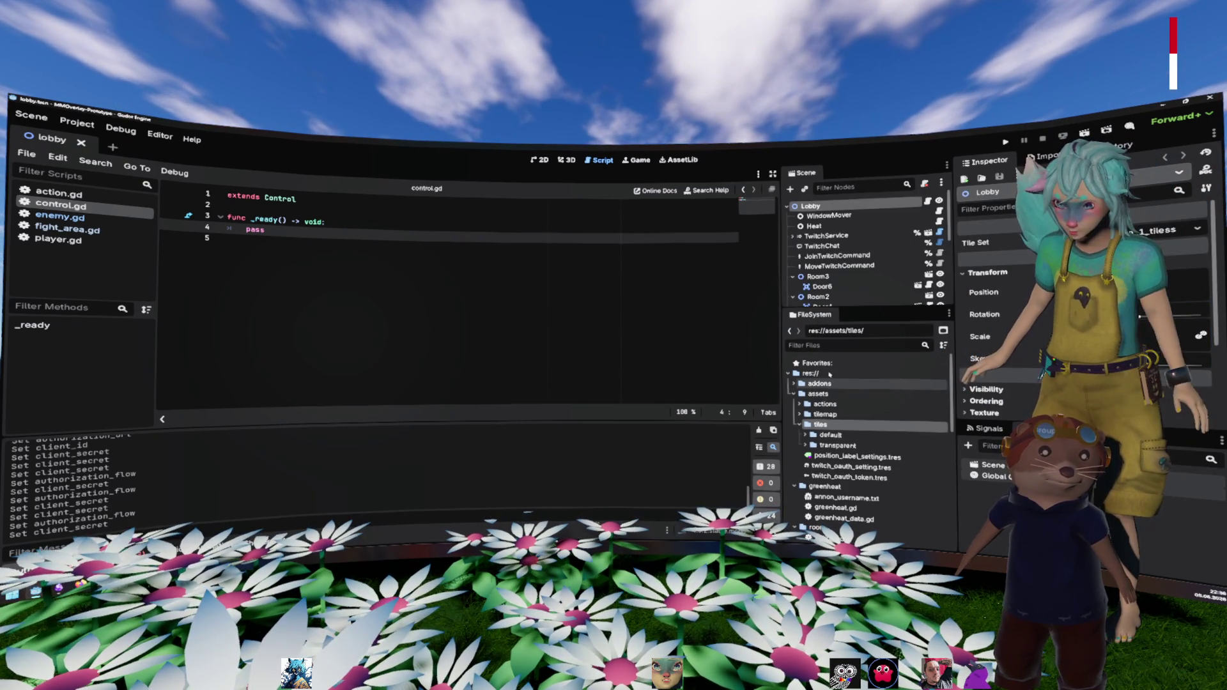
left_click(818, 344)
type("control")
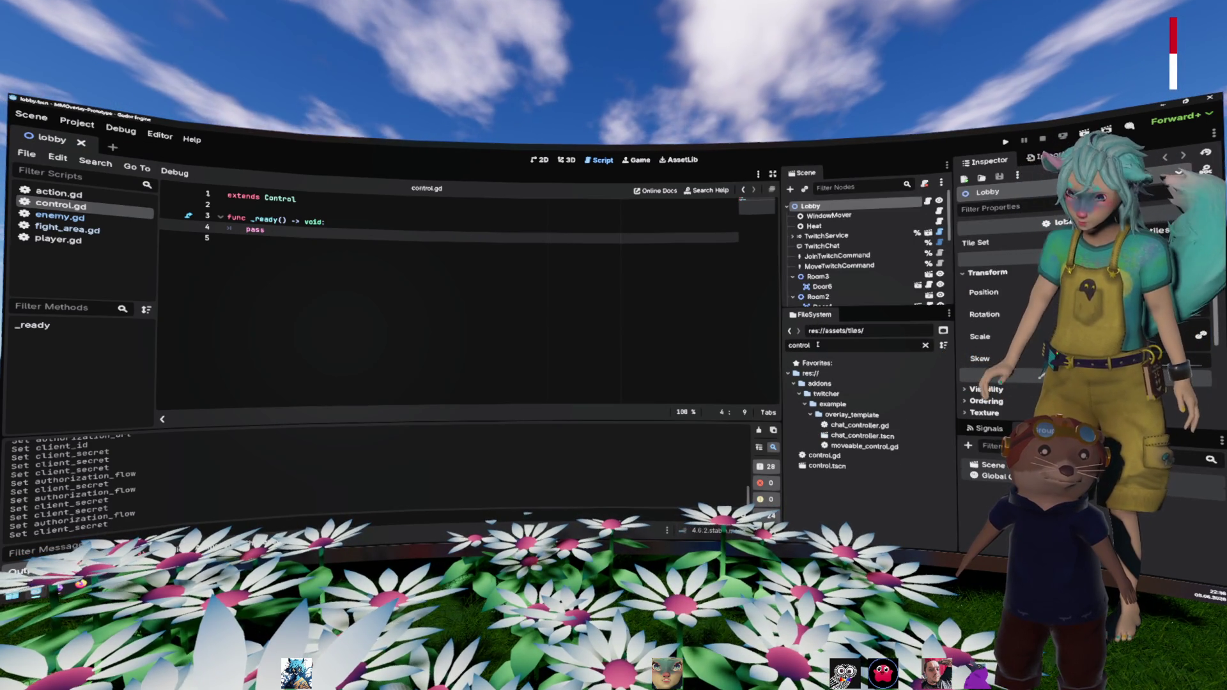
double_click(827, 465)
Step: Add an OAuthTokenHandler as a child node of the OAuth node
right_click(809, 226)
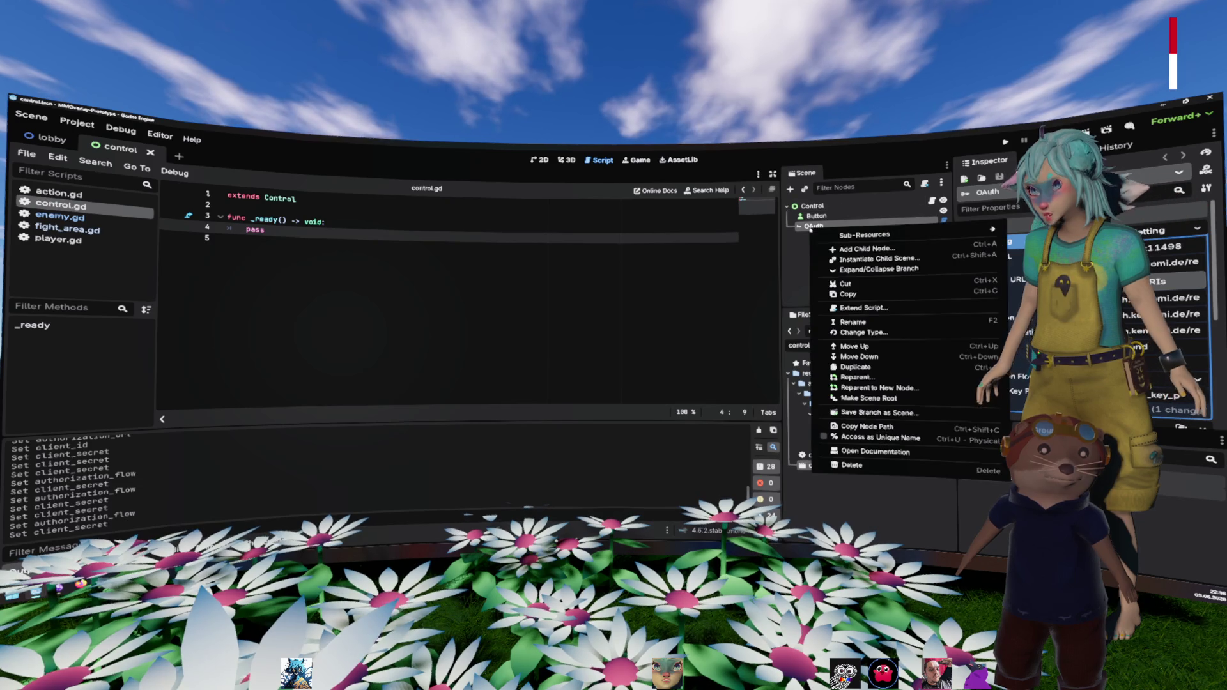
left_click(867, 249)
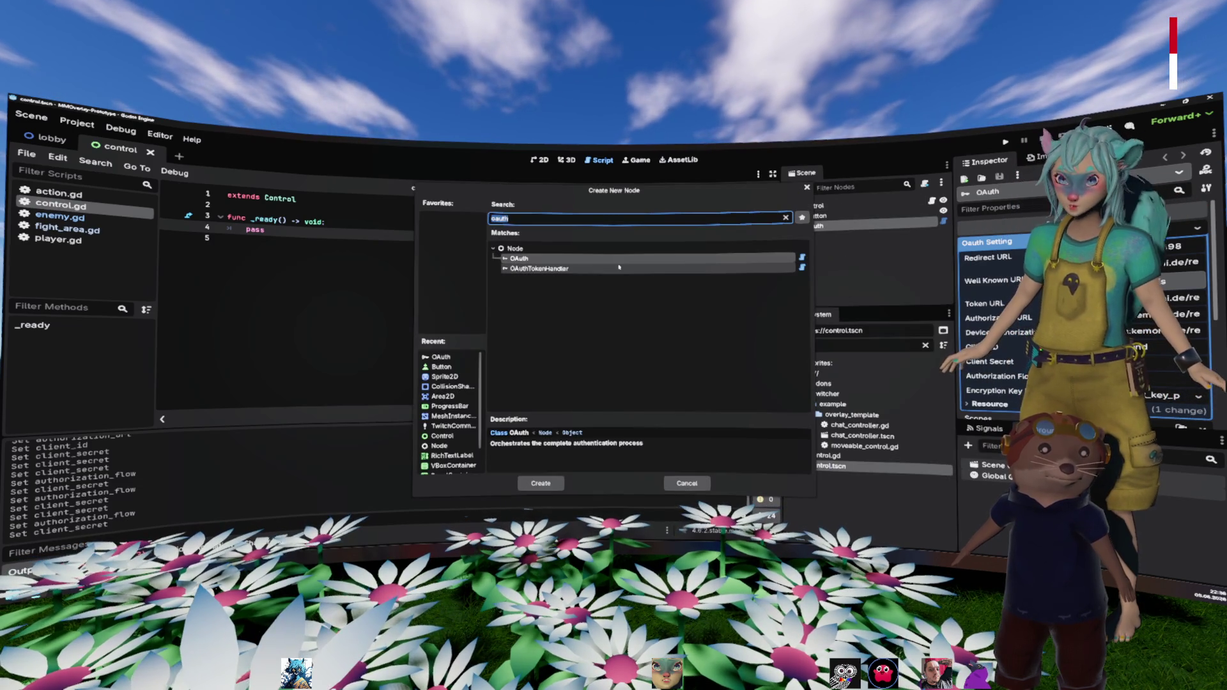
double_click(615, 268)
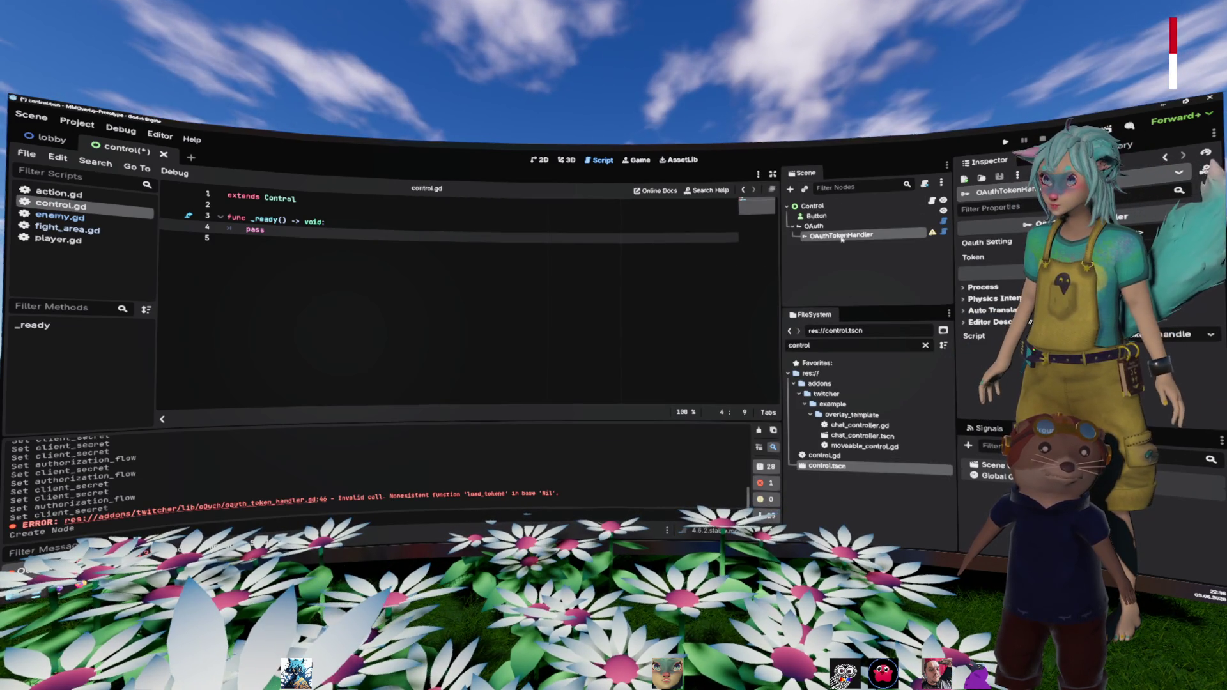
Step: Move OAuthTokenHandler beside OAuth and save the OAuth settings as a .tres resource in res://
left_click_drag(842, 236, 831, 221)
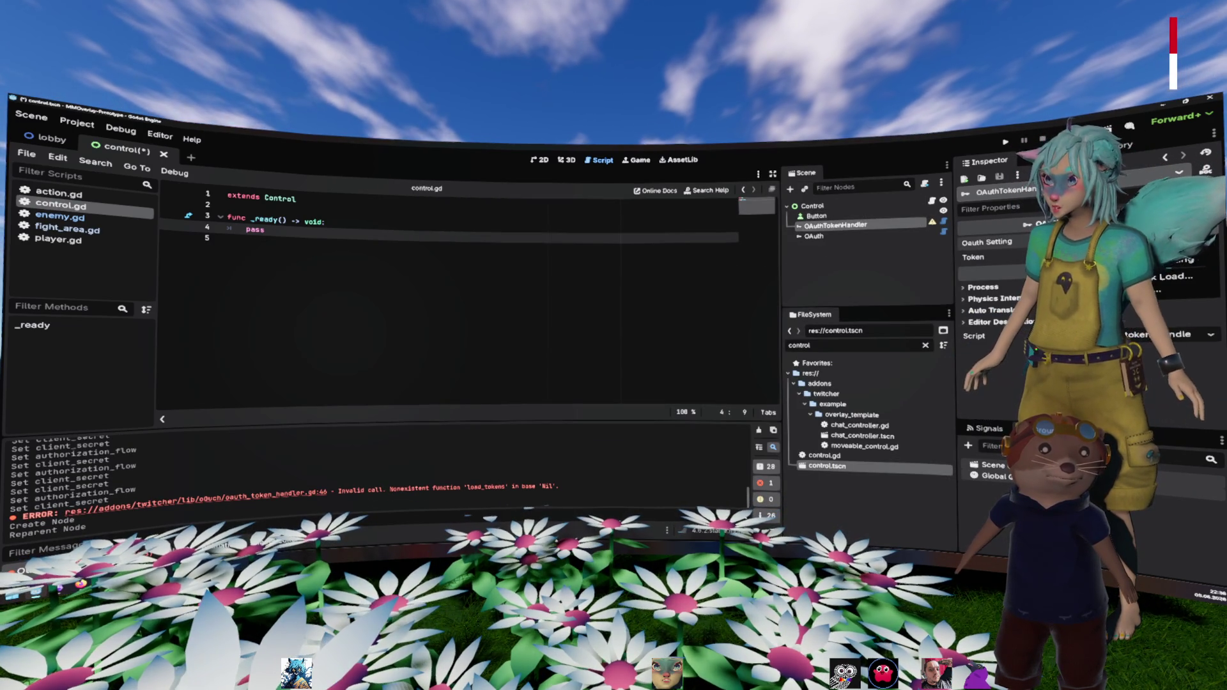
left_click(814, 236)
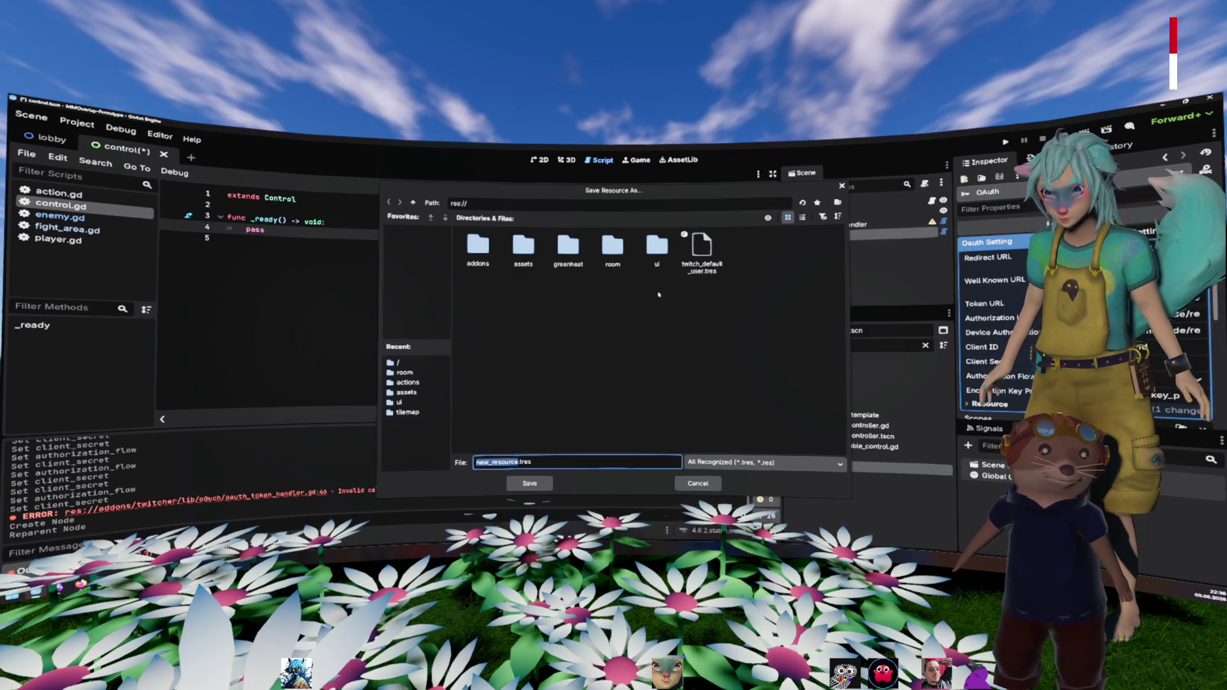
key("BackSpace")
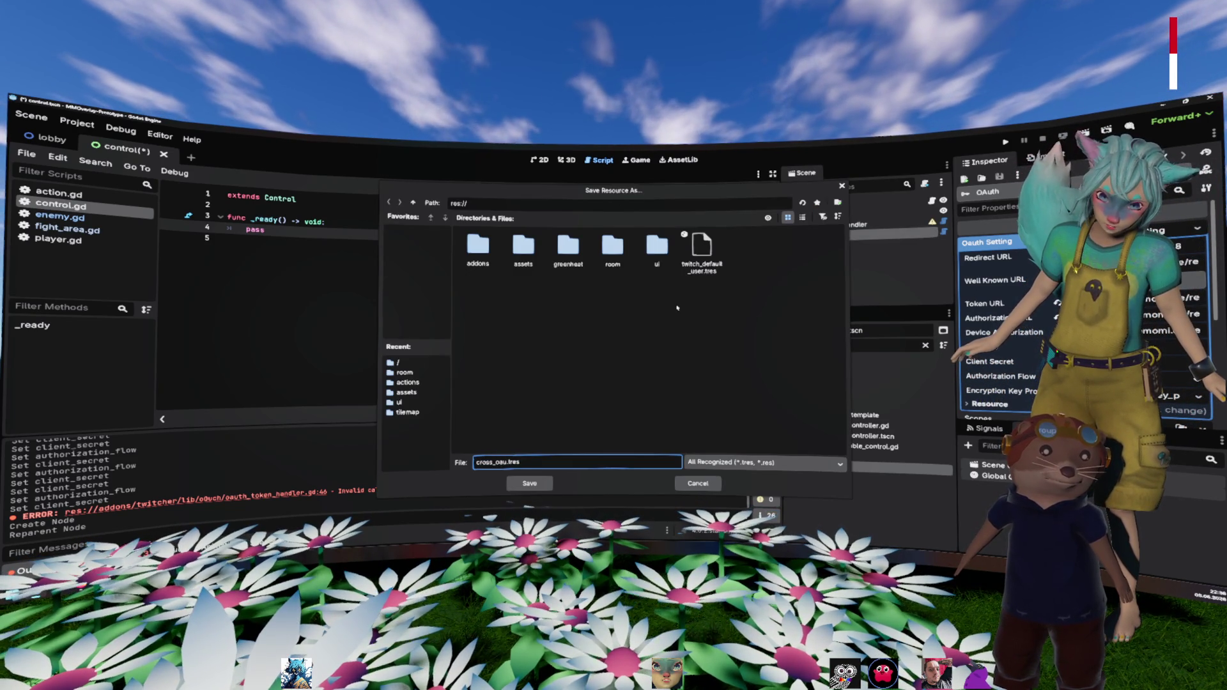
key("Return")
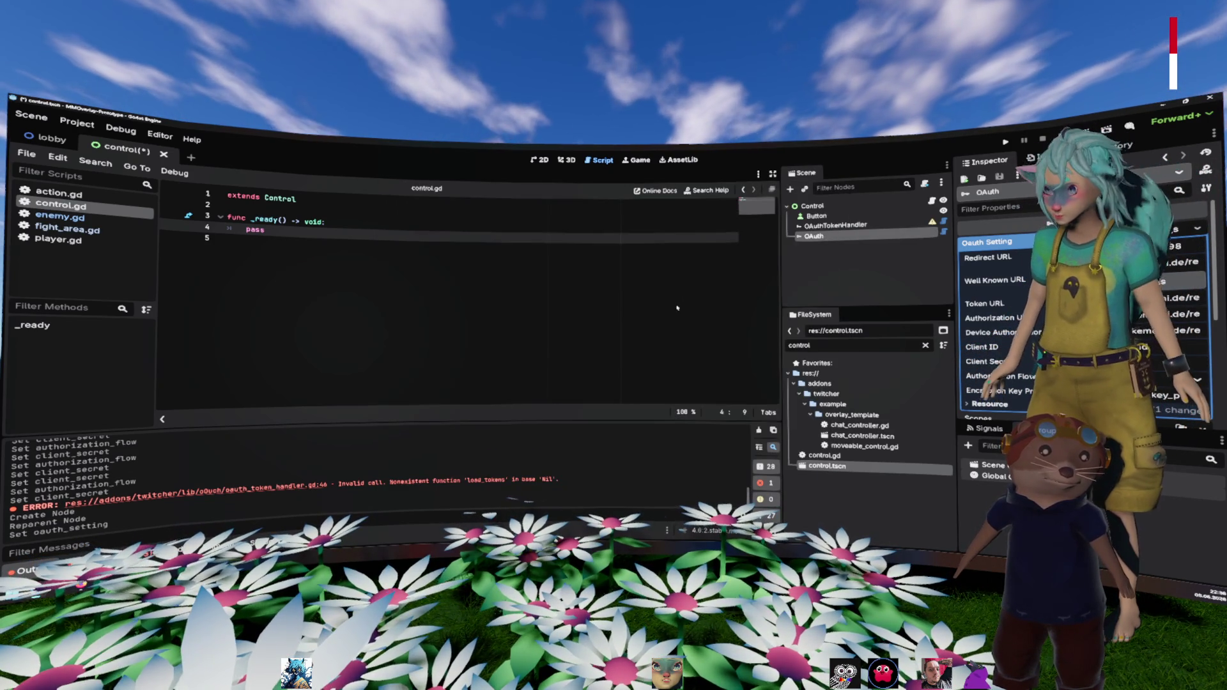
left_click(882, 225)
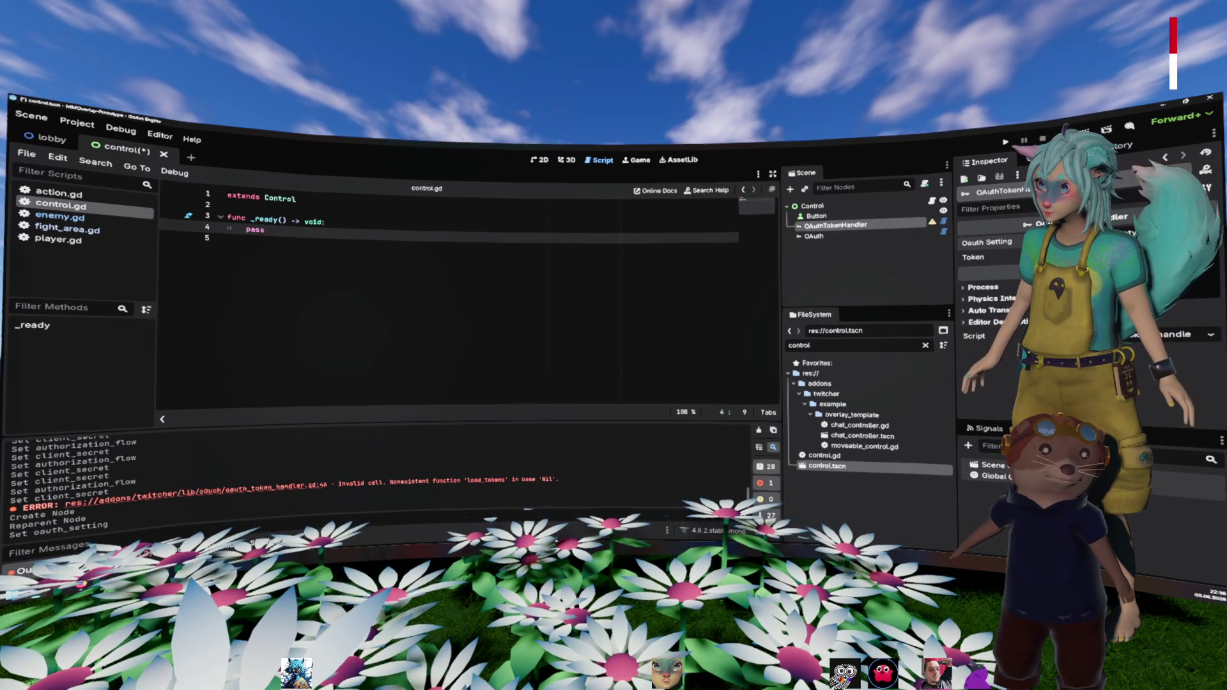
Step: Load an existing OAuth setting .tres into OAuthTokenHandler and save a new token as cross_token.tres
left_click(1086, 269)
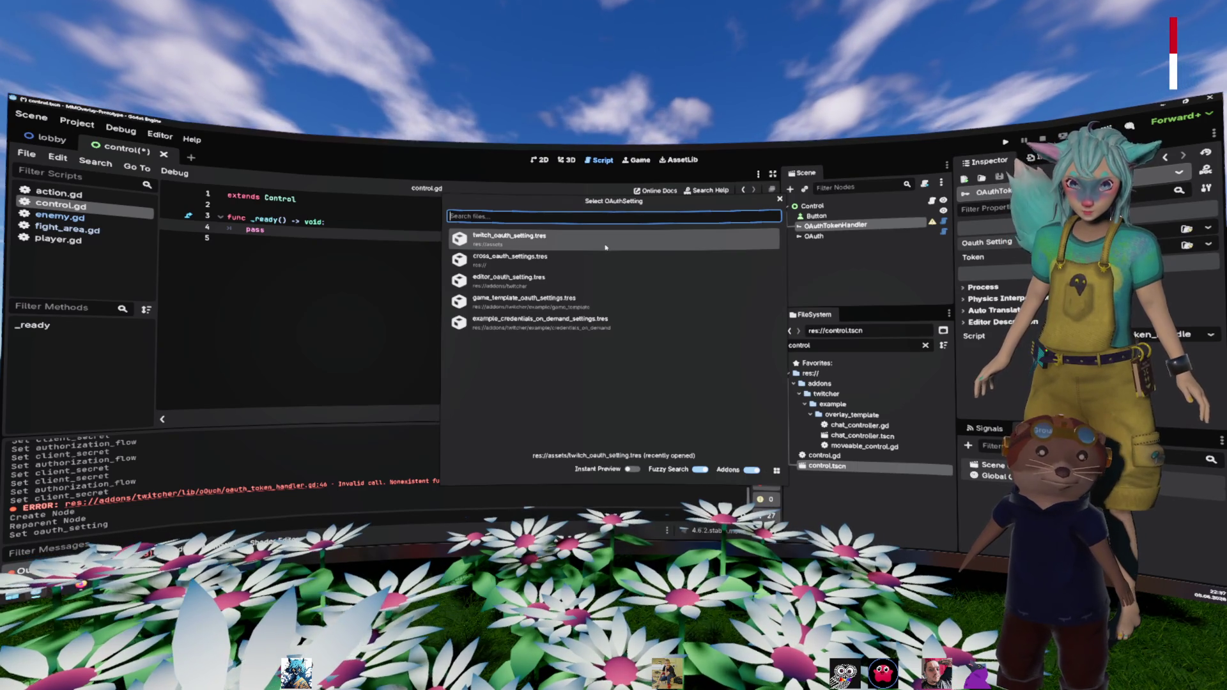
double_click(606, 247)
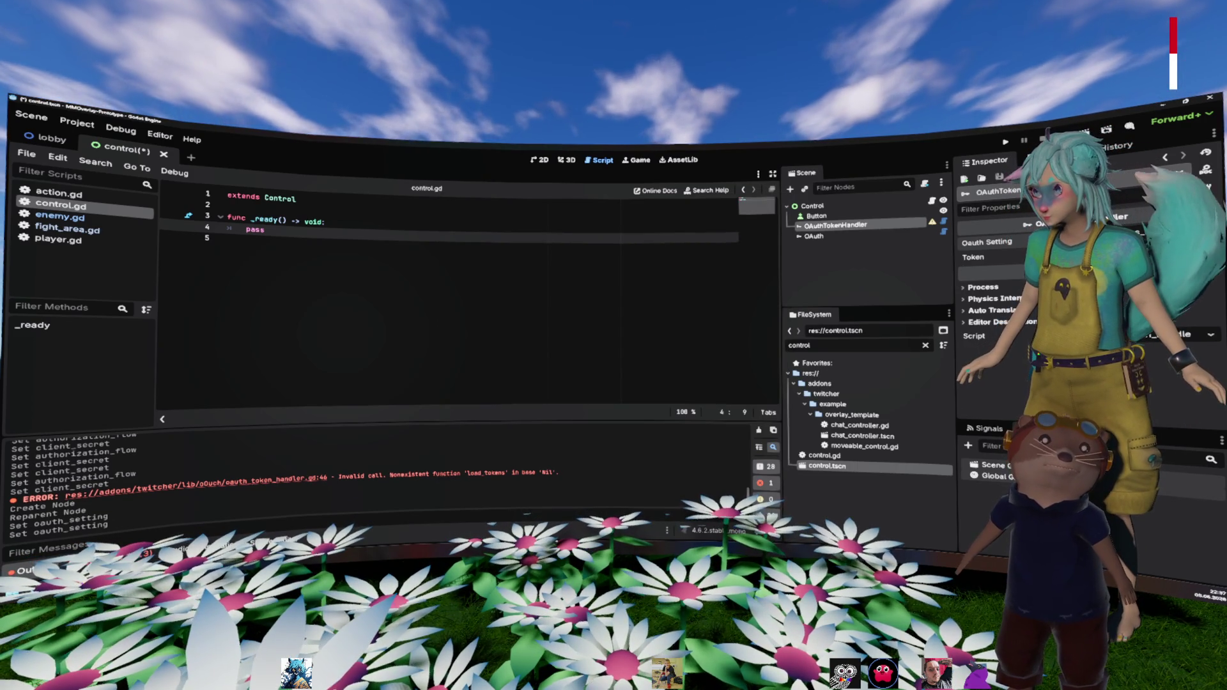
left_click(1178, 277)
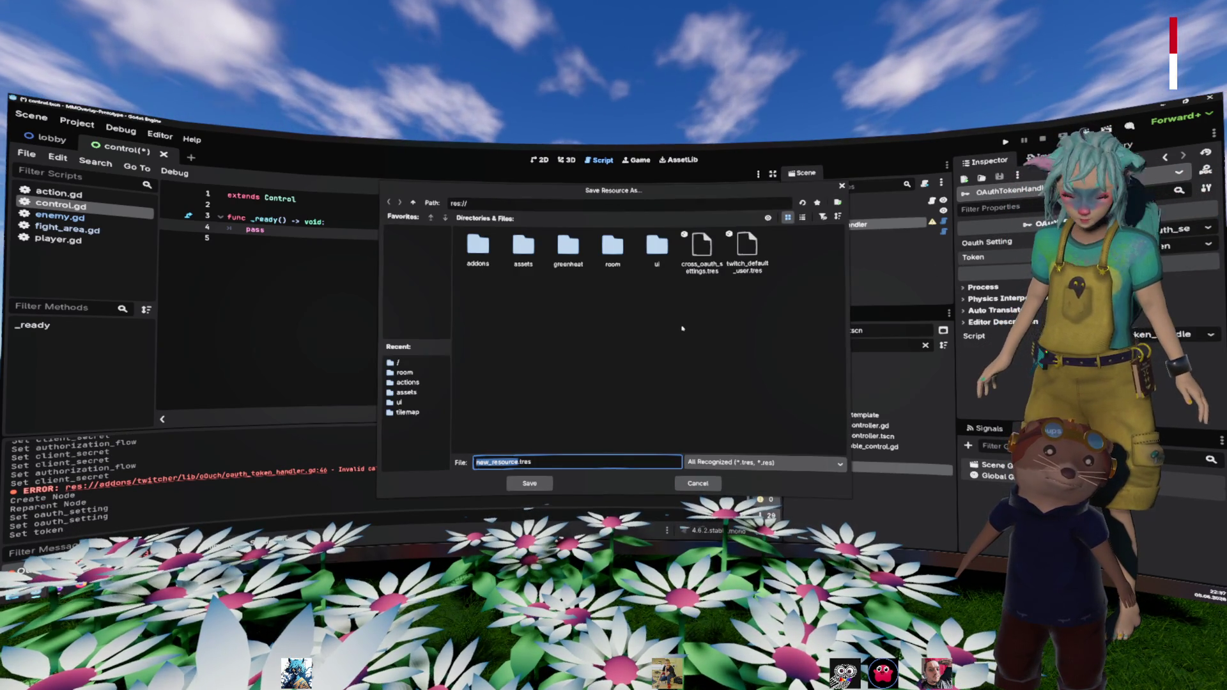
type("cross_token")
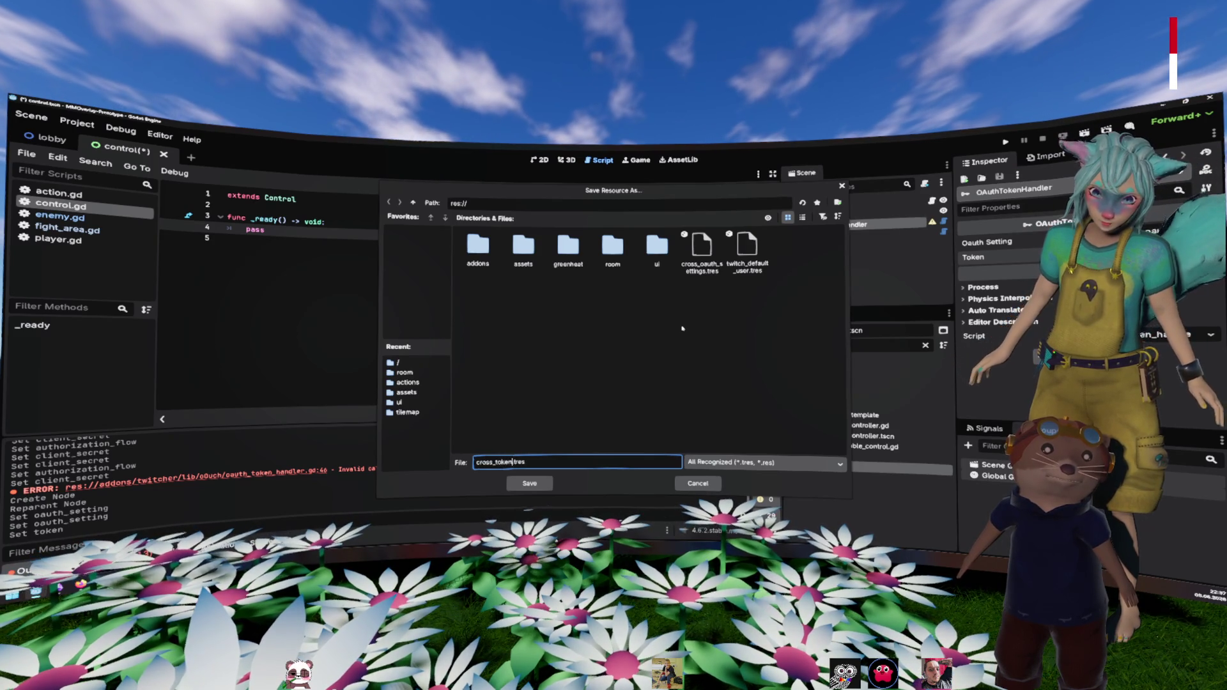
key("Return")
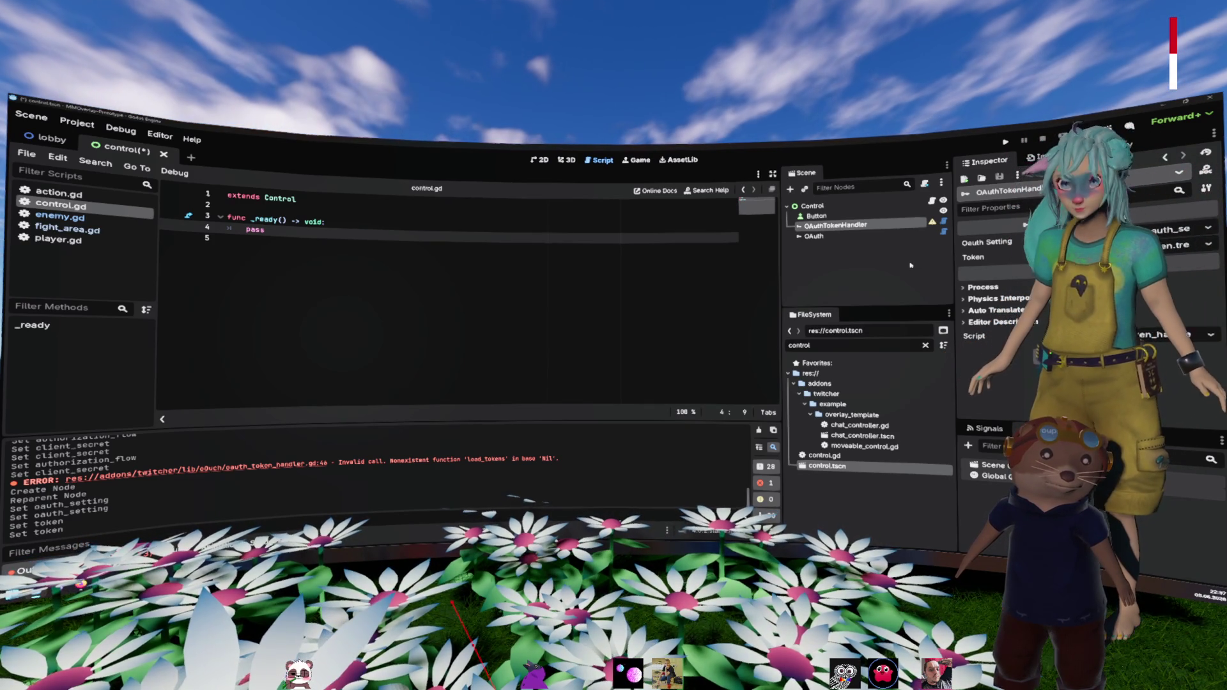
Step: Read the Keycloak token exchange docs' external-token use case, then return to Godot's compass.gd
key("alt+Tab")
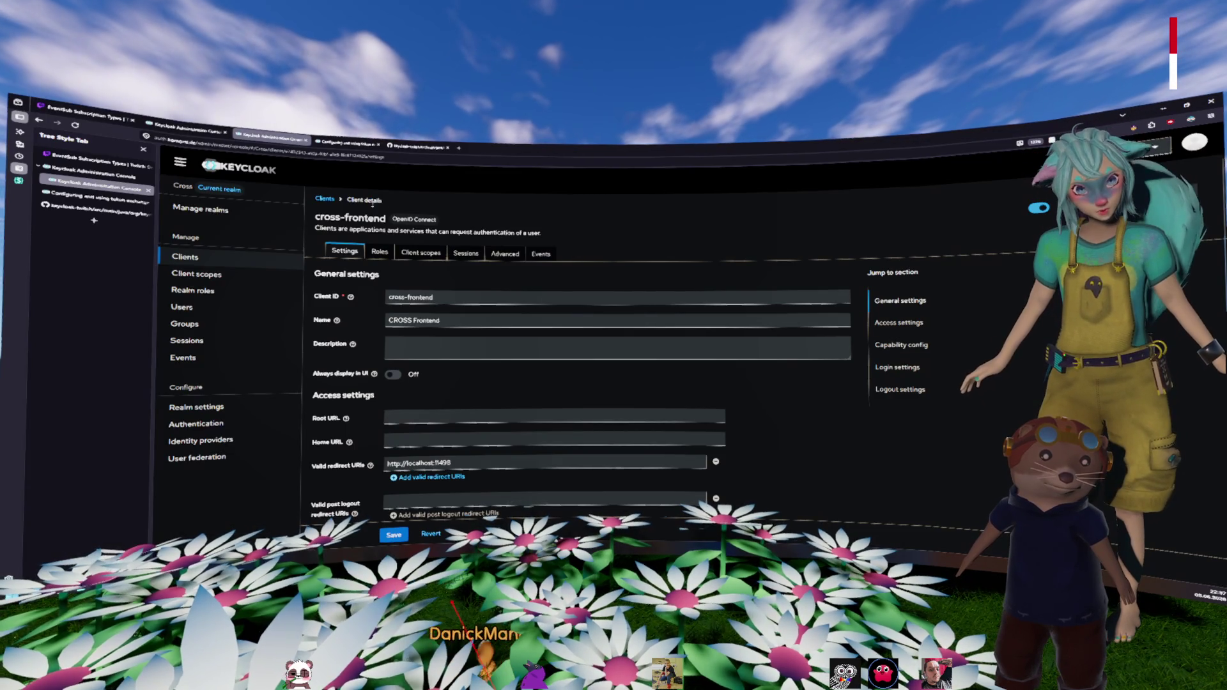
left_click(102, 202)
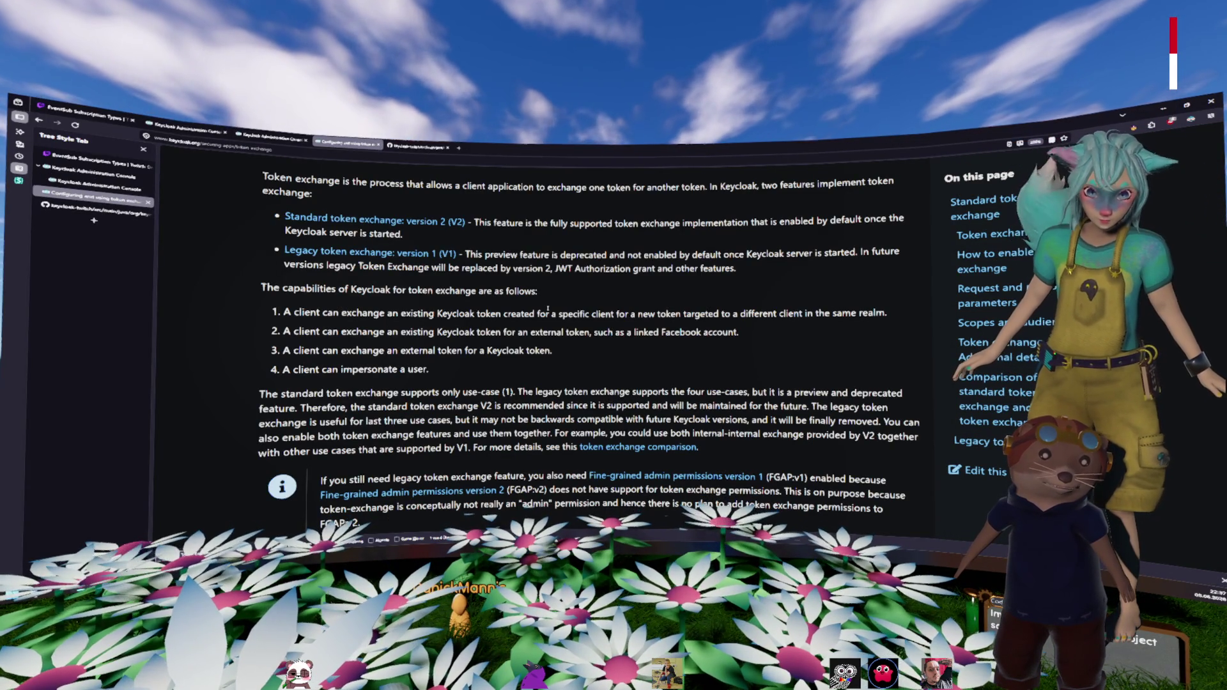
mouse_move(293, 332)
left_mouse_down()
mouse_move(416, 348)
mouse_move(416, 331)
mouse_move(742, 332)
mouse_move(256, 313)
mouse_move(228, 330)
left_mouse_up()
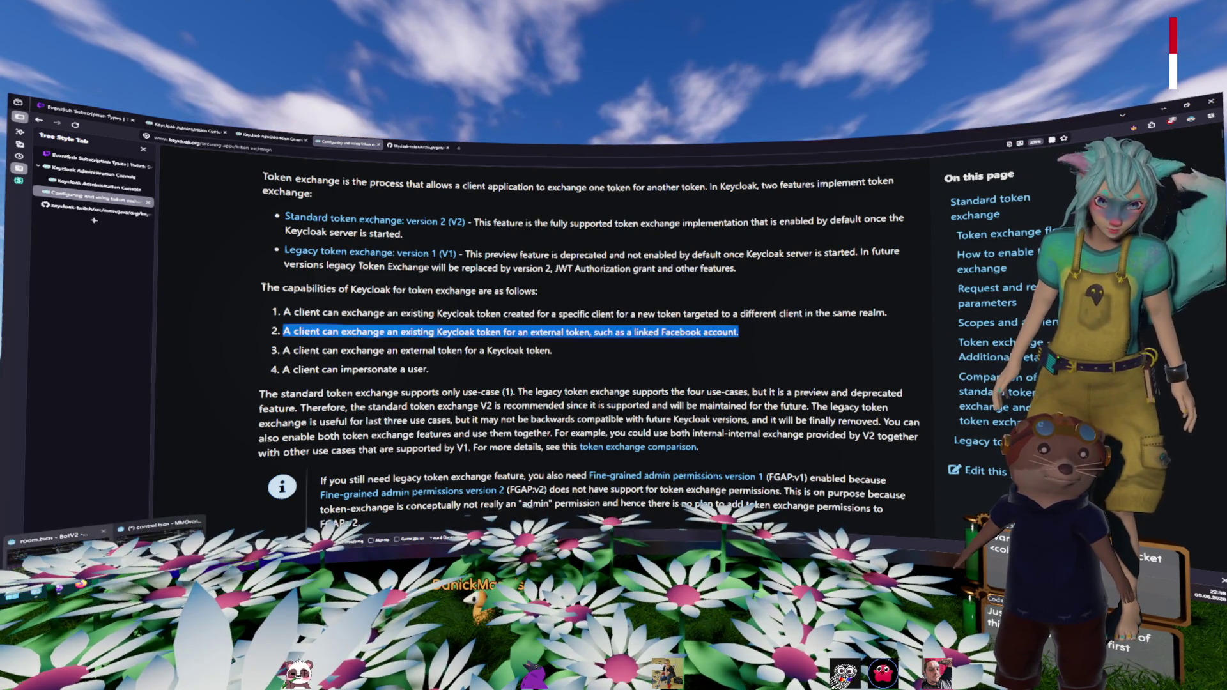
key("alt+Tab")
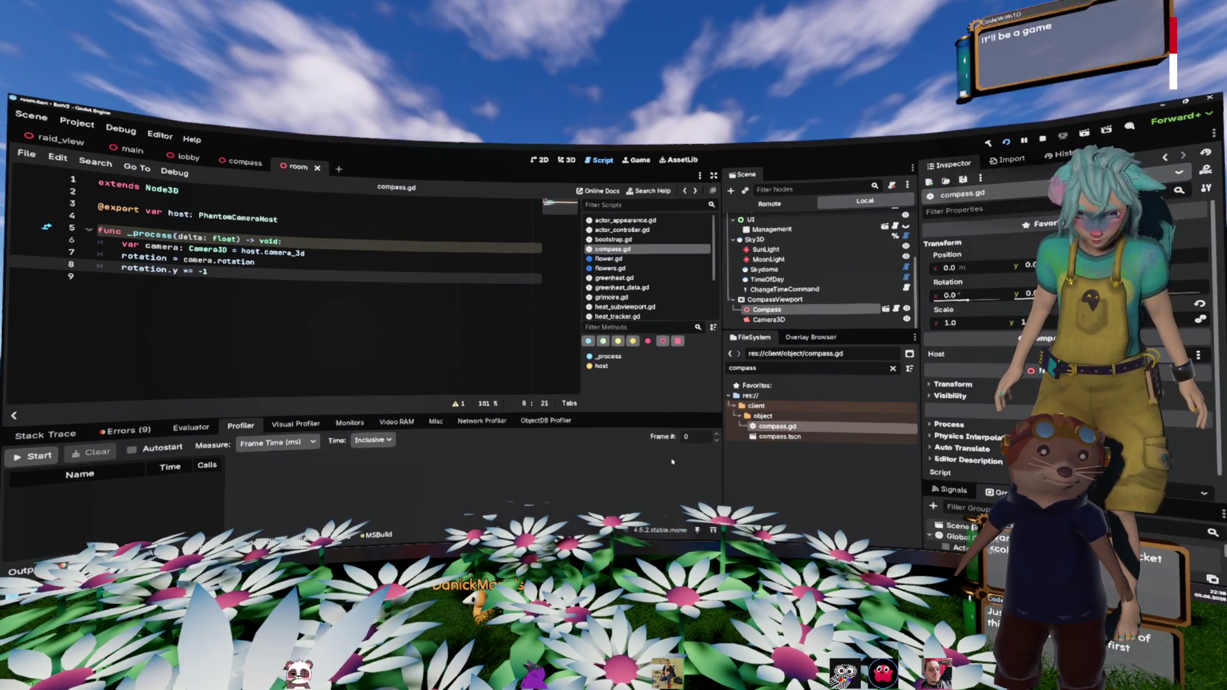
Step: Show the Monitors in a maximized debugger and briefly graph Objects count and Process time
left_click(334, 425)
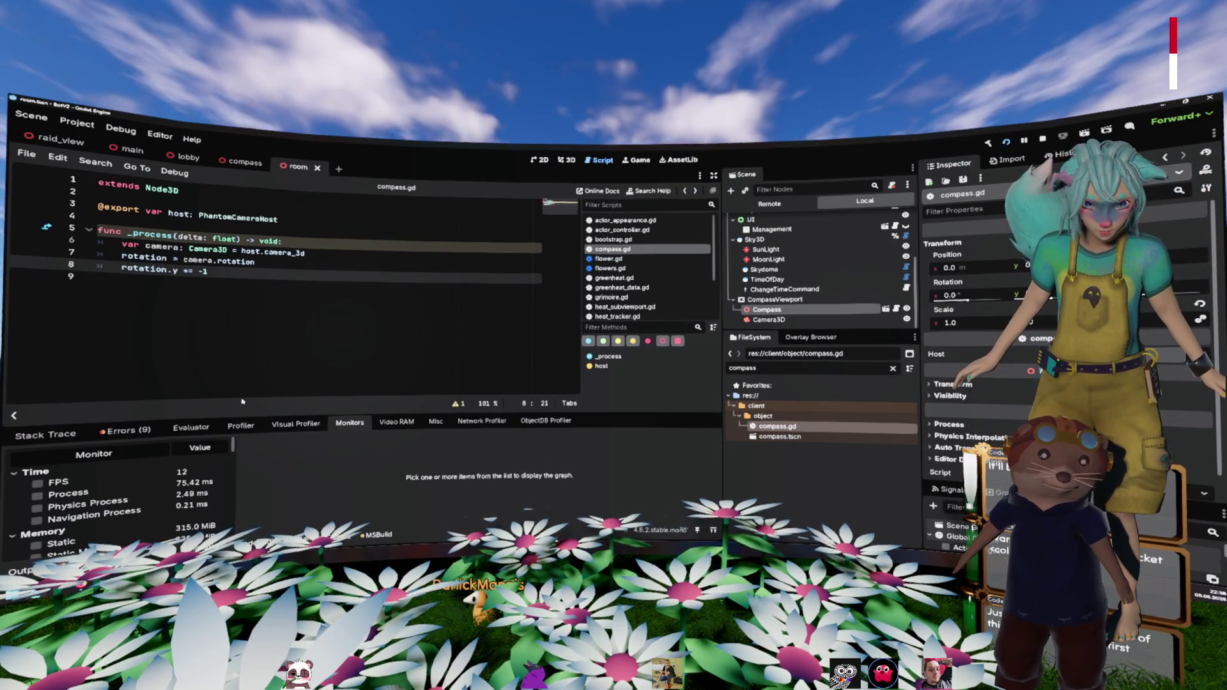
key("shift+F12")
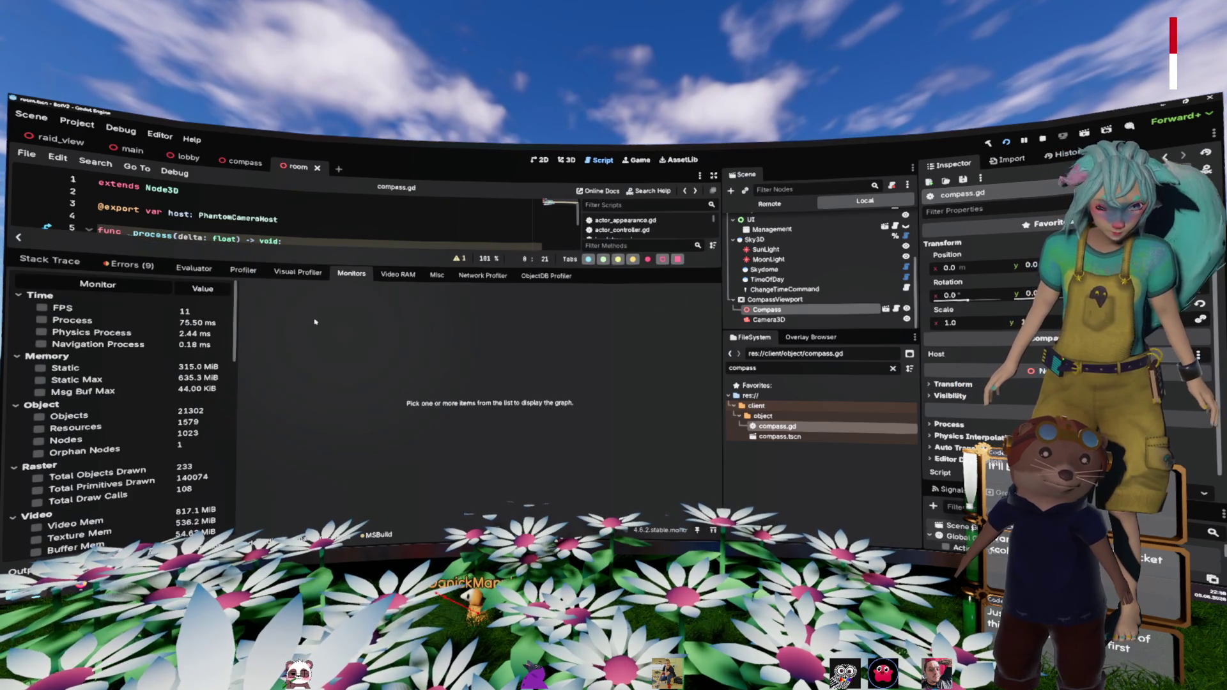
left_click(38, 416)
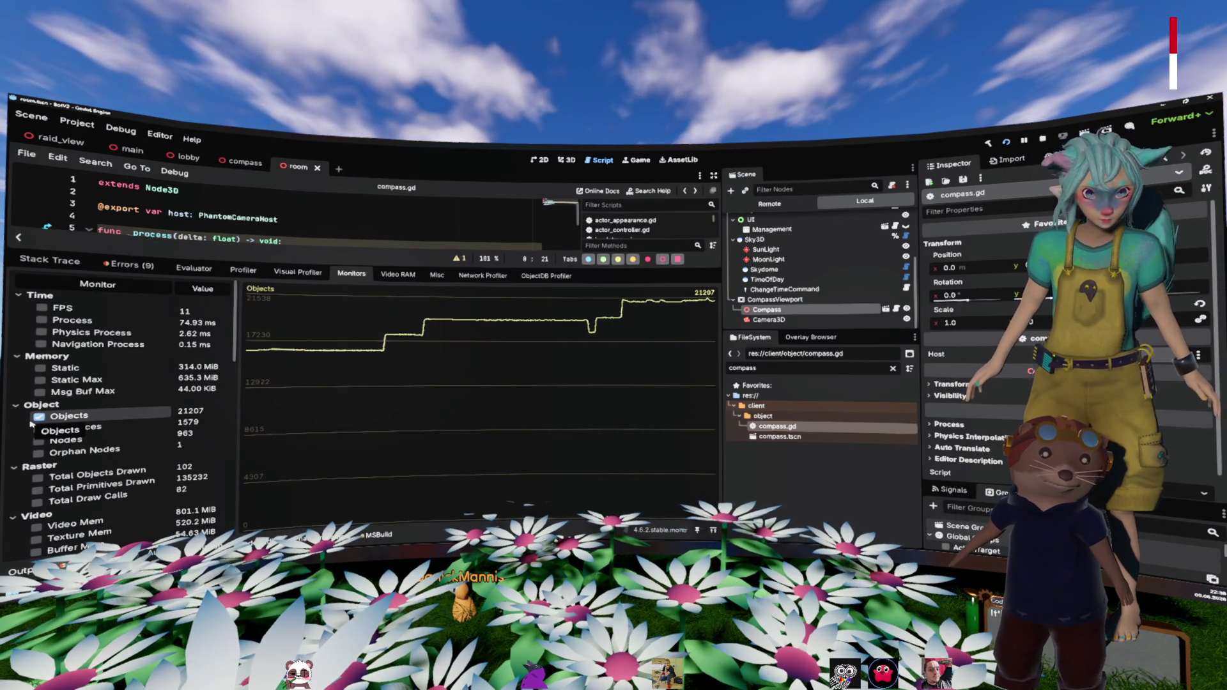
left_click(83, 323)
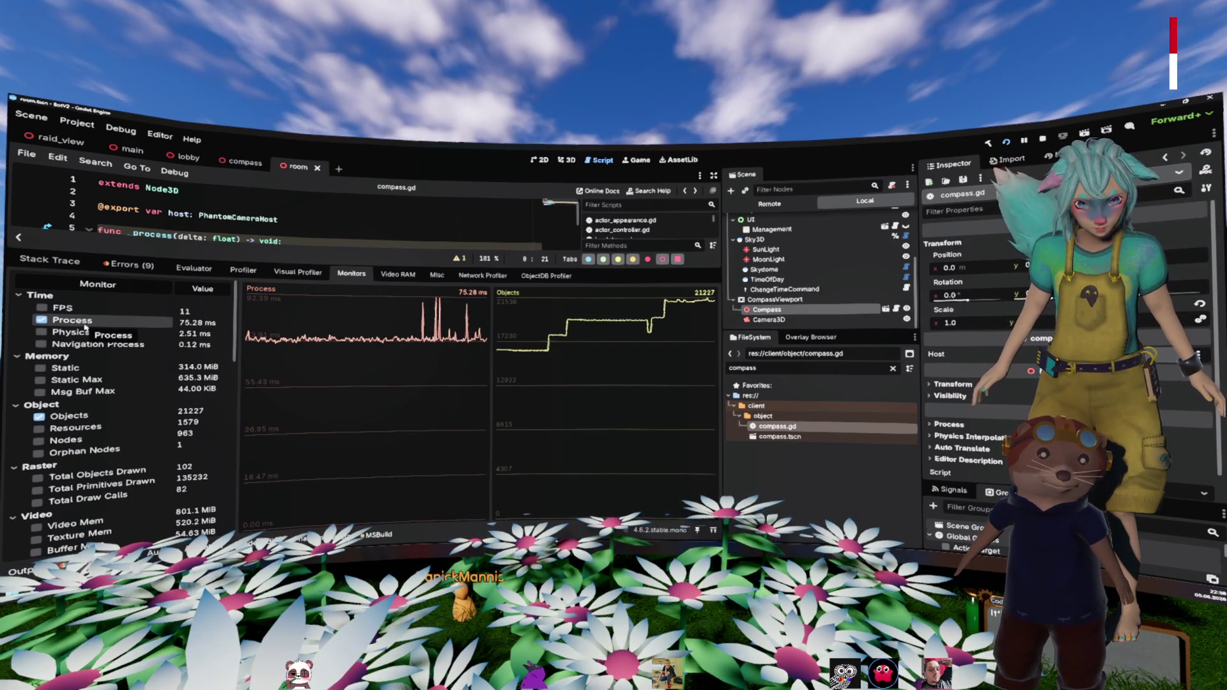
left_click(67, 415)
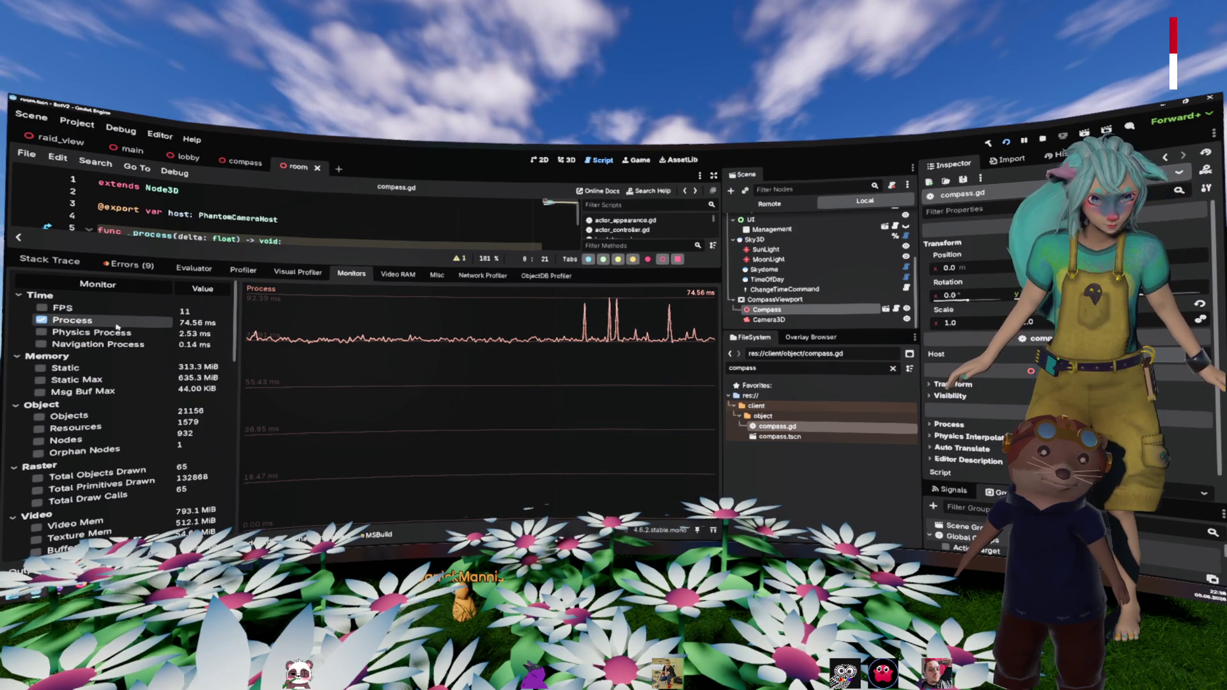
left_click(122, 323)
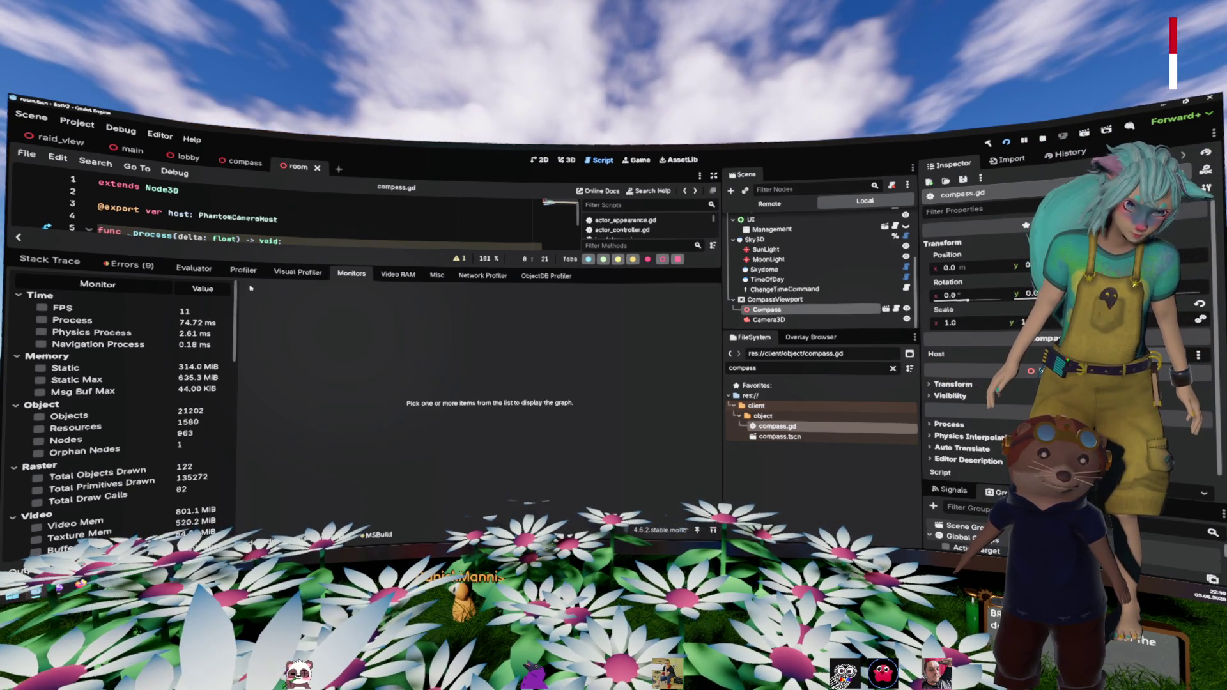
Step: Start the Profiler and toggle Physics Frame Time and Process Time on the graph
left_click(296, 274)
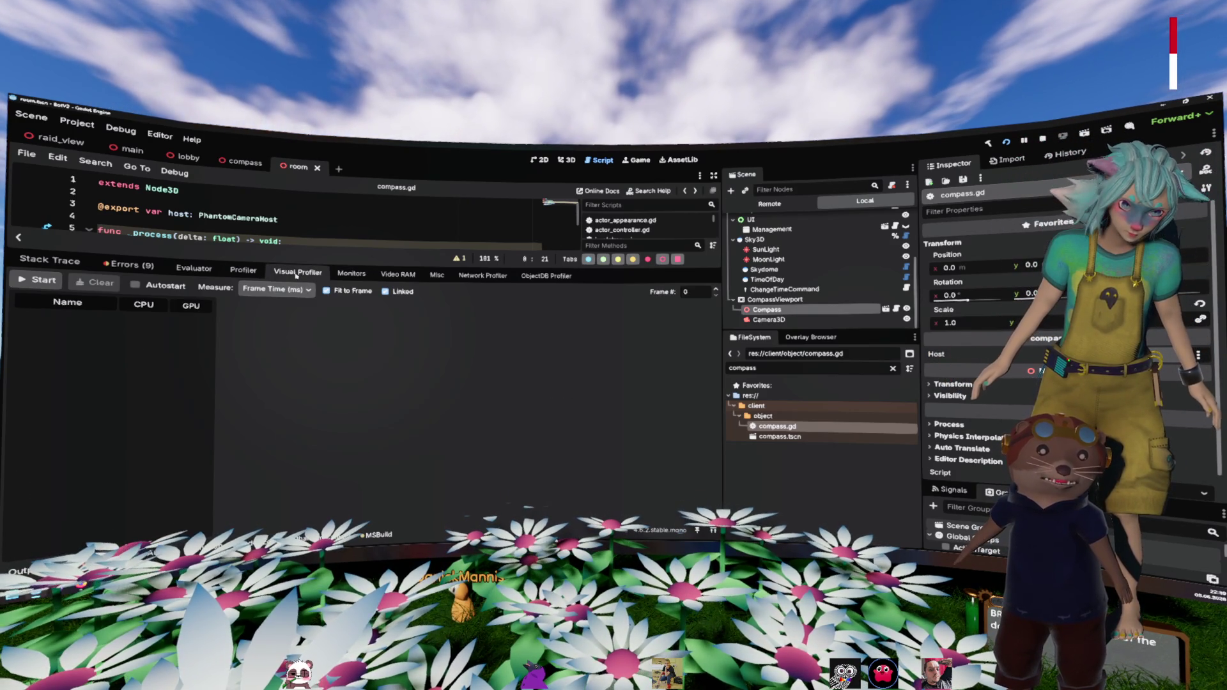
left_click(244, 271)
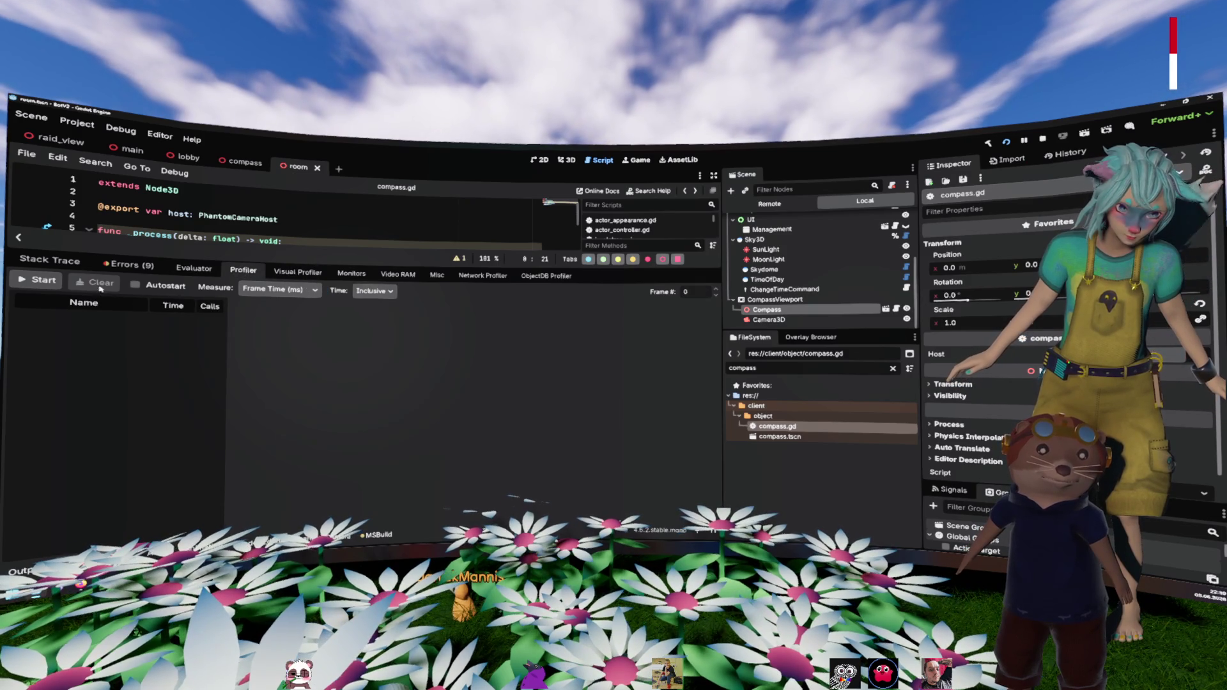
left_click(39, 280)
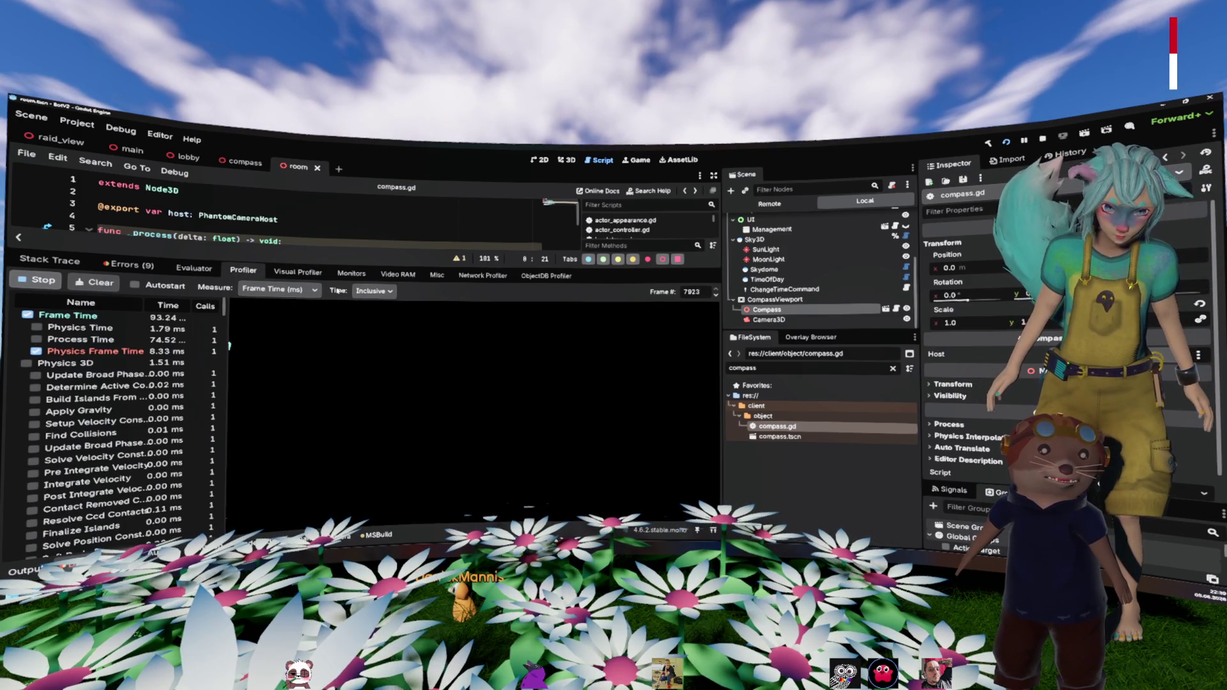
left_click(36, 350)
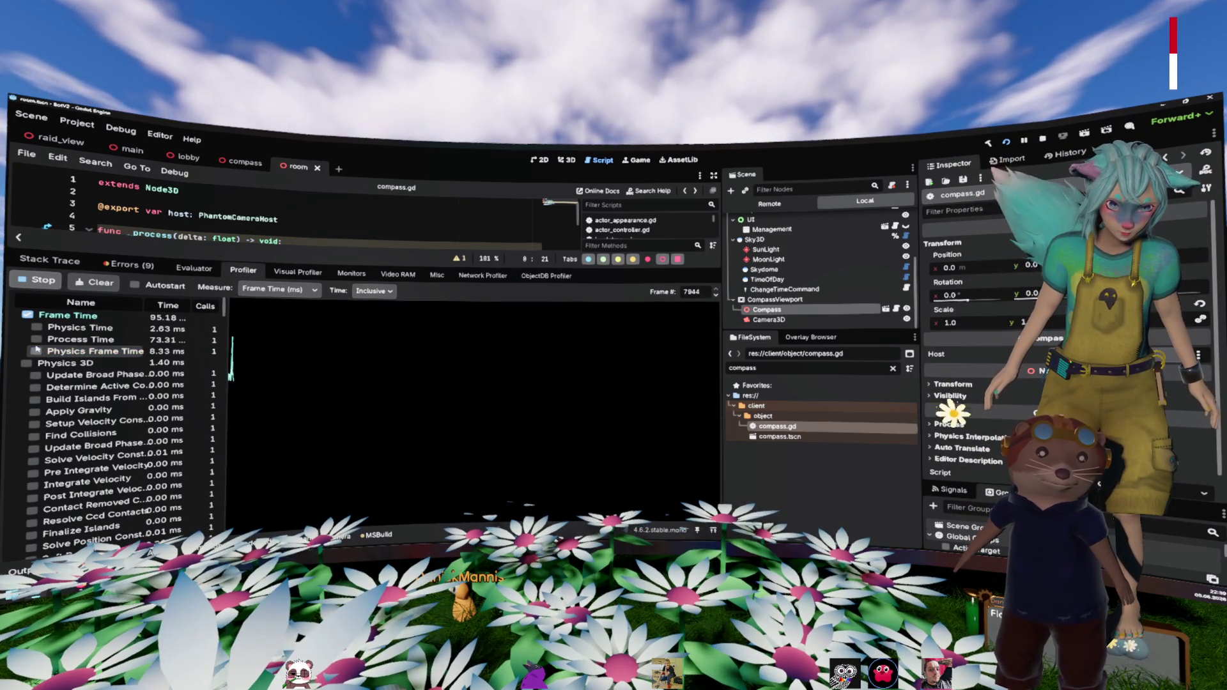
left_click(36, 340)
left_click(181, 340)
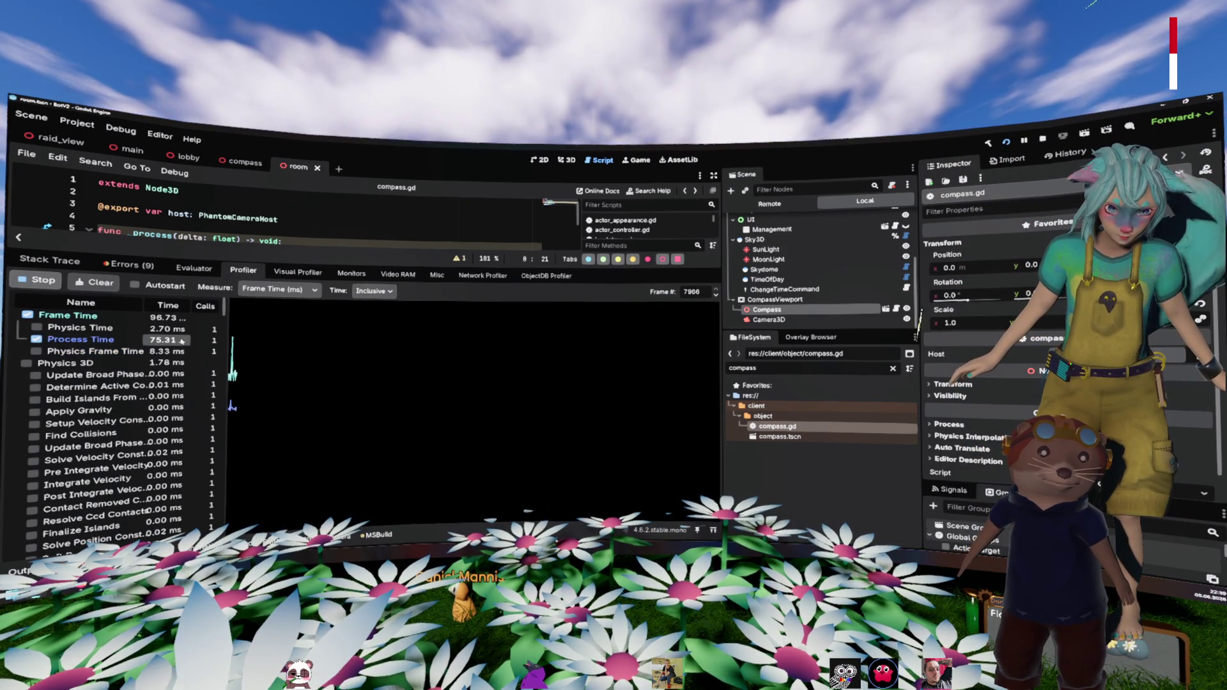
left_click(36, 339)
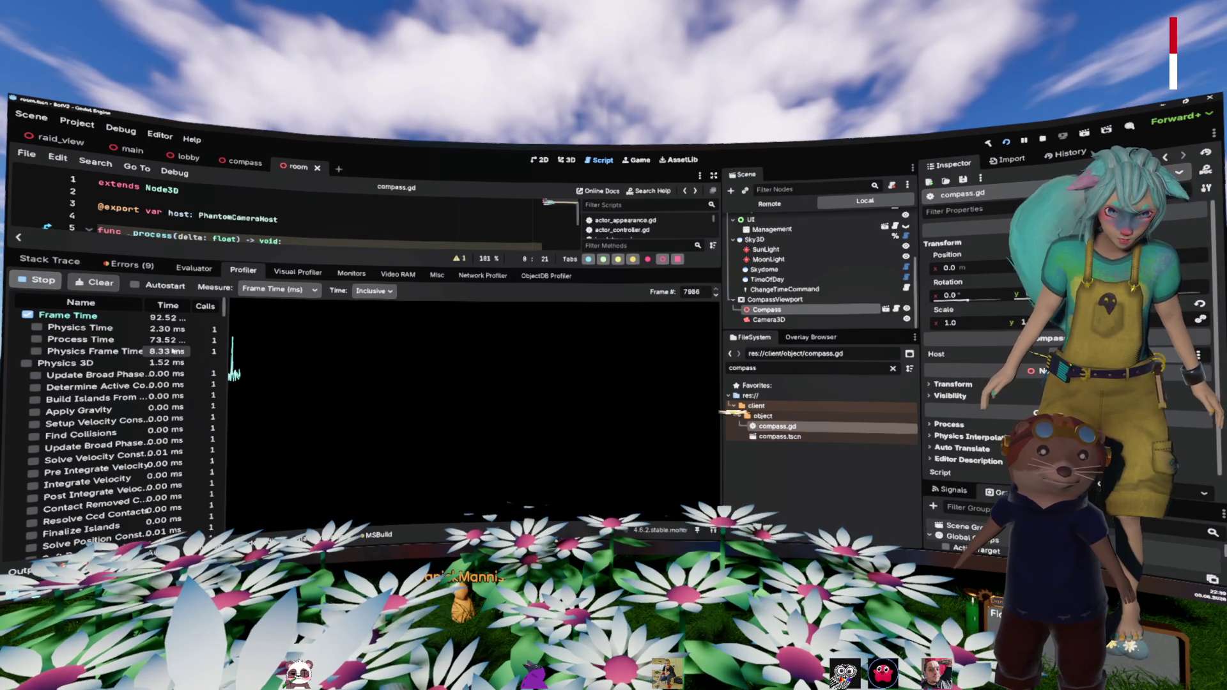
Step: Browse the Script Functions timings, then rebuild and run the project
scroll(174, 350, "down", 10)
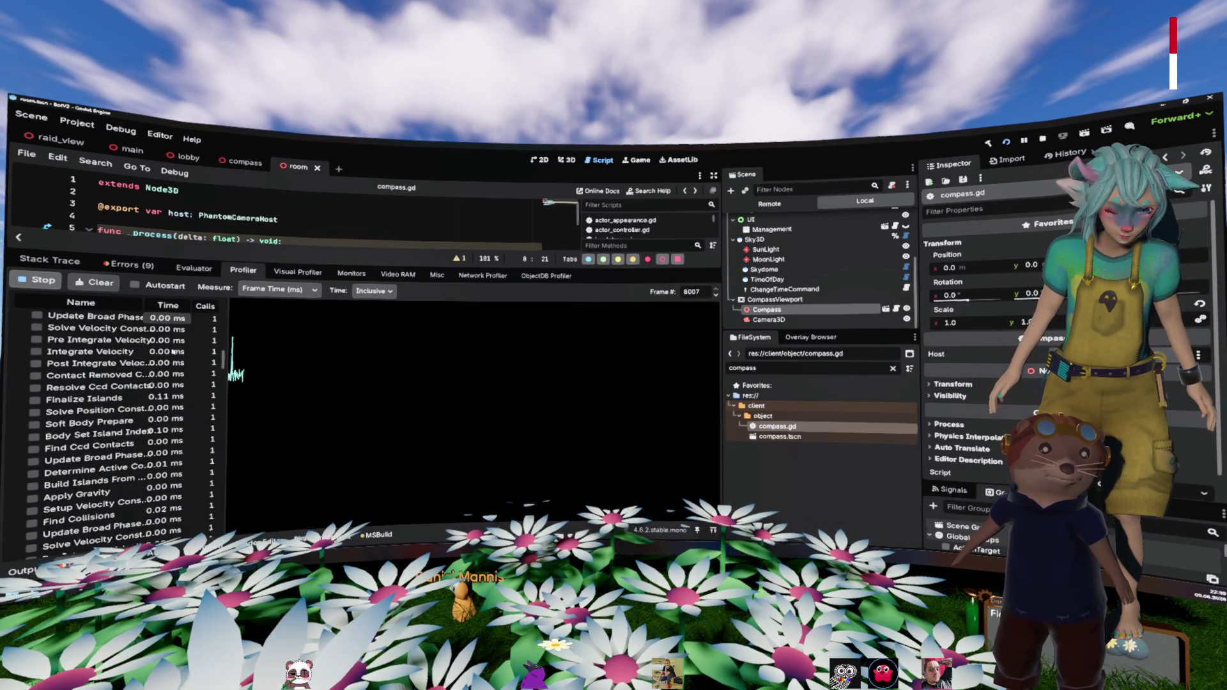
scroll(173, 351, "down", 10)
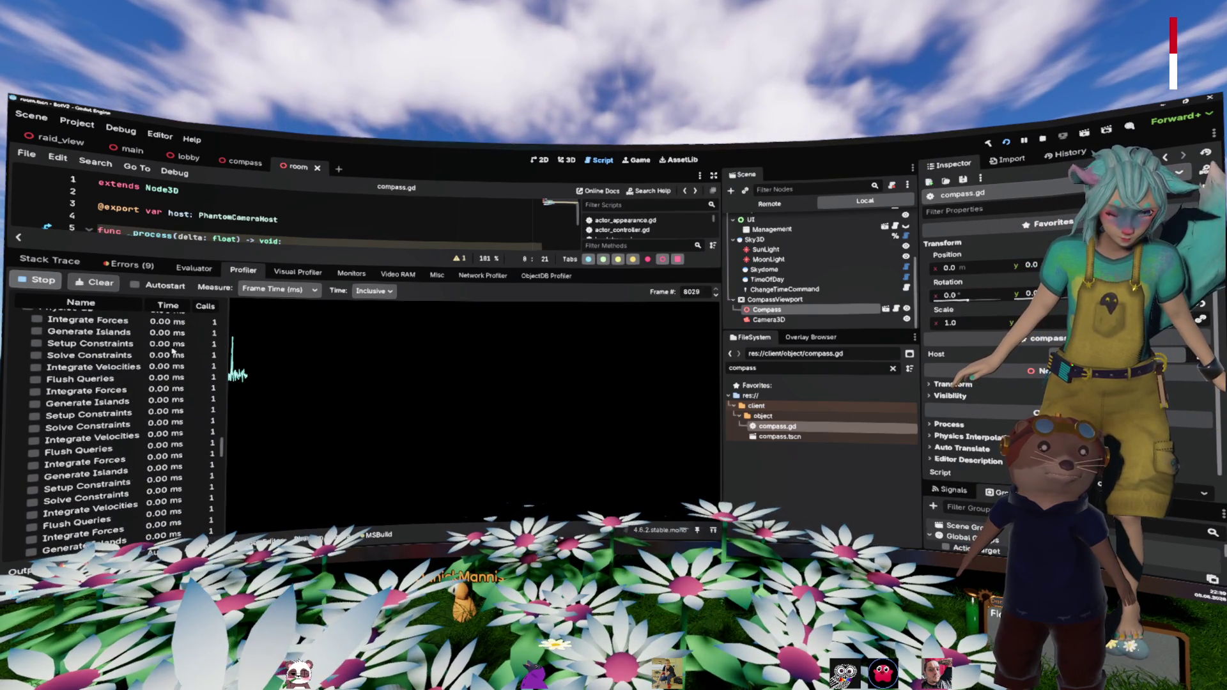
scroll(173, 350, "down", 10)
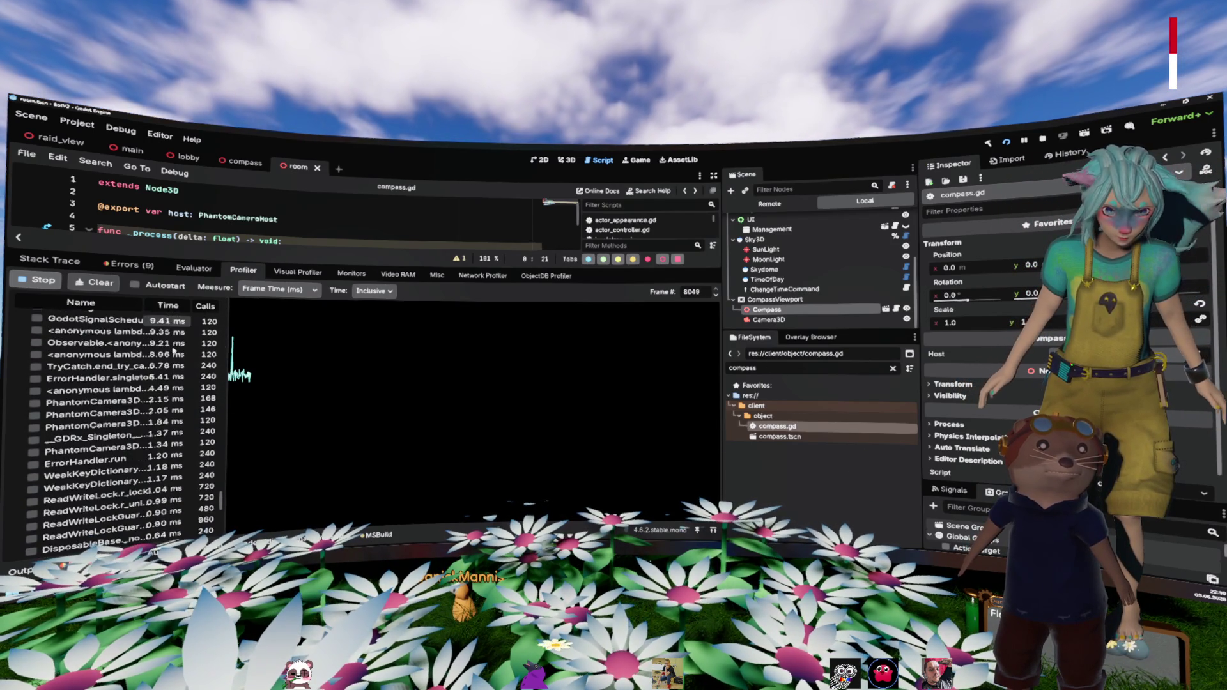
scroll(174, 351, "up", 5)
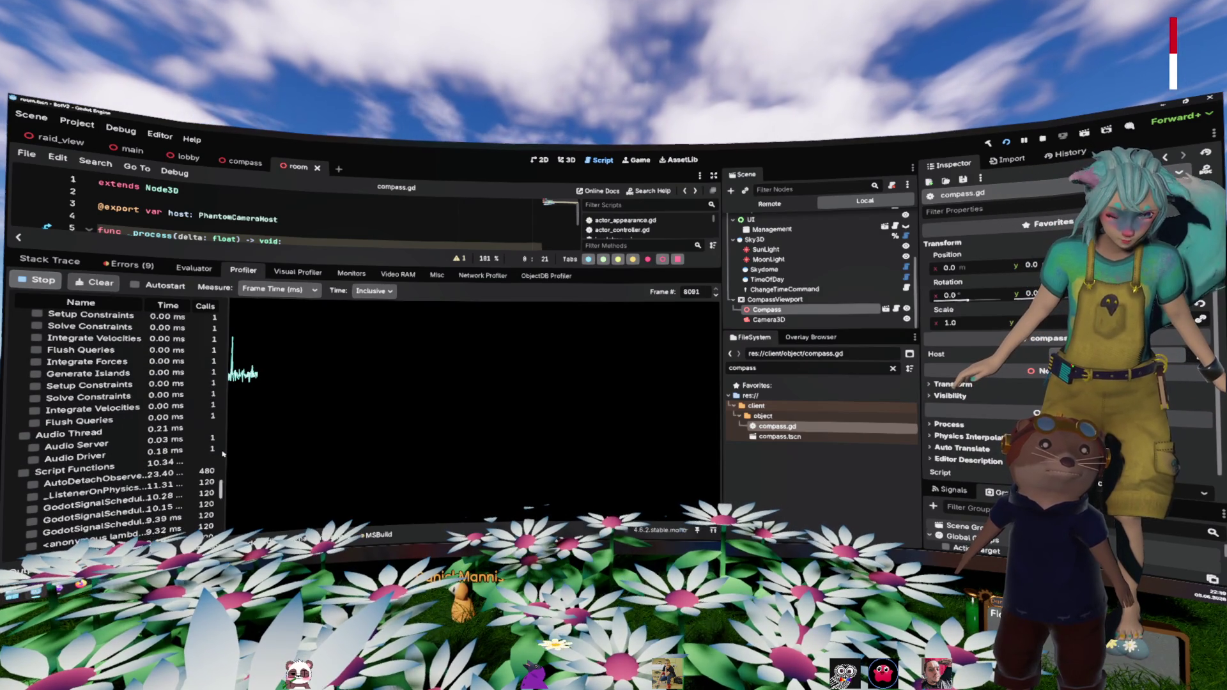
left_click_drag(227, 451, 323, 451)
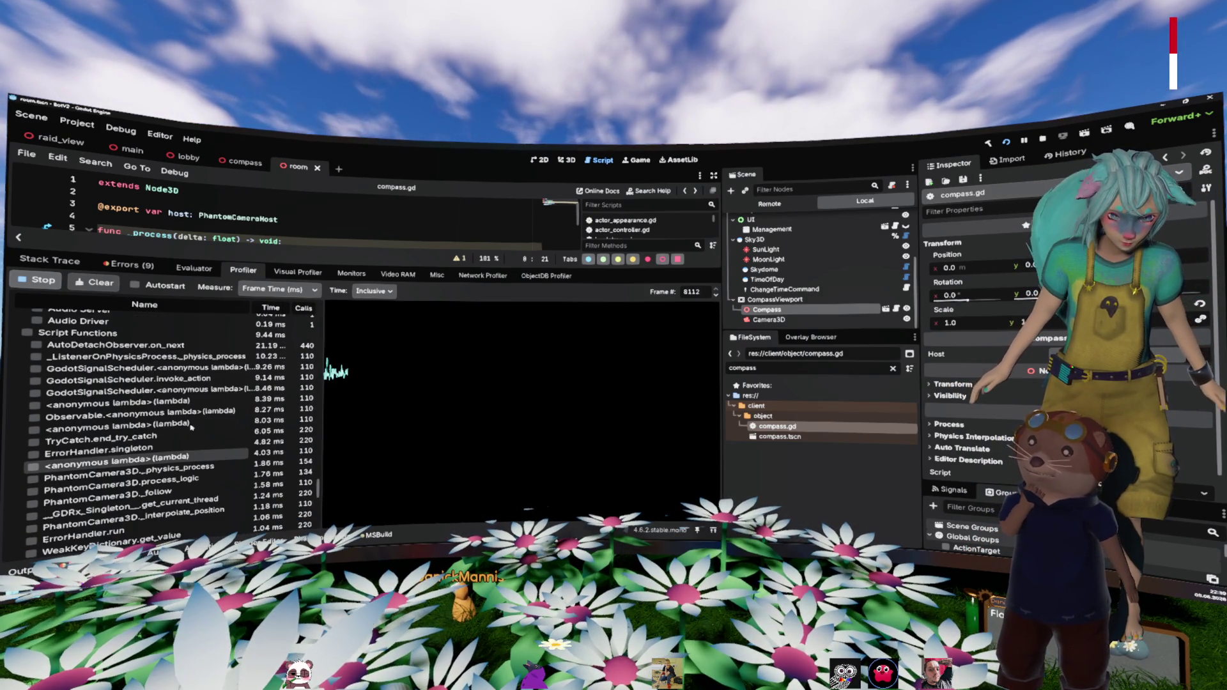
scroll(186, 382, "down", 4)
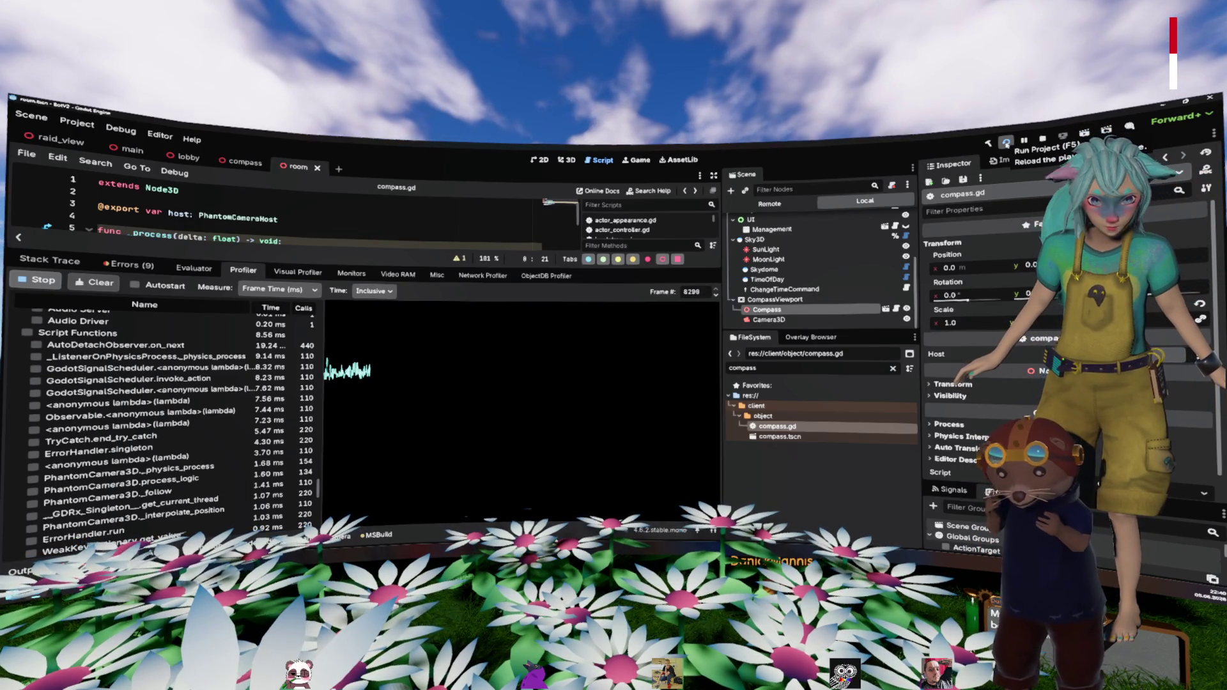
left_click(1005, 142)
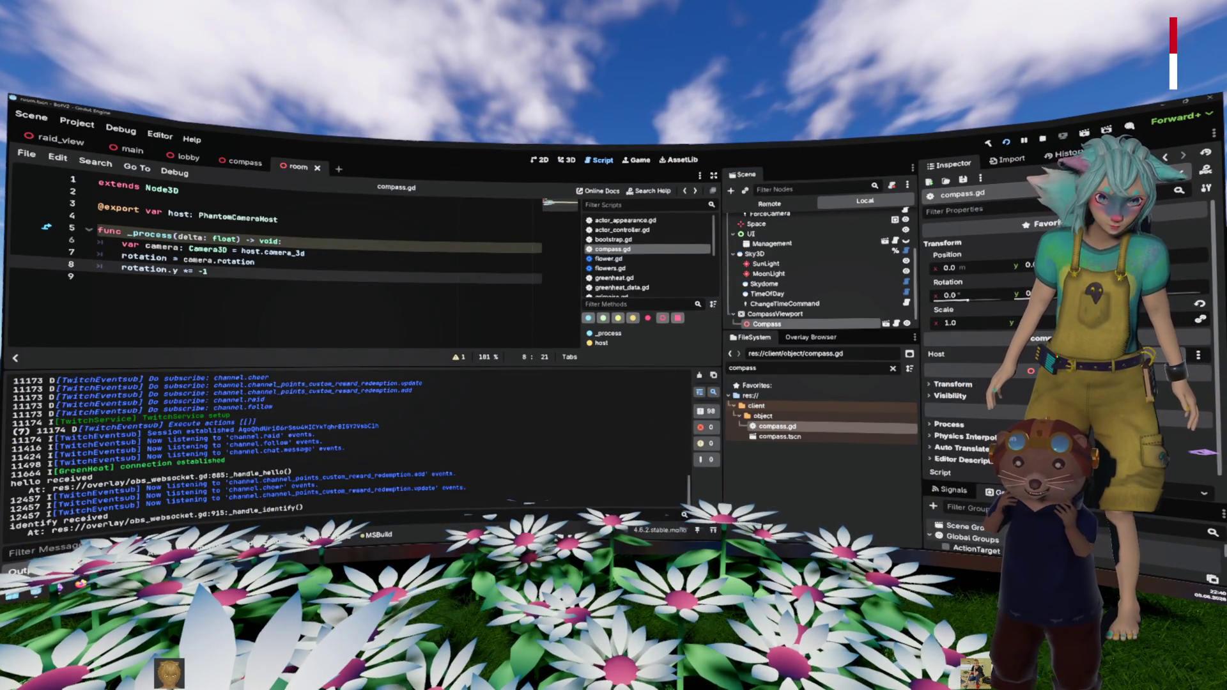
Step: Reopen the live monitors and inspect the Room node in the running game's remote scene tree
left_click(339, 535)
left_click(115, 558)
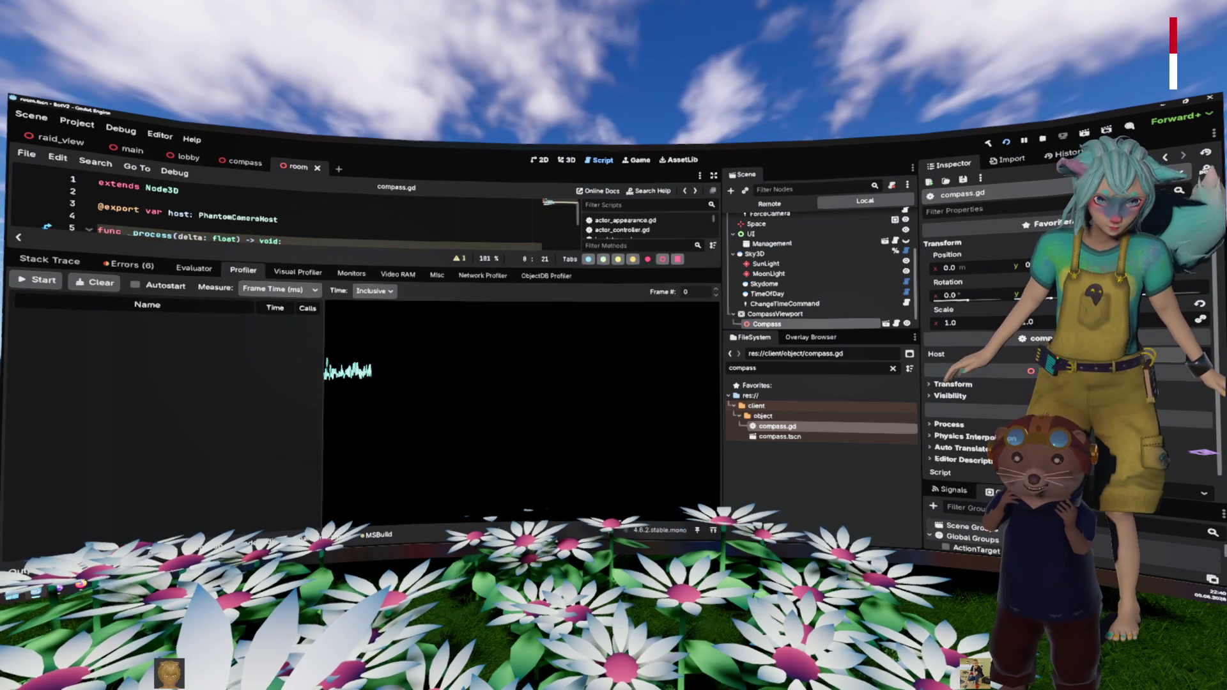
left_click(351, 273)
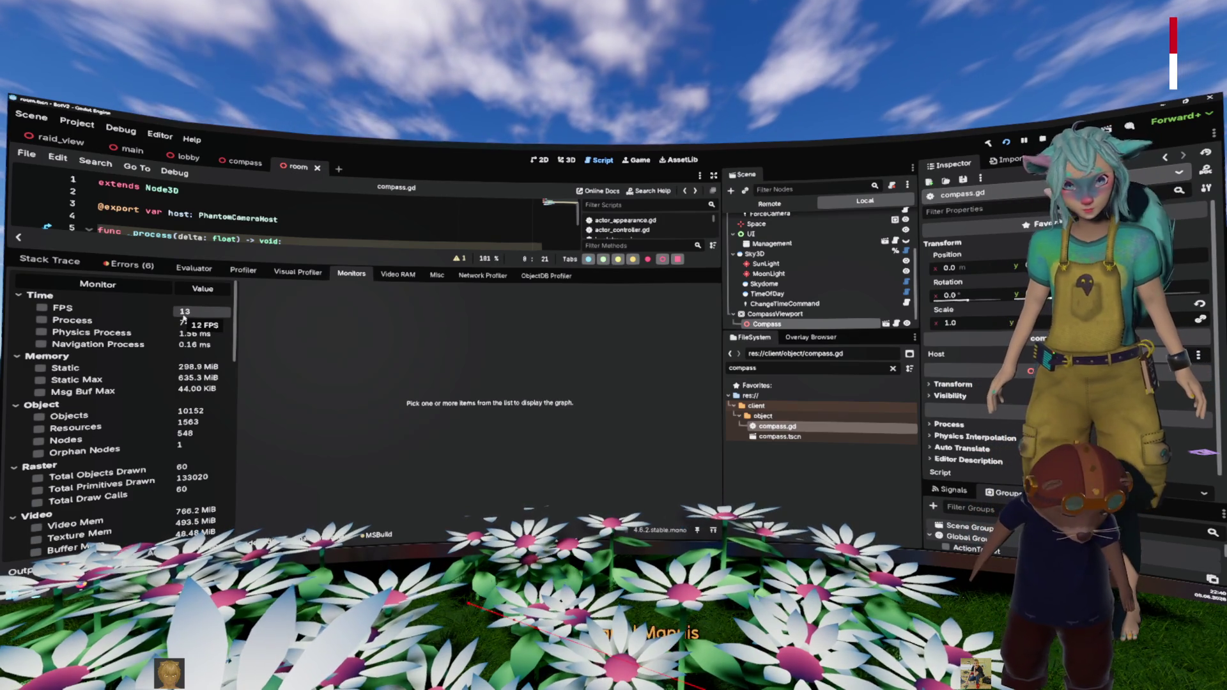
left_click(769, 204)
scroll(765, 253, "down", 5)
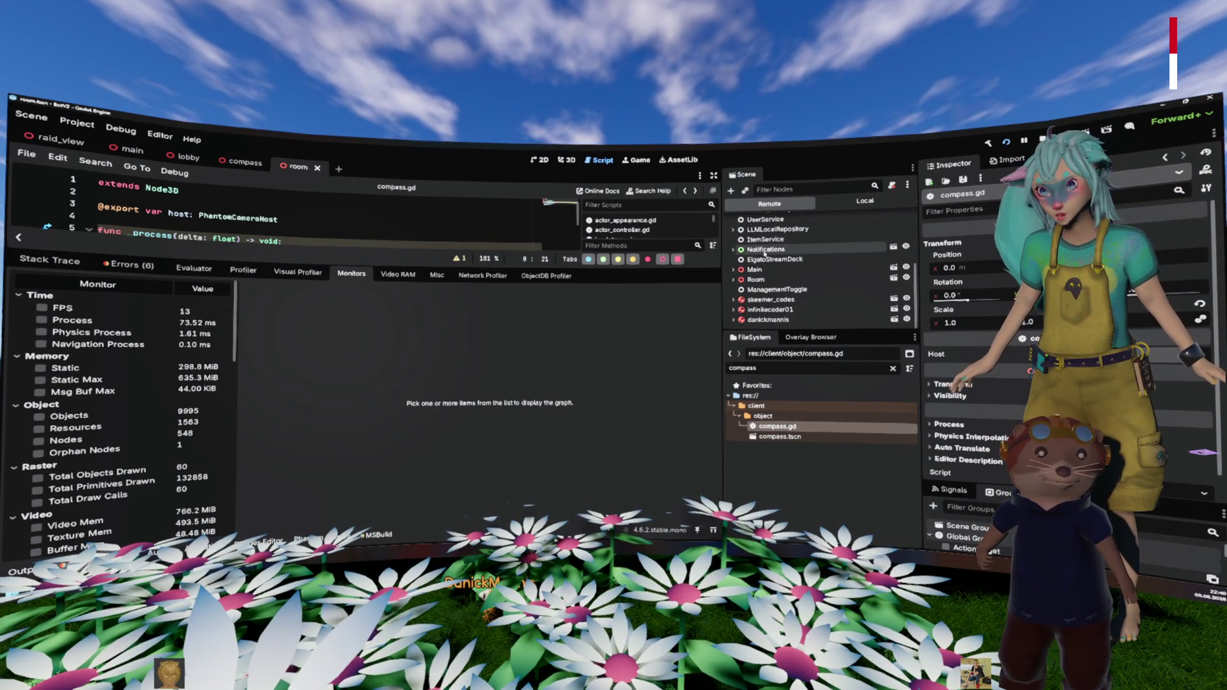
left_click(754, 279)
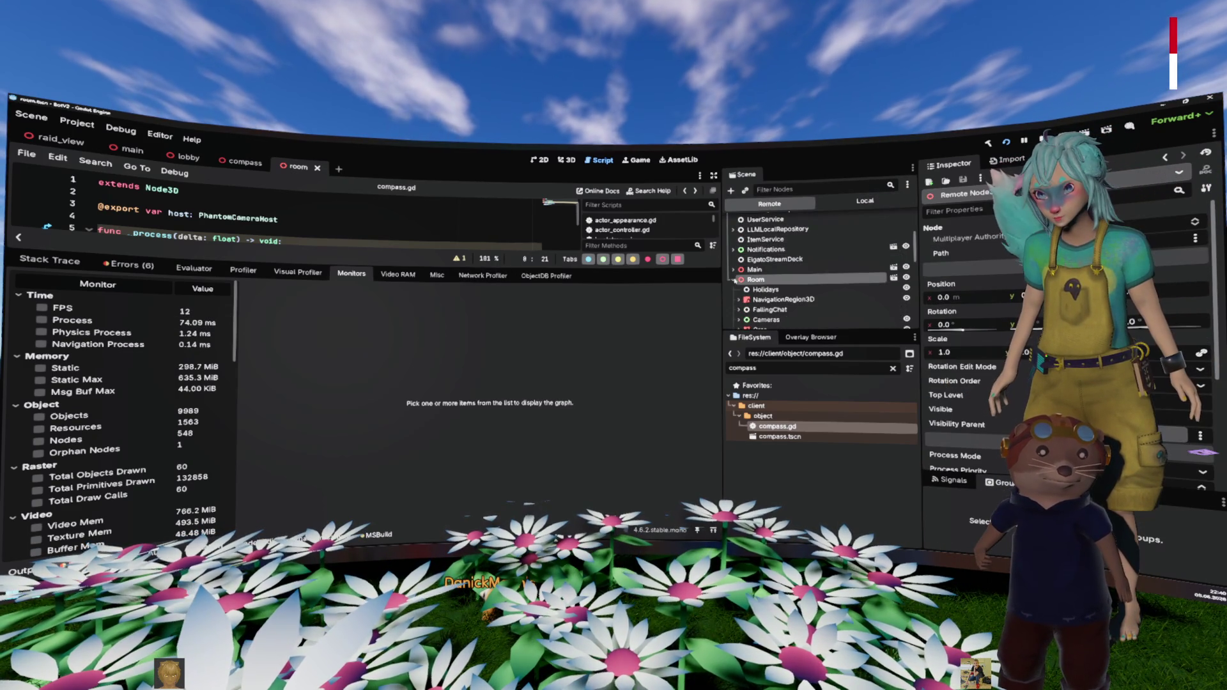
left_click(733, 279)
scroll(757, 272, "down", 2)
scroll(757, 272, "down", 8)
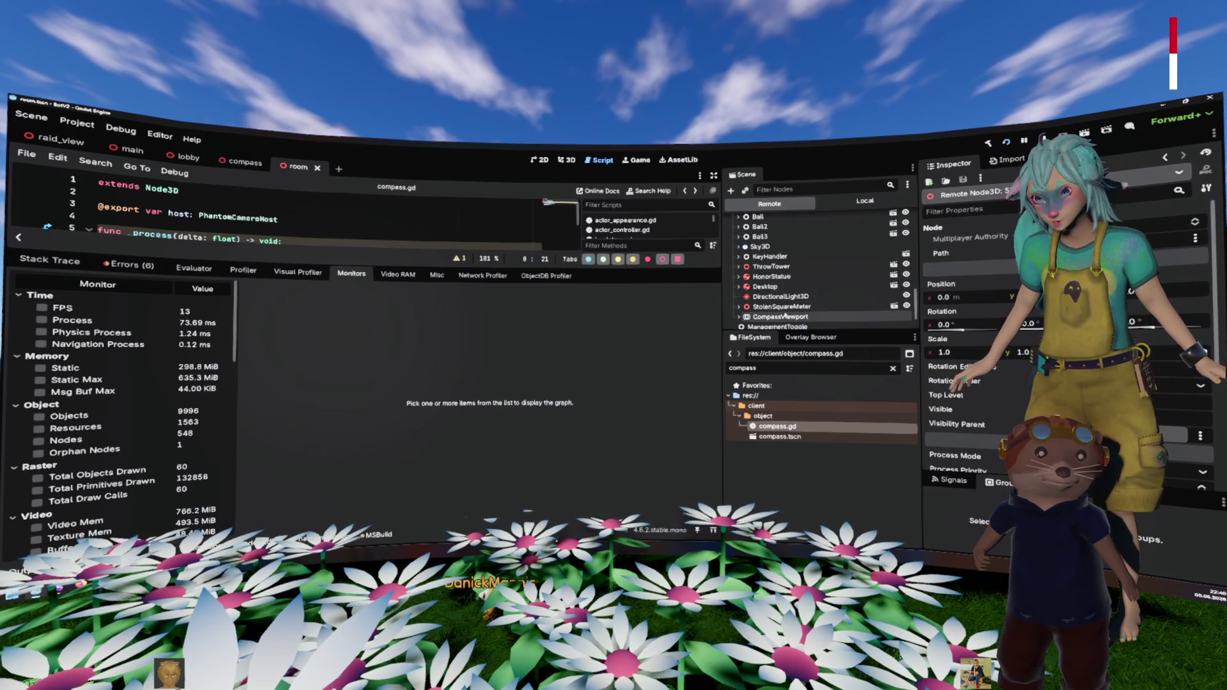
scroll(785, 313, "down", 1)
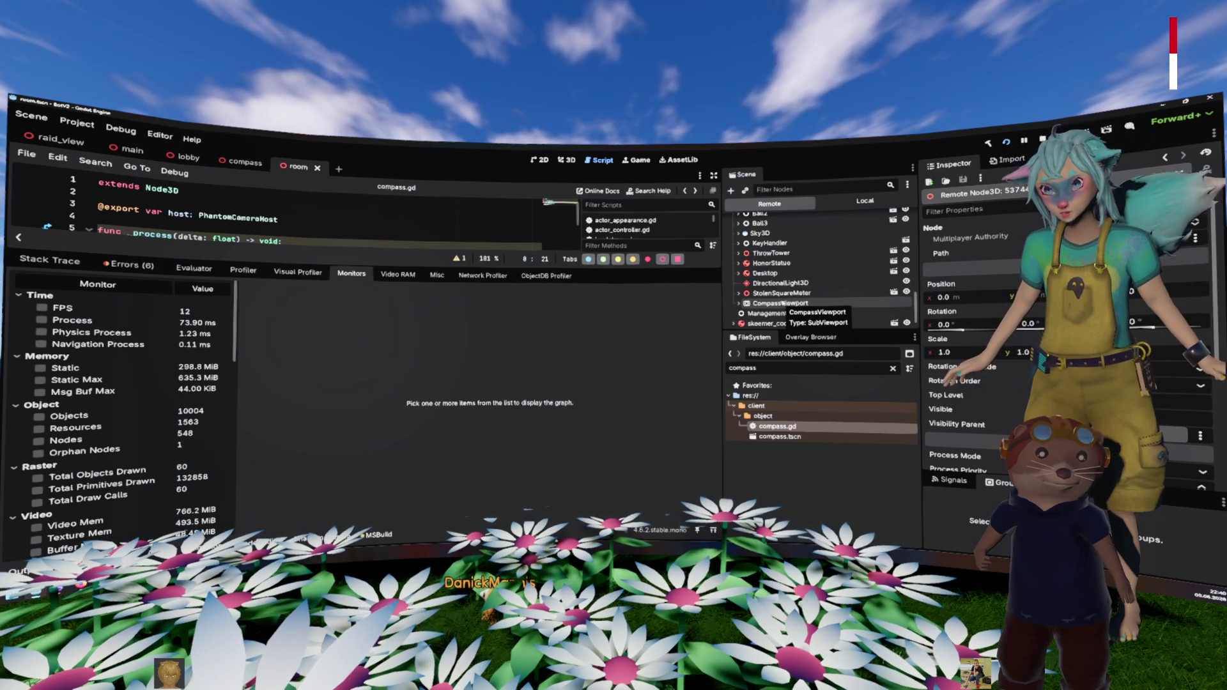
scroll(782, 303, "up", 1)
scroll(783, 304, "up", 1)
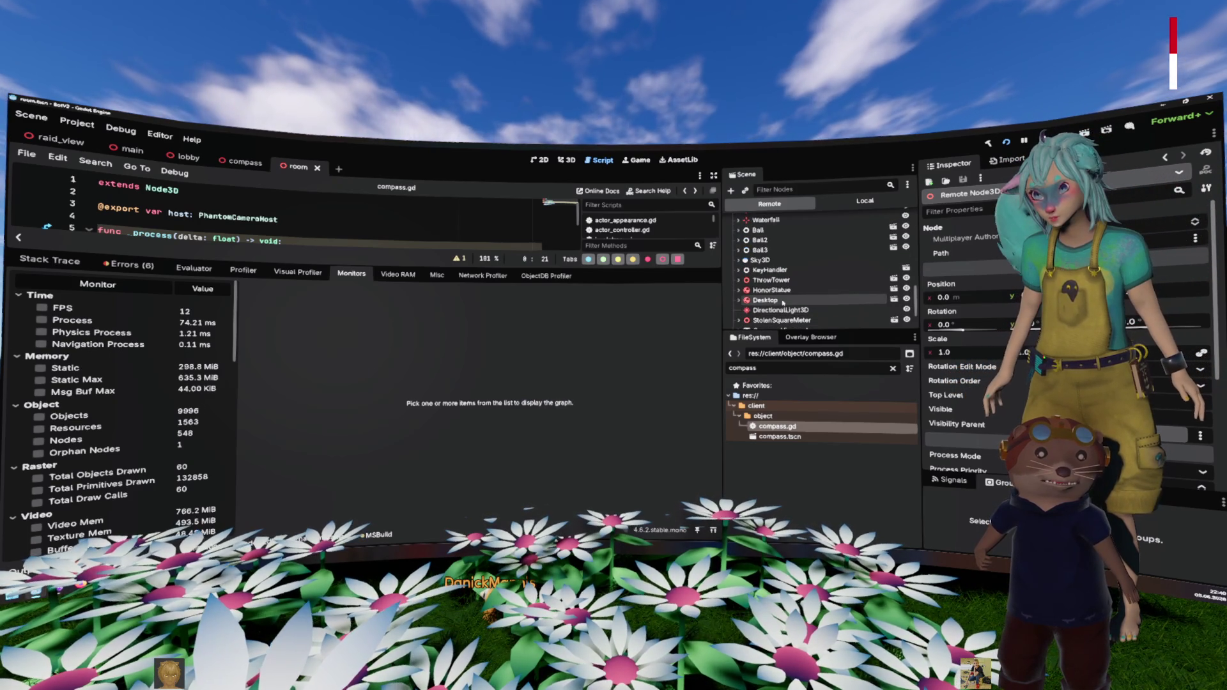
Step: Select StolenSquareMeter and expand CompassViewport to reveal its Compass and Camera3D children
left_click(241, 165)
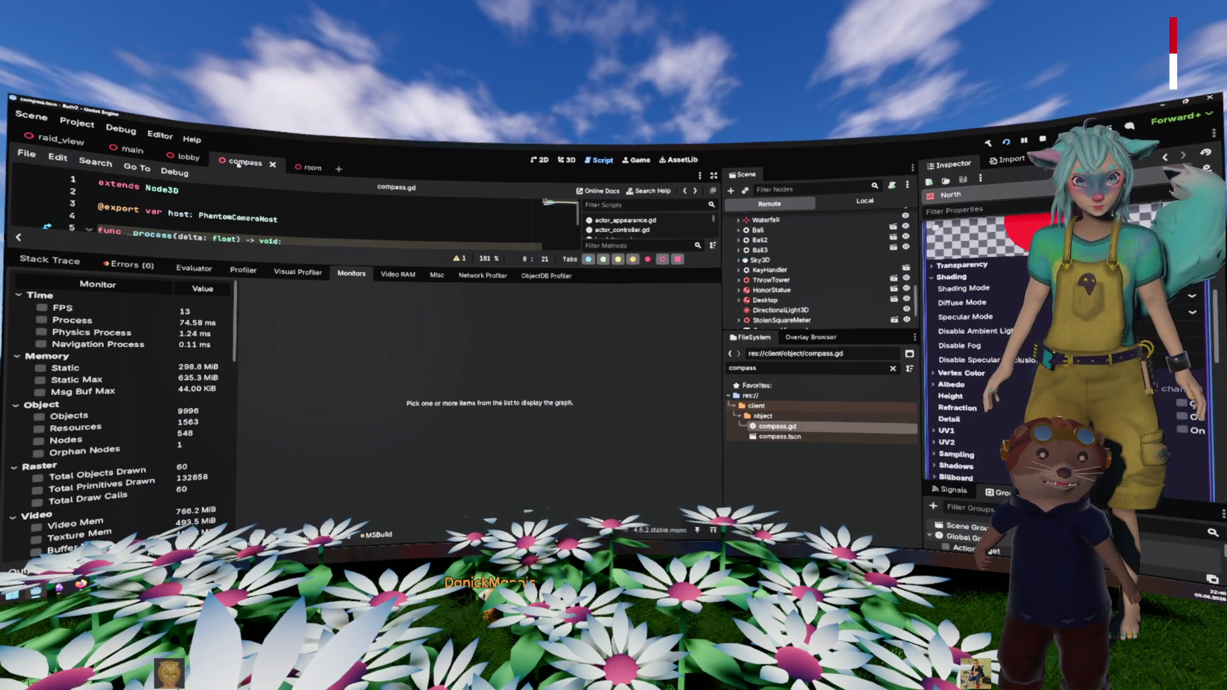
scroll(824, 242, "up", 5)
scroll(827, 239, "up", 5)
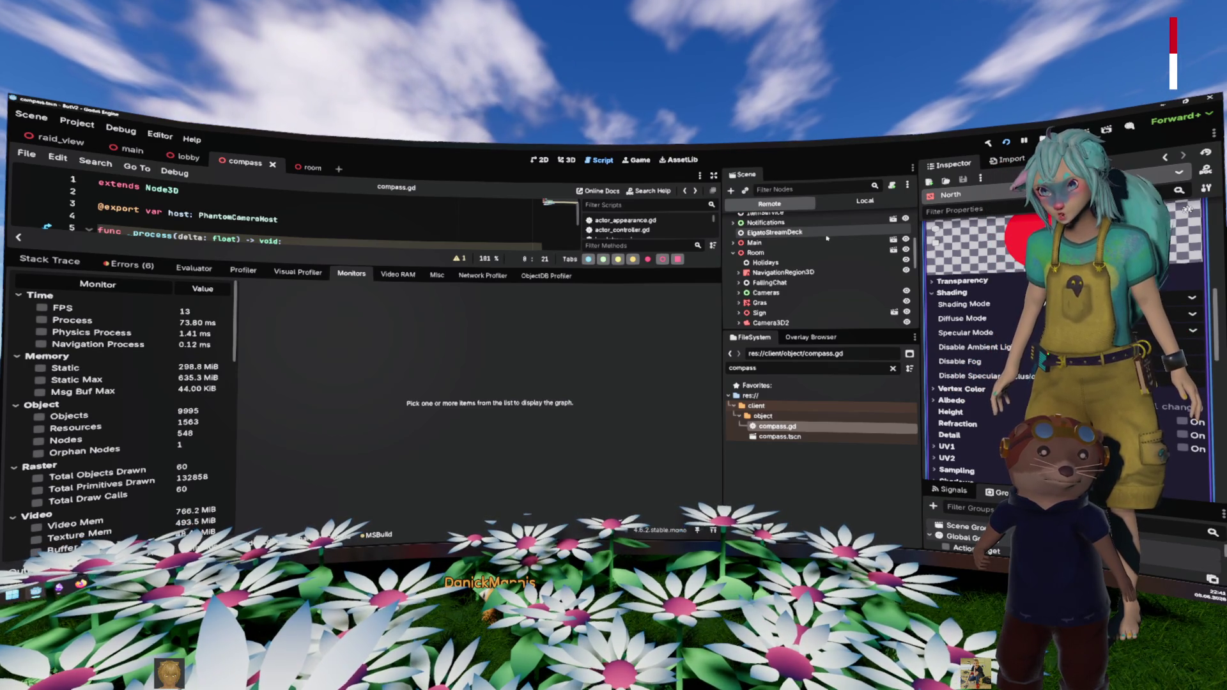
scroll(827, 238, "down", 5)
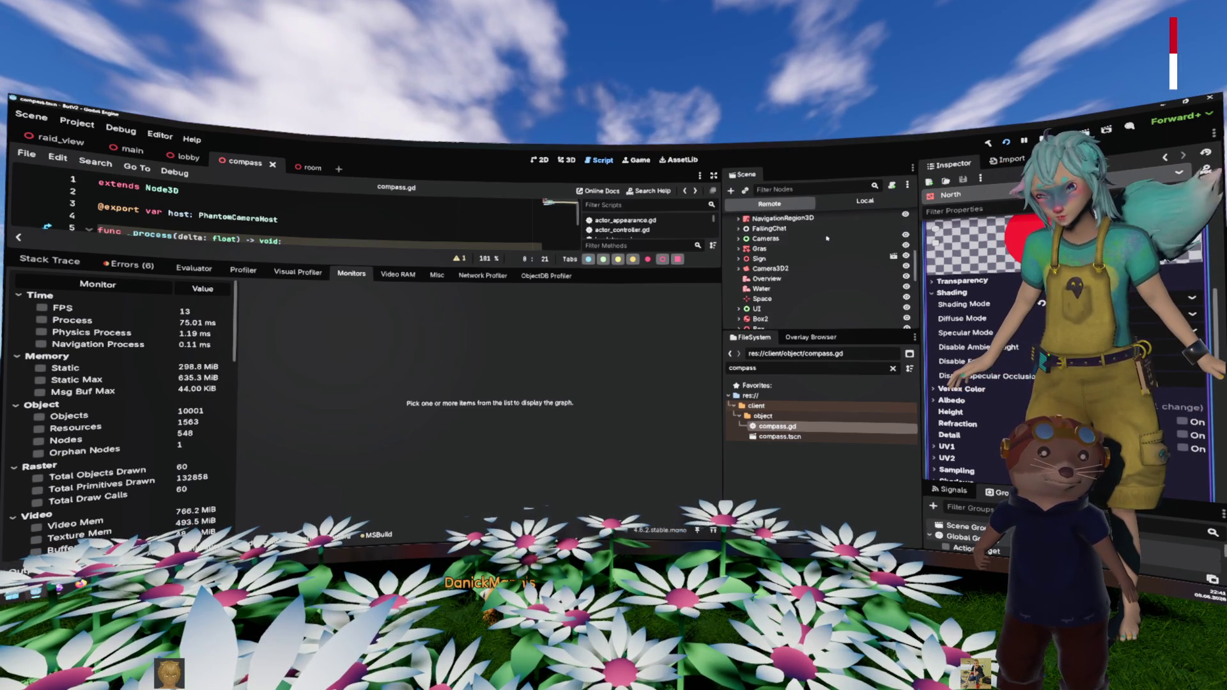
scroll(827, 238, "down", 3)
scroll(826, 237, "down", 3)
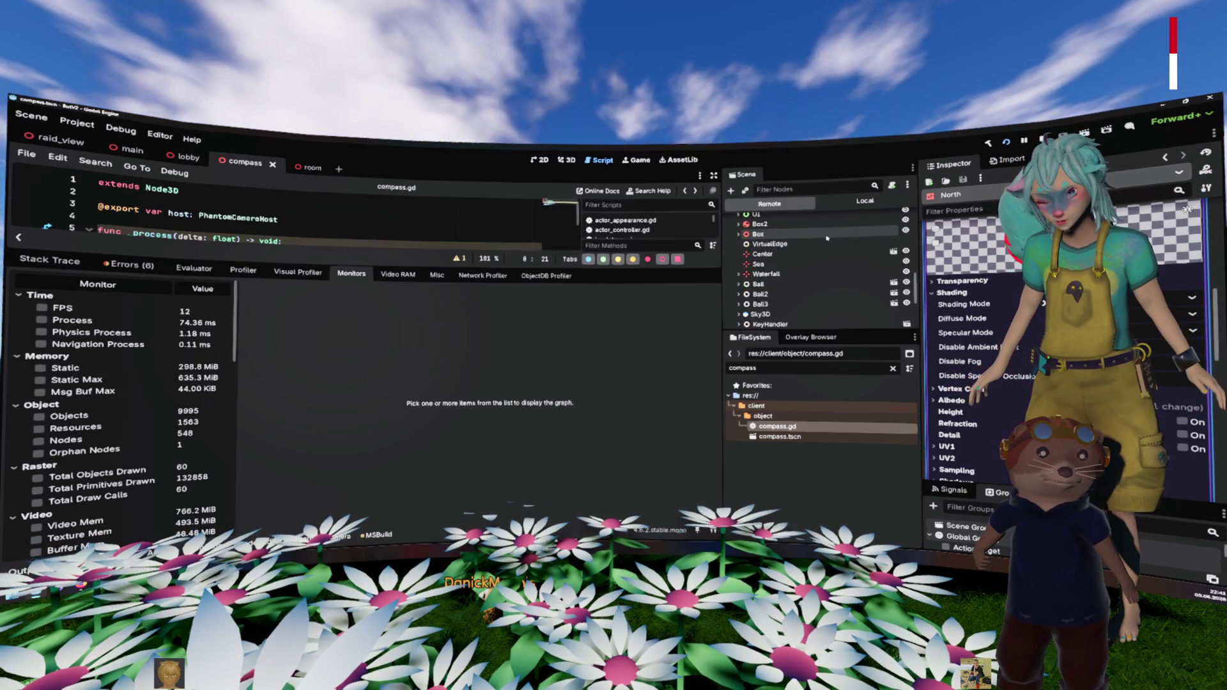
scroll(827, 238, "down", 3)
scroll(827, 238, "down", 3)
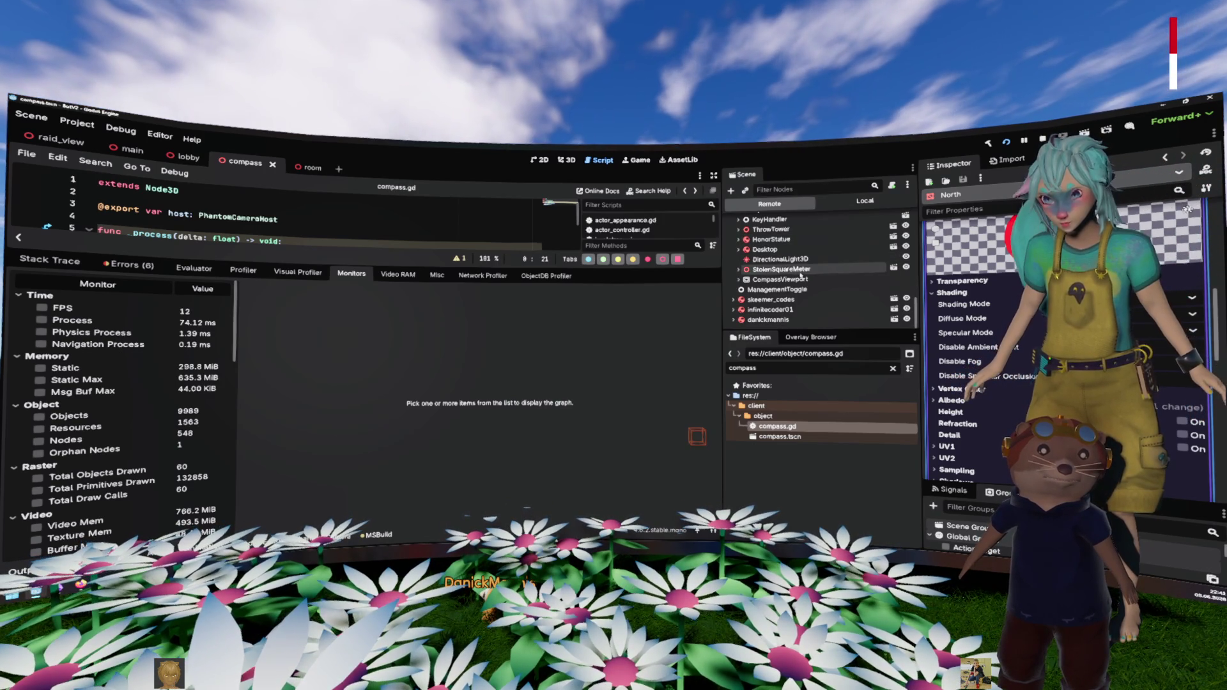
left_click(799, 269)
double_click(767, 279)
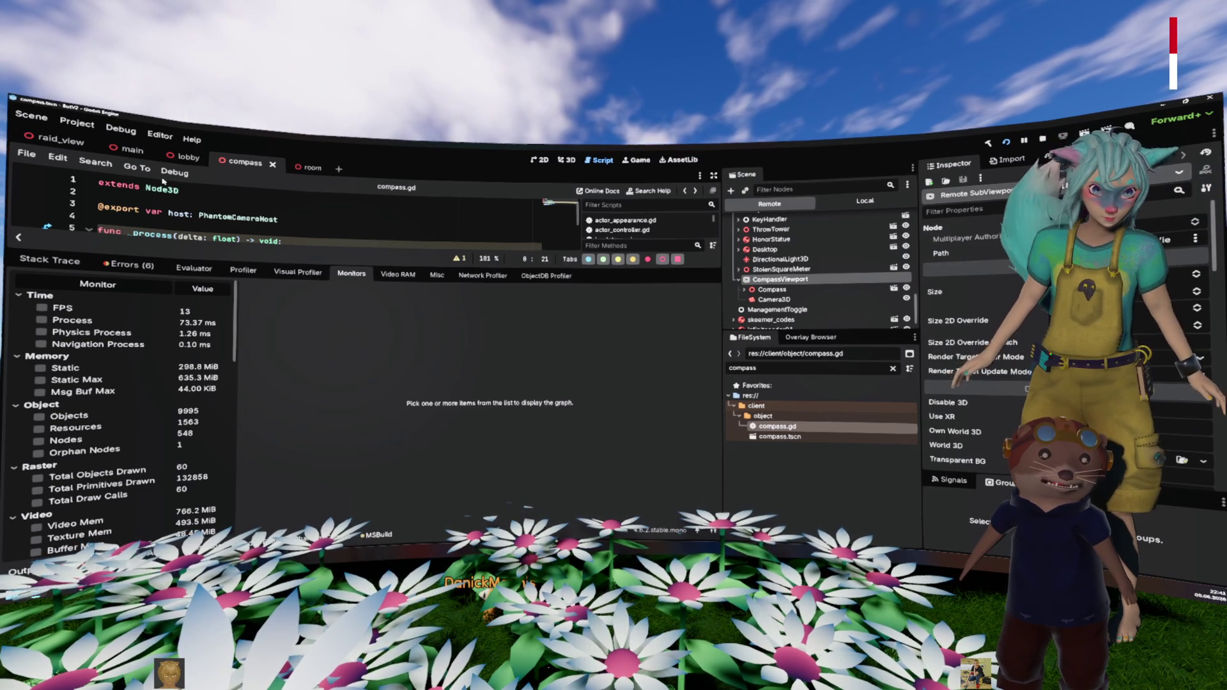
Step: Delete the CompassViewport node from the room scene's local tree
left_click(183, 158)
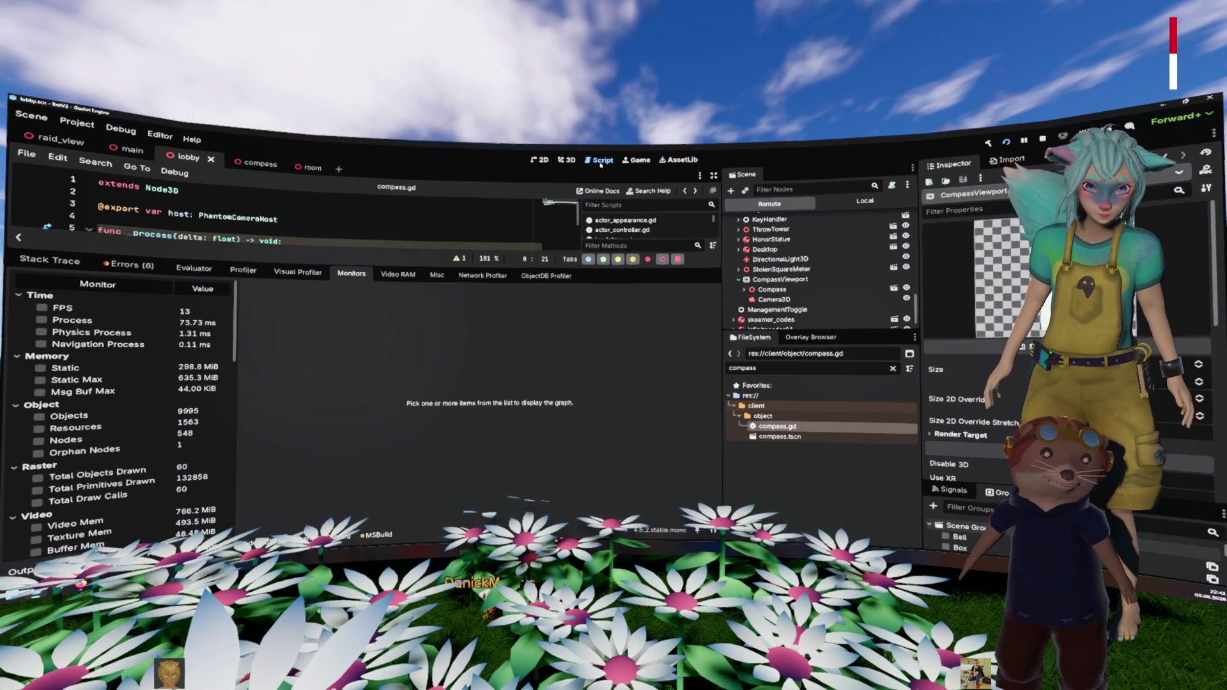
left_click(566, 161)
left_click(543, 160)
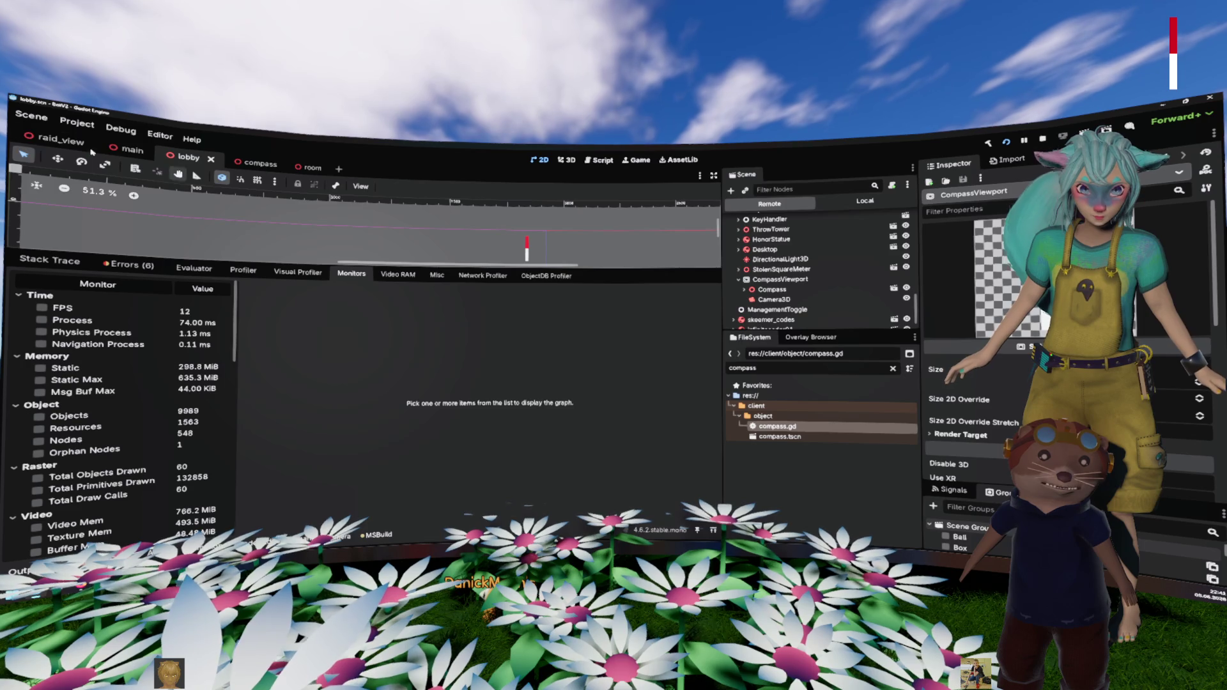
left_click(131, 150)
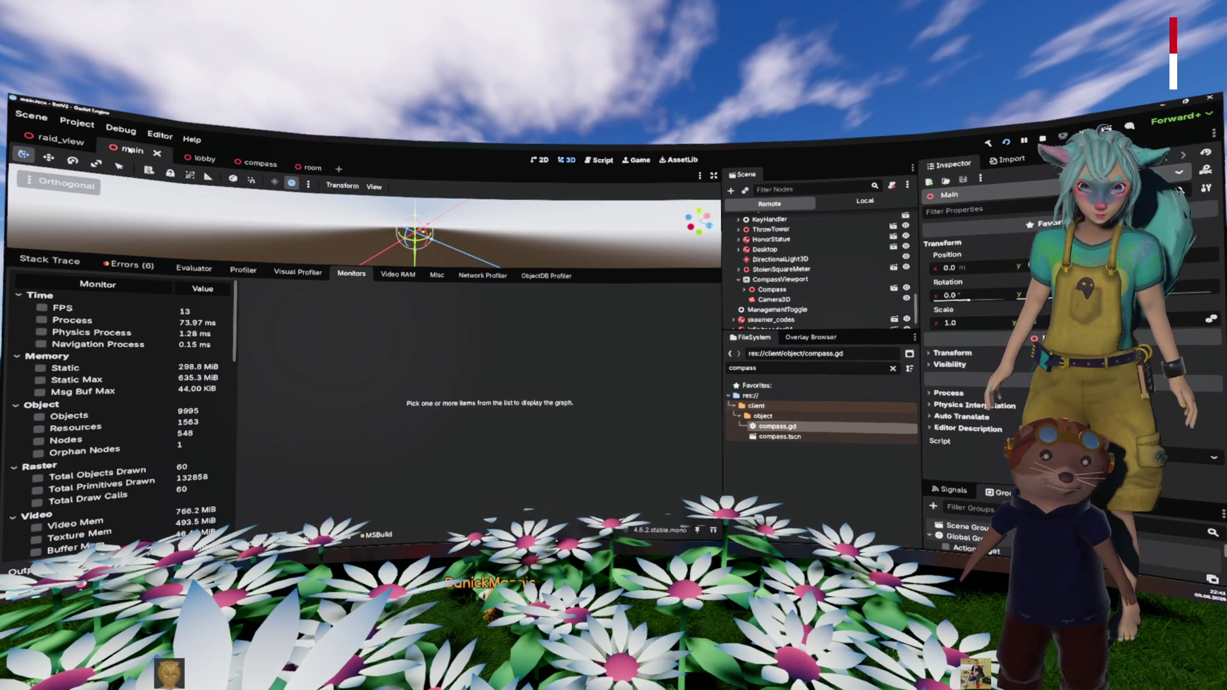
left_click(314, 165)
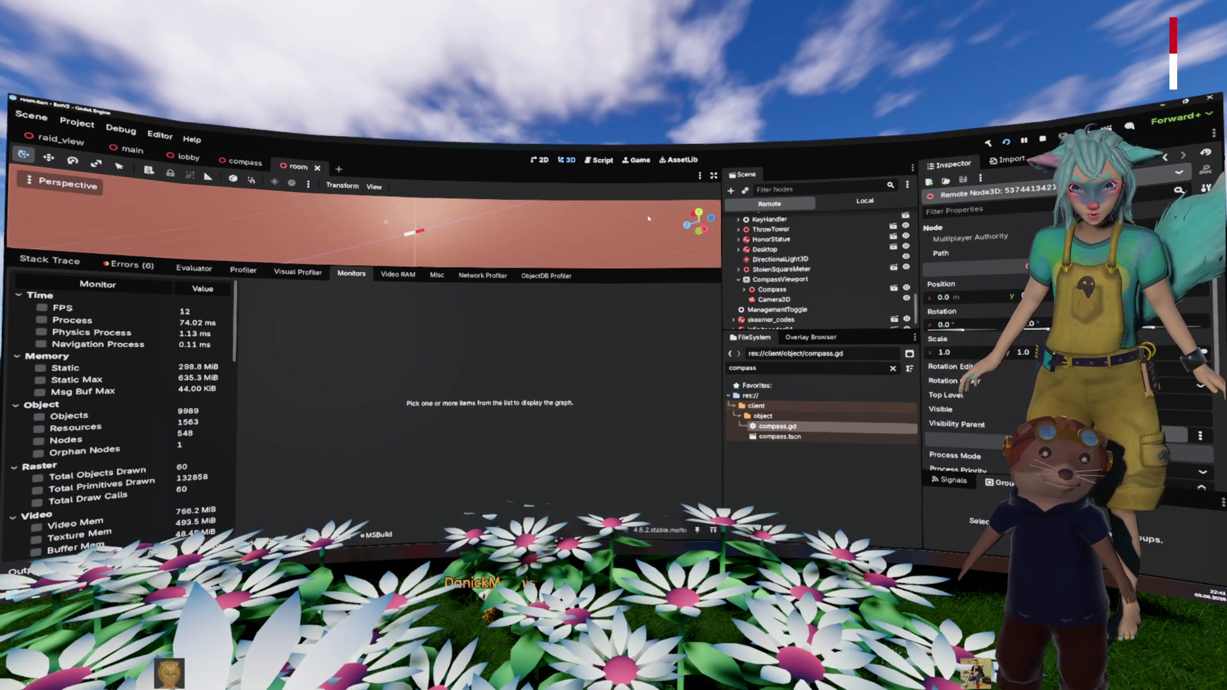
left_click(826, 203)
left_click(784, 299)
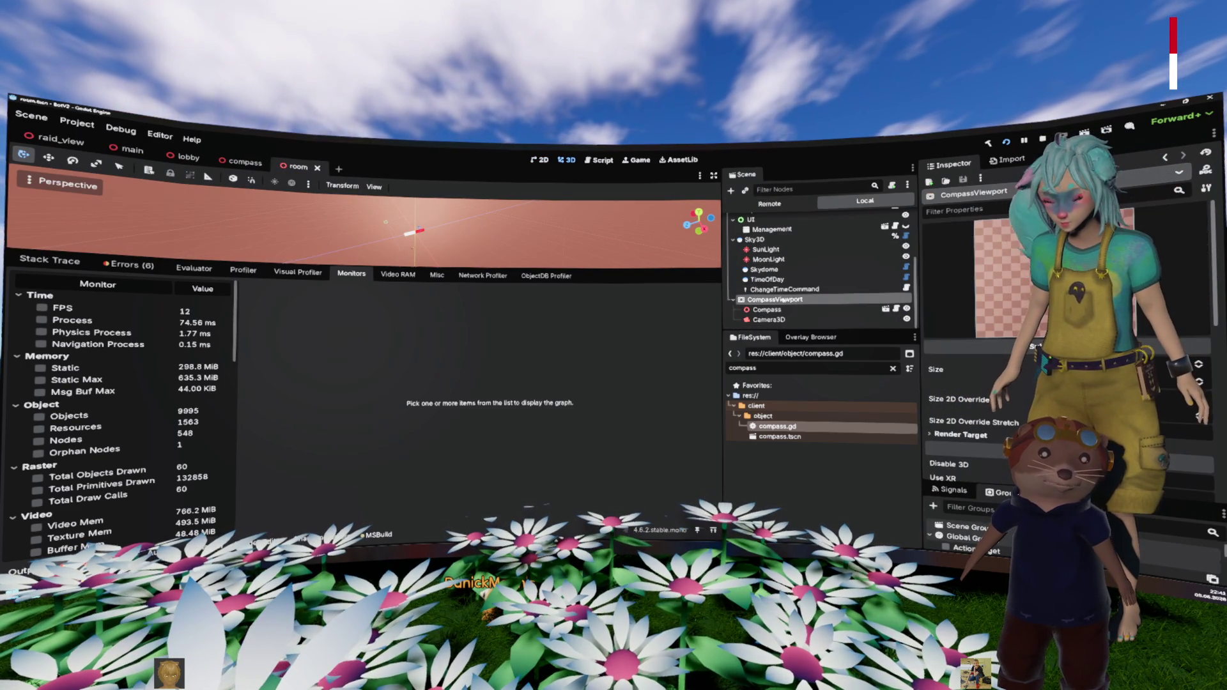
scroll(786, 291, "up", 4)
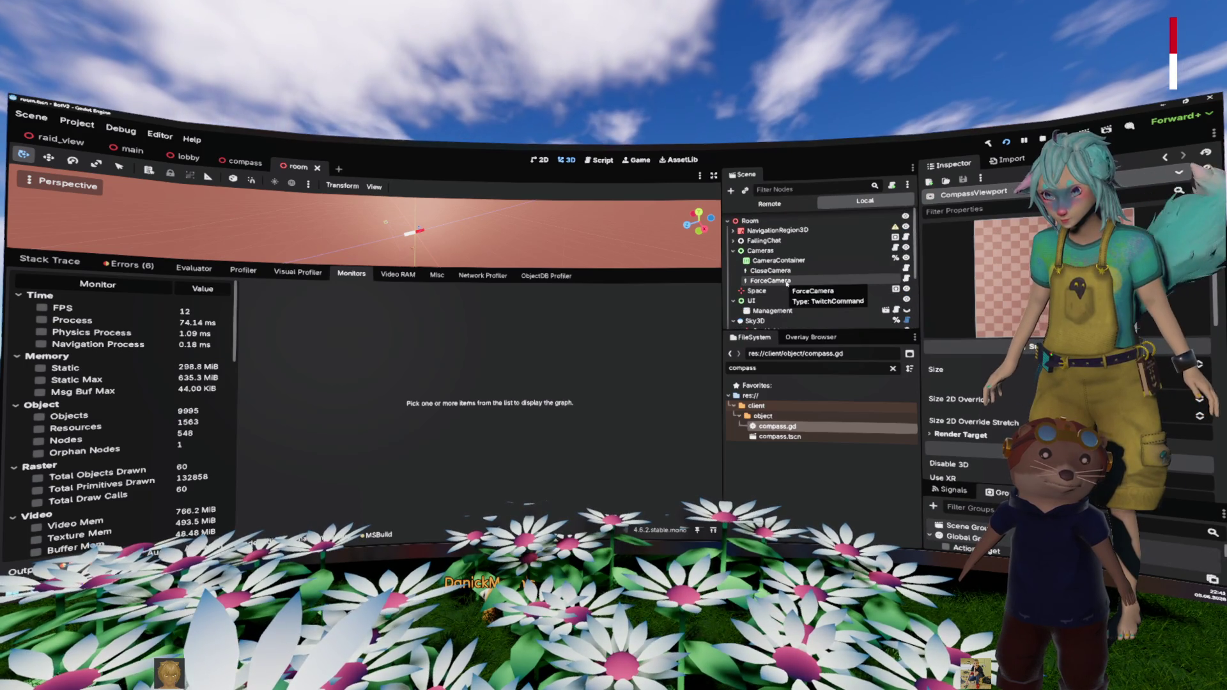
key("Delete")
key("Return")
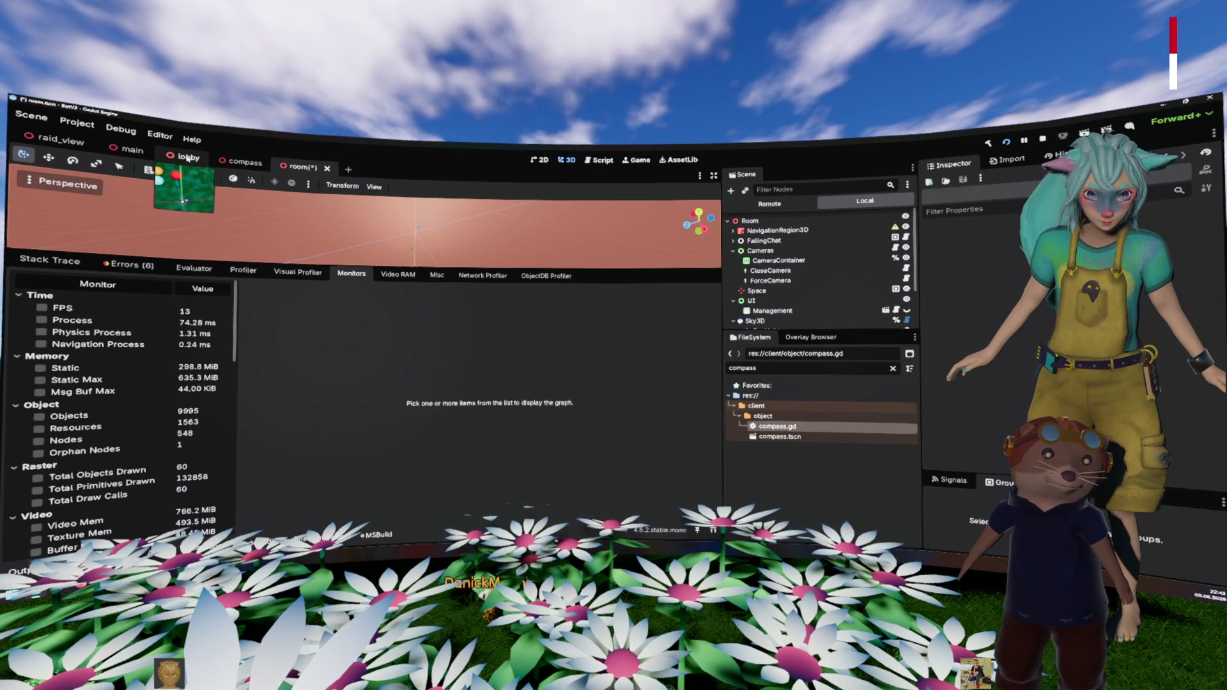
Step: Delete the CompassView node from the lobby scene
left_click(187, 159)
scroll(810, 268, "down", 5)
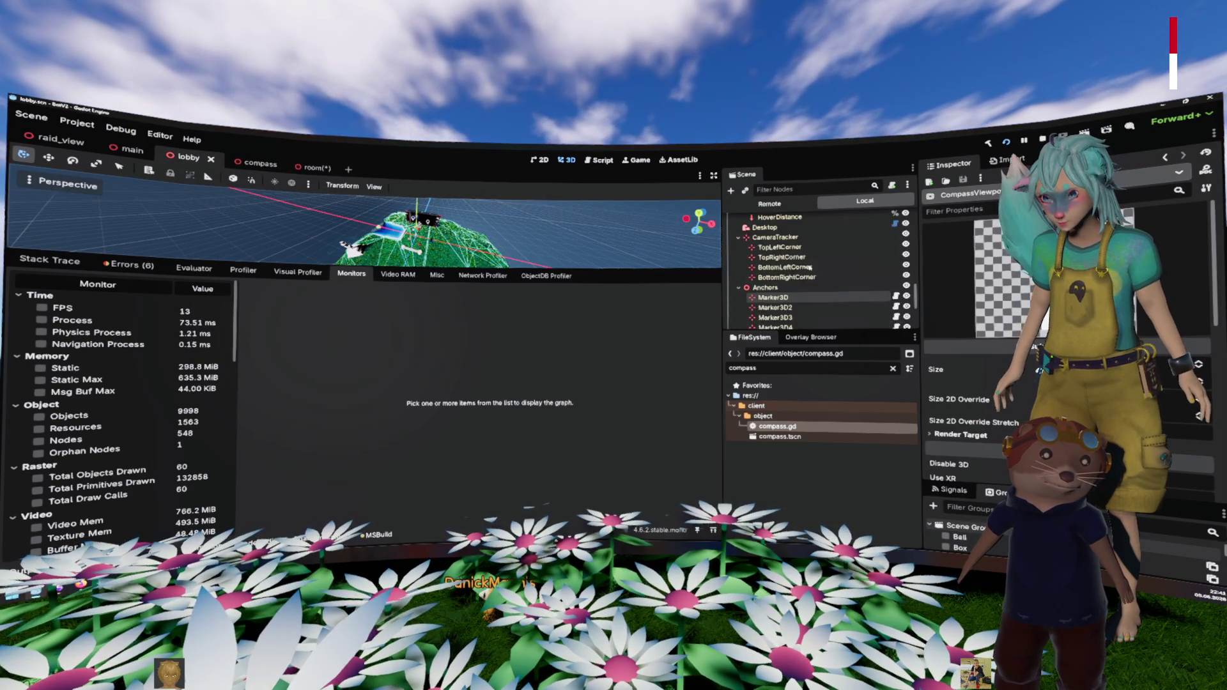
scroll(810, 267, "down", 6)
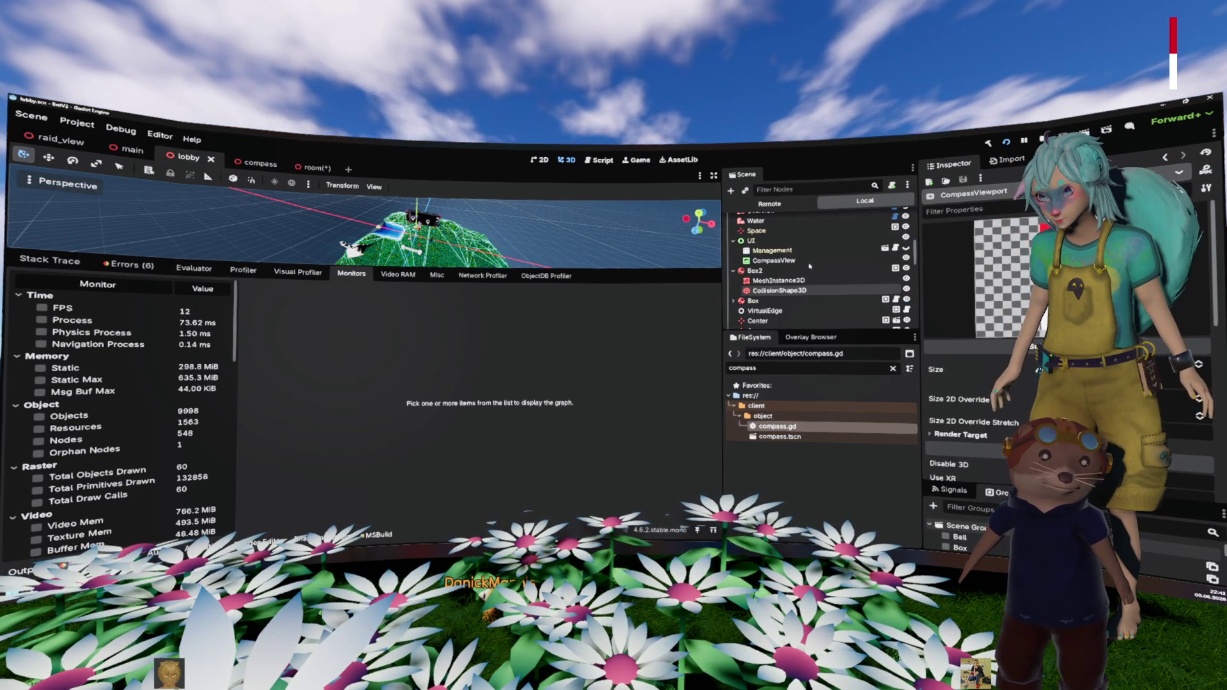
left_click(793, 261)
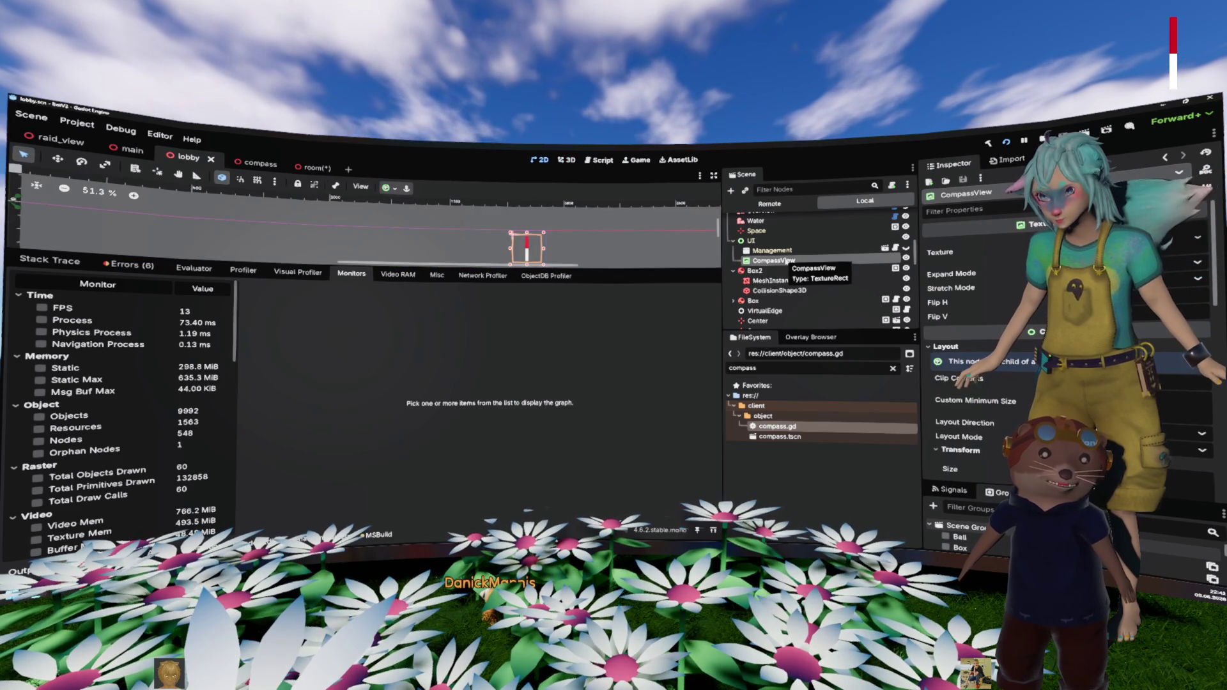
key("Delete")
key("Return")
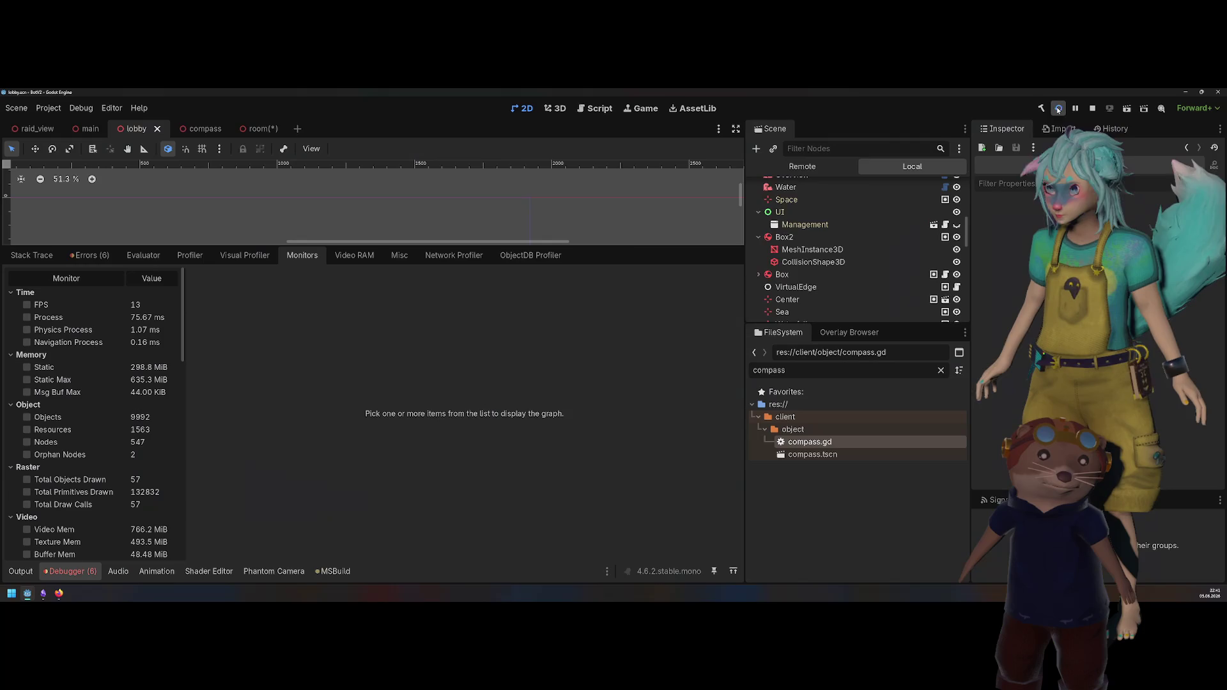
Step: Rebuild and run the game, then plot FPS in the Monitors, holding around 12–13
left_click(1057, 109)
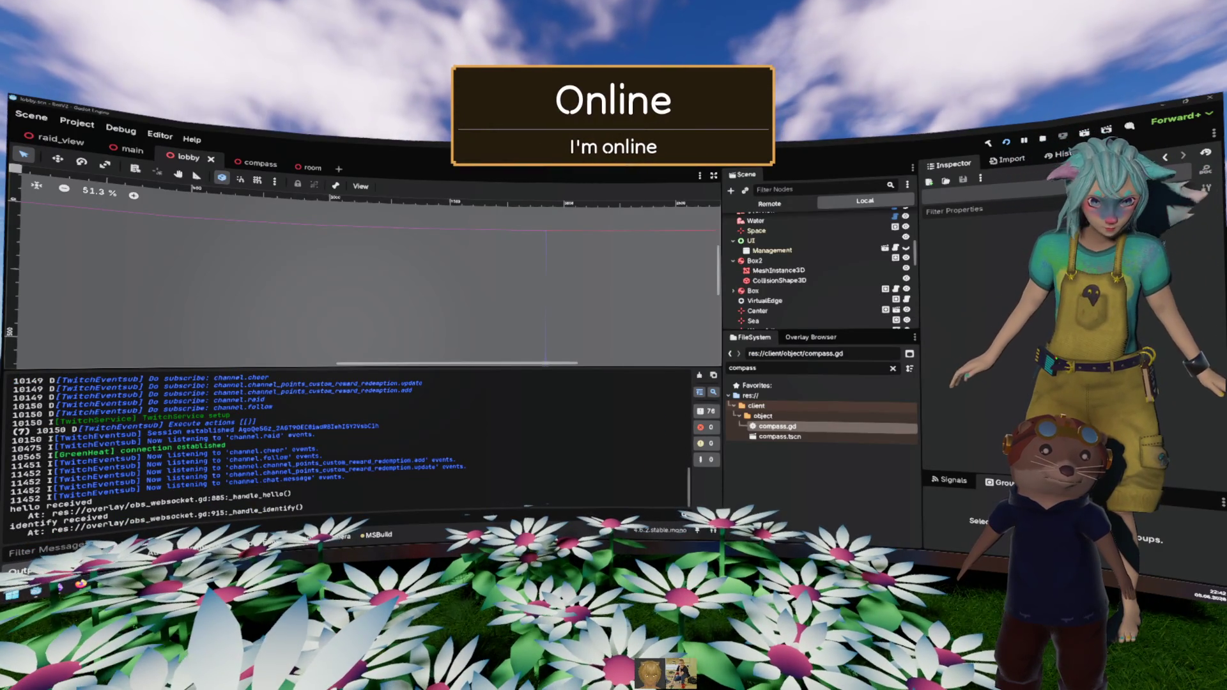
key("alt+d")
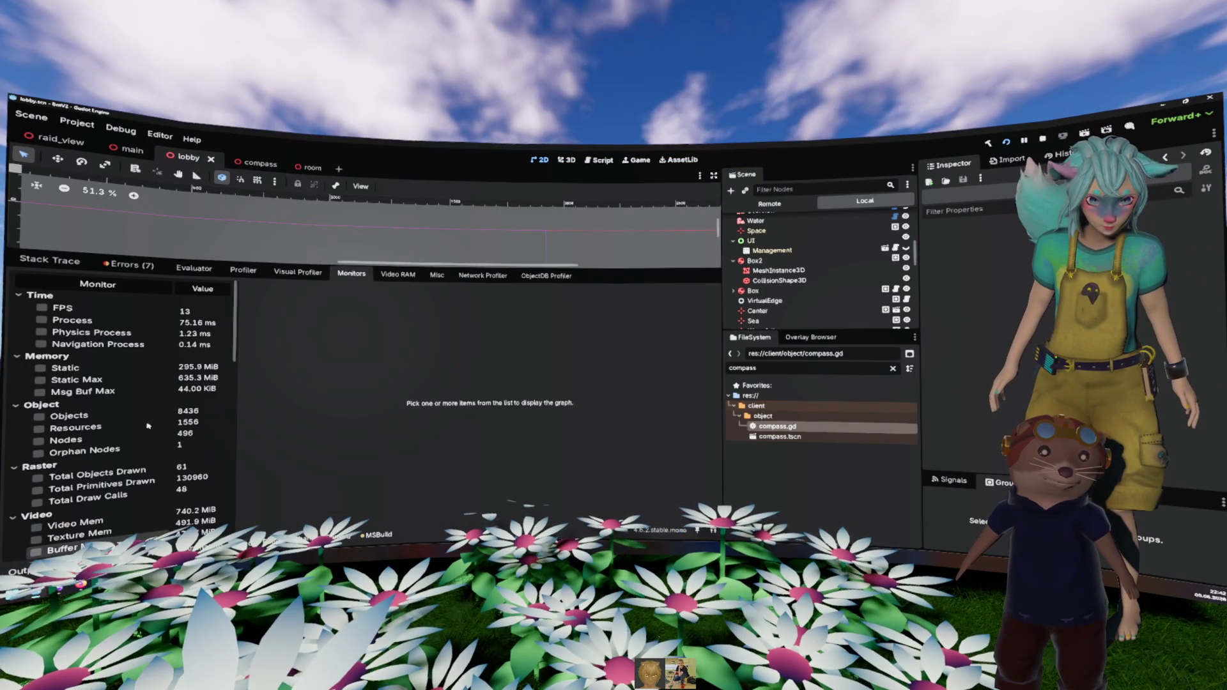
left_click(75, 311)
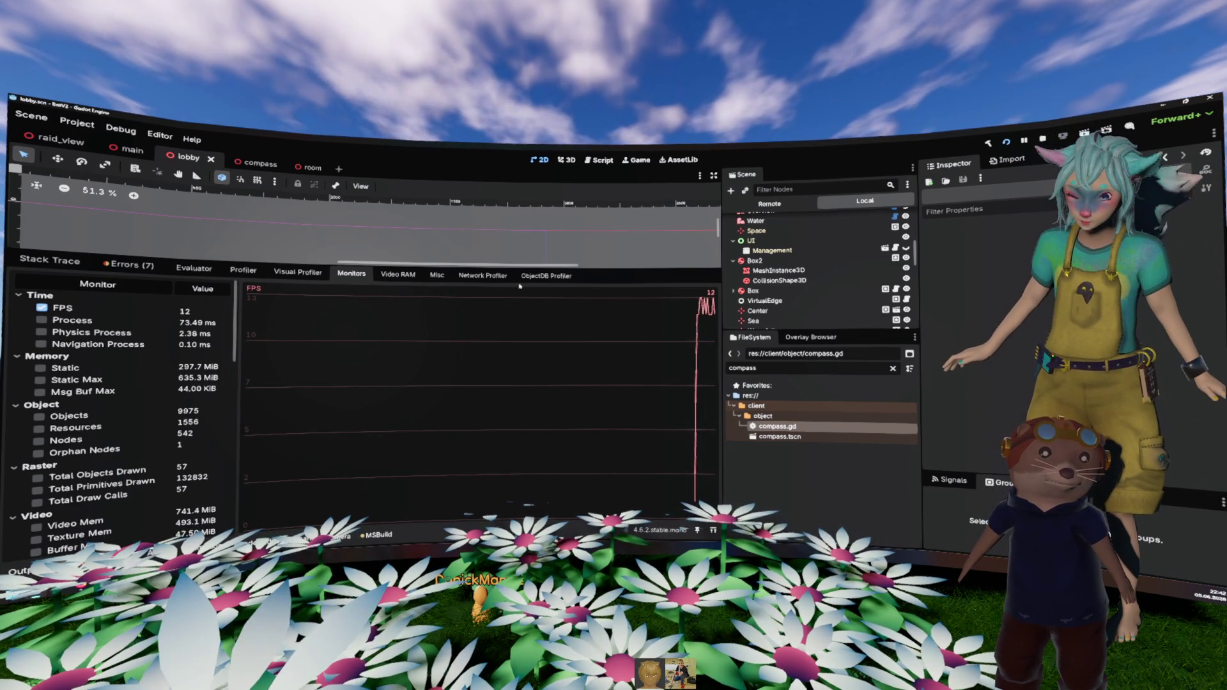
Step: Select the lobby's UI node and rebuild and relaunch the .NET project
left_click(801, 242)
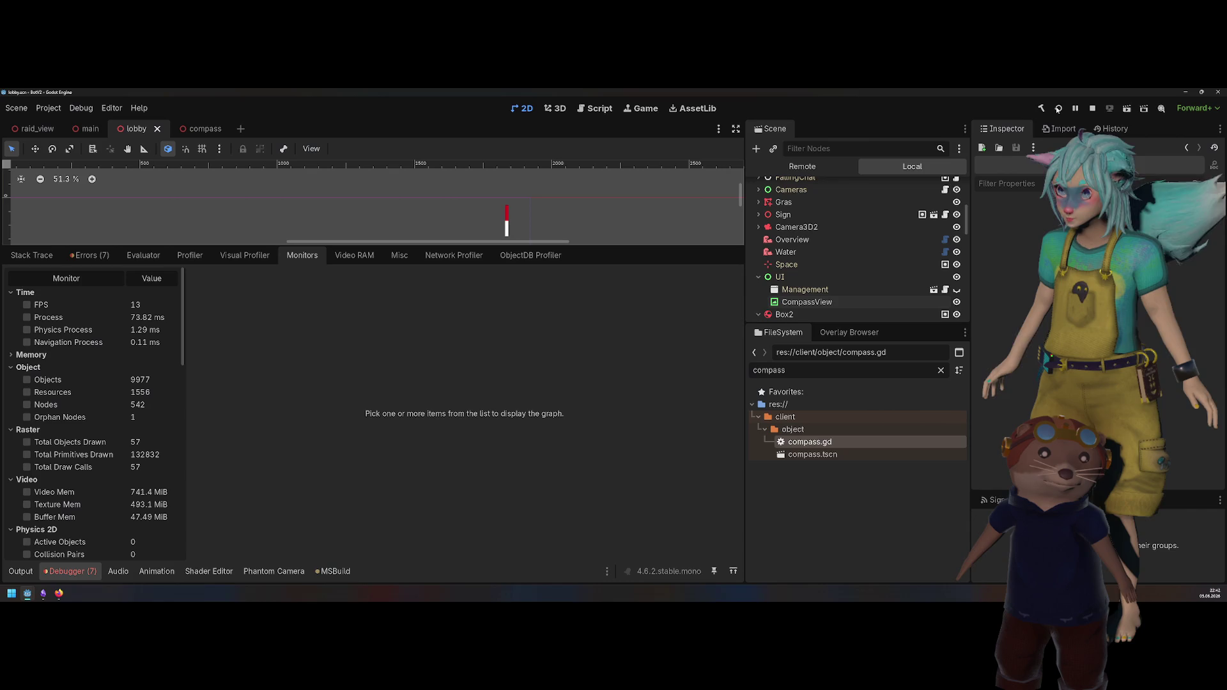
left_click(1057, 109)
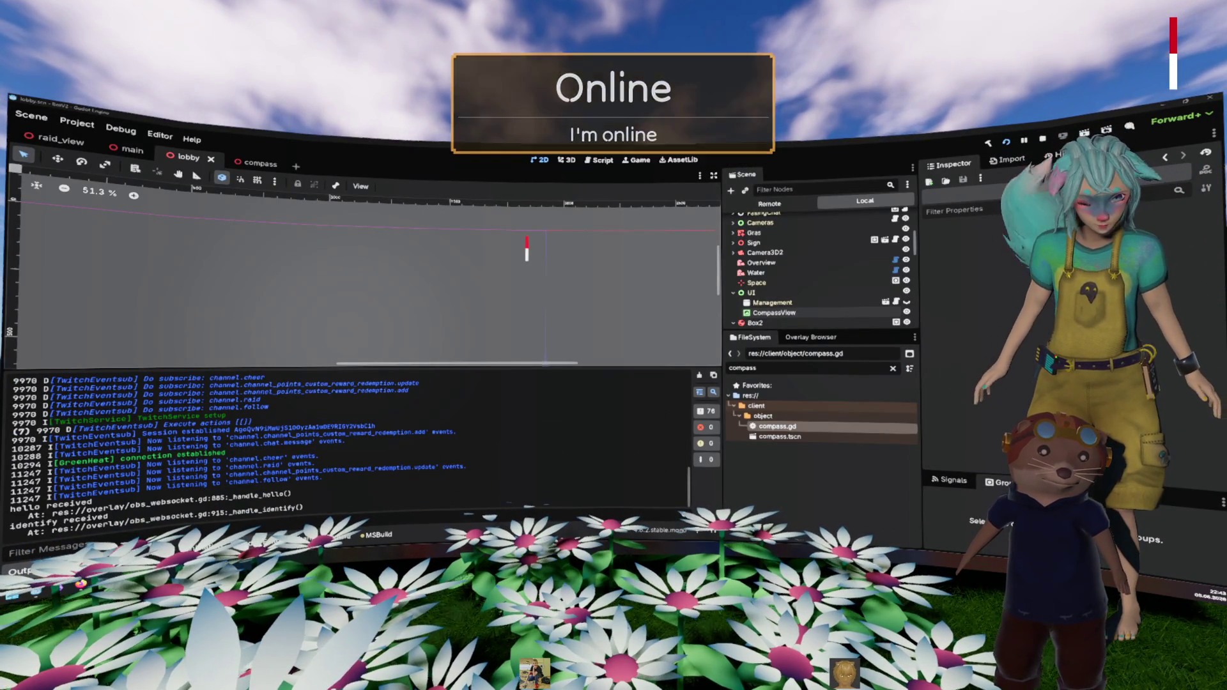
Step: Start profiling the running game in the Profiler, then stop it at frame 244
key("alt+d")
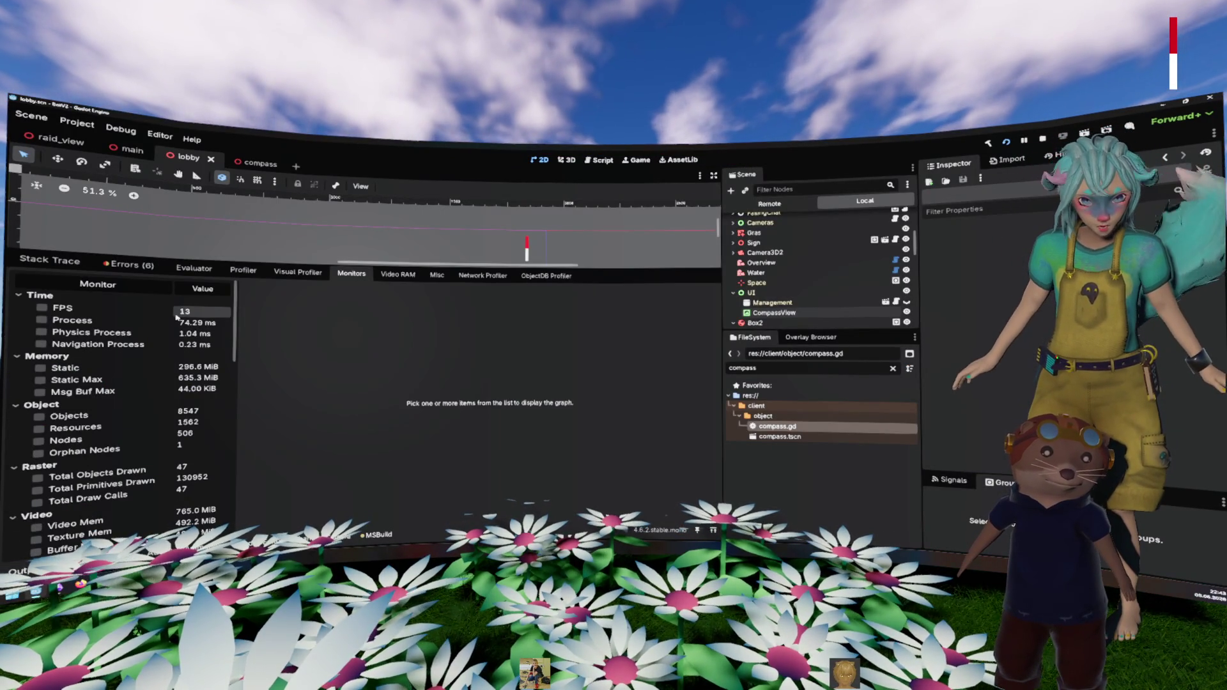
left_click(288, 274)
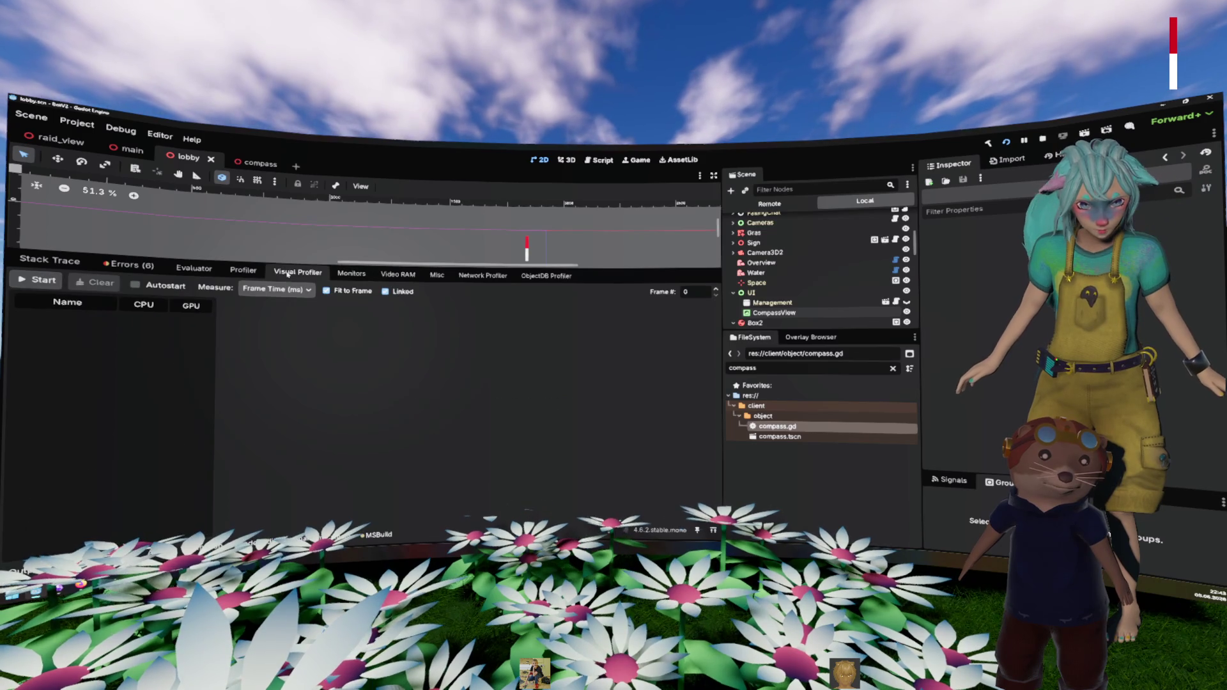
left_click(351, 274)
left_click(243, 269)
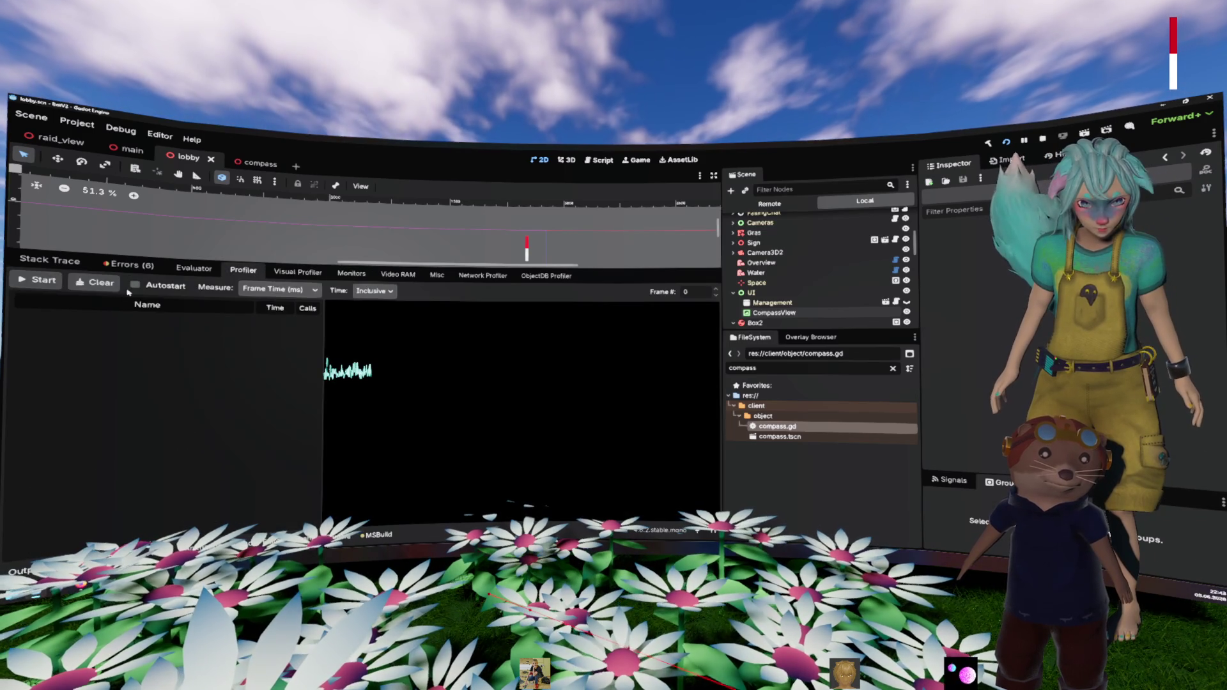
left_click(43, 280)
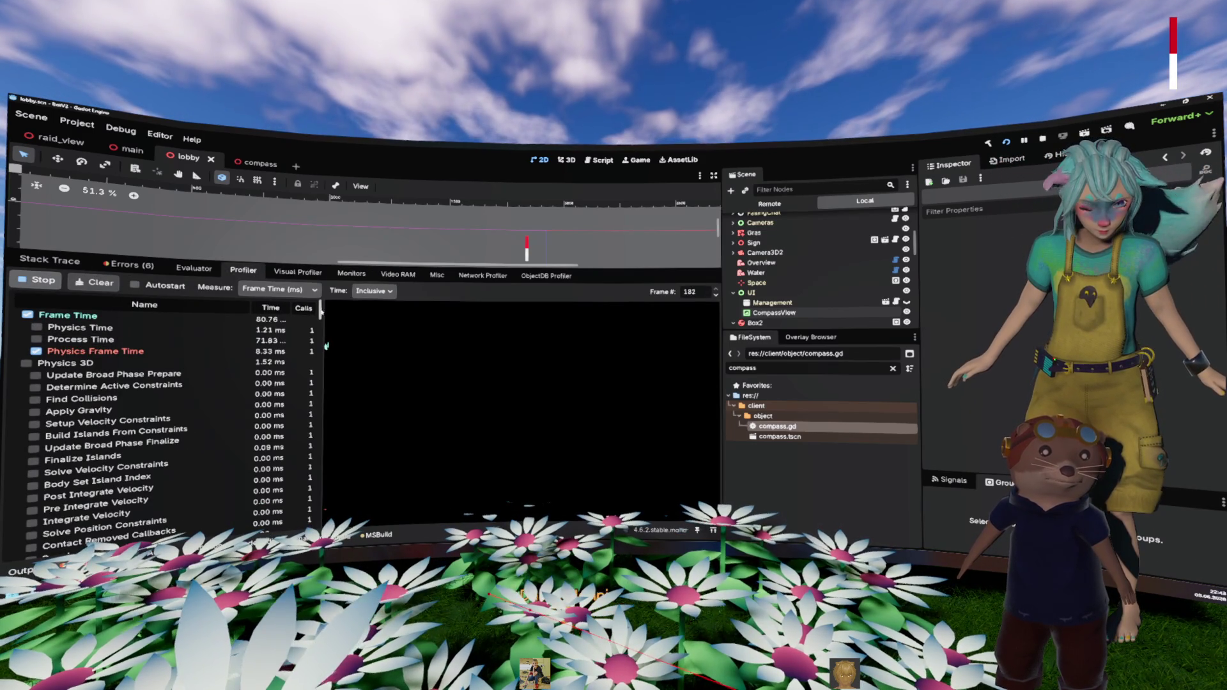
scroll(312, 411, "down", 5)
scroll(312, 411, "down", 10)
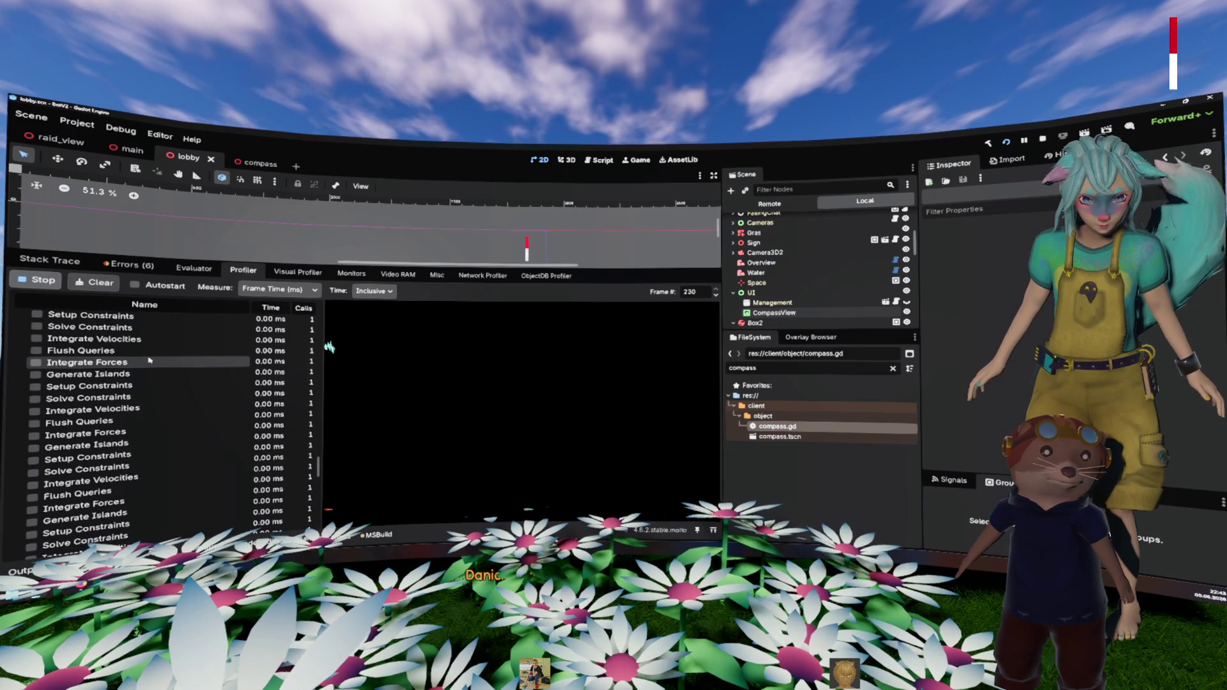
left_click(37, 280)
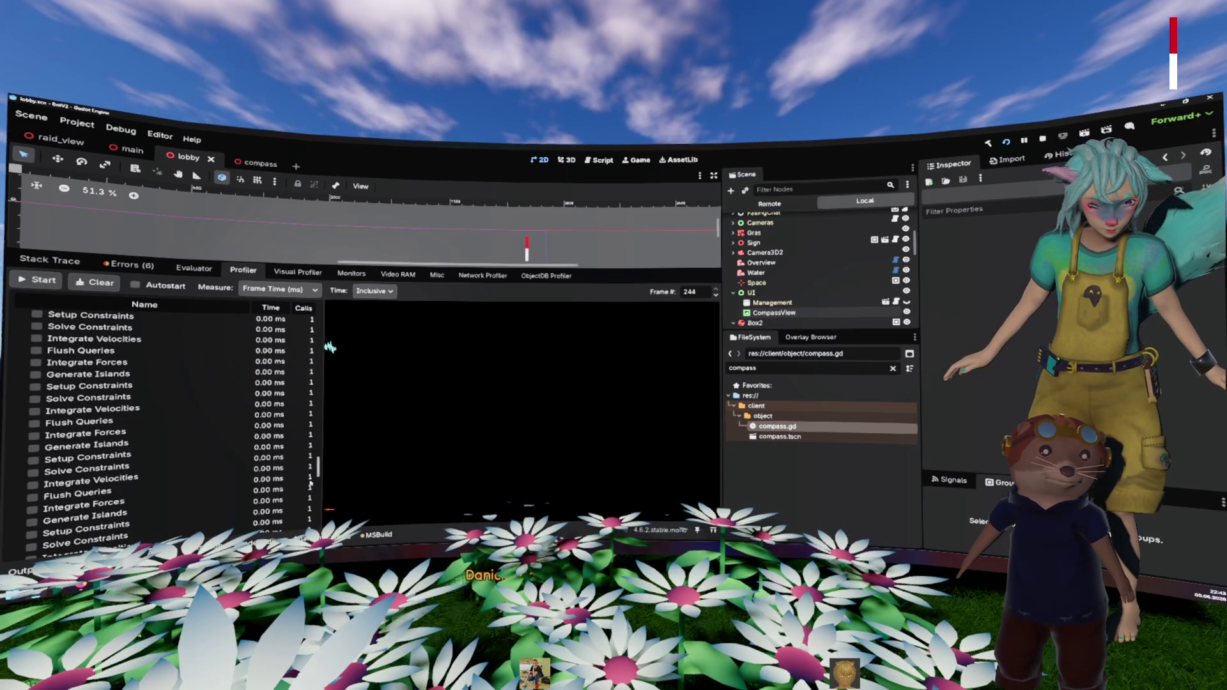
Step: Widen the function-name column and toggle Physics 3D and Integrate Forces on the graph
left_click_drag(321, 465, 396, 457)
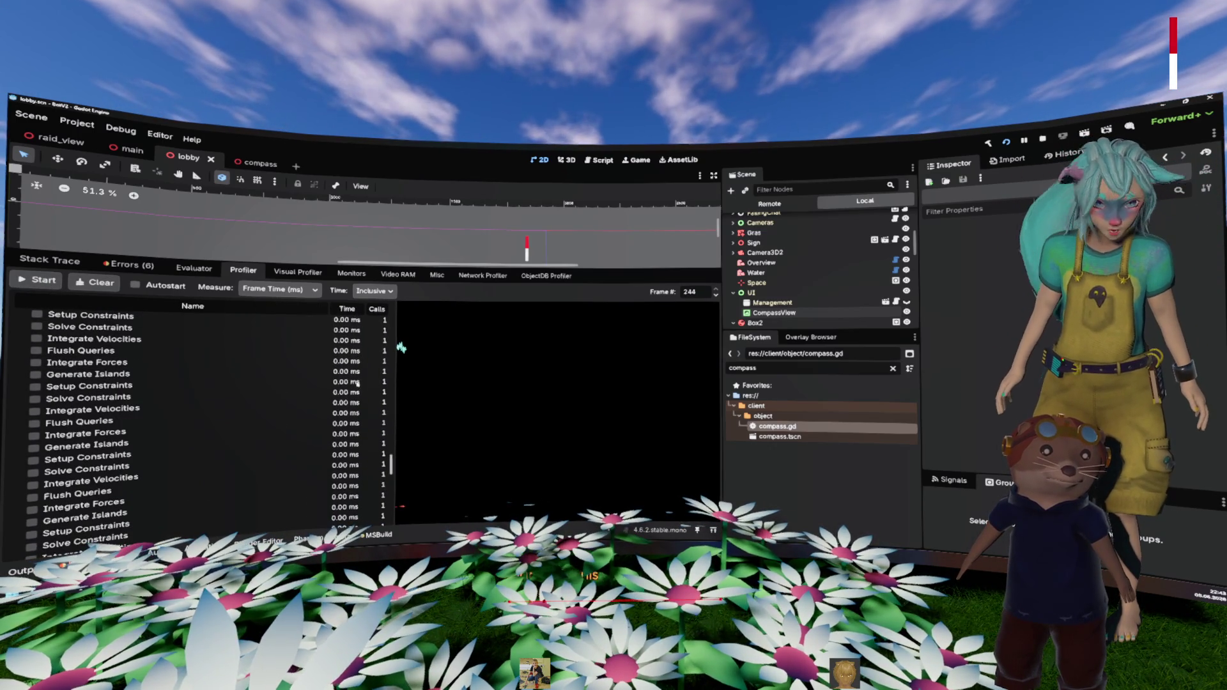
scroll(345, 435, "up", 3)
scroll(354, 377, "up", 15)
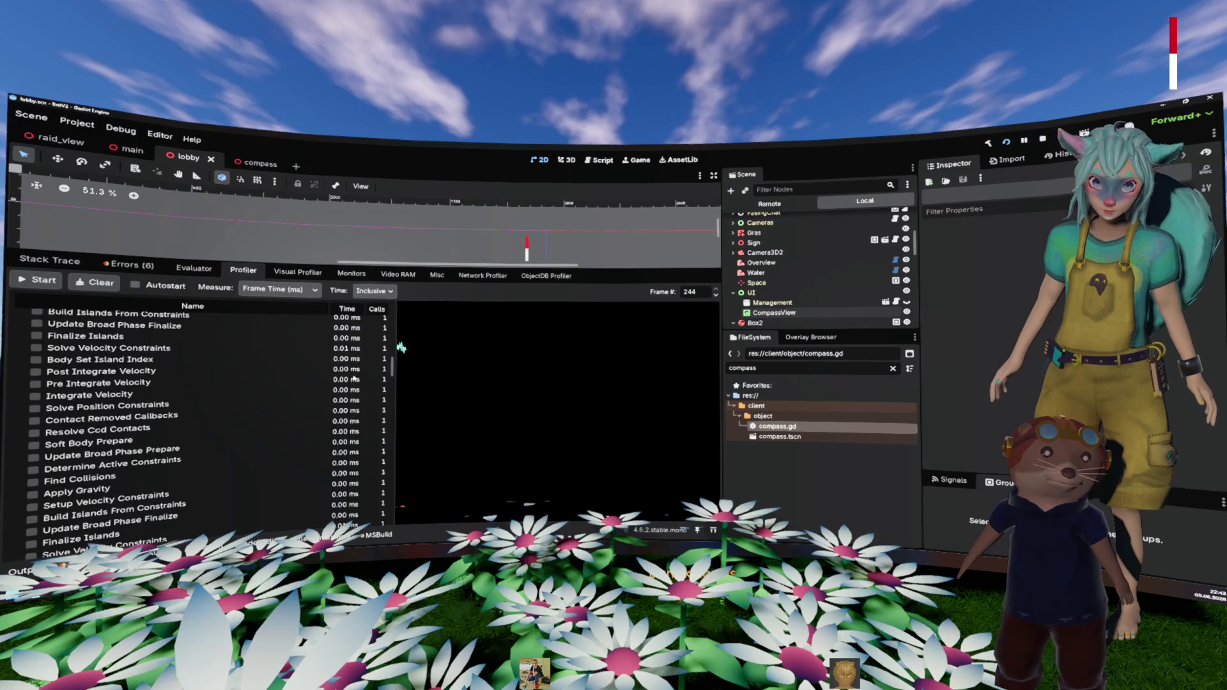
left_click(26, 363)
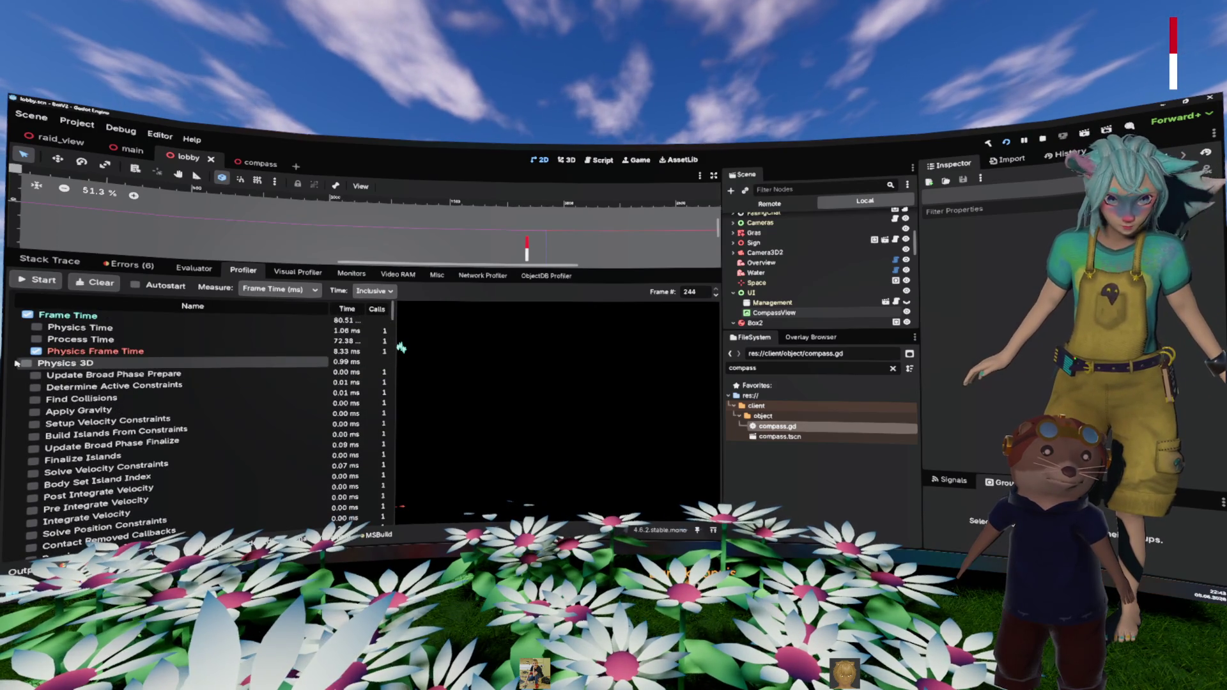
left_click(35, 365)
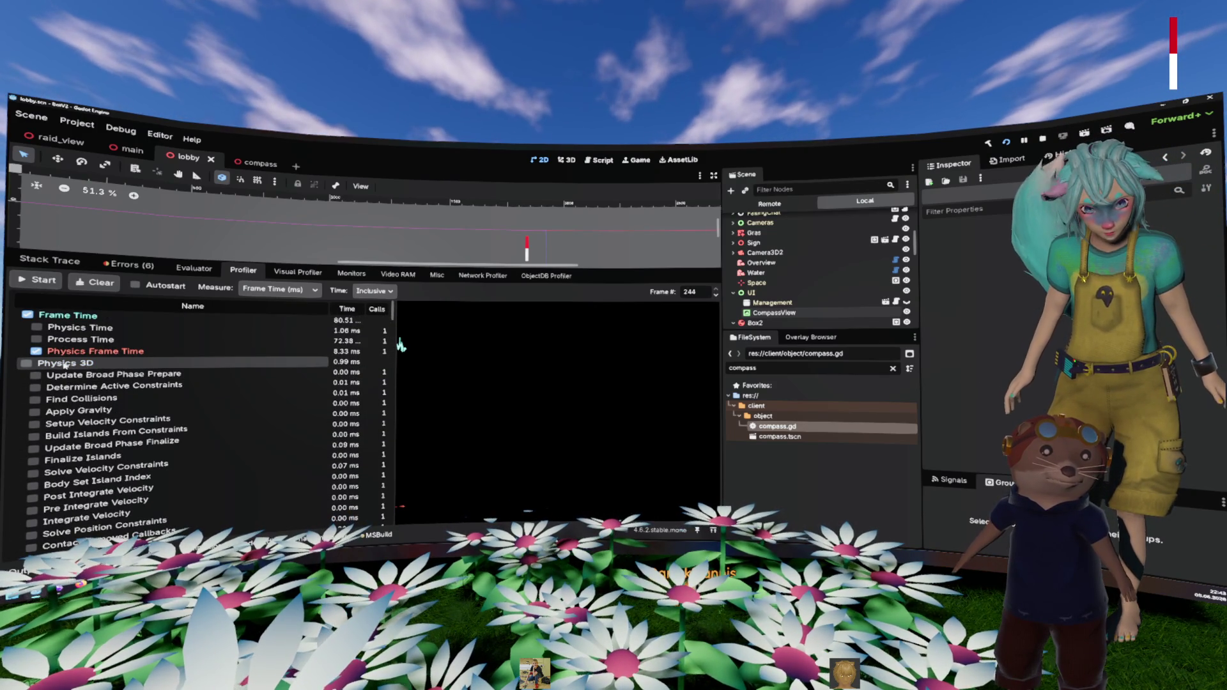
scroll(68, 368, "down", 5)
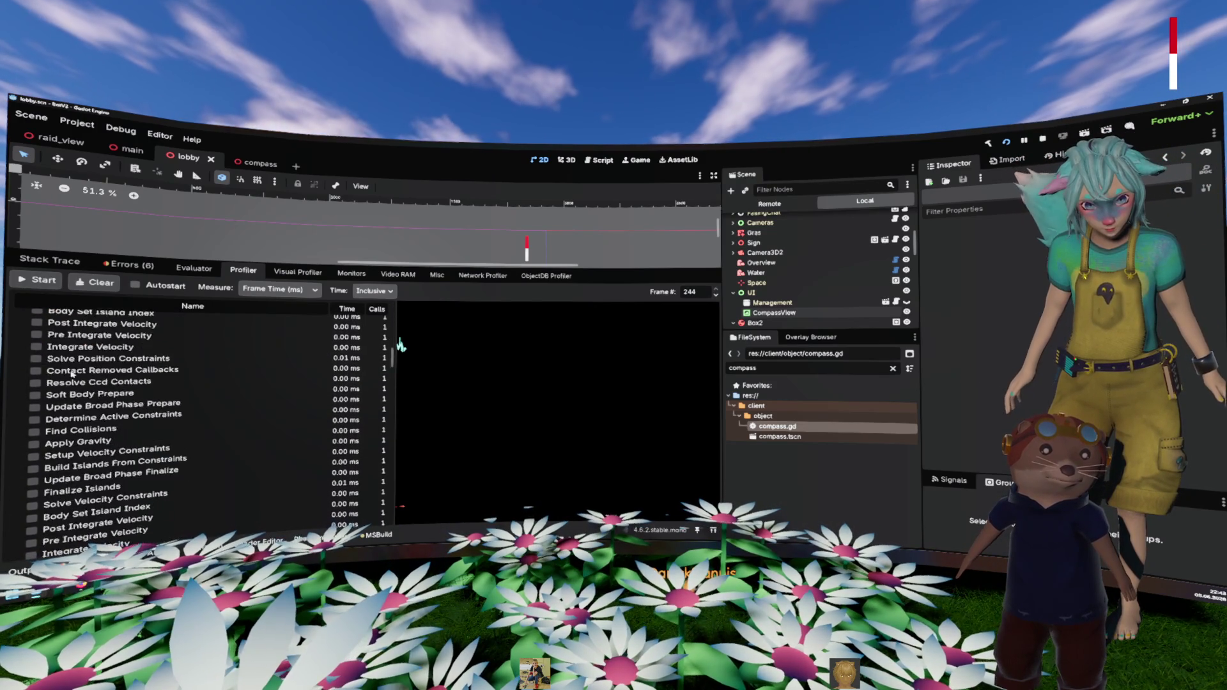
scroll(71, 373, "down", 8)
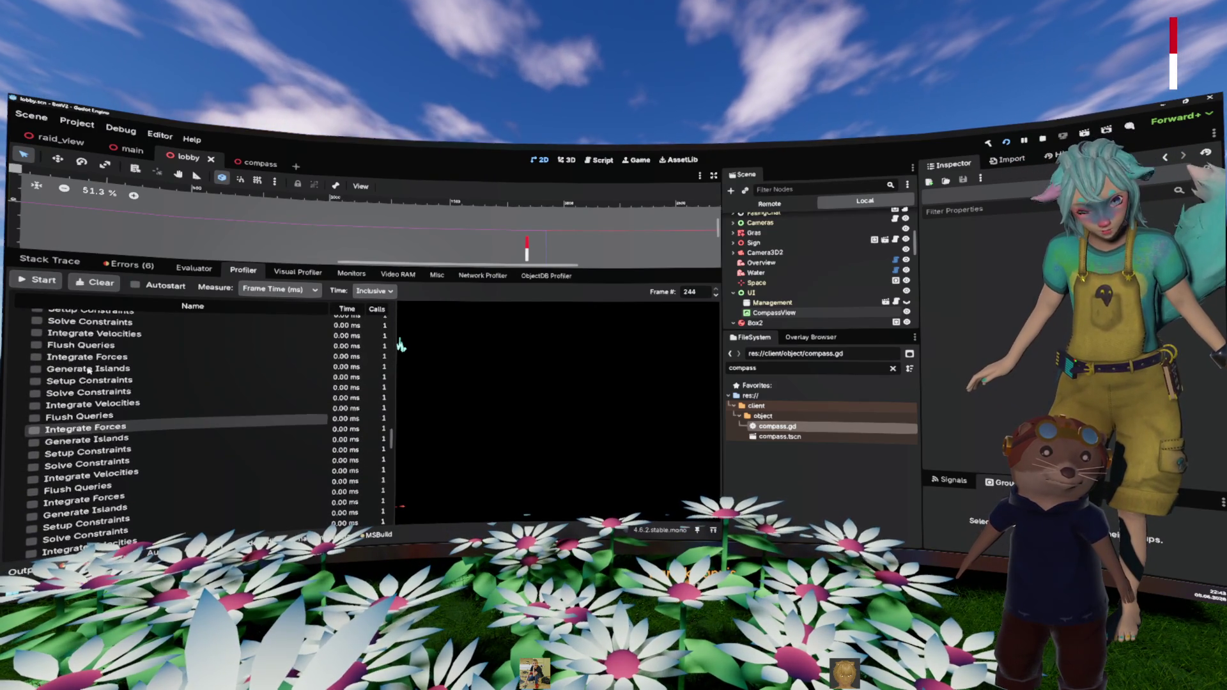
left_click(94, 356)
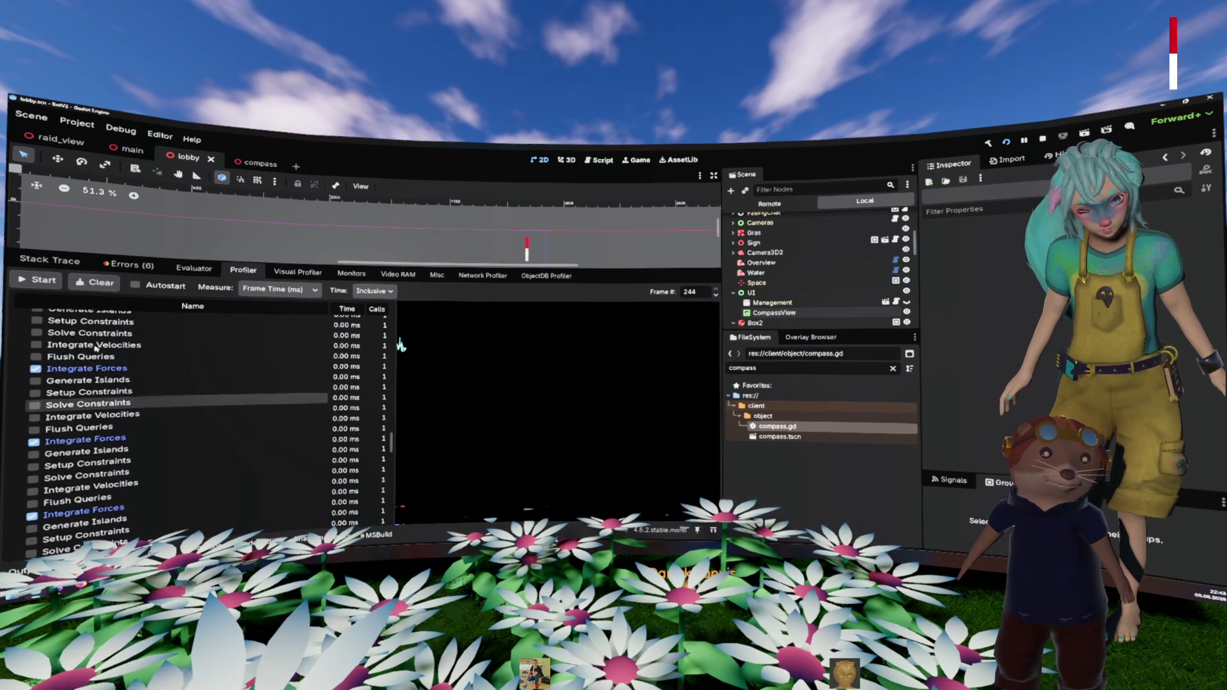
left_click(134, 379)
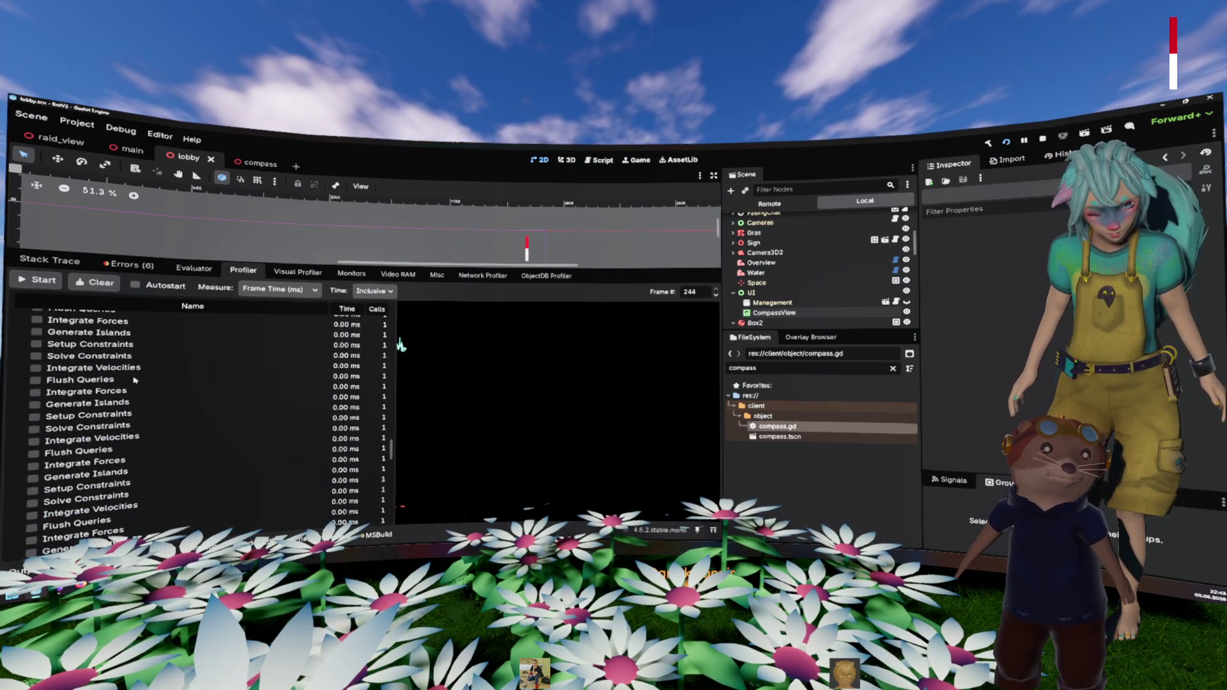
scroll(135, 380, "up", 10)
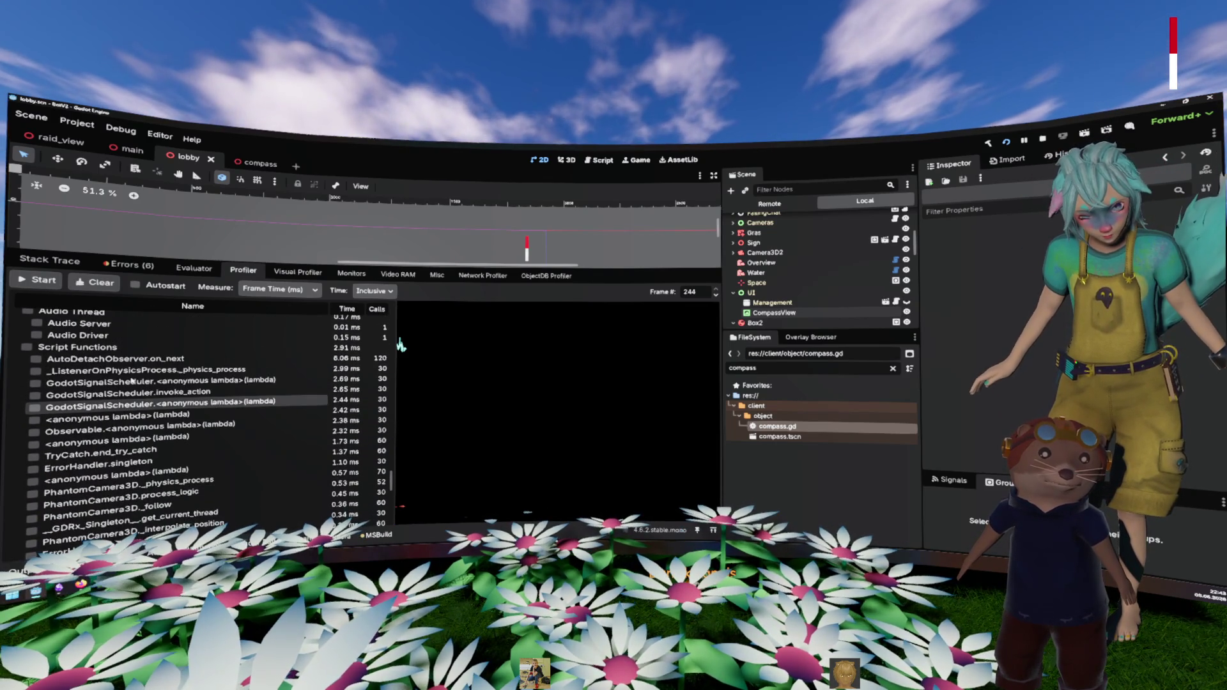
Step: Graph the 6.06 ms AutoDetachObserver.on_next script function, removing and re-adding it once
scroll(130, 379, "up", 2)
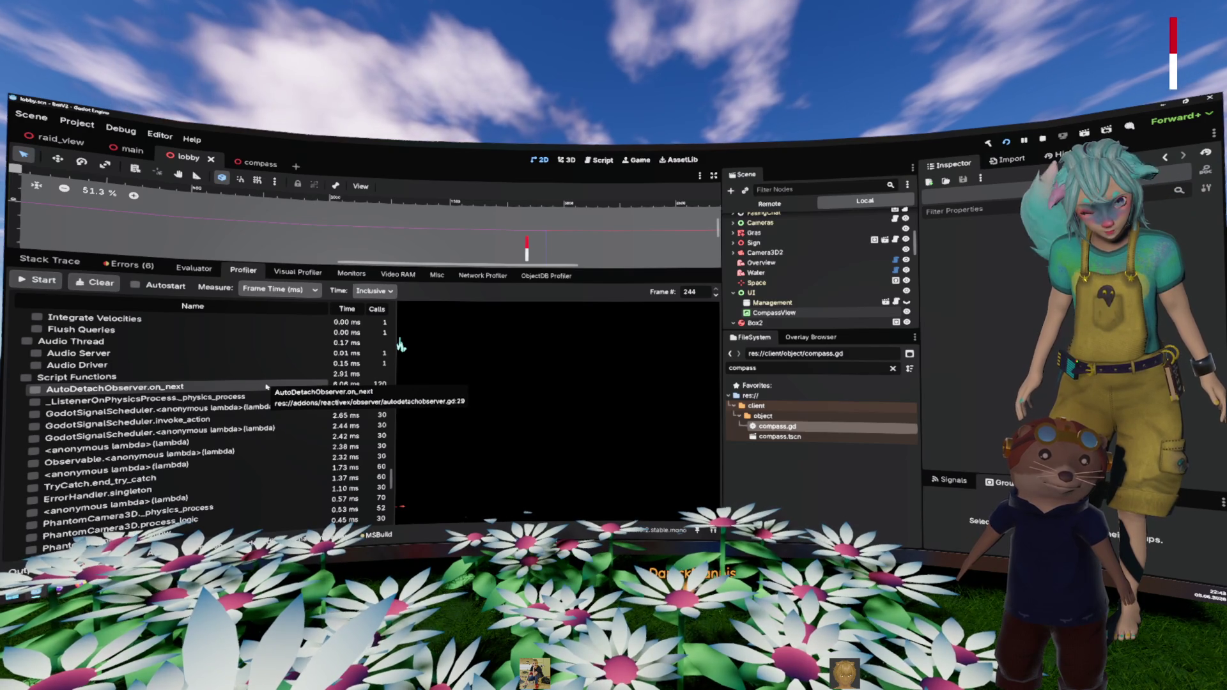
left_click(267, 387)
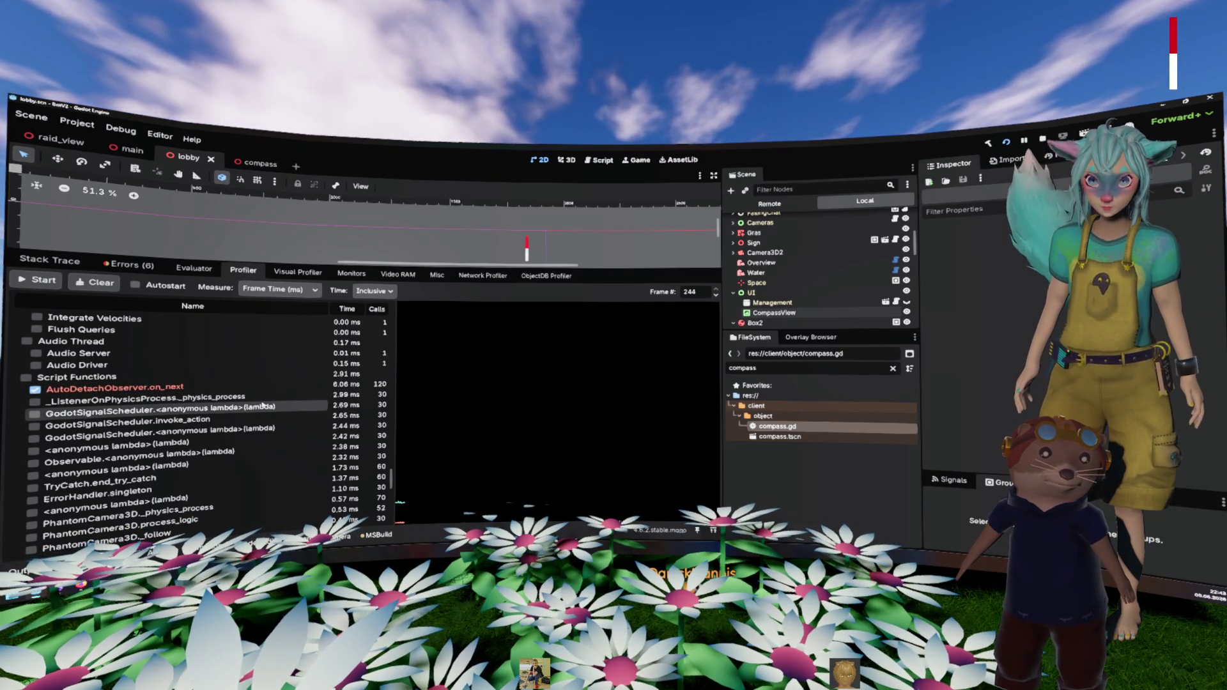
scroll(258, 424, "down", 3)
scroll(258, 423, "up", 4)
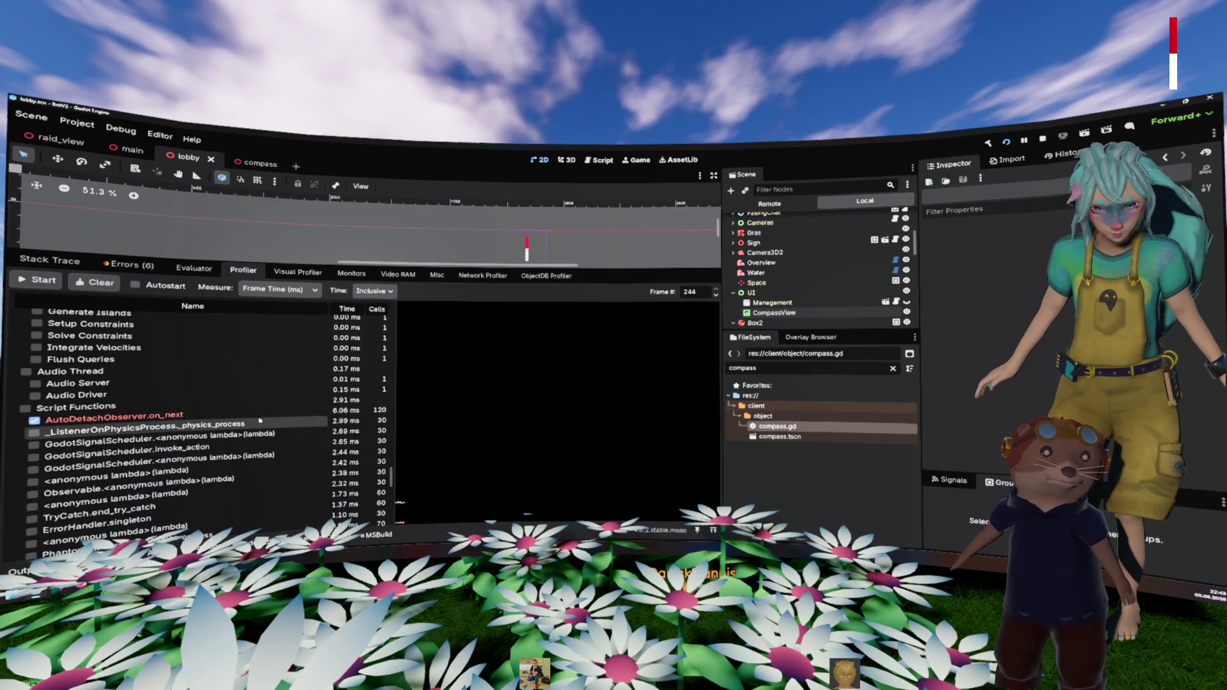
left_click(345, 412)
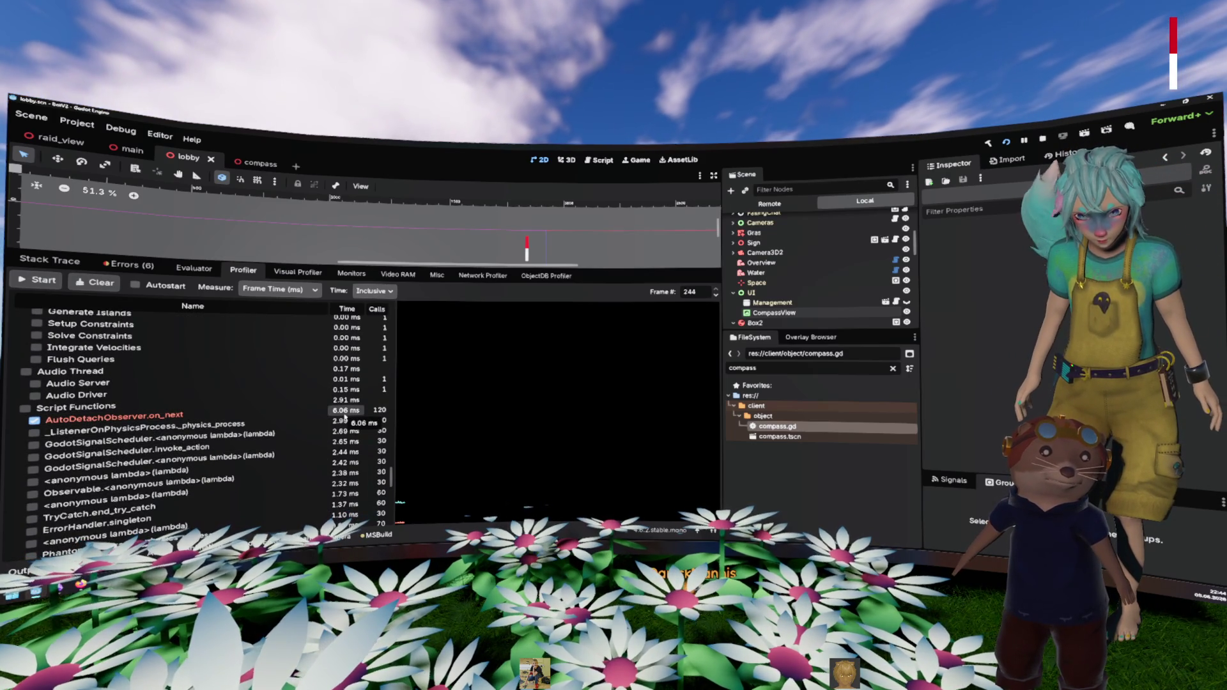
scroll(345, 419, "down", 10)
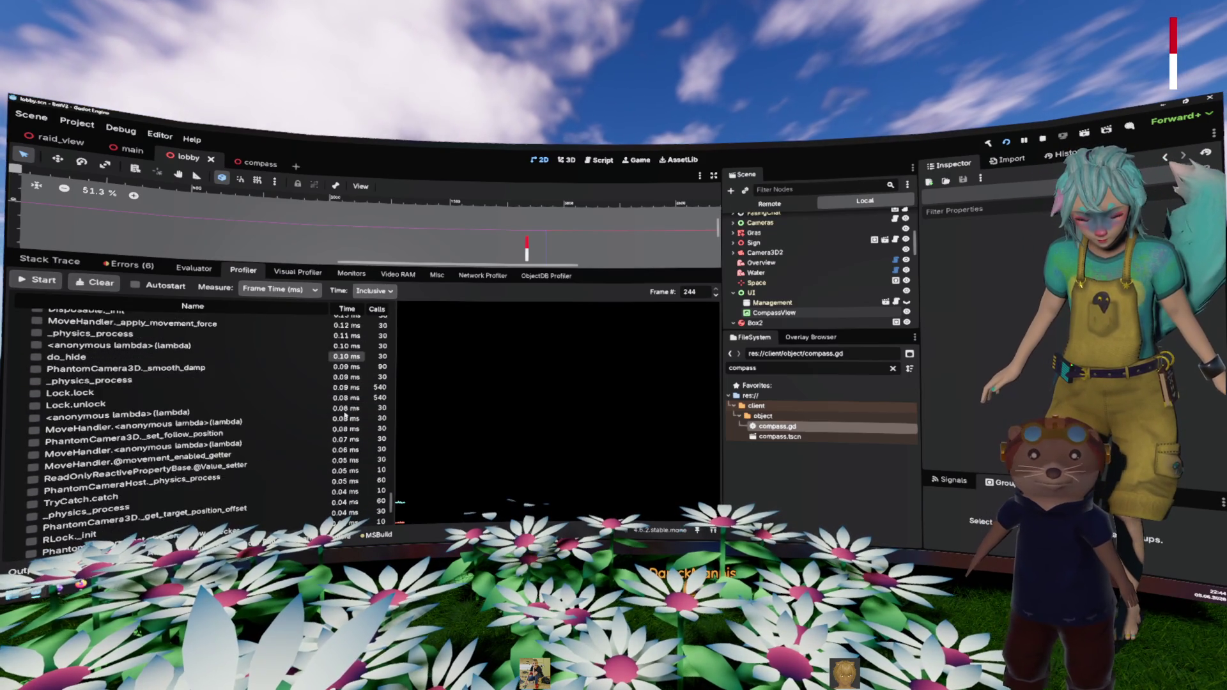
scroll(345, 414, "up", 10)
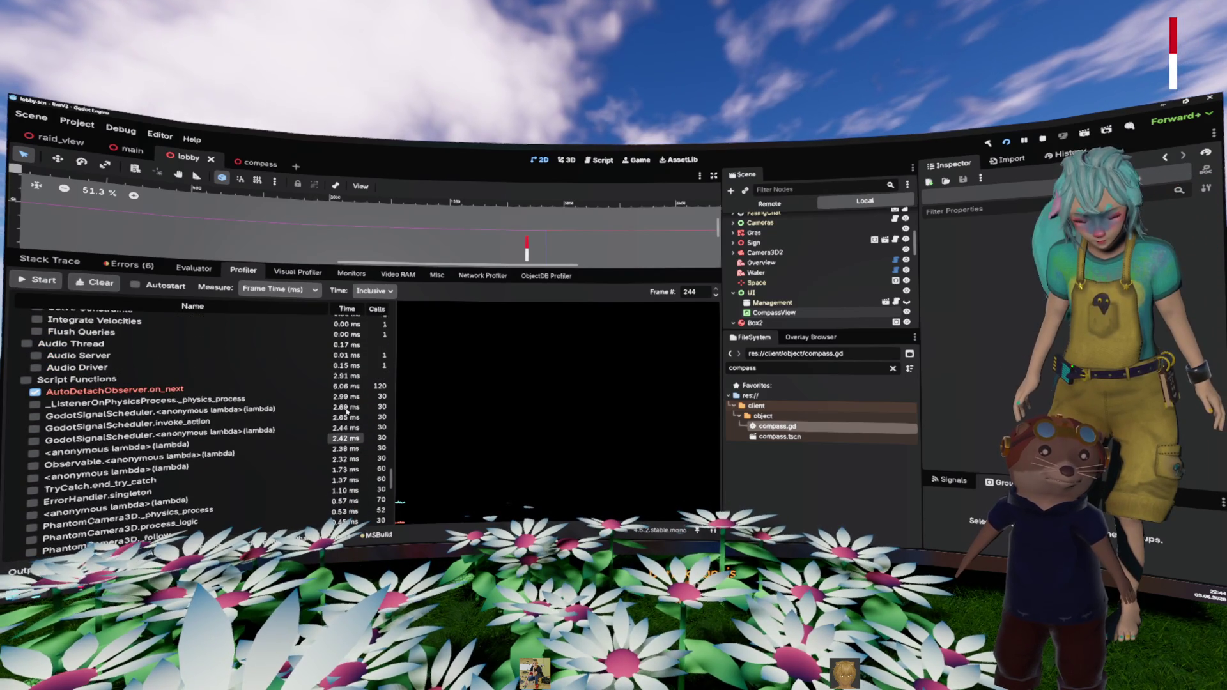
left_click(316, 391)
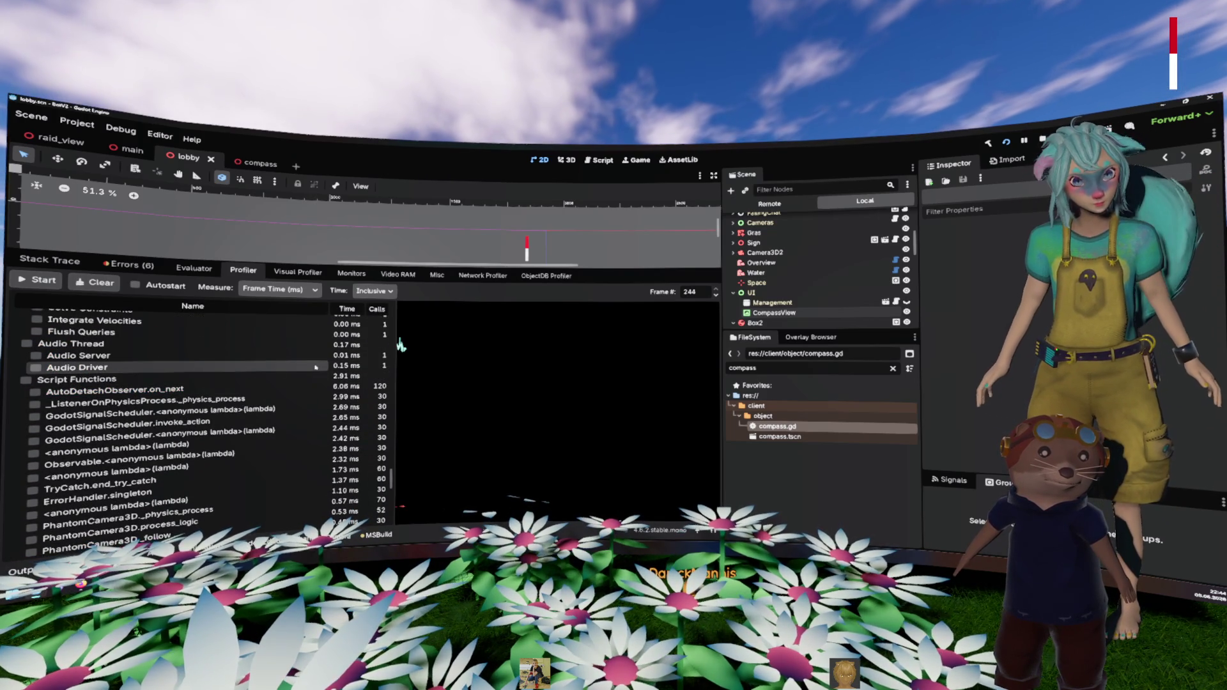
left_click(192, 391)
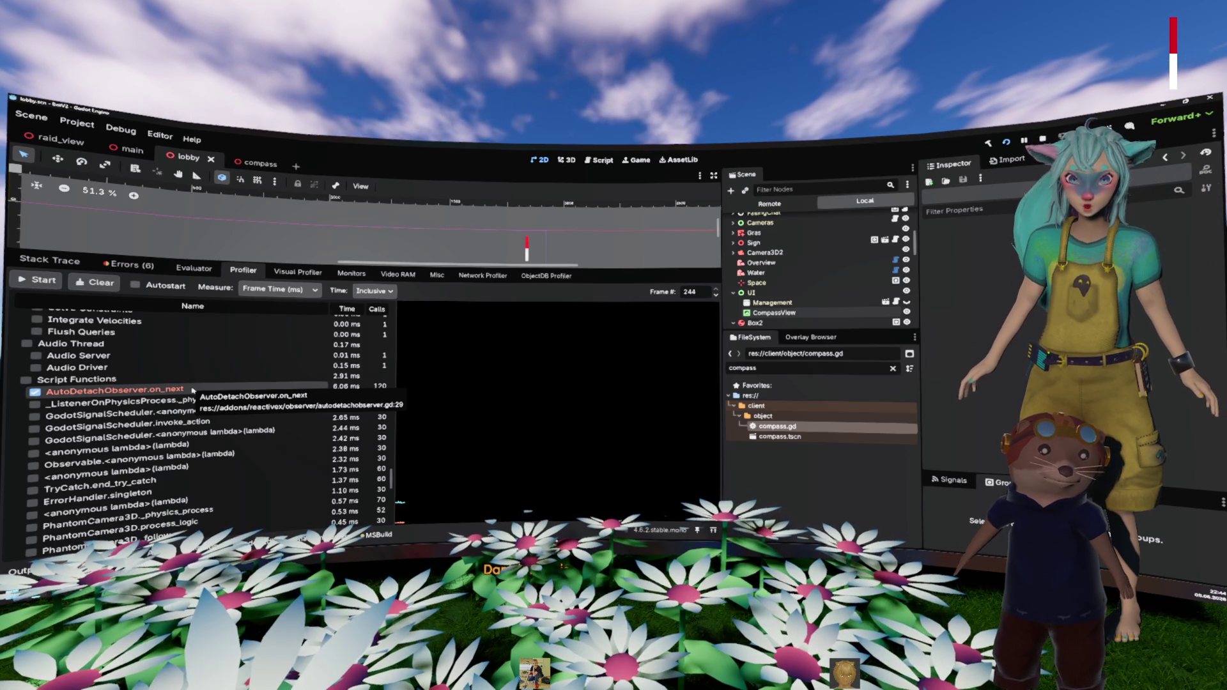
Step: Switch to the Script workspace, hide the debugger with Ctrl+J, and open flowers.gd
key("ctrl+F3")
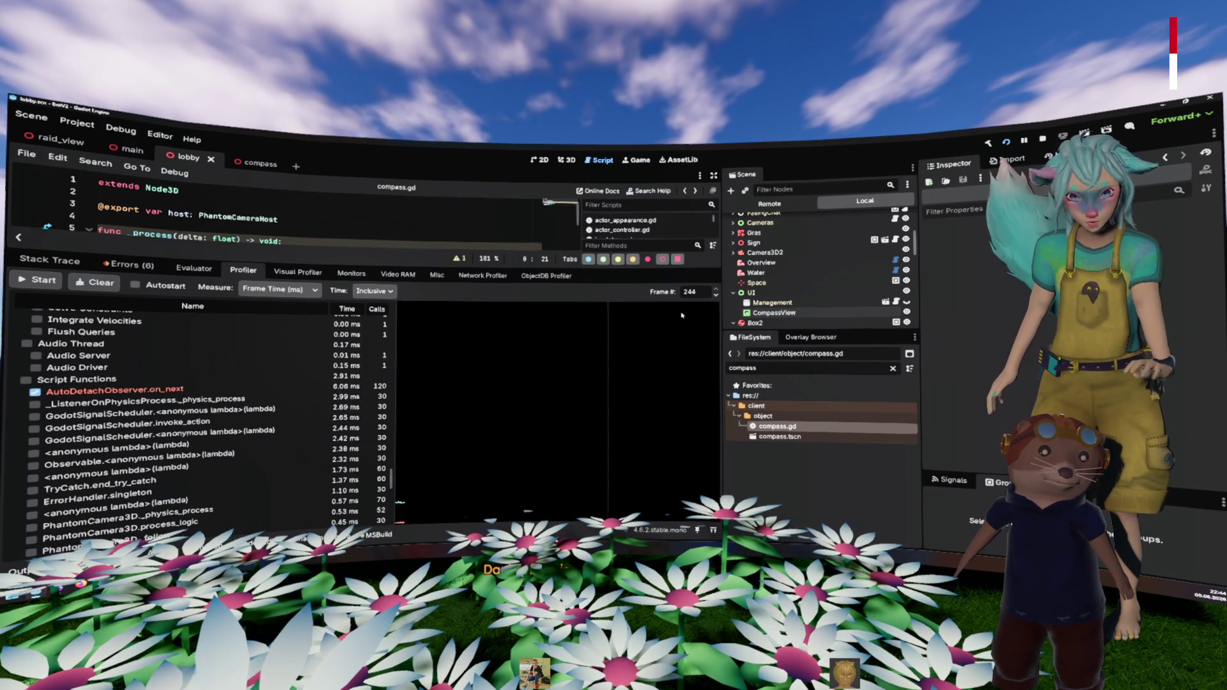
key("ctrl+j")
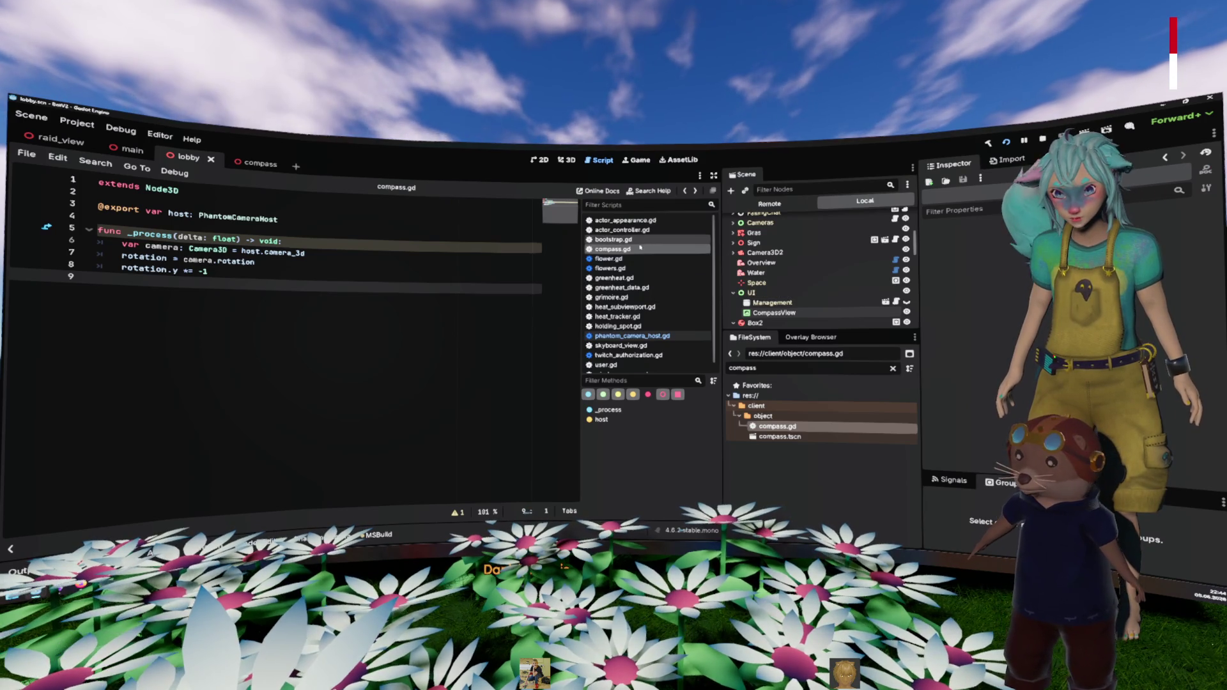
left_click(609, 269)
scroll(253, 291, "up", 4)
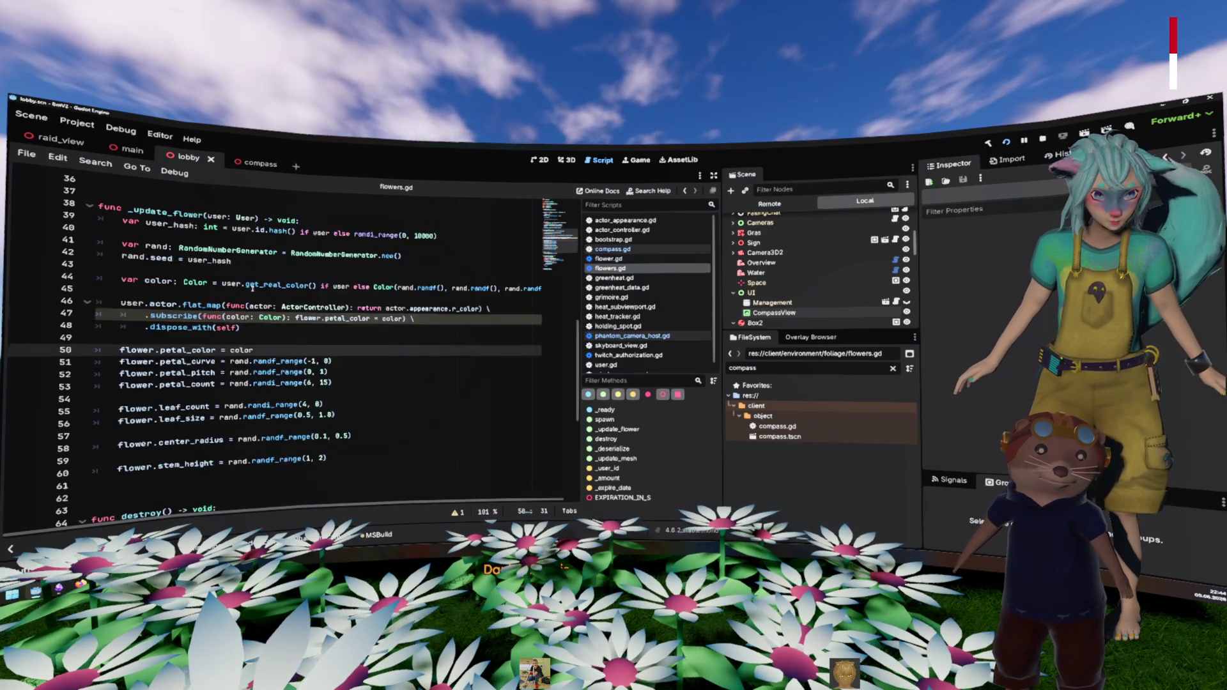
Step: Add a 'var disposable: Disposable' member variable on line 12 of flowers.gd
double_click(191, 281)
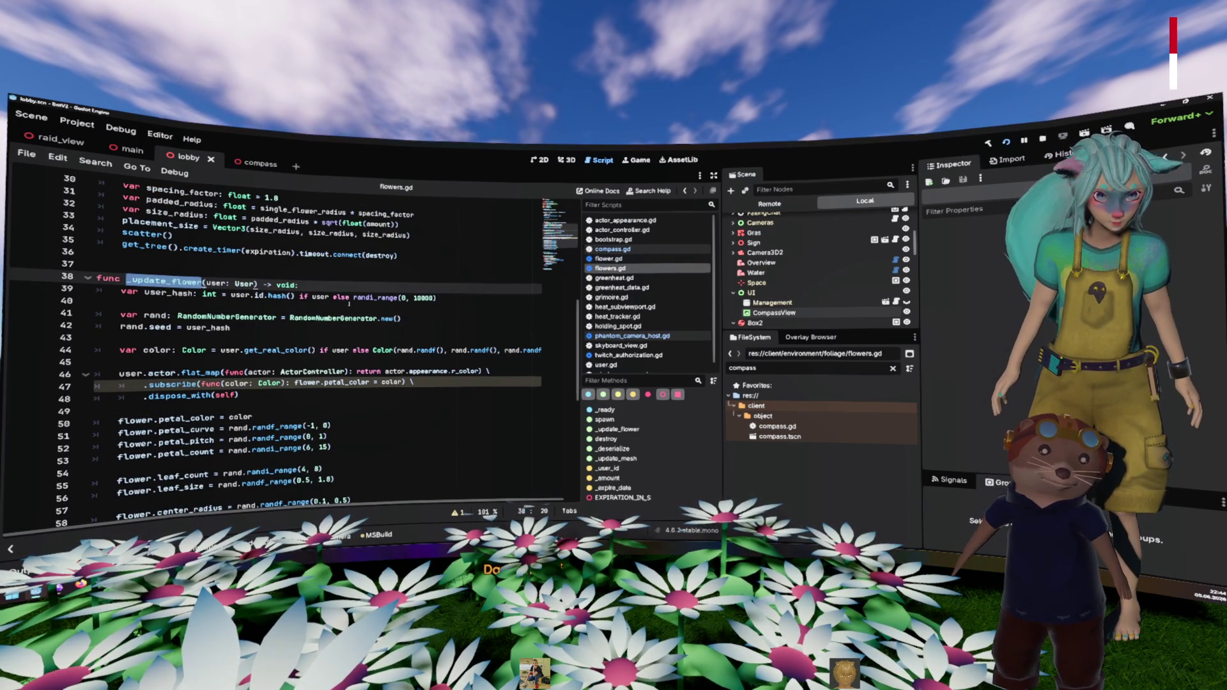
scroll(349, 304, "up", 8)
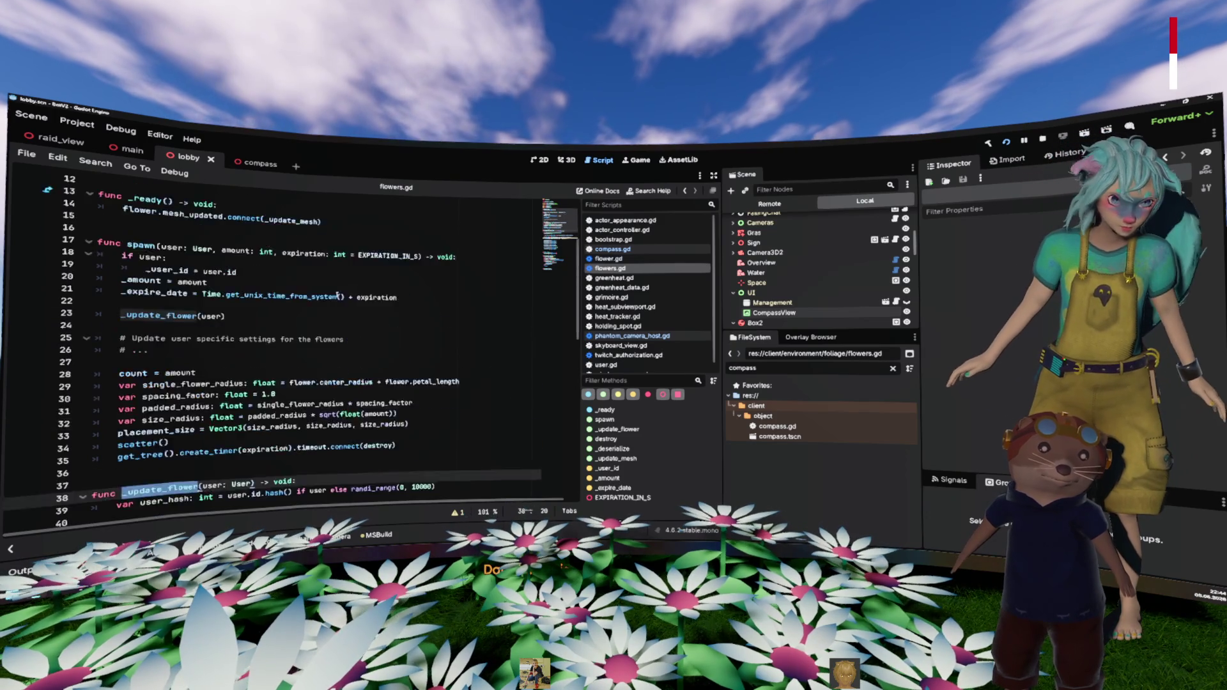
left_click(233, 265)
key("Return")
key("Return")
key("Return")
key("Up")
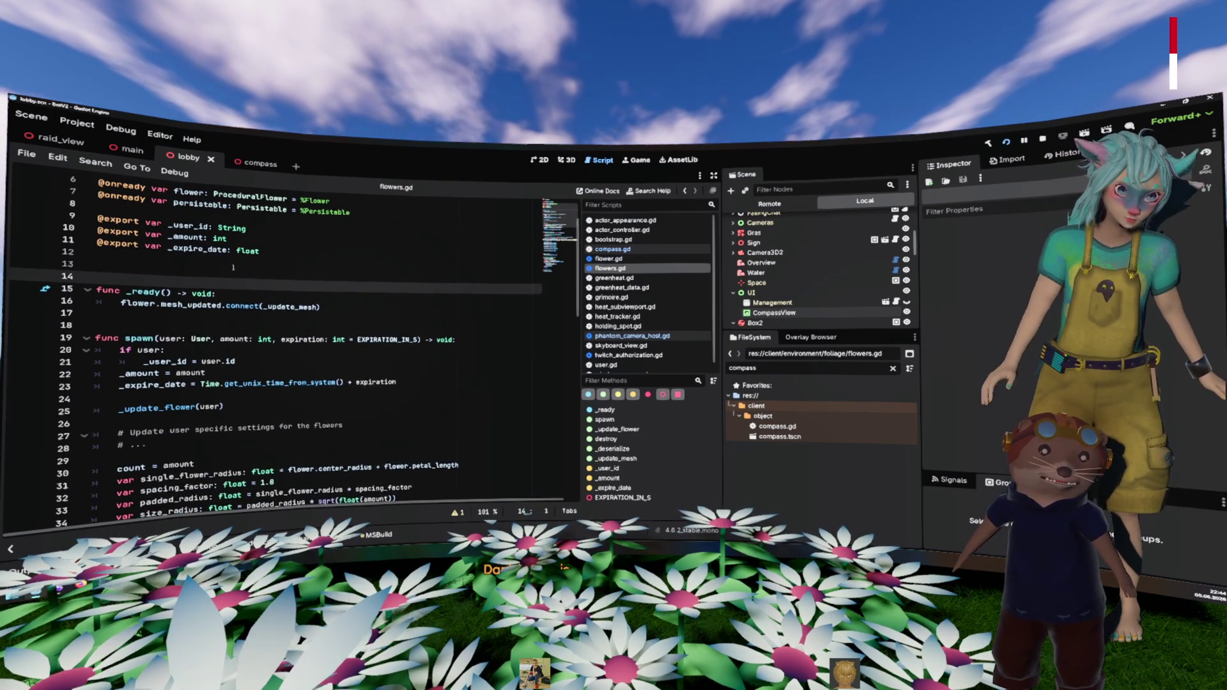
type("var disposable: Dis")
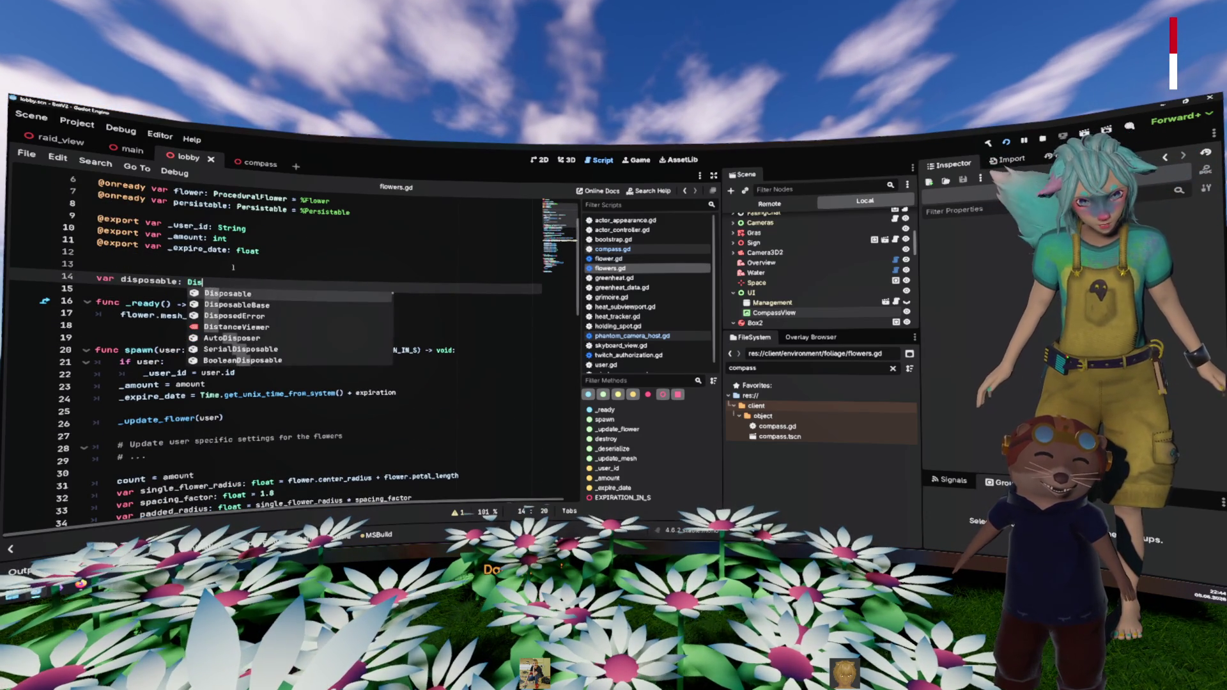
key("Return")
double_click(142, 279)
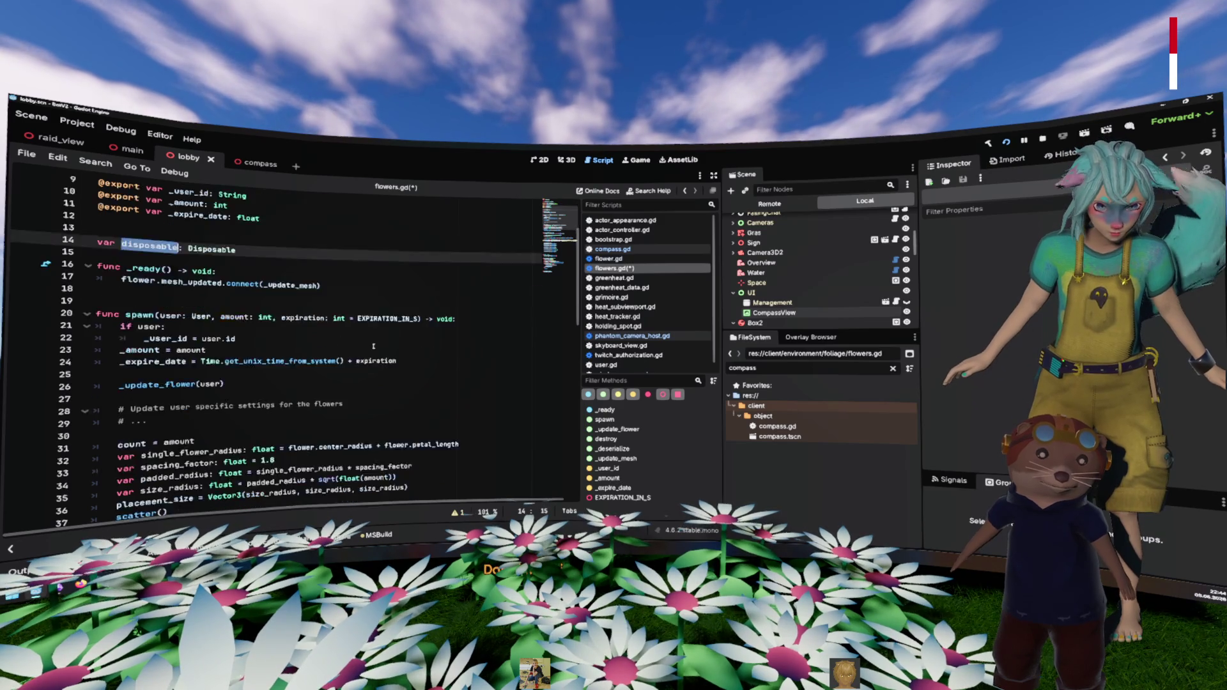
scroll(375, 344, "down", 7)
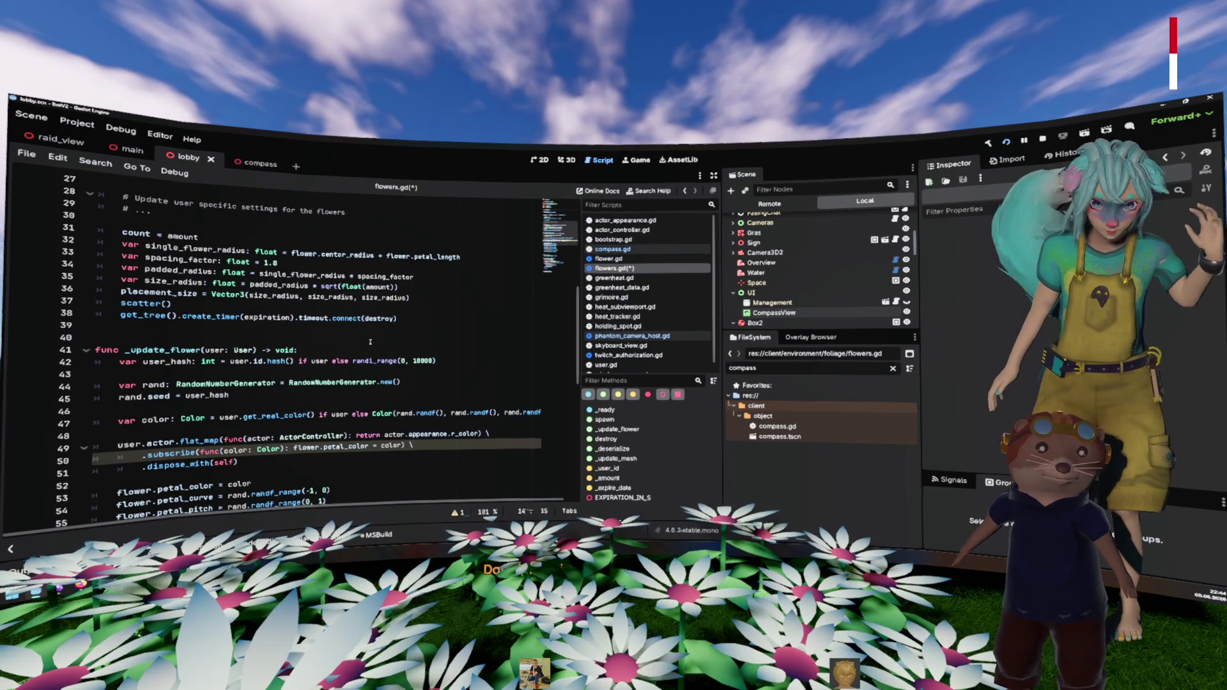
Step: Delete the flat_map/subscribe/dispose_with actor colour subscription block in spawn()
double_click(163, 350)
scroll(310, 338, "up", 4)
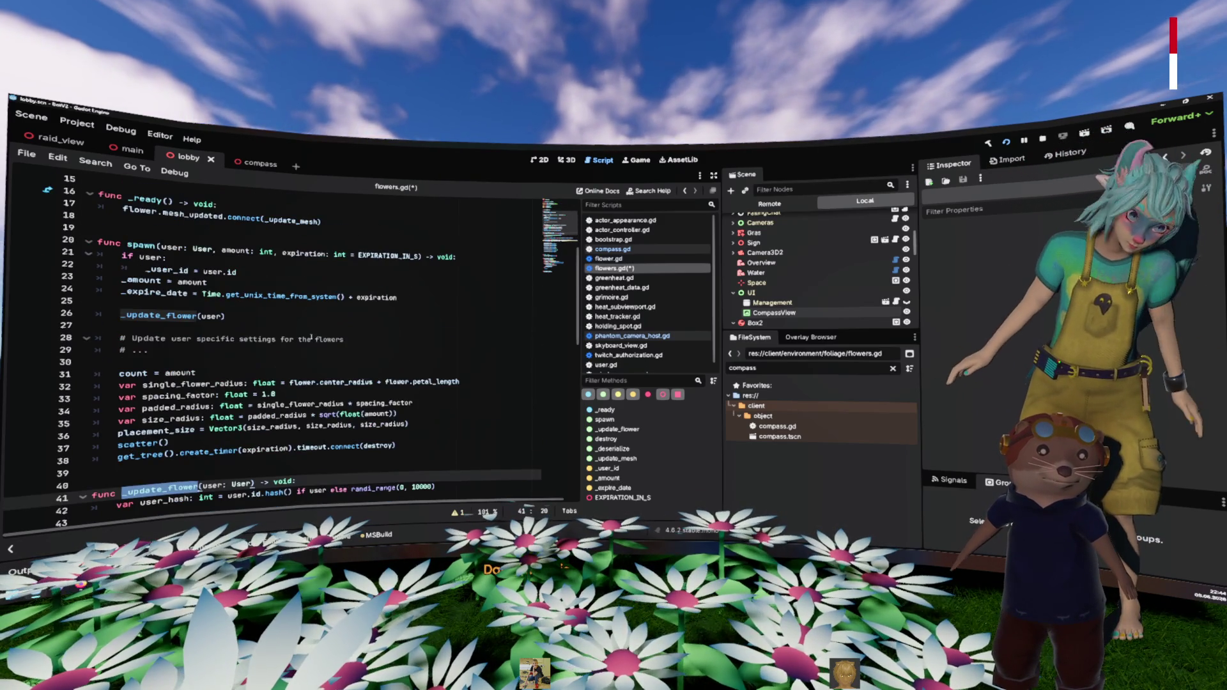
scroll(310, 337, "down", 6)
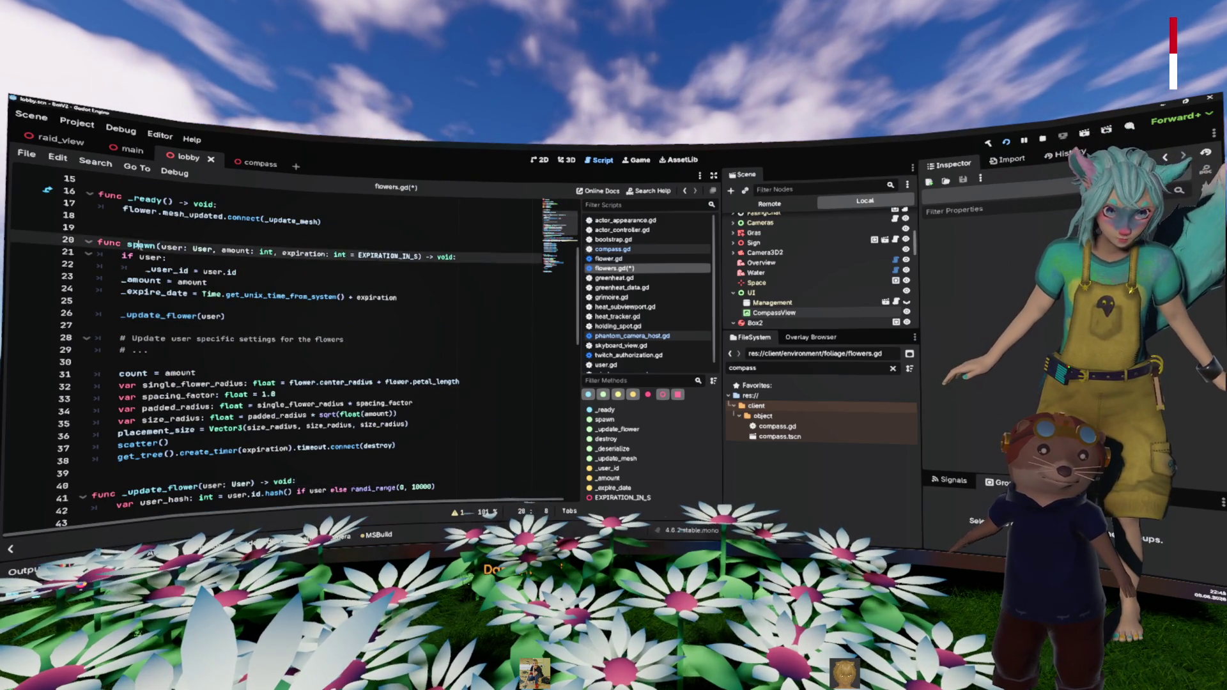
left_click(247, 386)
left_click_drag(247, 394, 40, 371)
key("BackSpace")
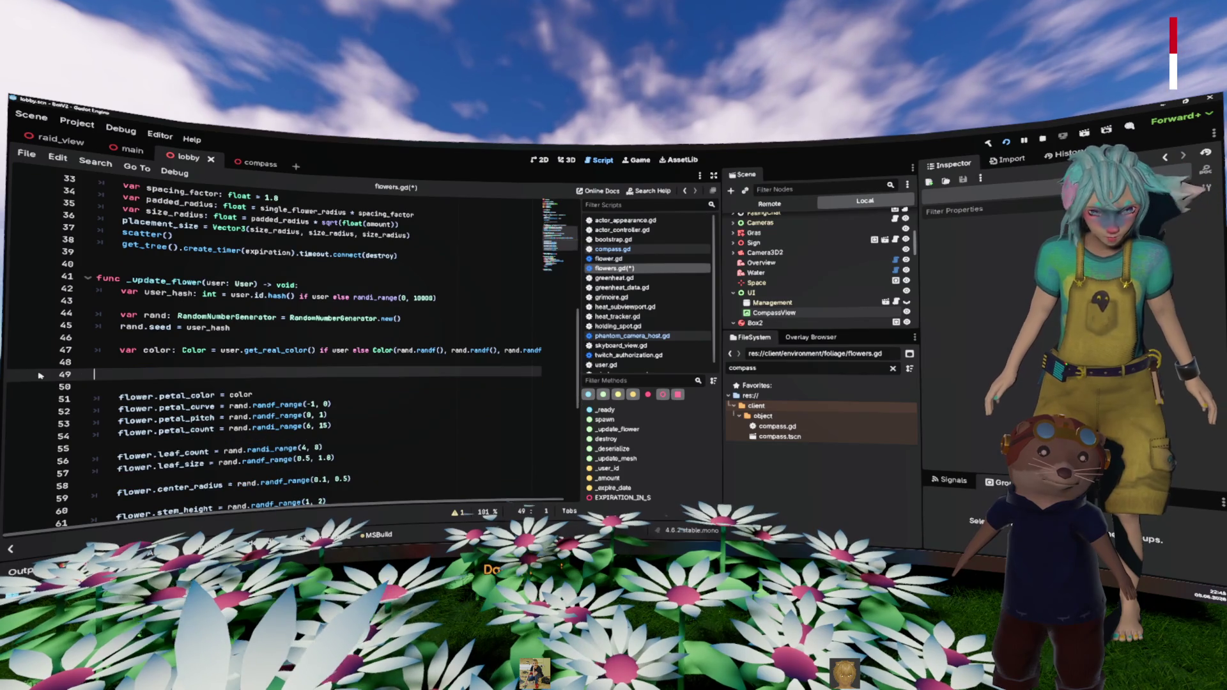
key("Delete")
scroll(144, 279, "up", 4)
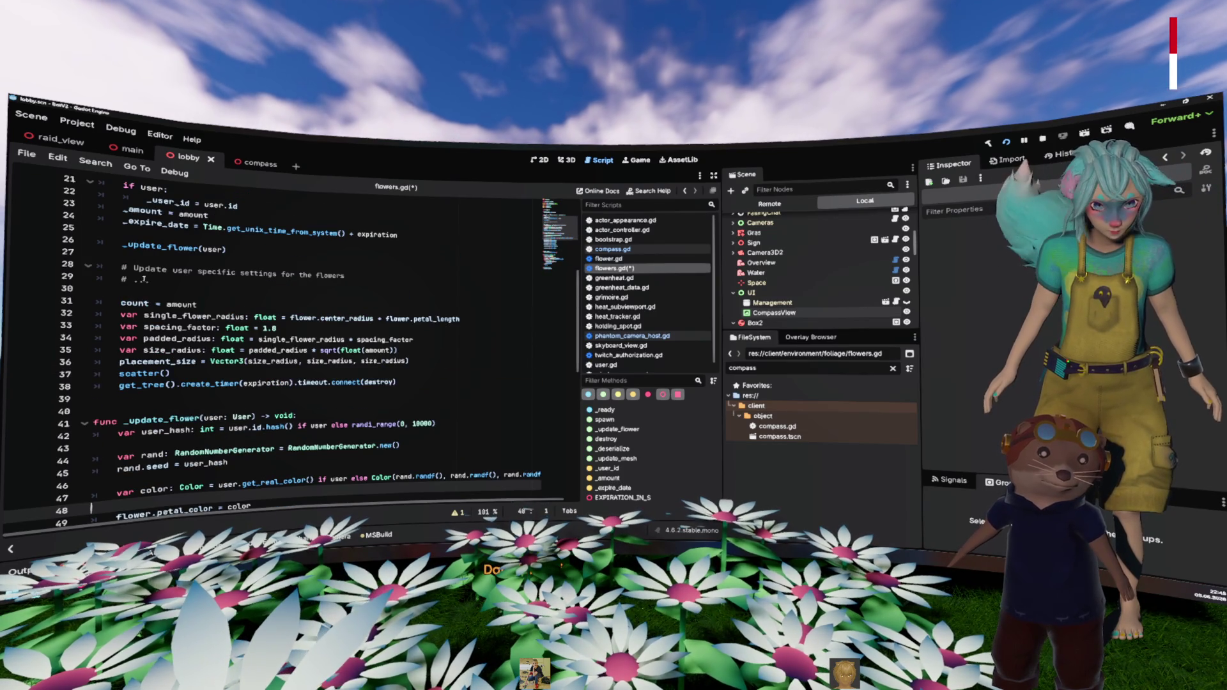
Step: Undo to restore the subscription block and add blank lines around it
key("ctrl+z")
key("ctrl+z")
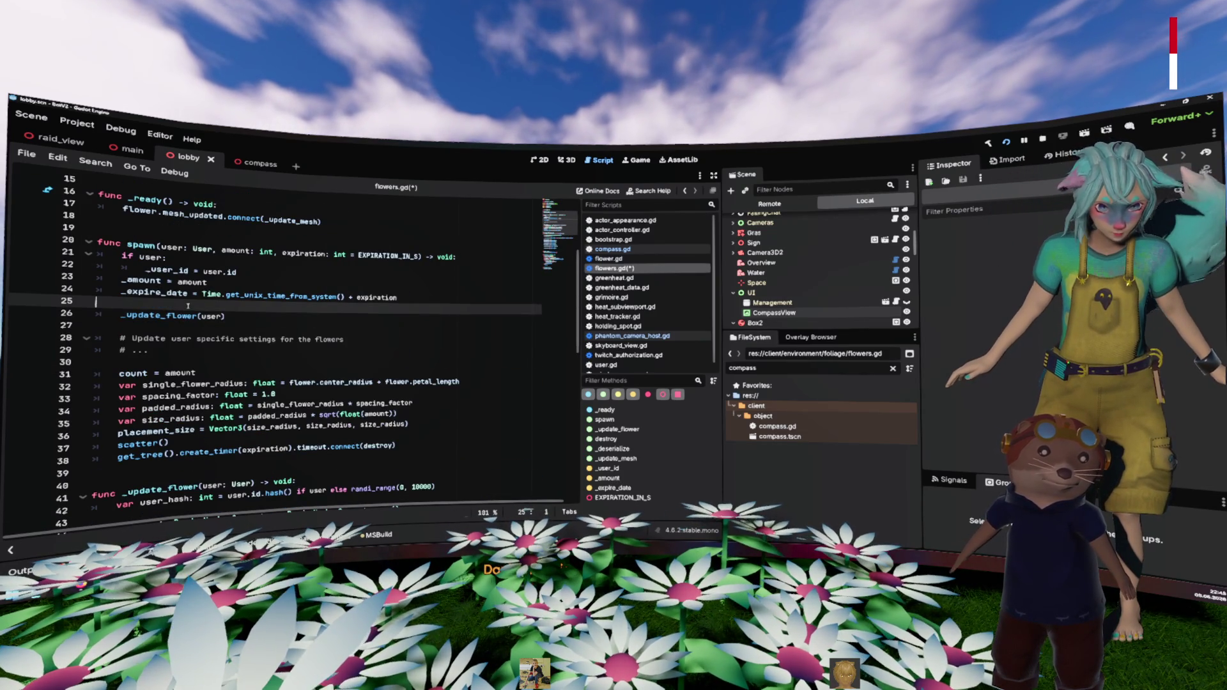
key("Up")
key("Up")
key("Up")
key("End")
key("Return")
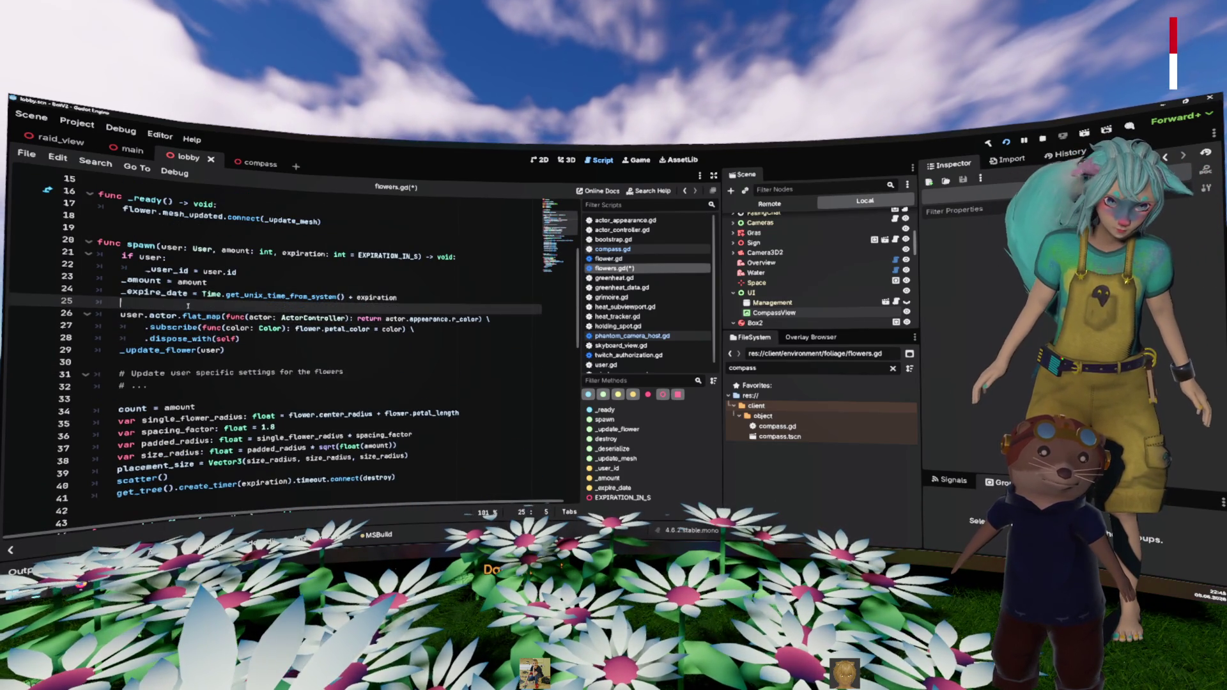
key("Down")
key("Down")
key("Down")
key("End")
key("Return")
Step: Leave a single blank line above _ready, save flowers.gd and run the project
scroll(188, 306, "up", 3)
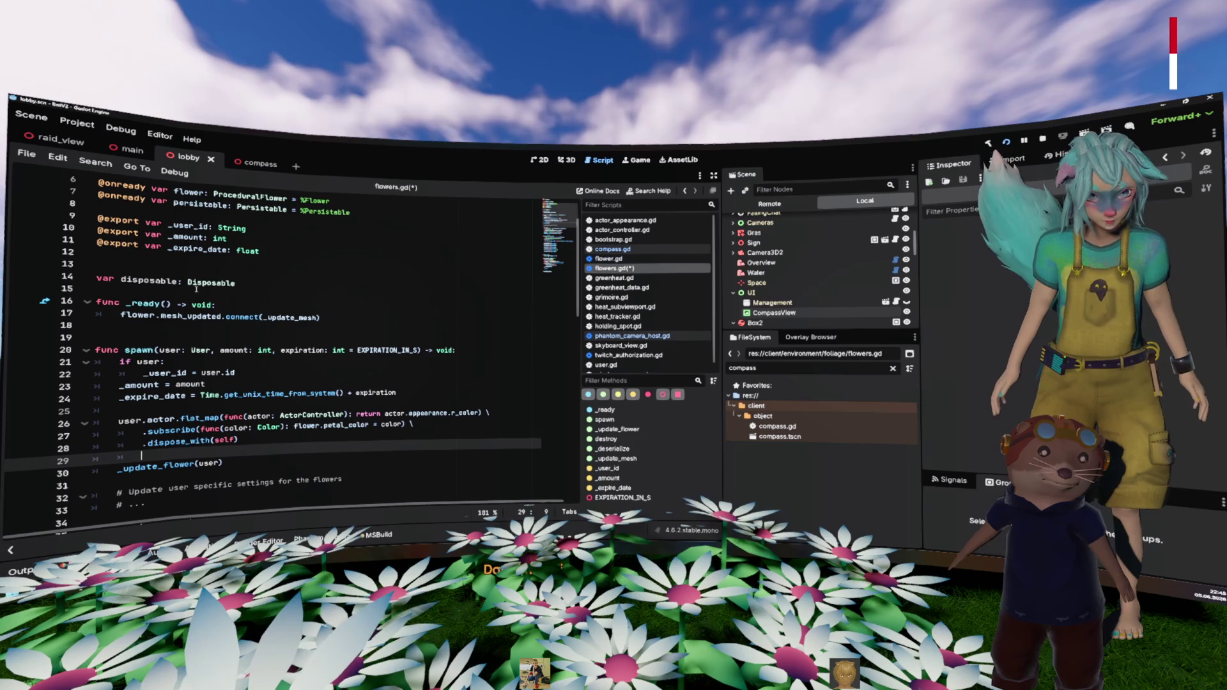
left_click(253, 272)
key("BackSpace")
key("BackSpace")
key("Delete")
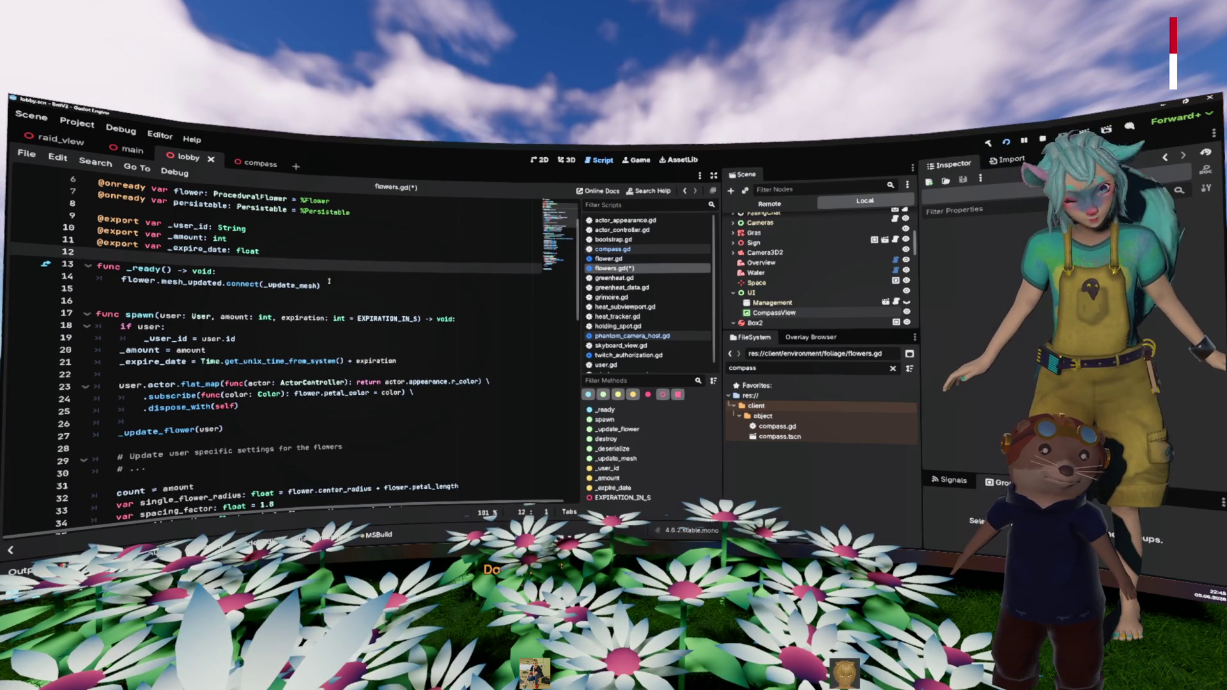
key("Return")
key("ctrl+s")
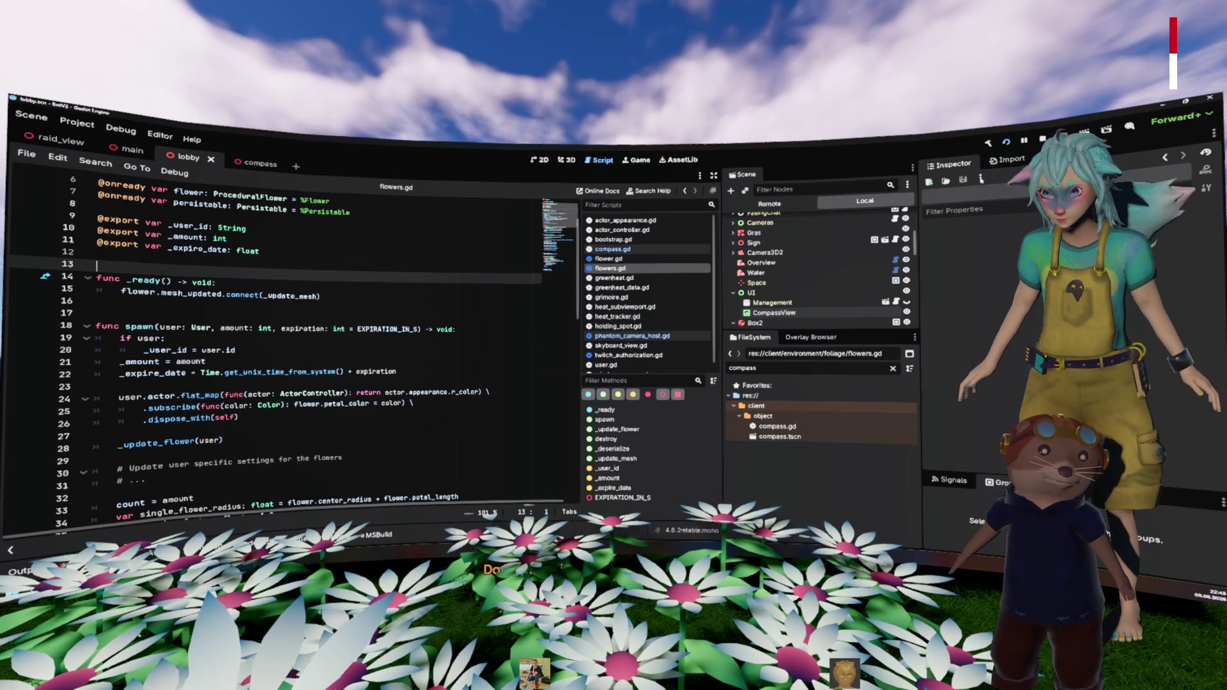
key("F5")
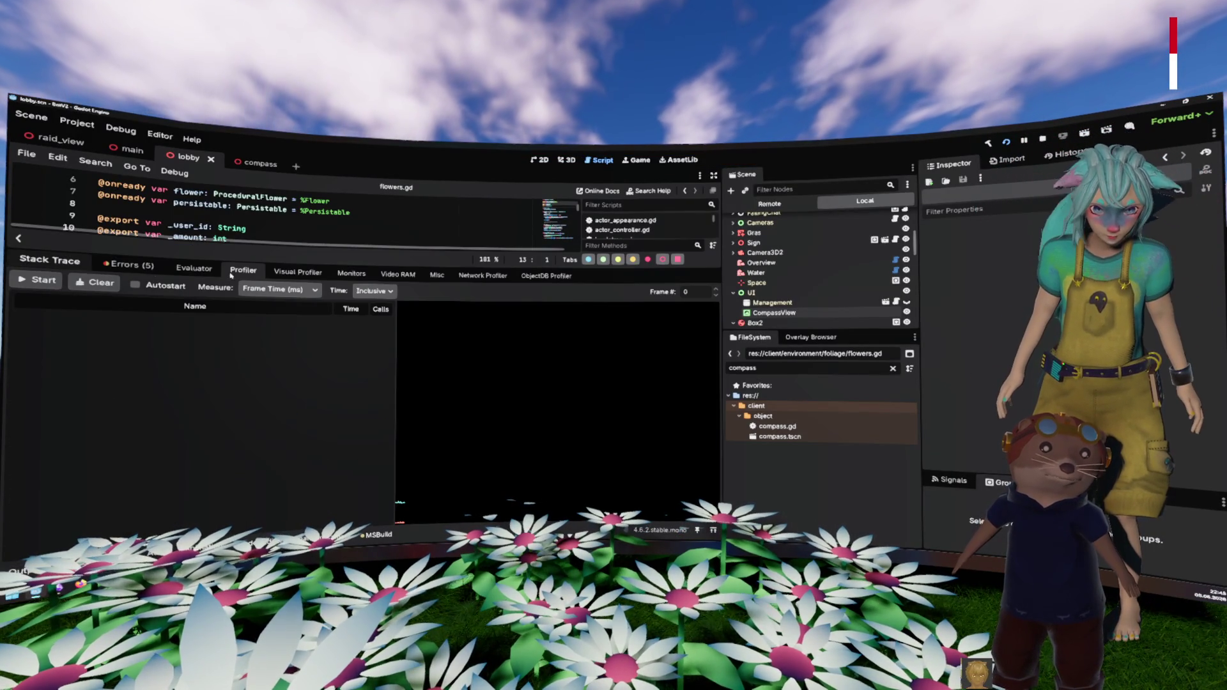
Step: Graph the FPS monitor in the debugger's Monitors tab, then hide the debugger panel
left_click(366, 276)
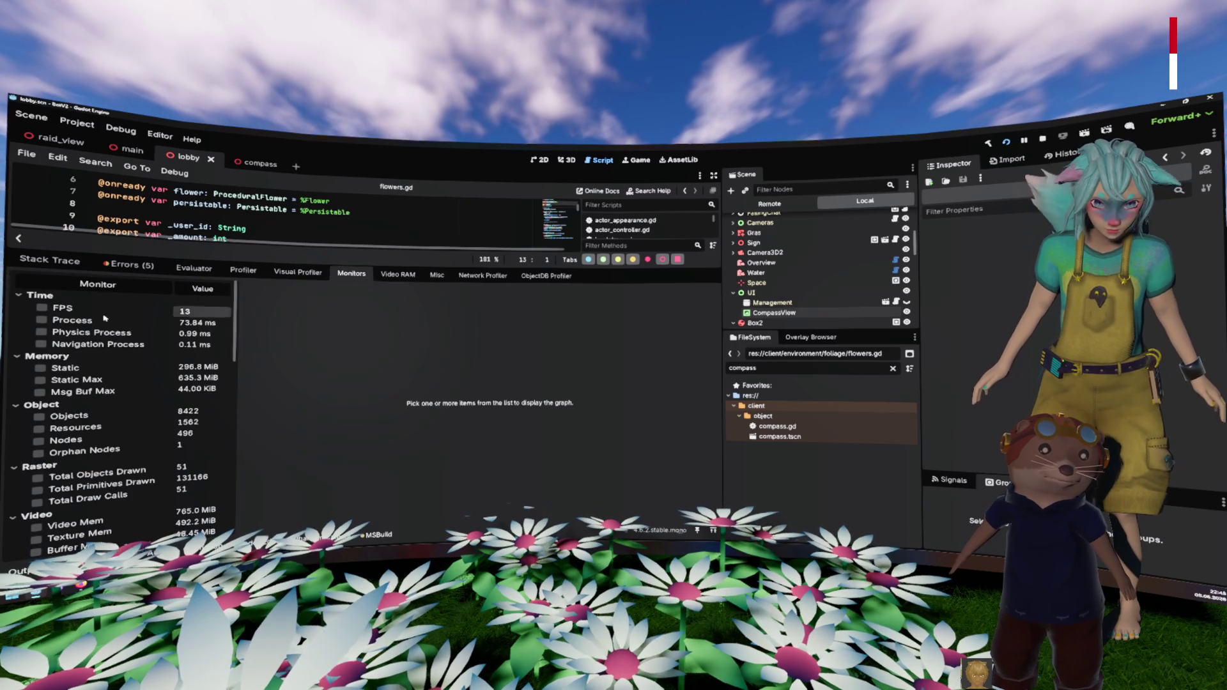
left_click(42, 308)
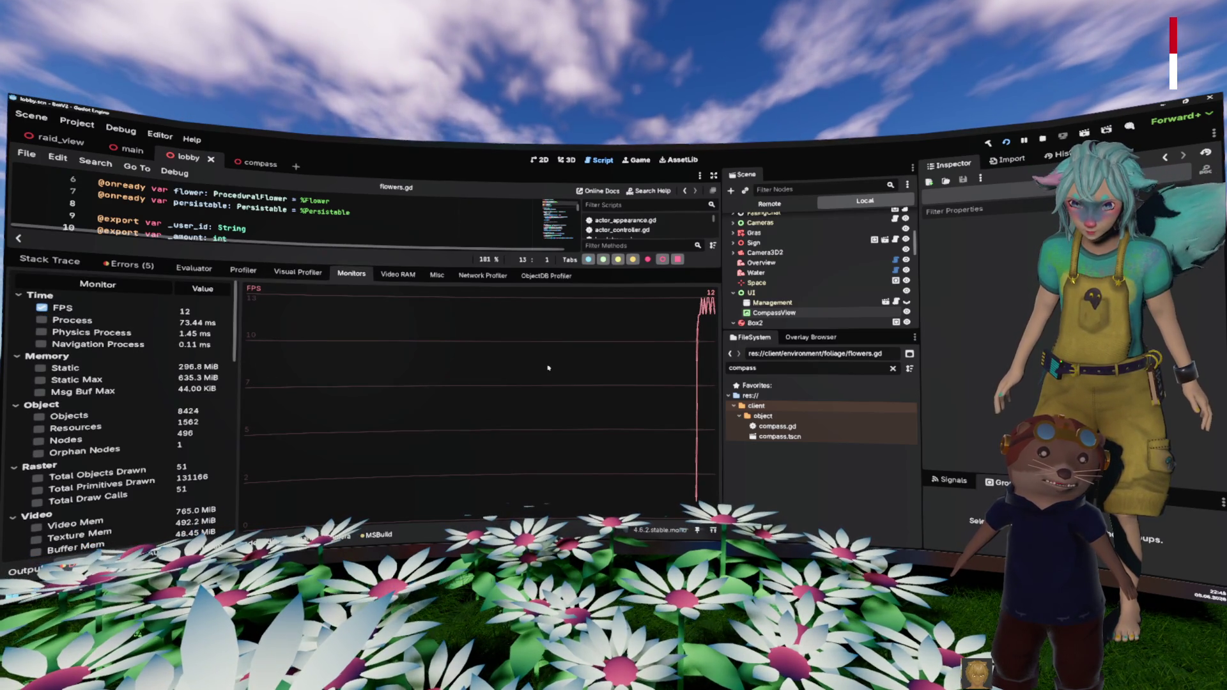
key("ctrl+j")
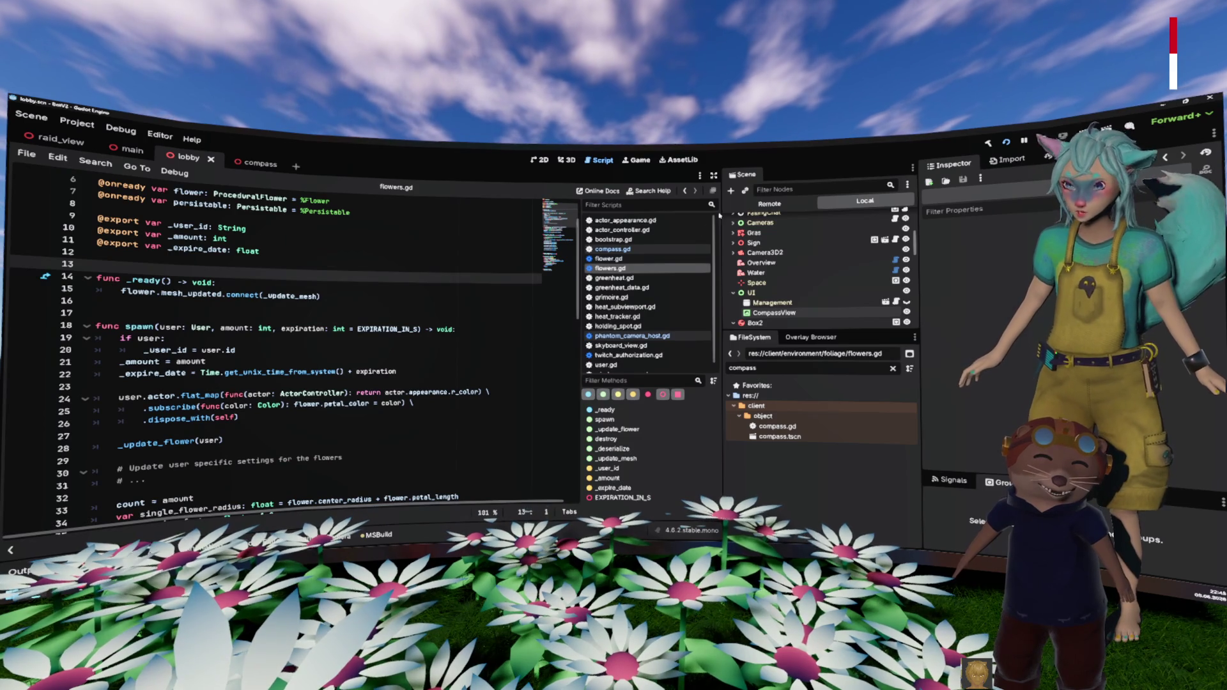
Step: In the main scene, select the LevelSwitcher node and open its level_switcher.gd script
left_click(769, 203)
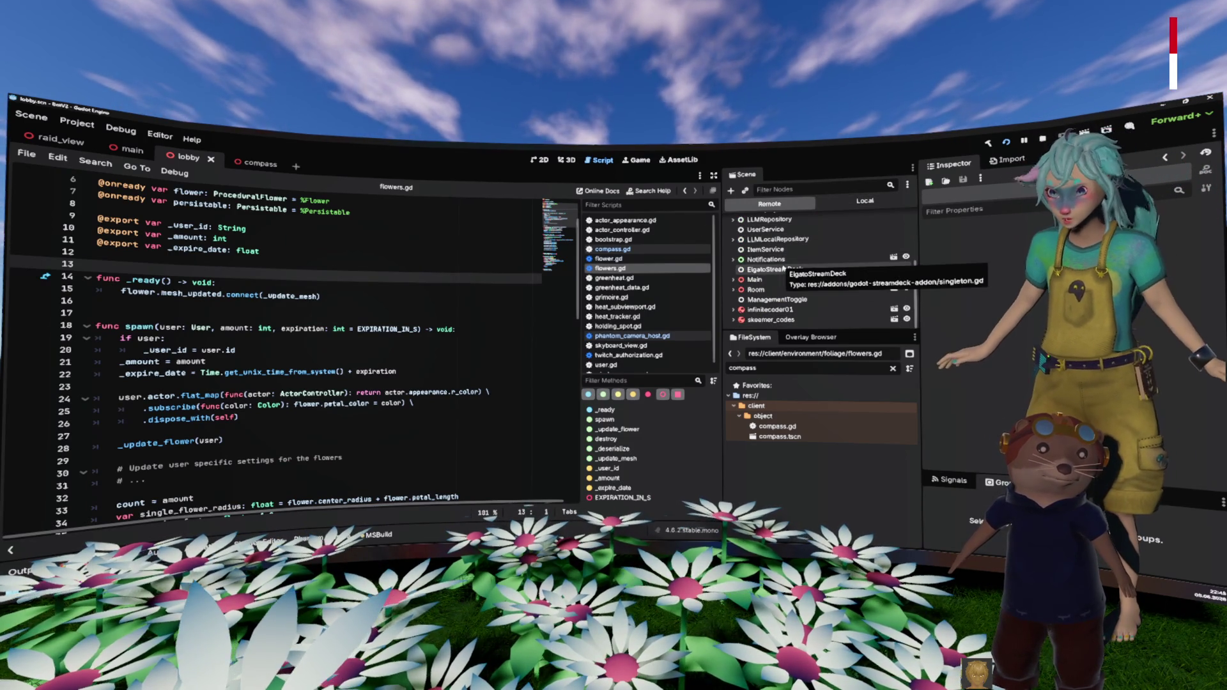
left_click(863, 201)
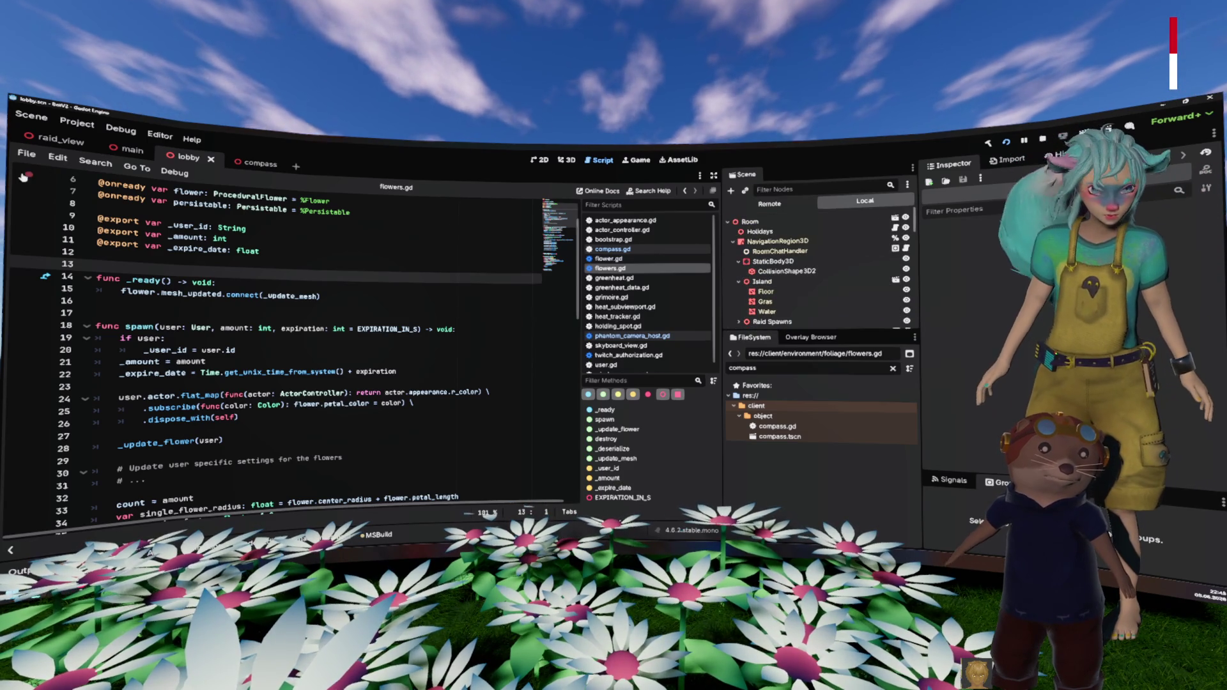
left_click(131, 148)
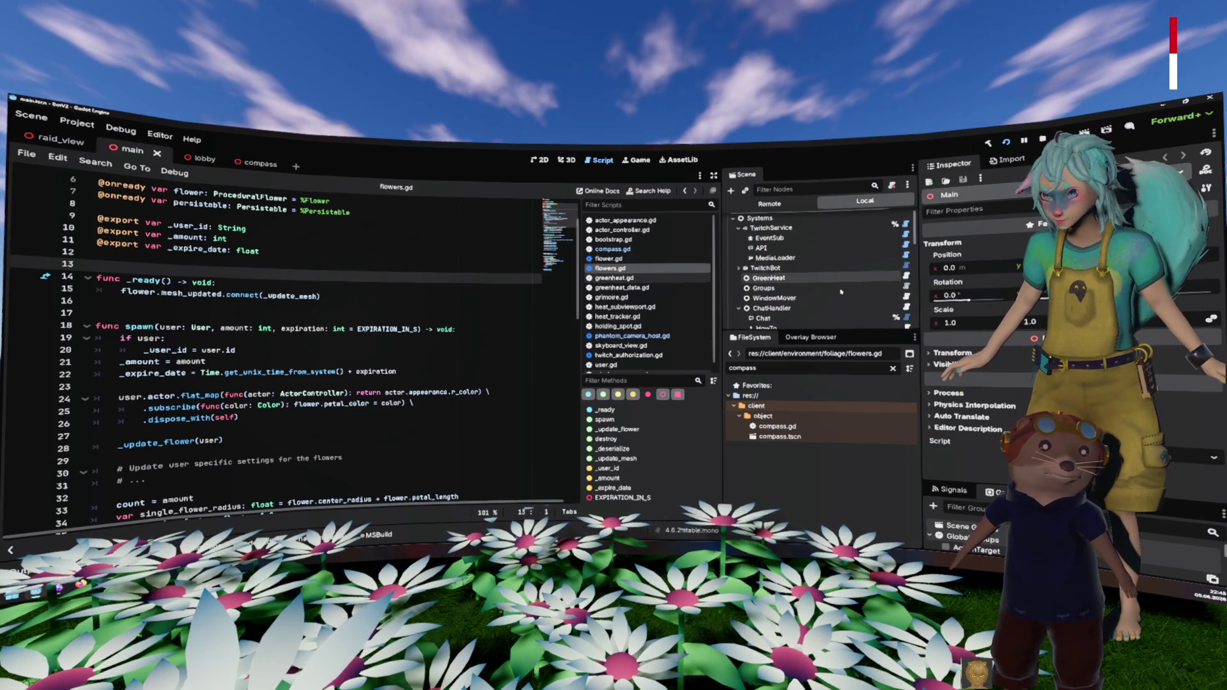
left_click_drag(837, 332, 830, 458)
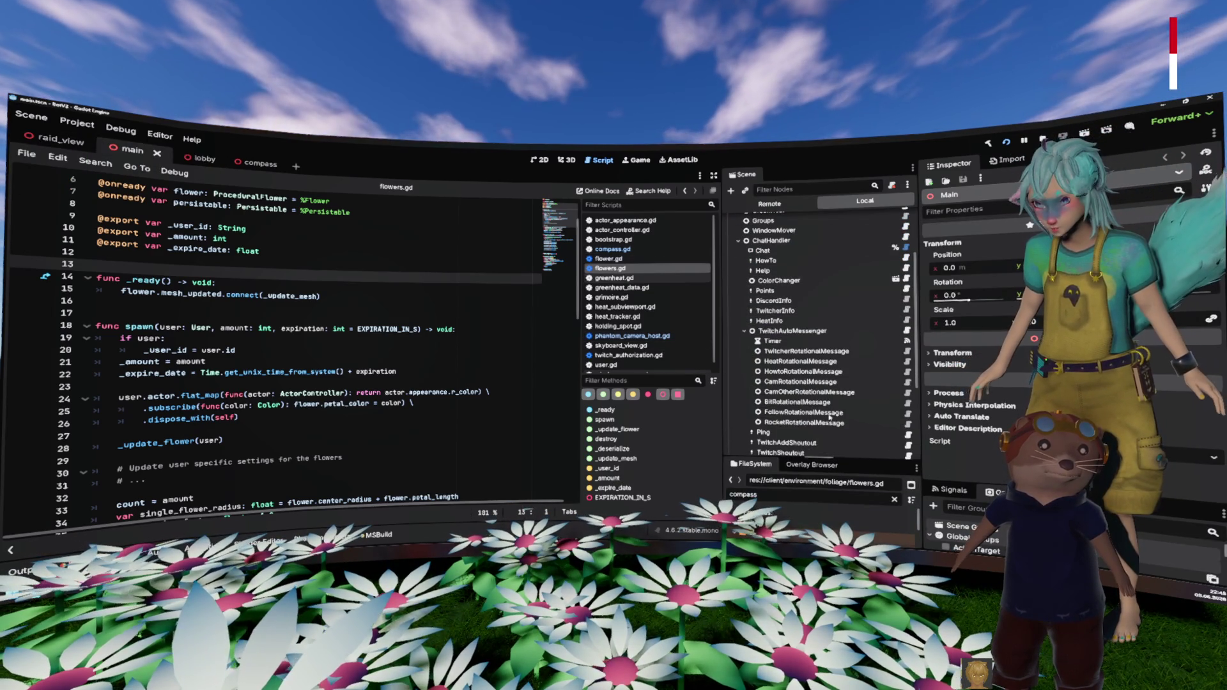
scroll(829, 418, "down", 5)
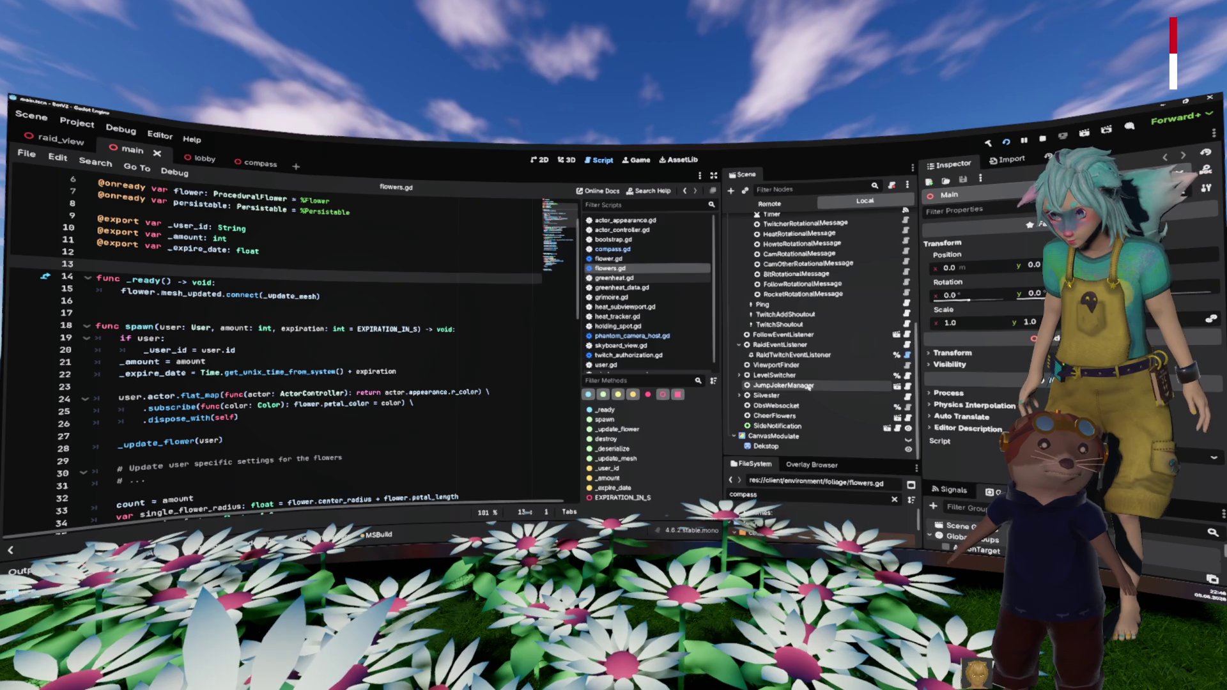
left_click(844, 376)
left_click(907, 376)
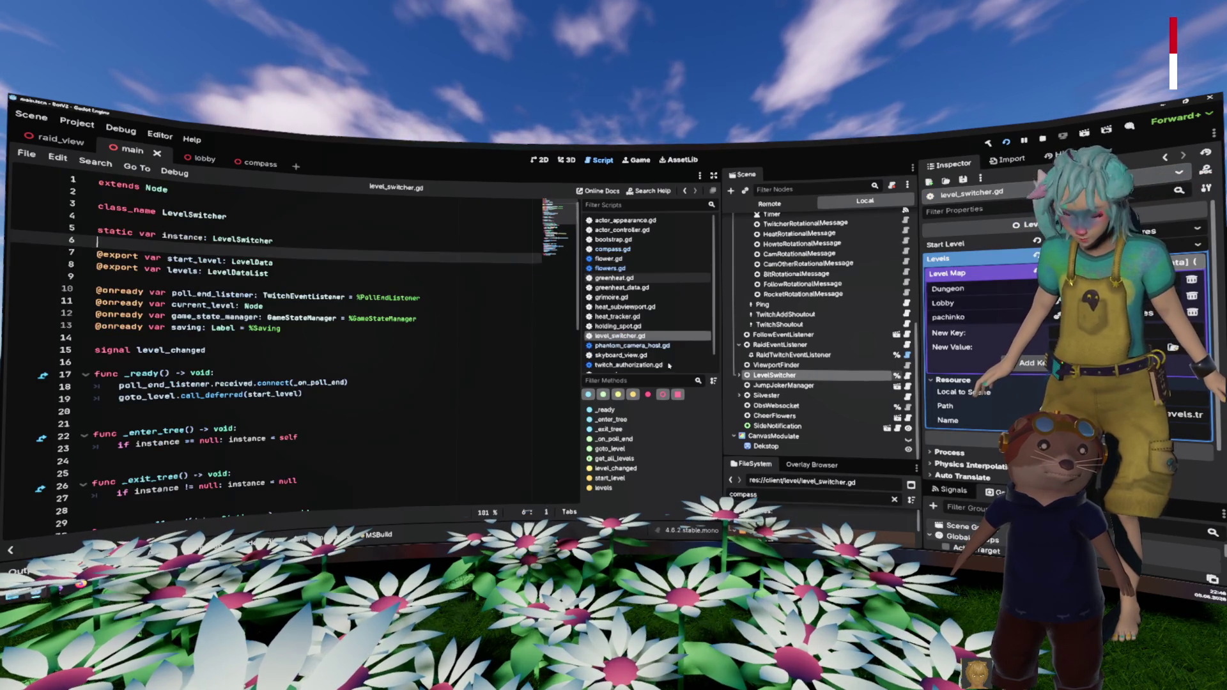
Step: Comment out the game_state_manager.load_world call in goto_level with # and rerun the project
scroll(447, 337, "down", 10)
scroll(447, 337, "down", 1)
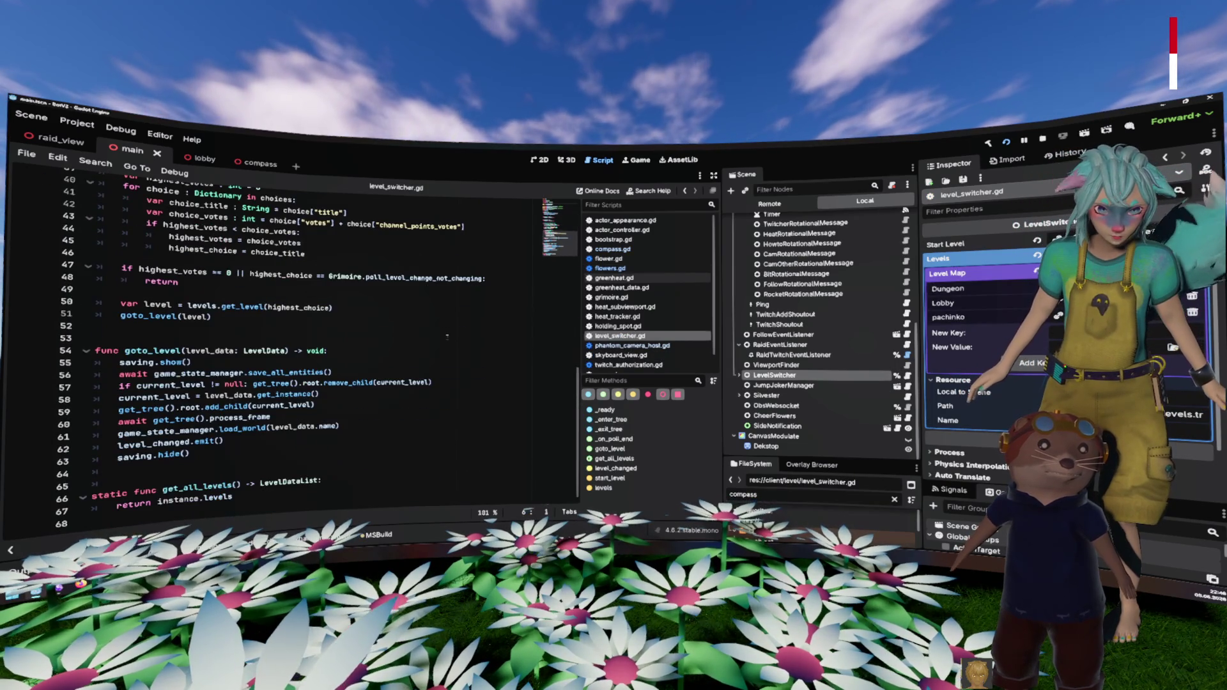
left_click(363, 362)
left_click(298, 375)
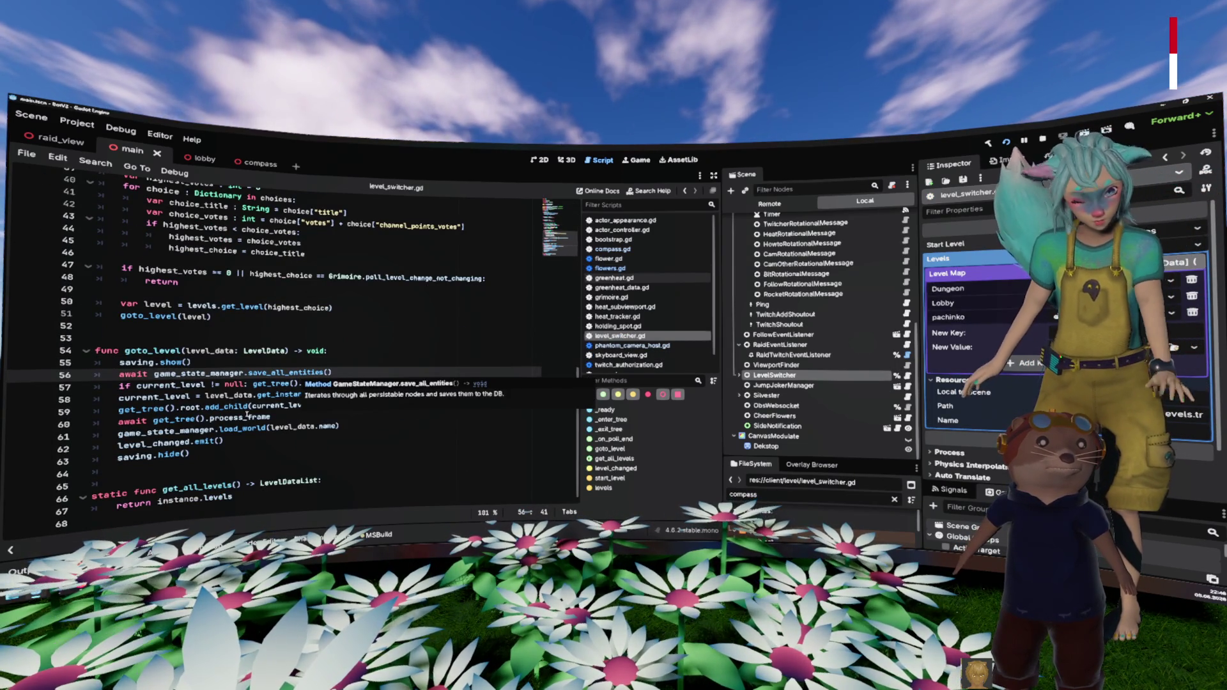
left_click(117, 434)
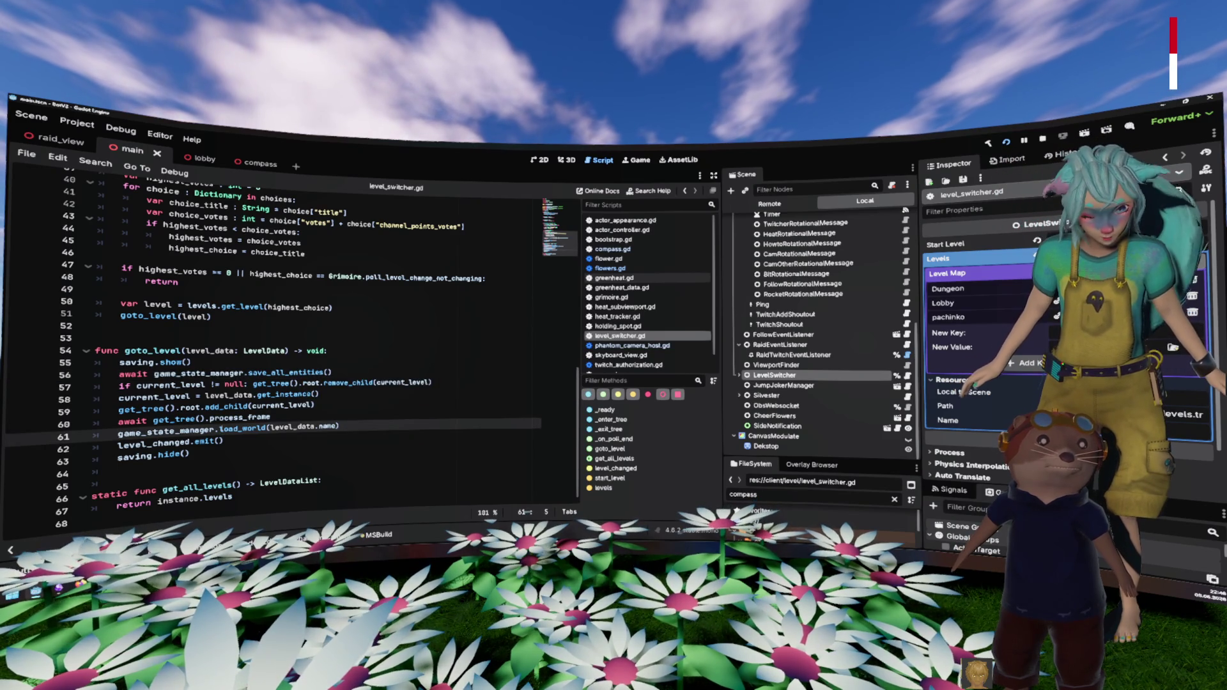
type("#")
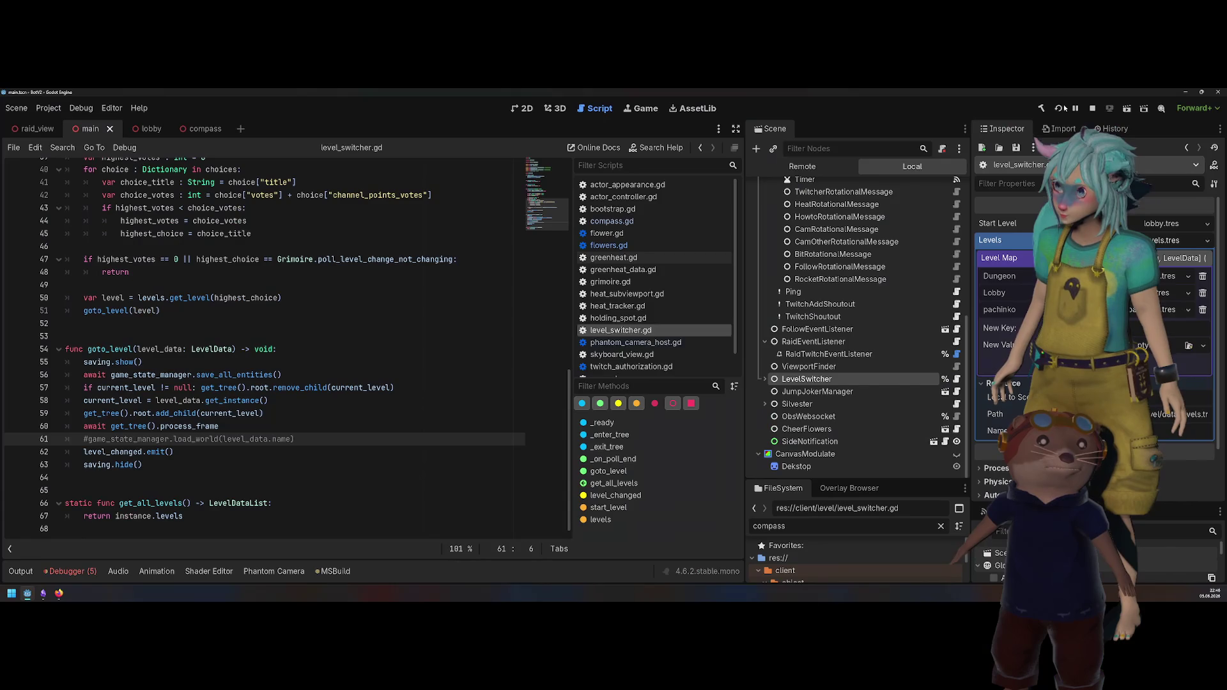
left_click(1058, 108)
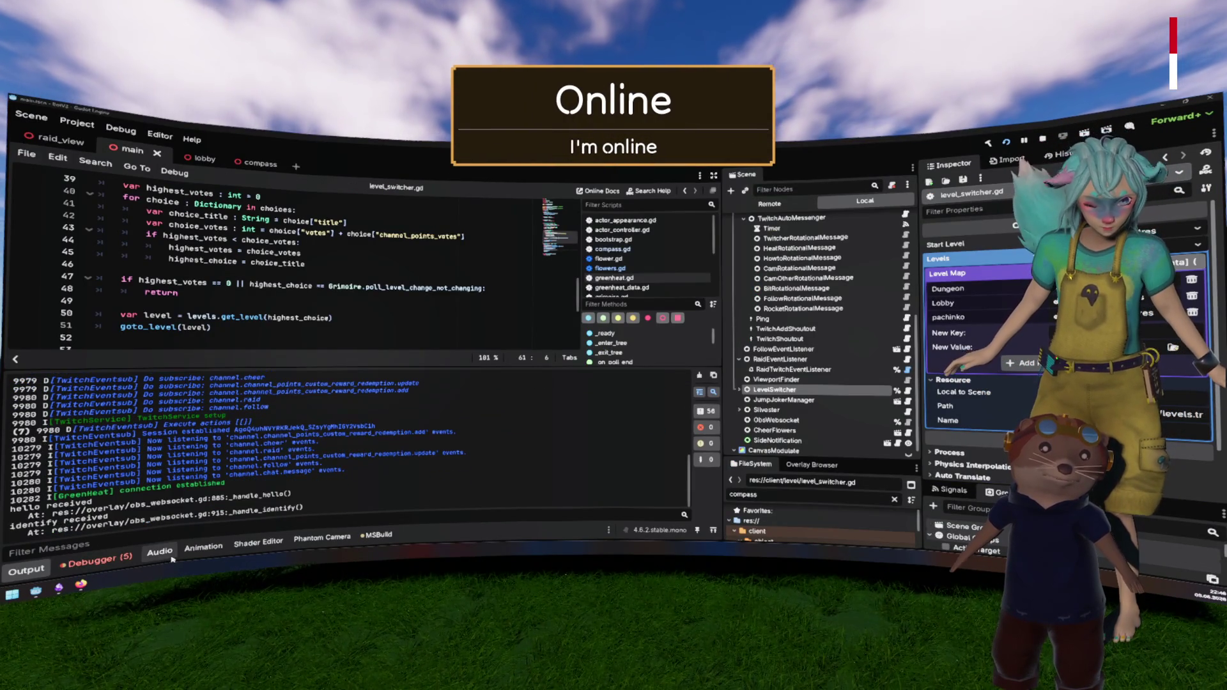
Step: Remove the # to restore the load_world line and save level_switcher.gd
left_click(96, 561)
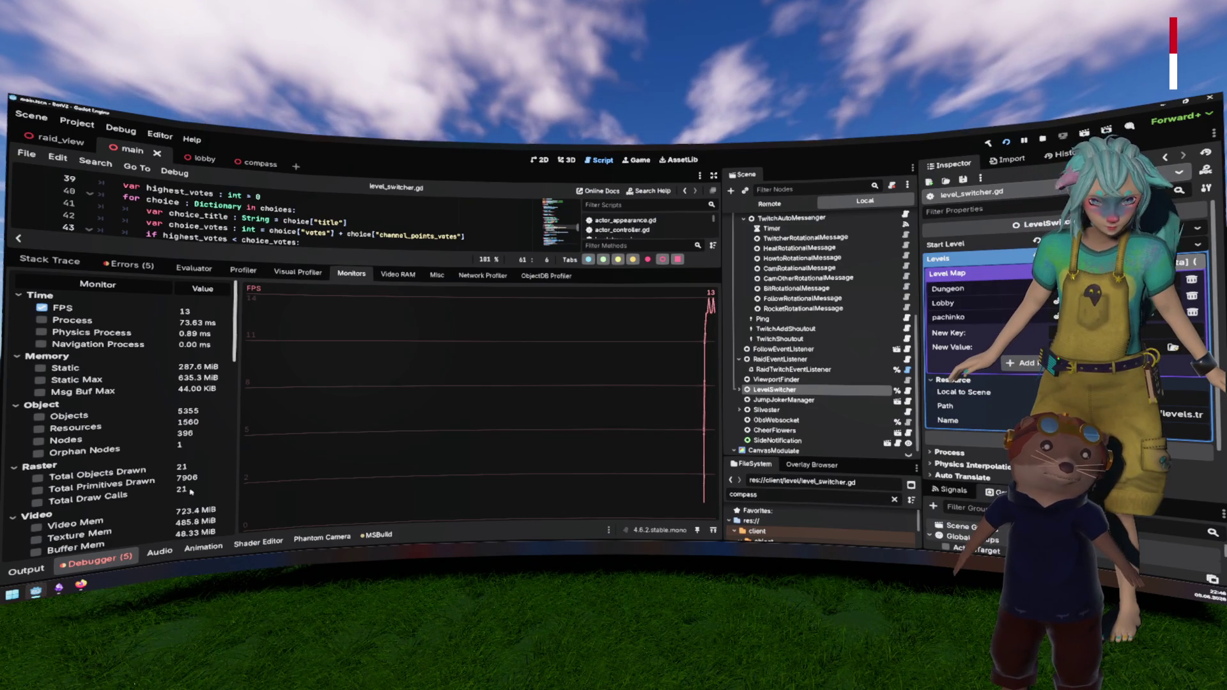
key("ctrl+j")
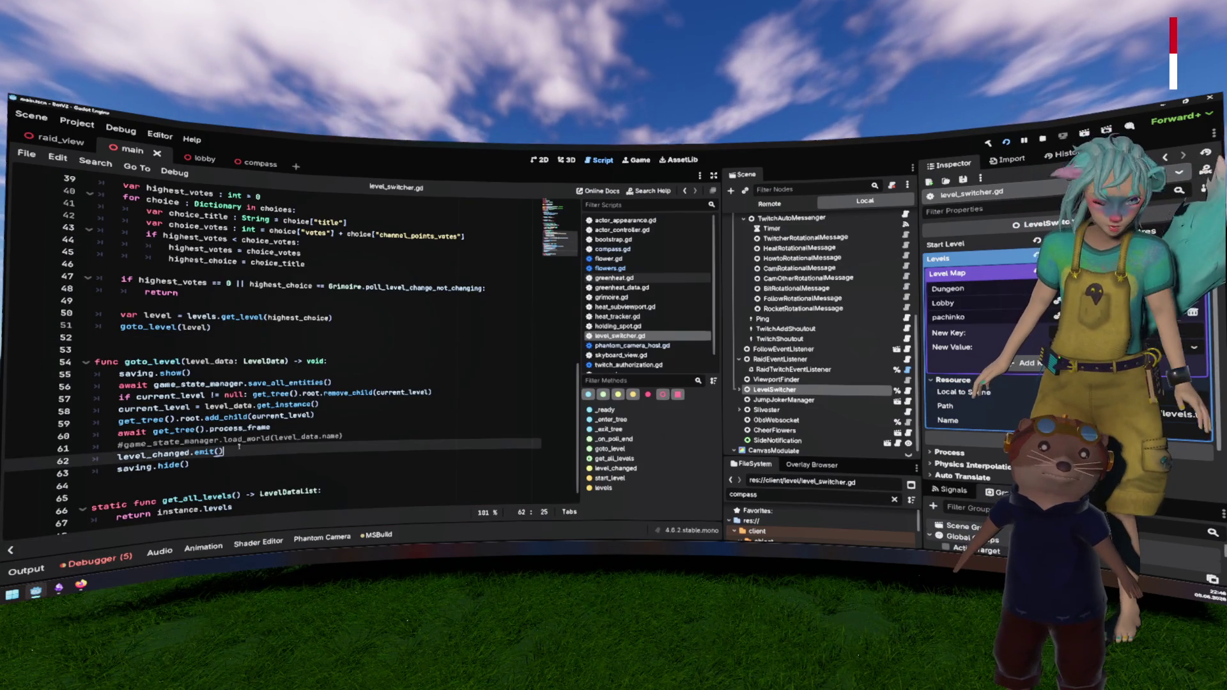
key("Up")
key("Home")
key("Delete")
key("ctrl+s")
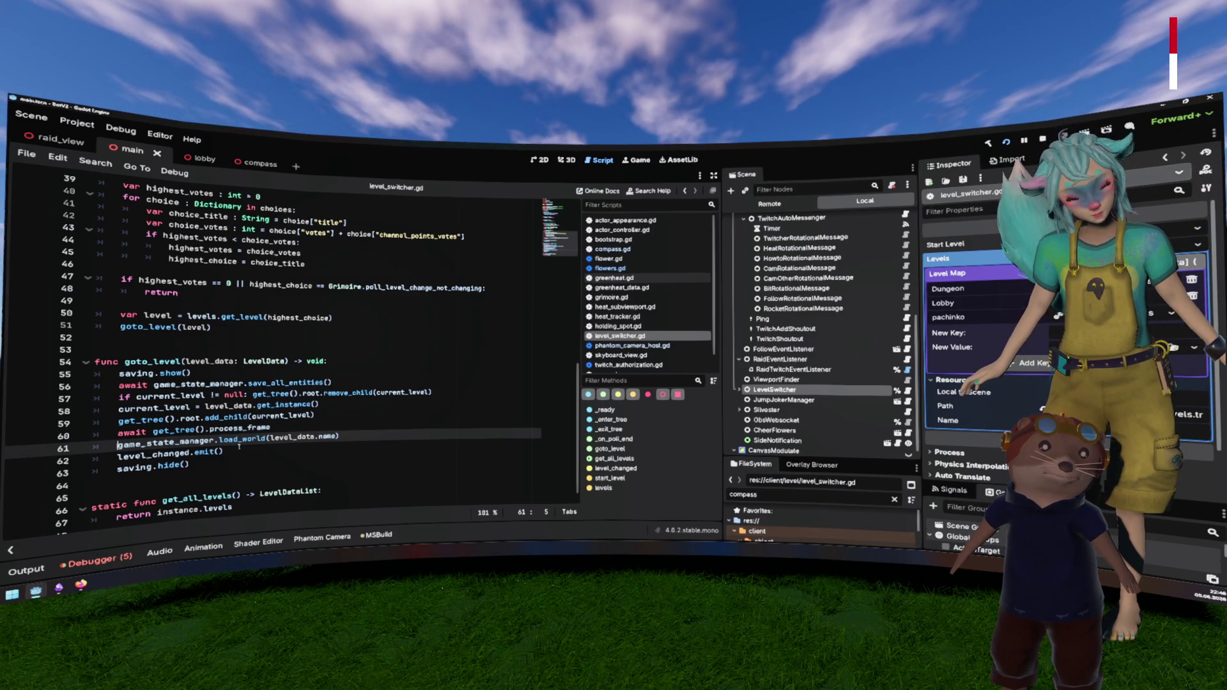
Step: Open the debugger's frame-time Profiler and hide Physics Frame Time from its graph
left_click(99, 557)
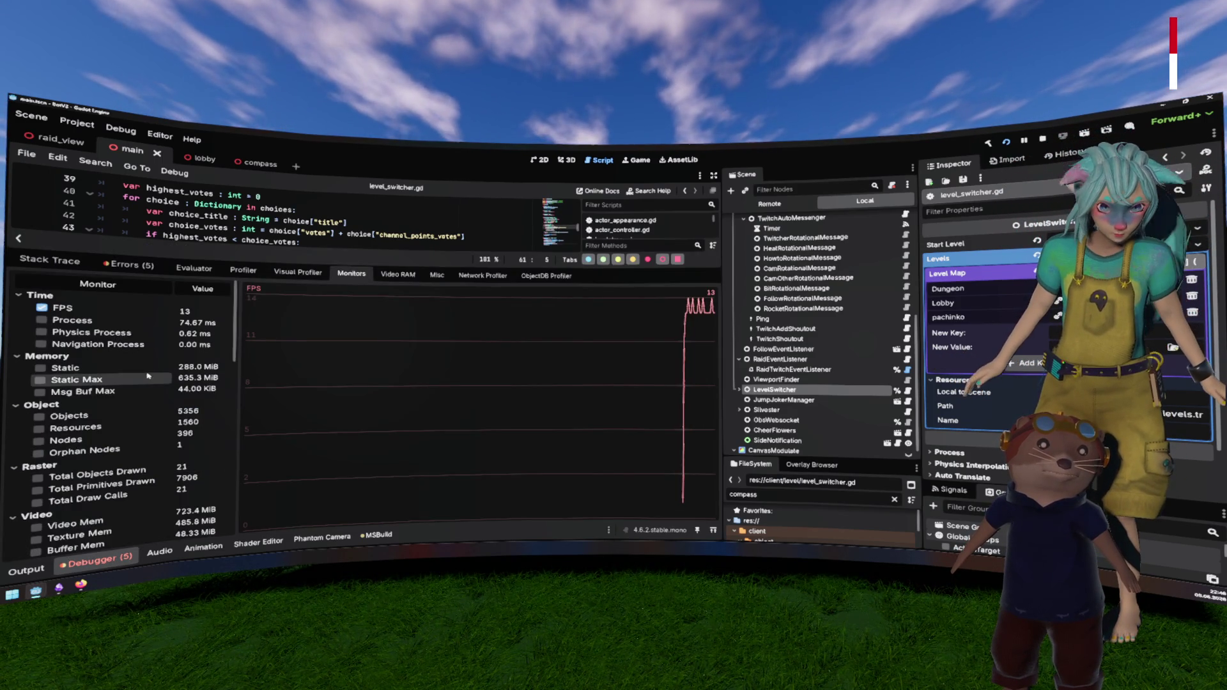
scroll(115, 410, "down", 5)
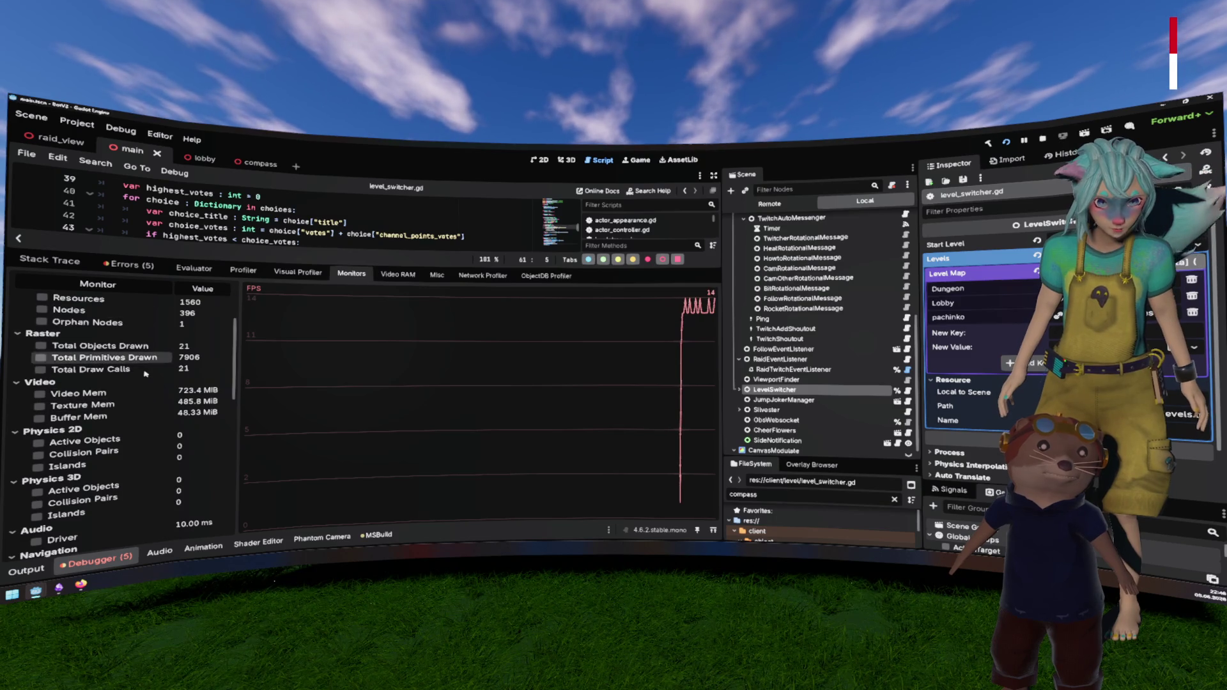
scroll(145, 374, "down", 3)
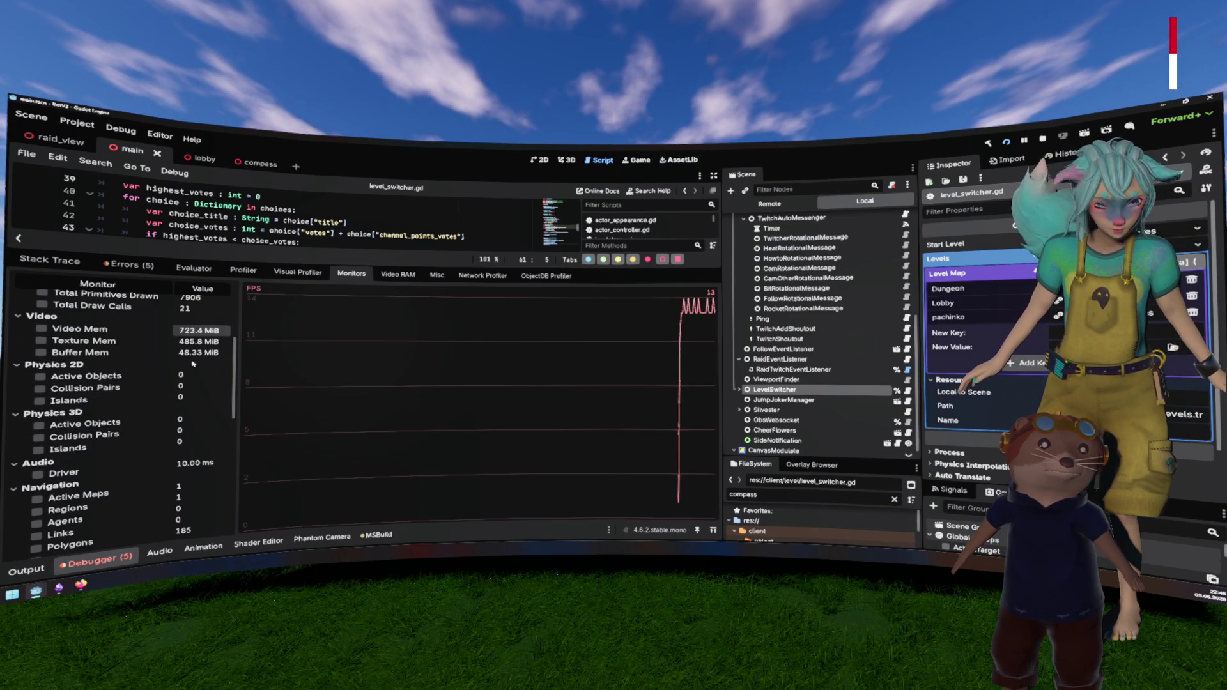
left_click(242, 269)
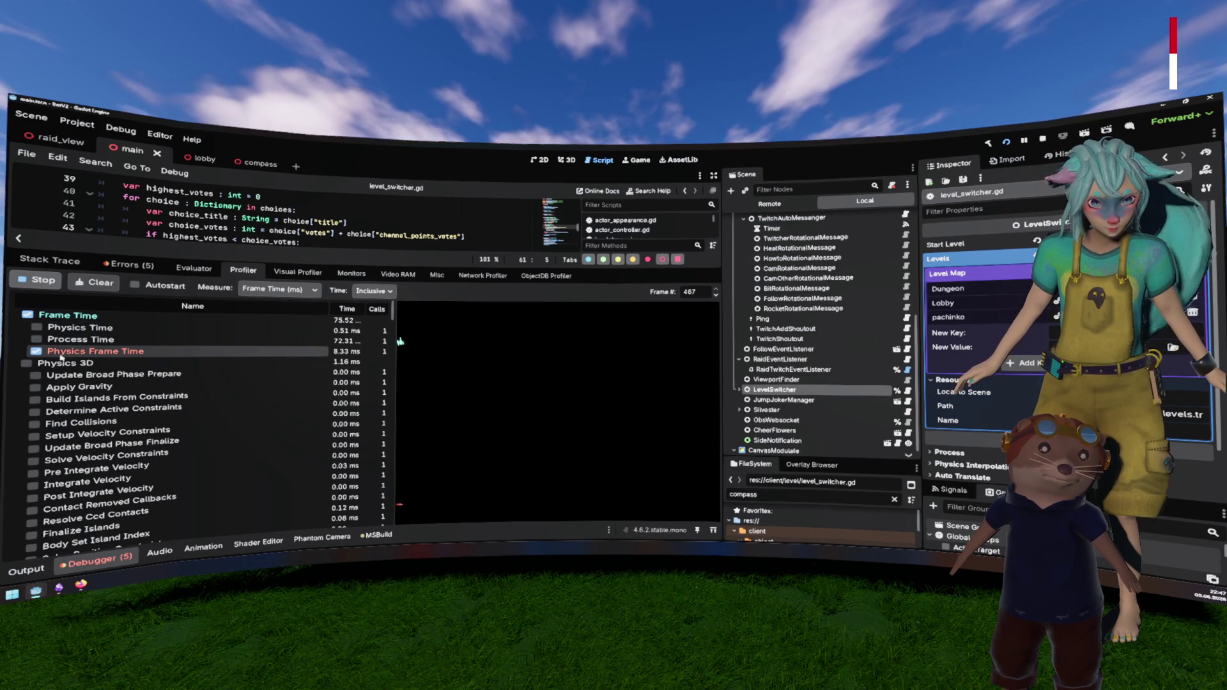
left_click(37, 351)
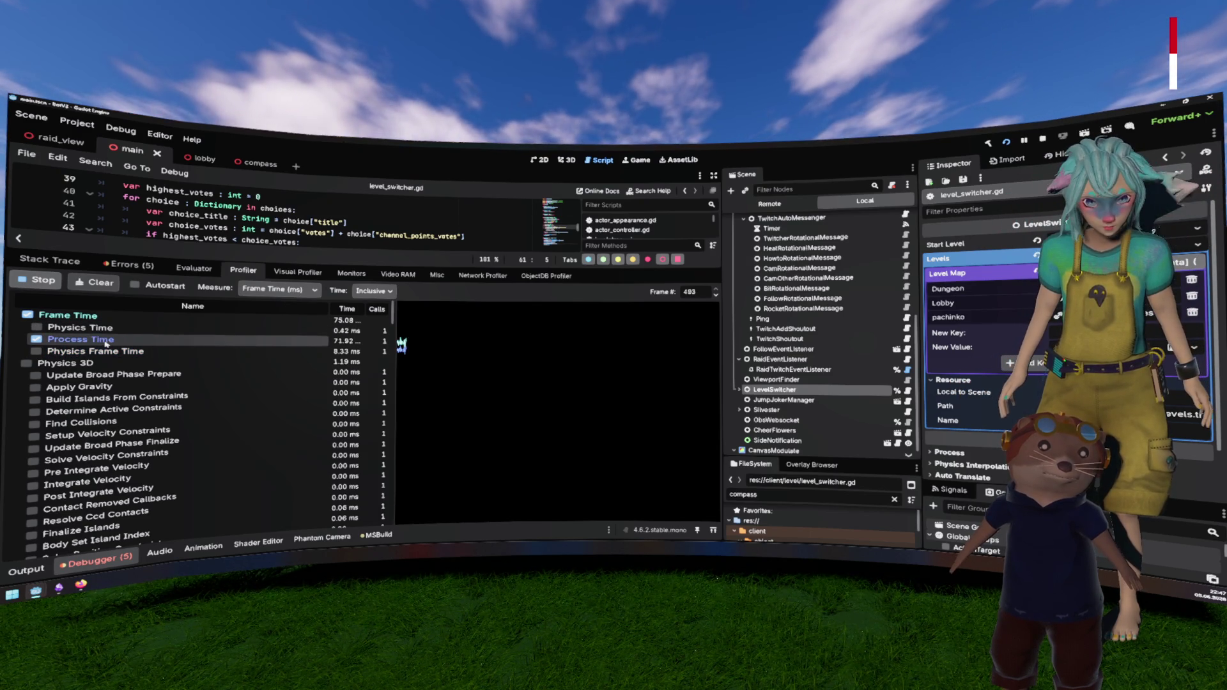
Step: Scroll through the profiler results and stop the capture at frame 678
scroll(191, 367, "down", 5)
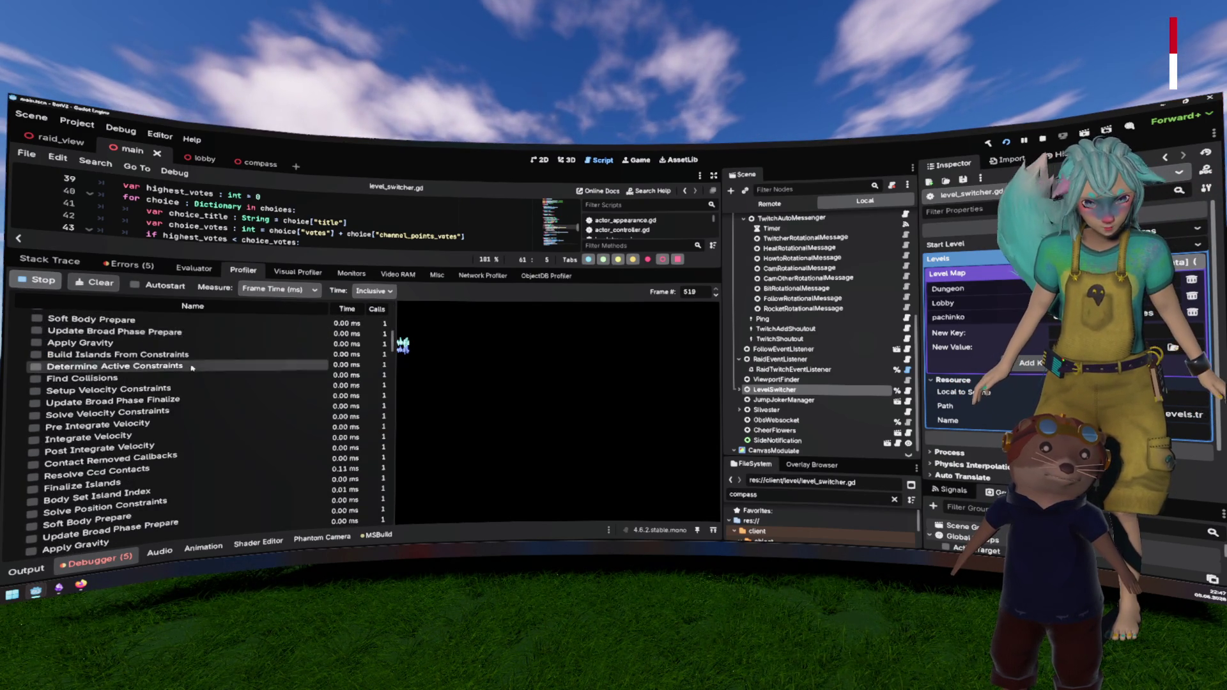
scroll(192, 367, "down", 7)
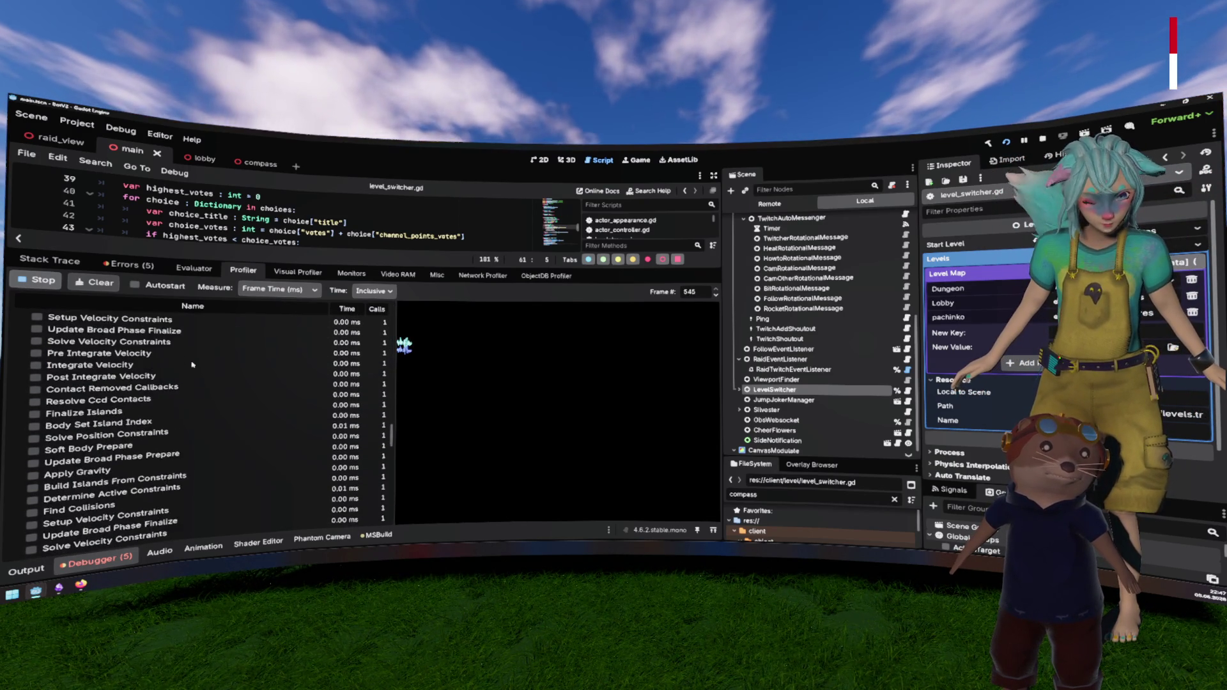
scroll(193, 366, "down", 7)
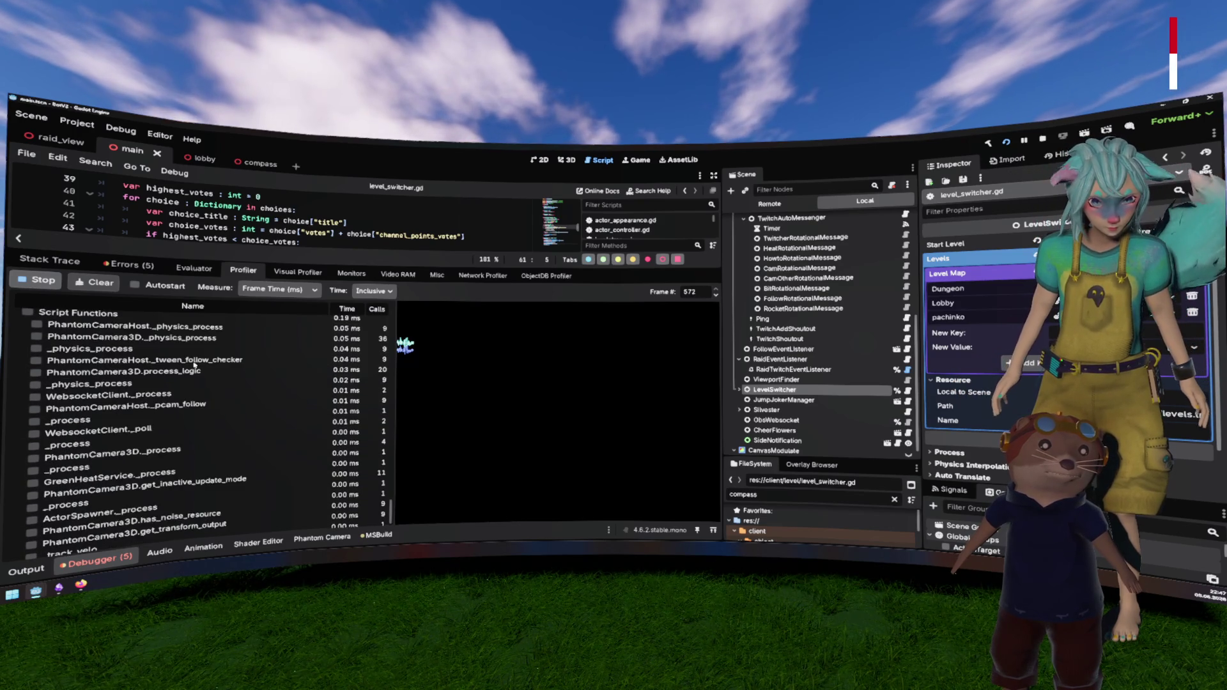
scroll(195, 364, "down", 4)
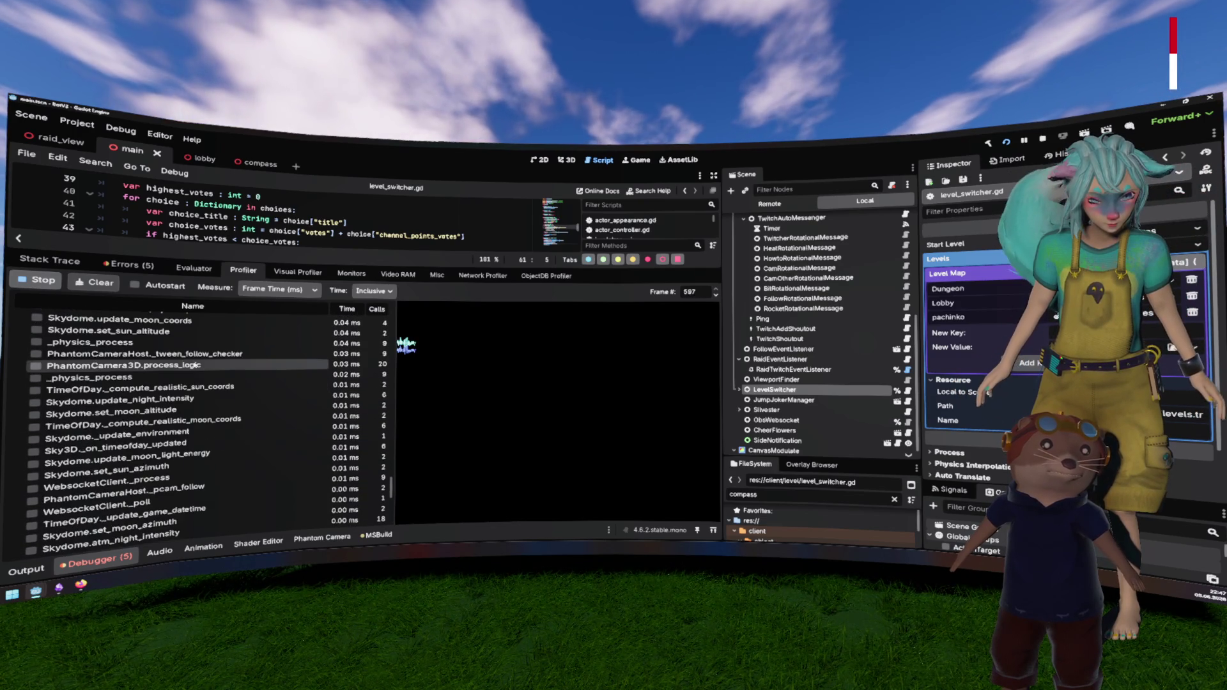
scroll(208, 370, "up", 4)
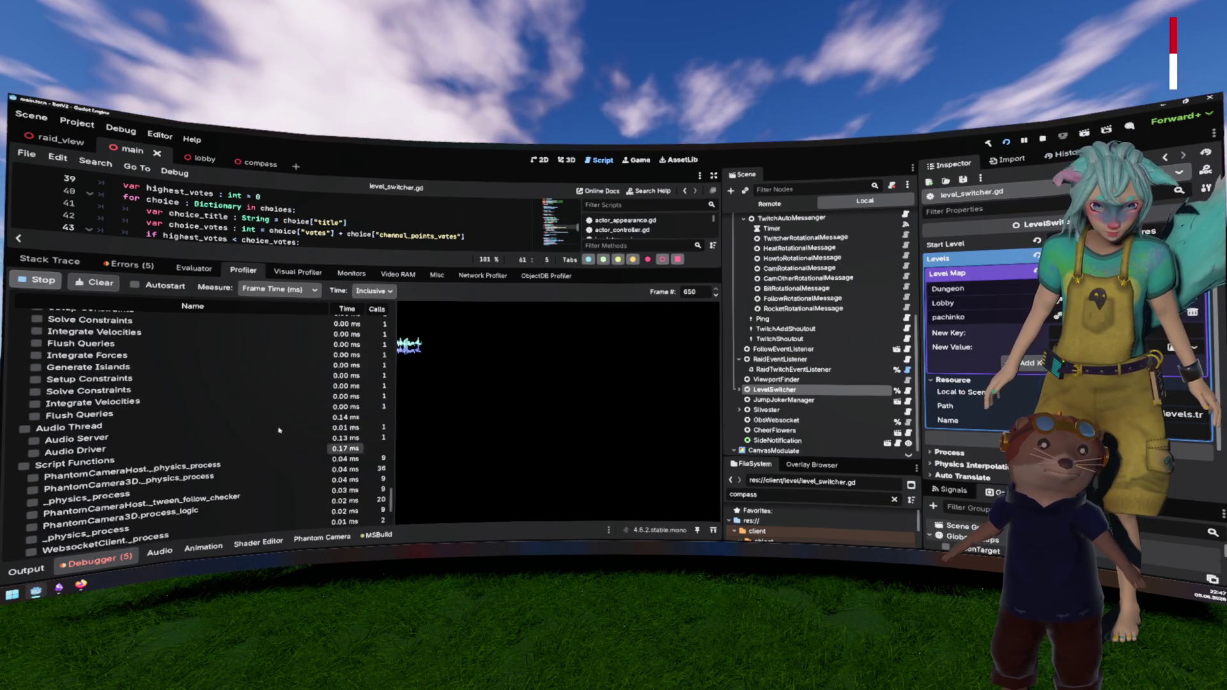
scroll(214, 347, "down", 4)
left_click(37, 280)
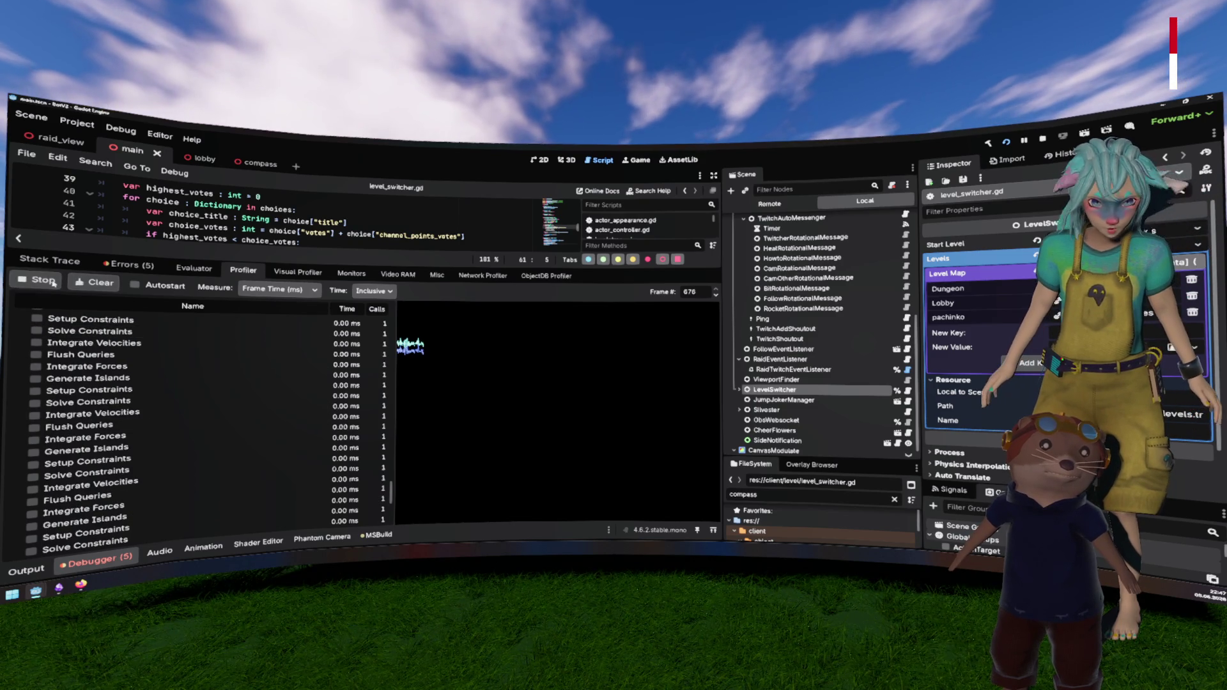
Step: Review the captured Process Time results, then switch to the Visual Profiler
scroll(356, 377, "down", 6)
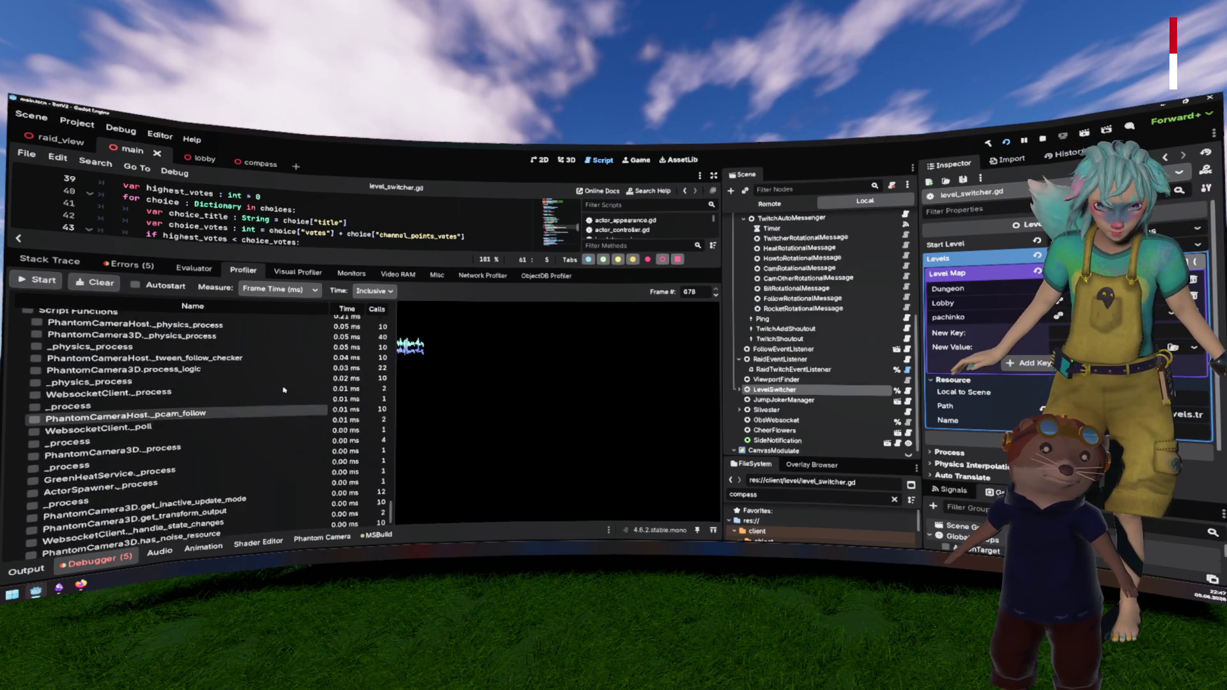
scroll(273, 393, "up", 3)
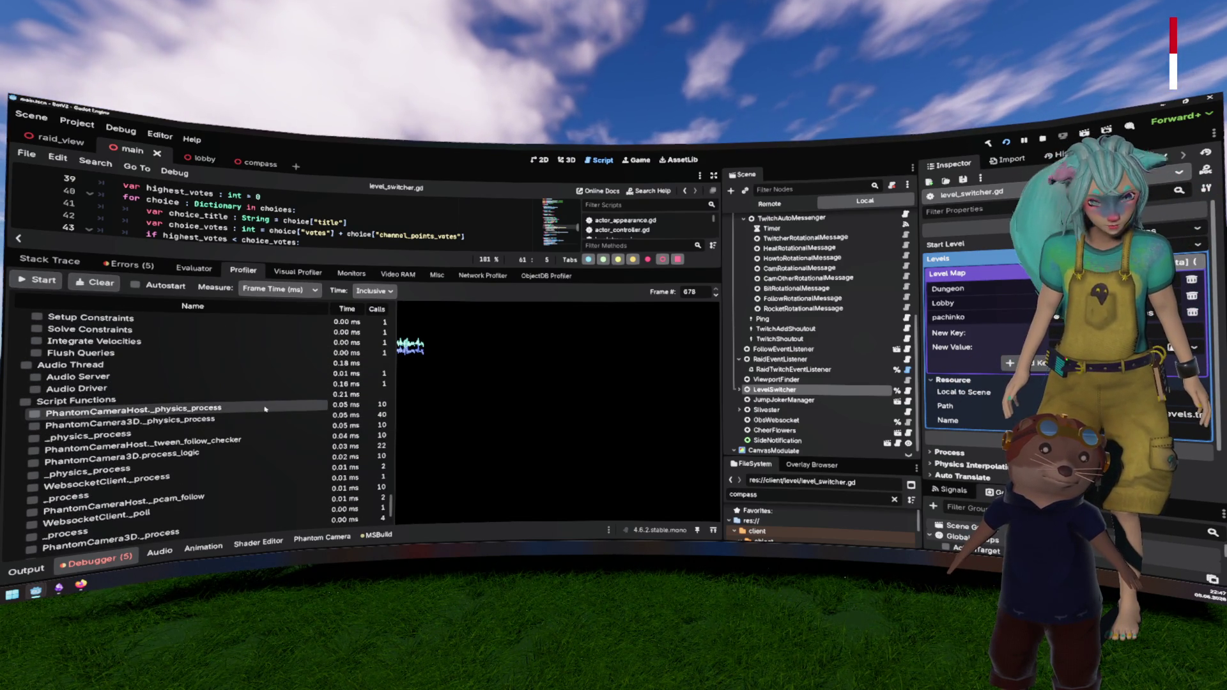
scroll(320, 438, "down", 4)
scroll(319, 437, "up", 4)
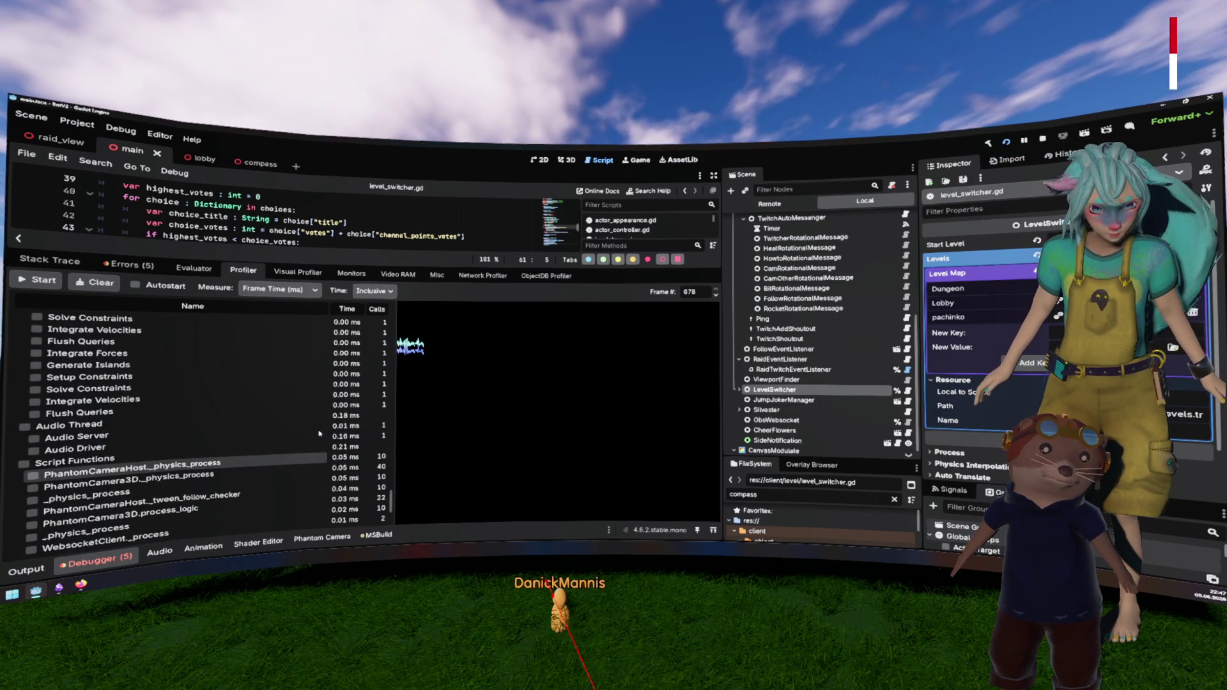
scroll(335, 407, "up", 5)
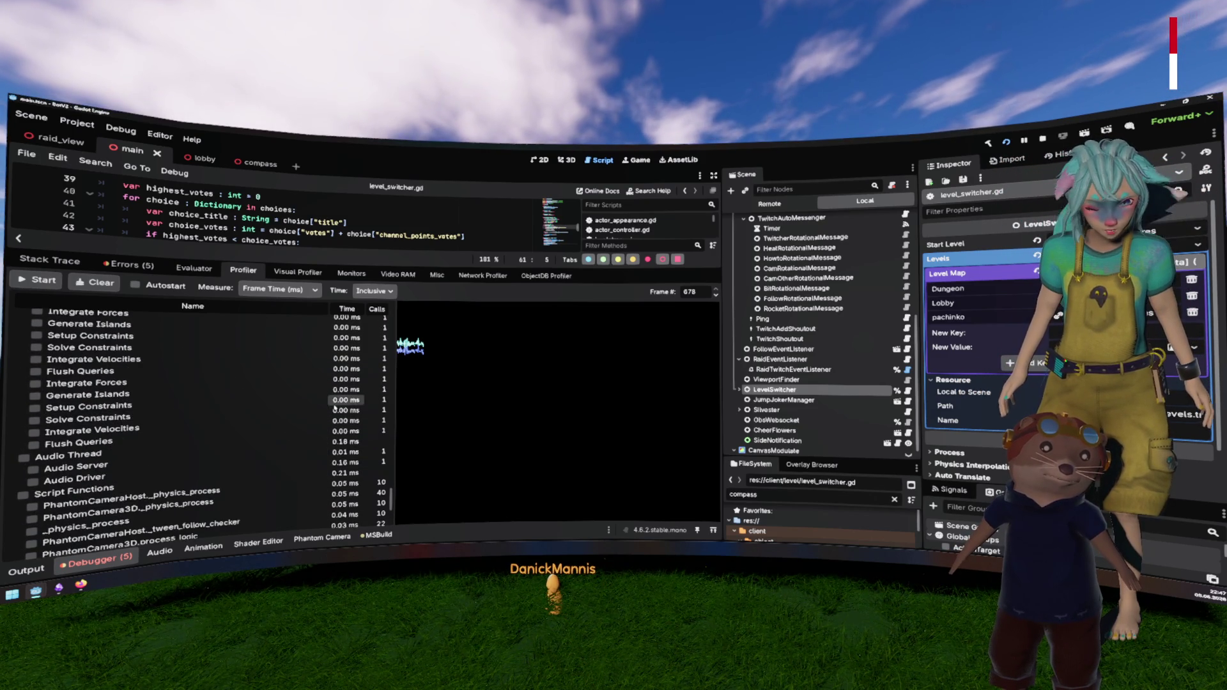
scroll(335, 407, "up", 10)
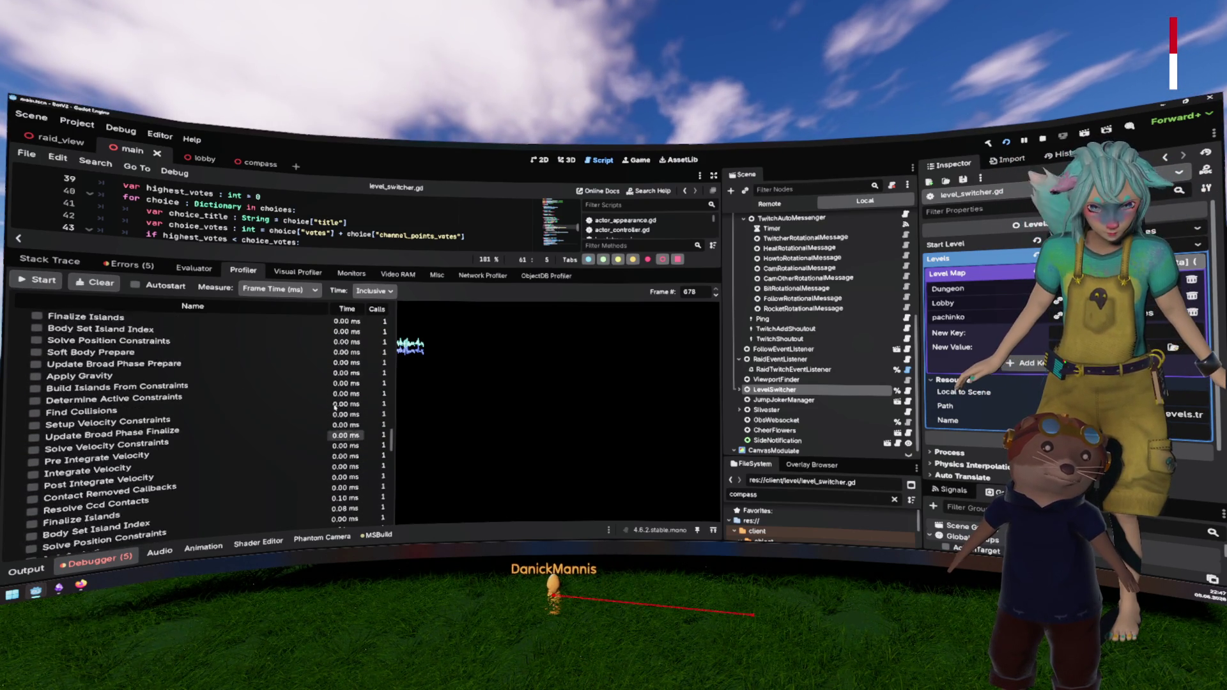
scroll(334, 406, "up", 5)
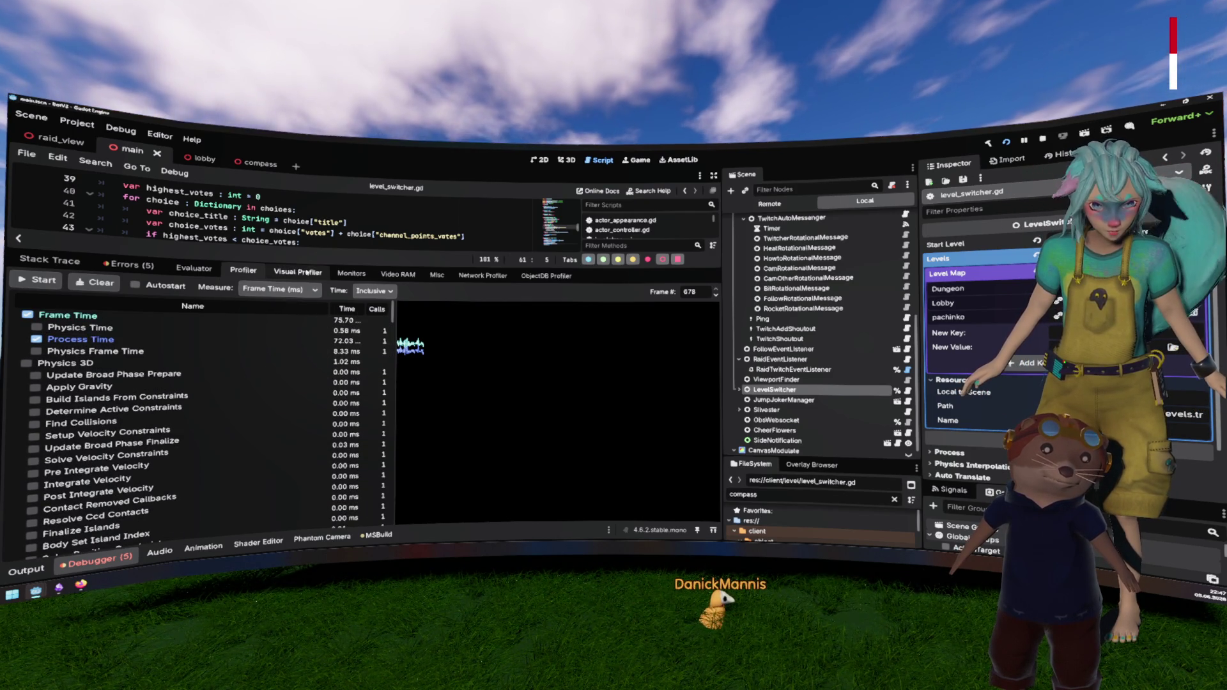
left_click(297, 271)
Step: Record a Visual Profiler capture, review its Name/CPU/GPU timings, and return to the Profiler
left_click(37, 280)
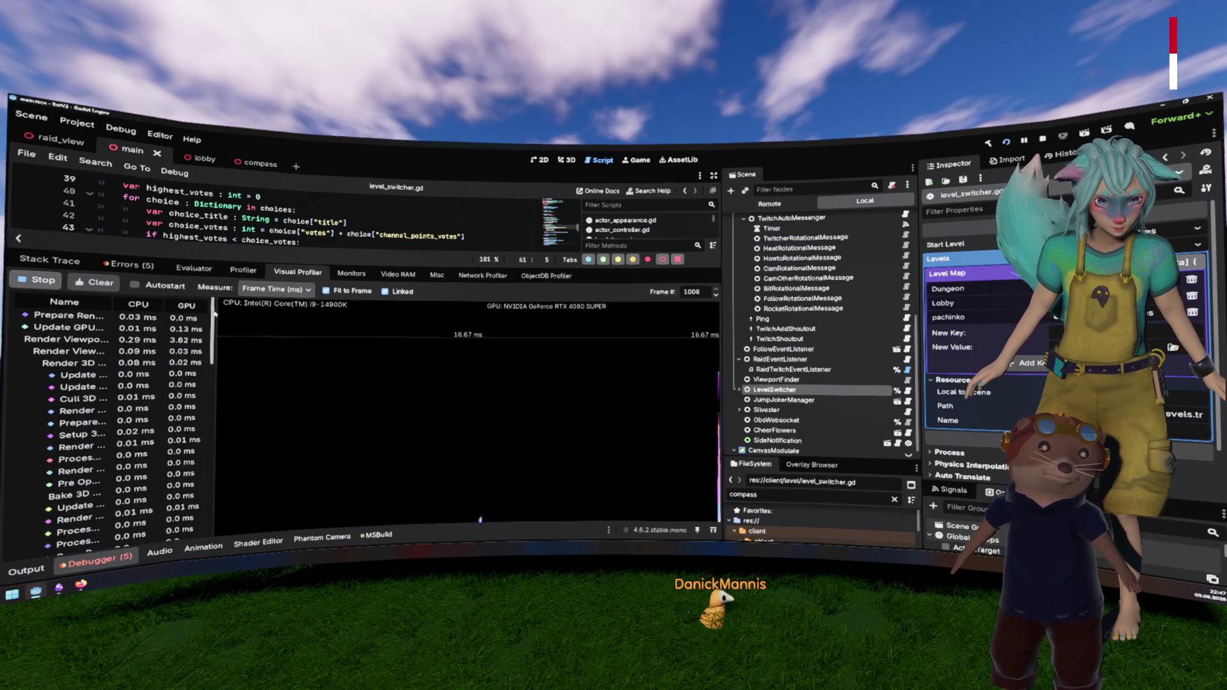
left_click_drag(224, 315, 314, 315)
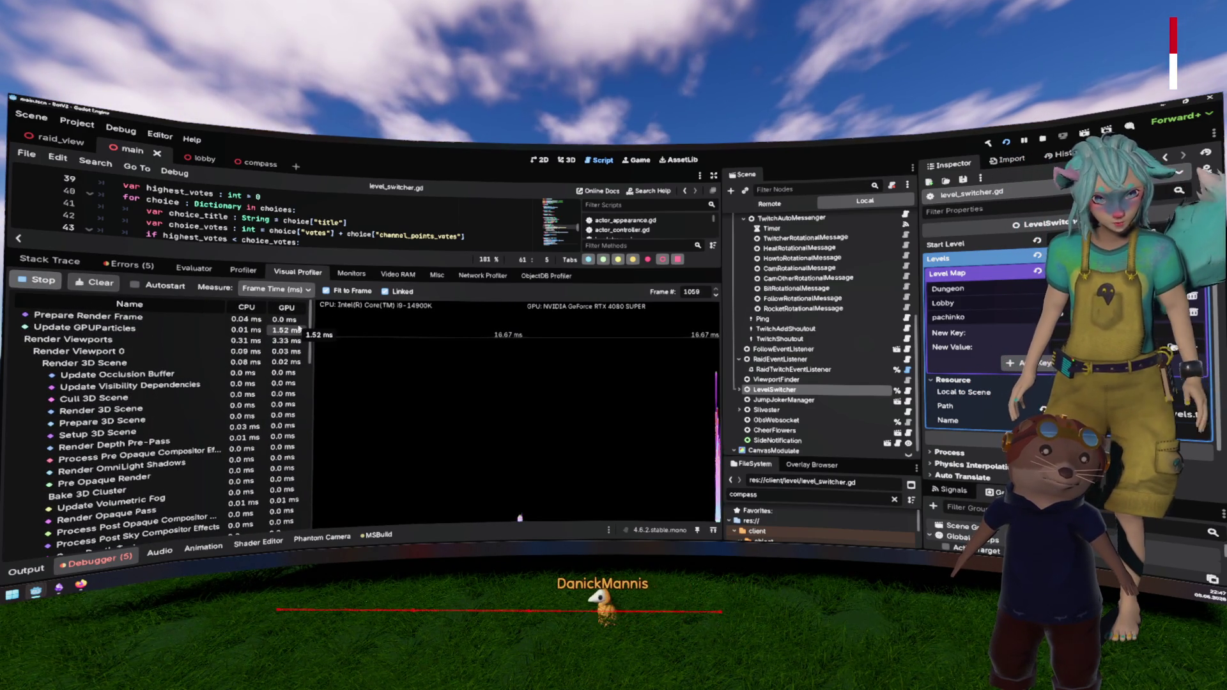
scroll(256, 345, "down", 5)
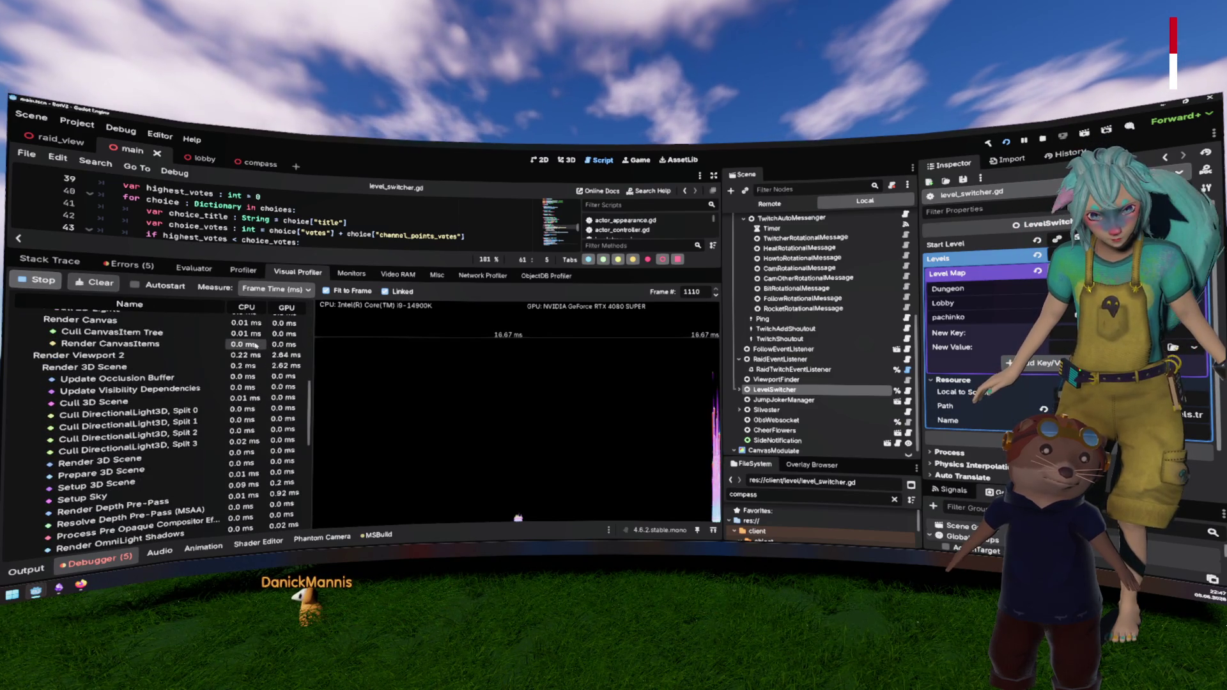
scroll(271, 350, "down", 8)
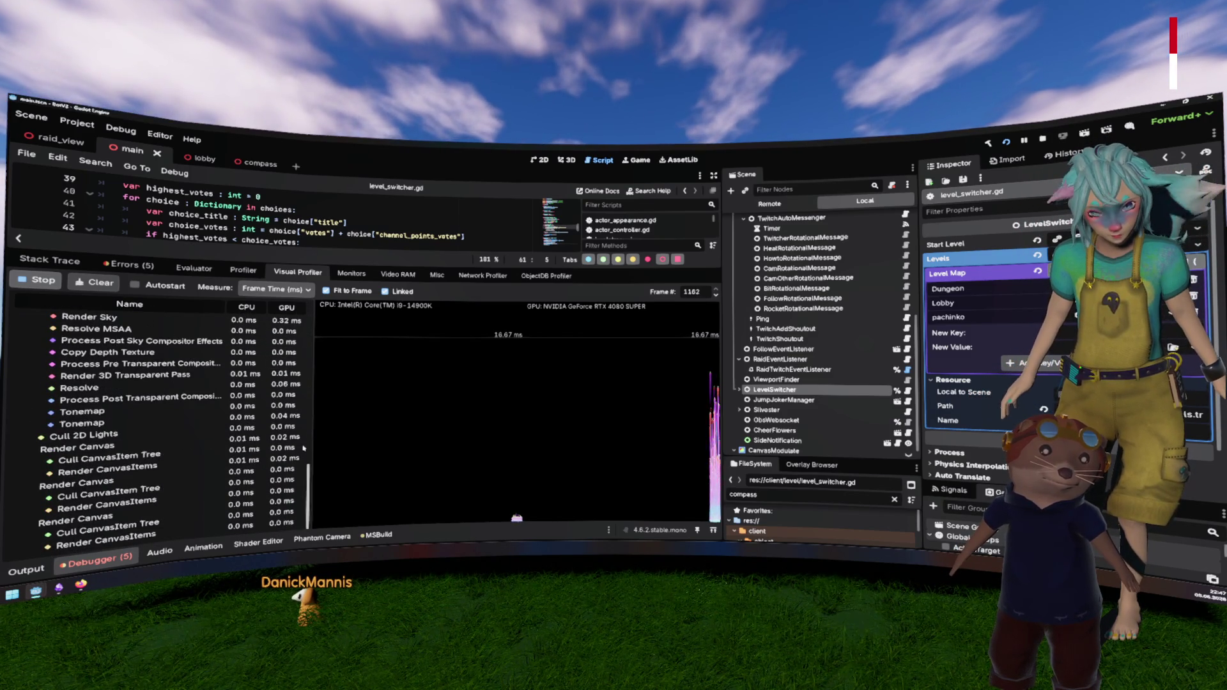
scroll(294, 457, "up", 5)
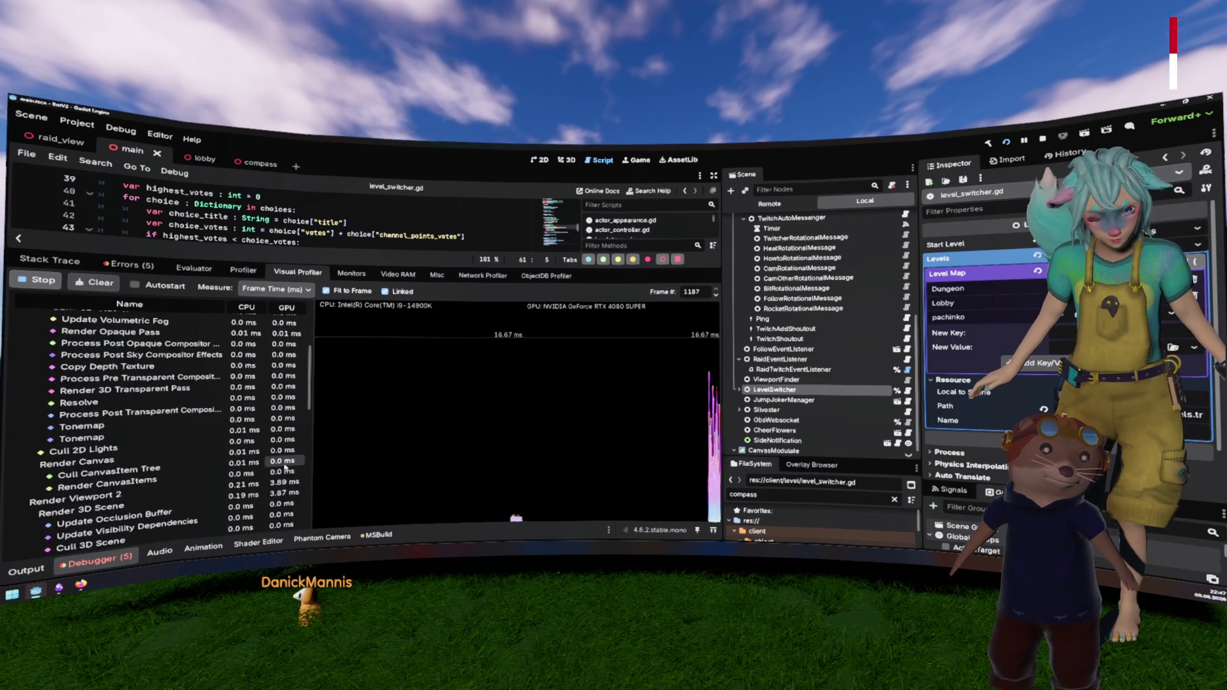
scroll(286, 467, "up", 5)
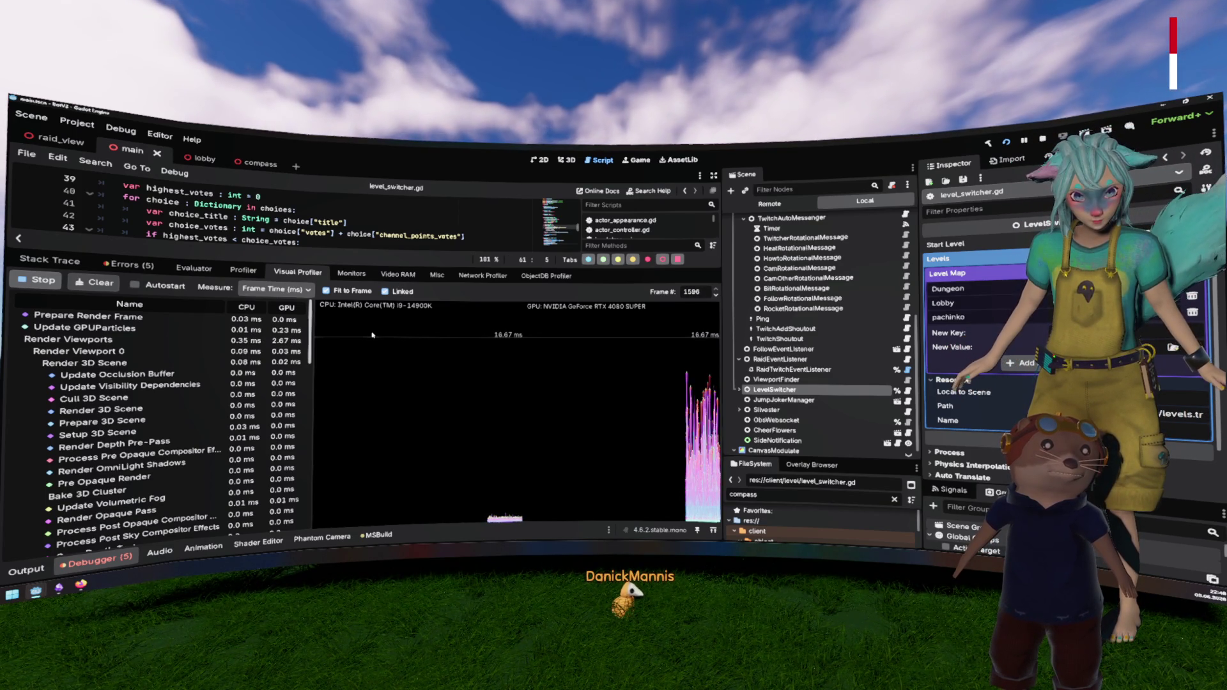
left_click(234, 274)
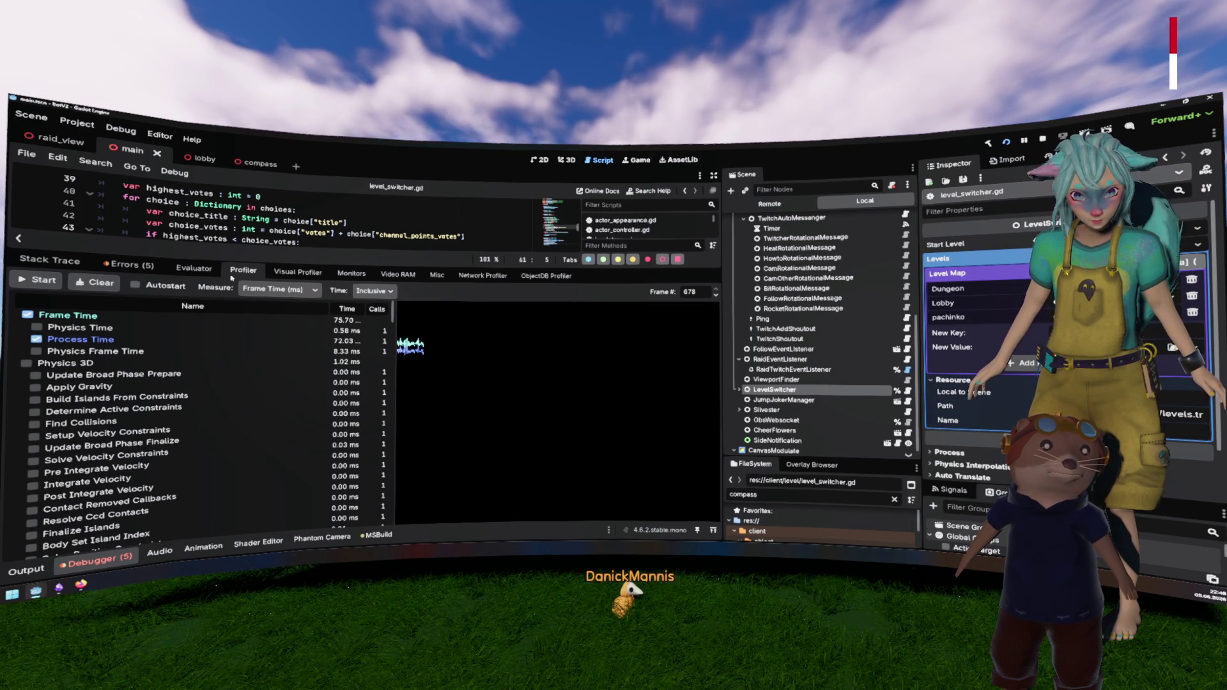
left_click(382, 290)
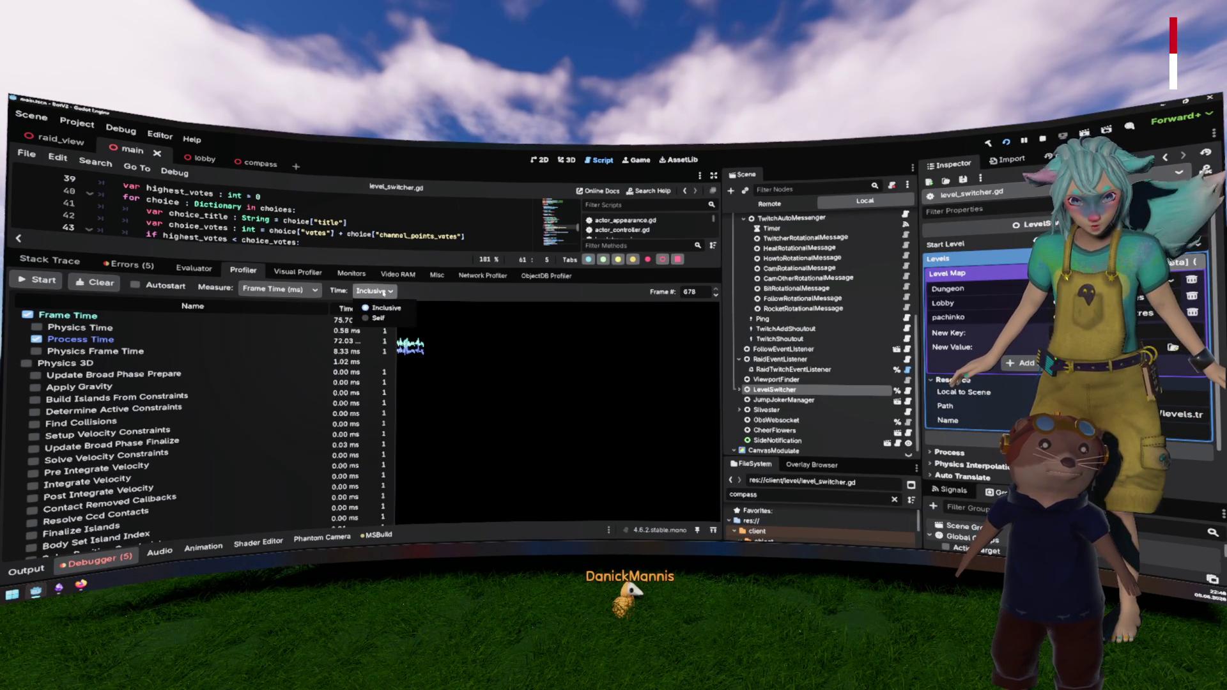
Step: Switch the profiler Time measure to Self and start a new capture
left_click(387, 318)
left_click_drag(395, 317, 411, 317)
left_click(36, 280)
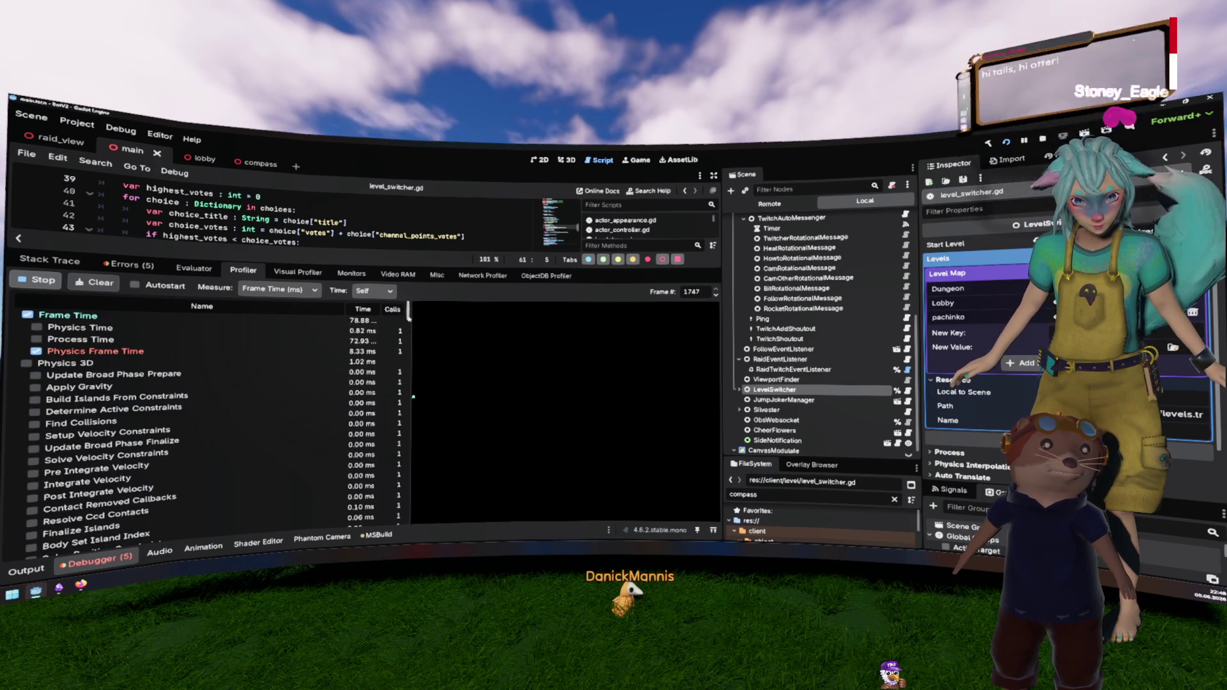
scroll(192, 422, "down", 3)
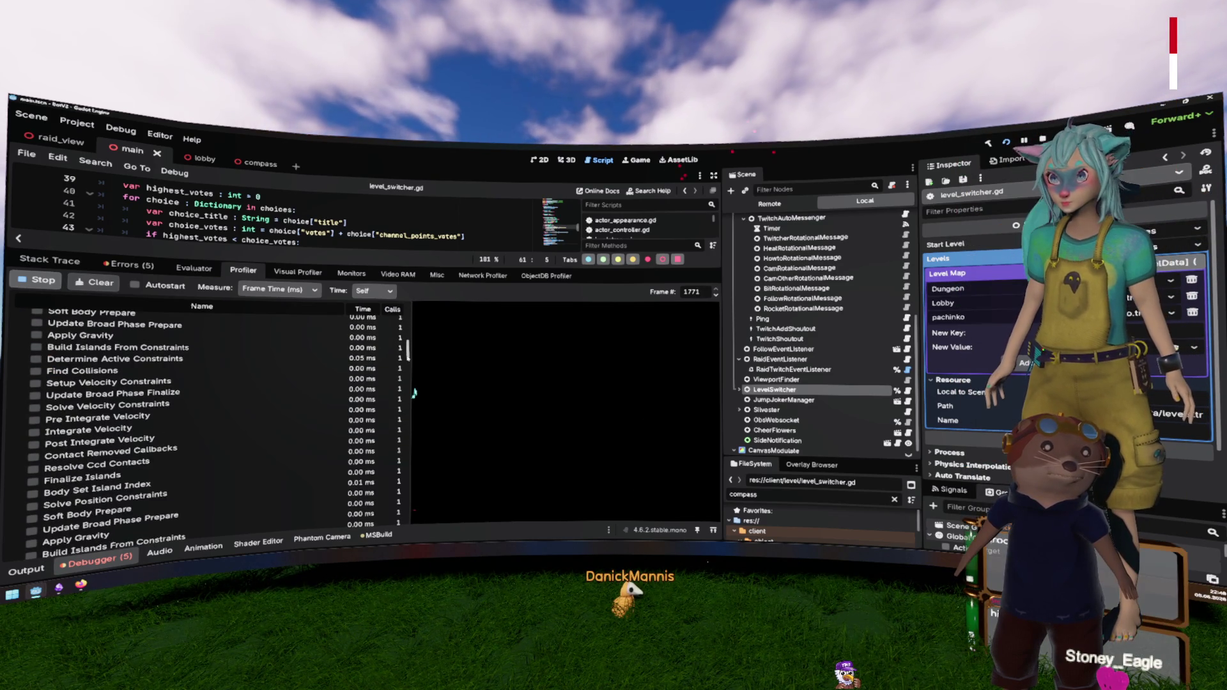
scroll(385, 496, "down", 10)
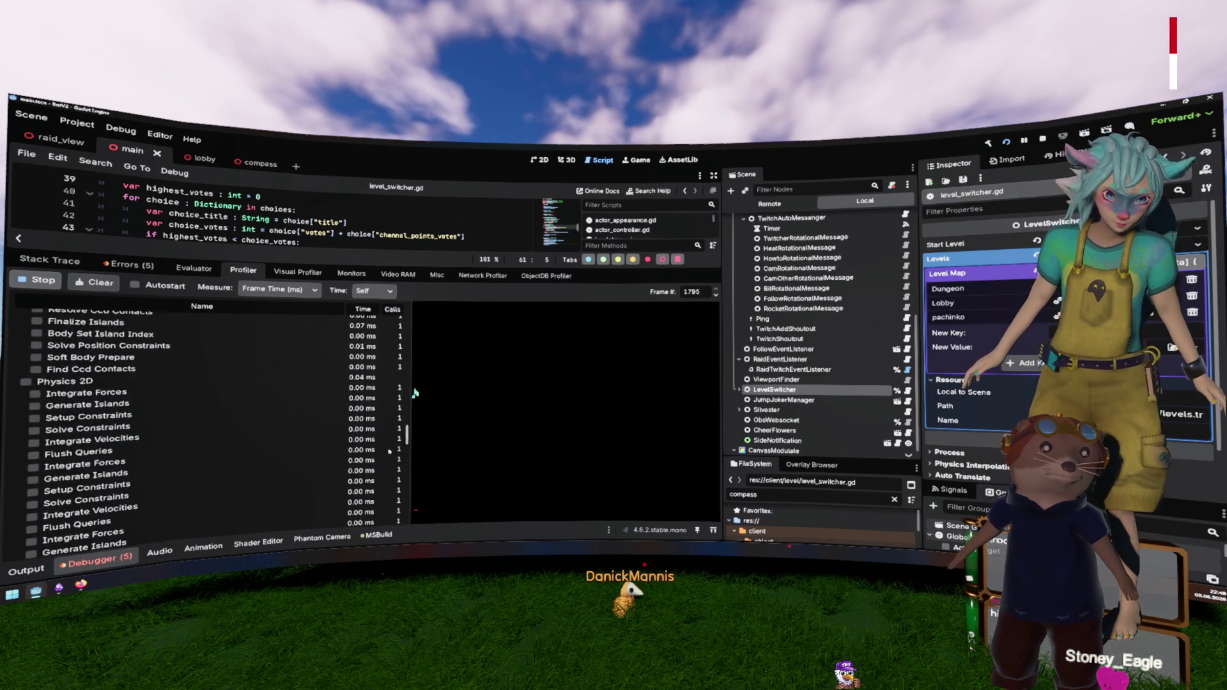
scroll(385, 496, "up", 5)
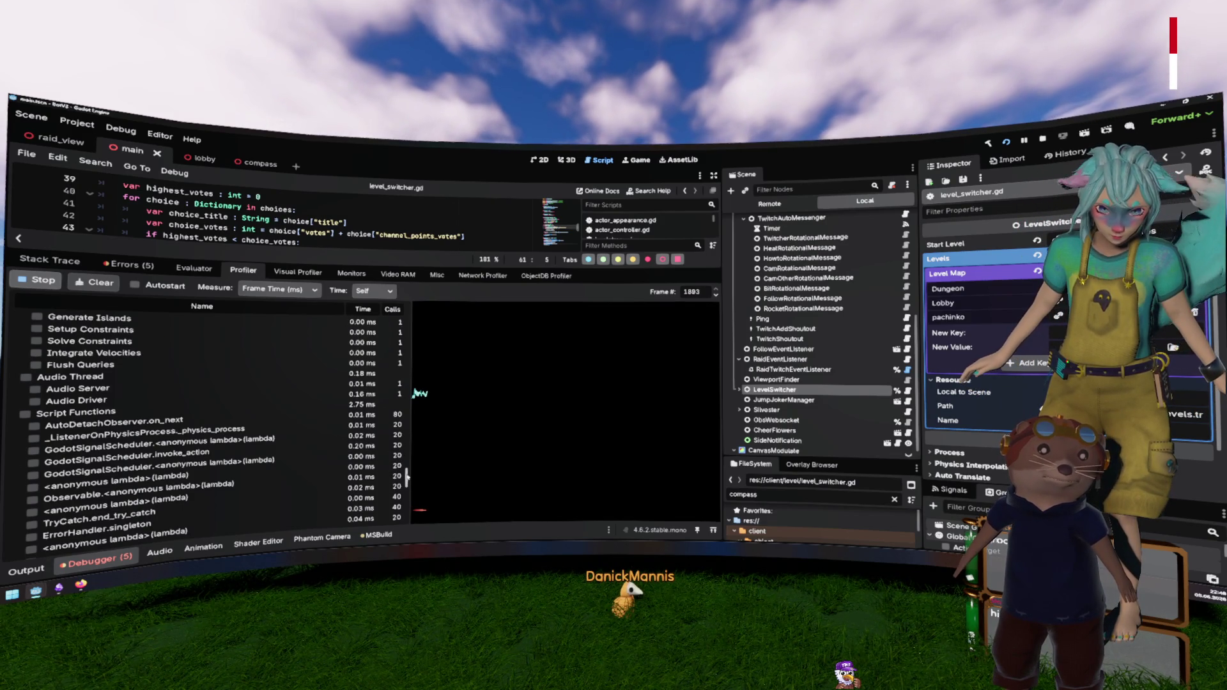
scroll(147, 435, "down", 10)
Step: Clear and stop the profiler capture, then view the FPS monitor graph
left_click_drag(406, 511, 416, 300)
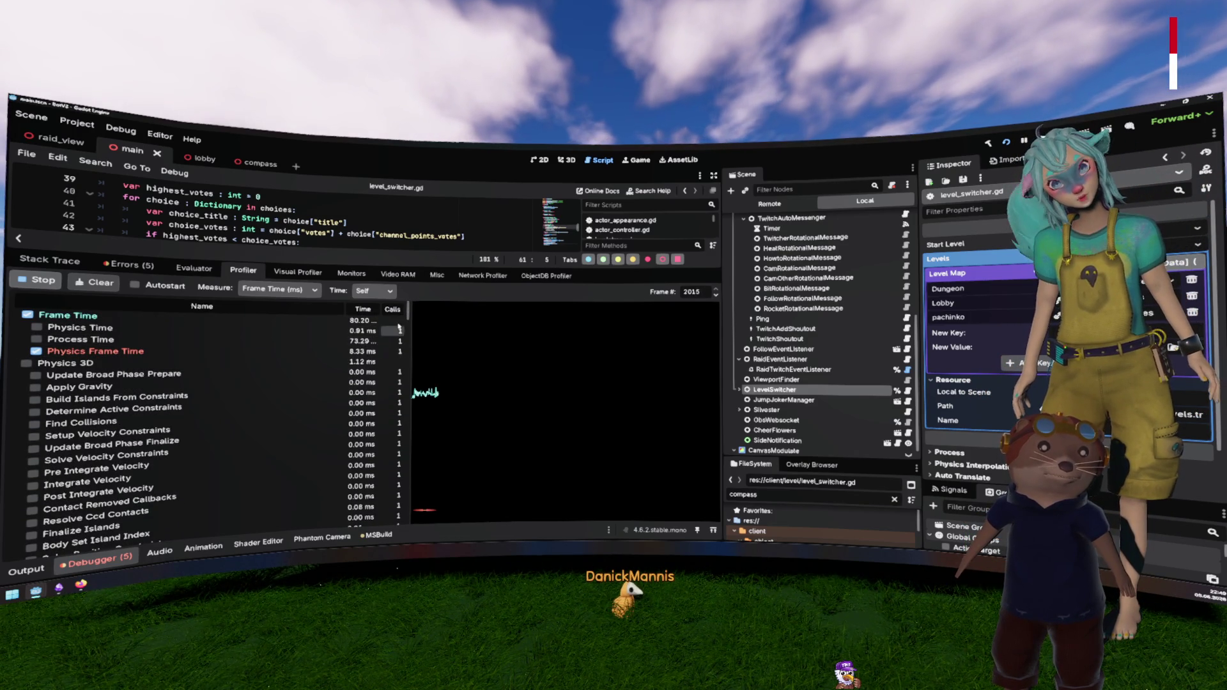
left_click_drag(407, 312, 398, 489)
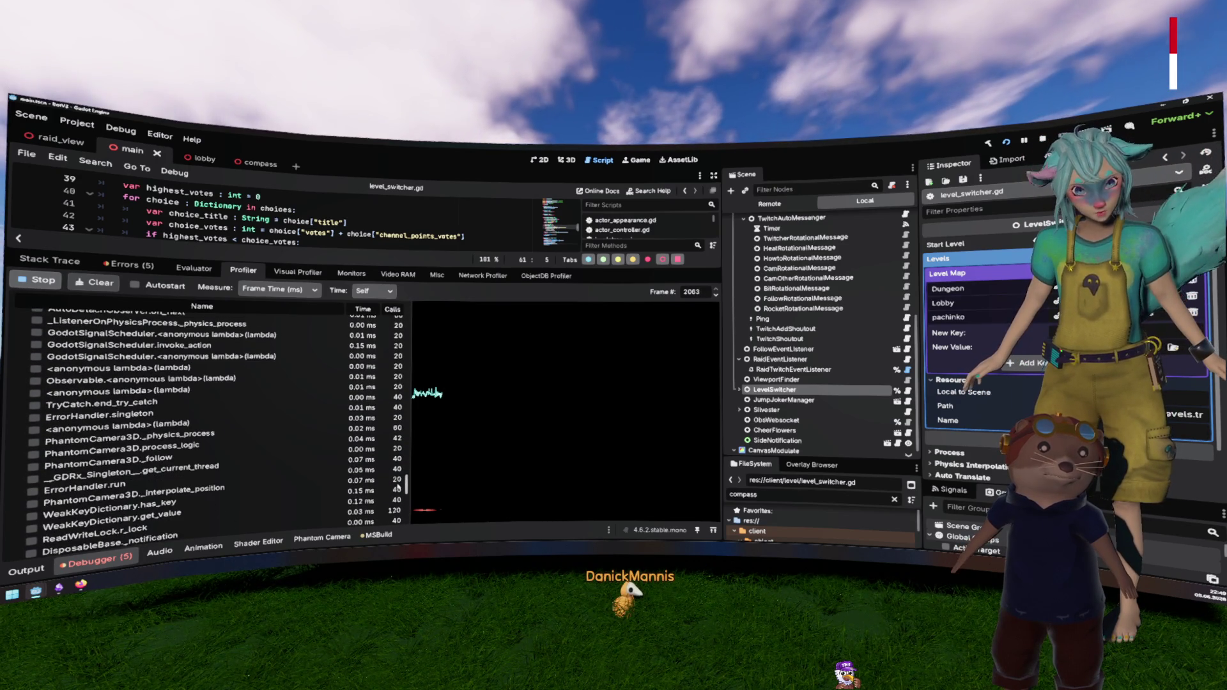
scroll(398, 487, "up", 1)
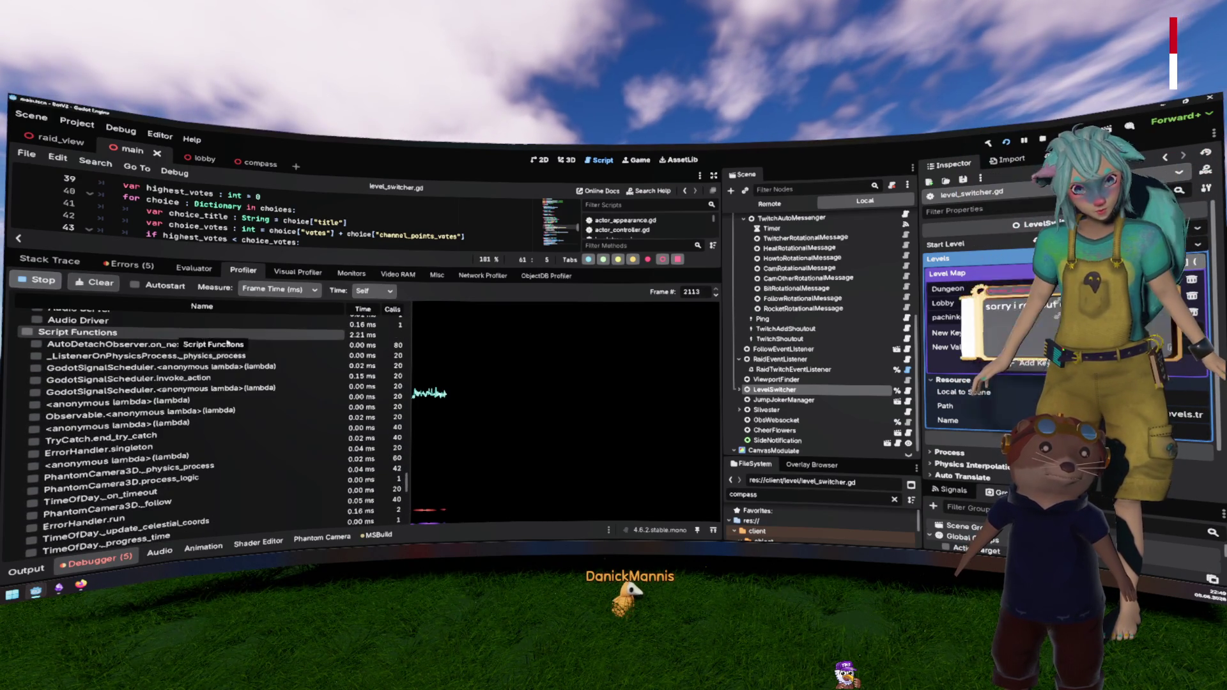
left_click_drag(407, 495, 409, 300)
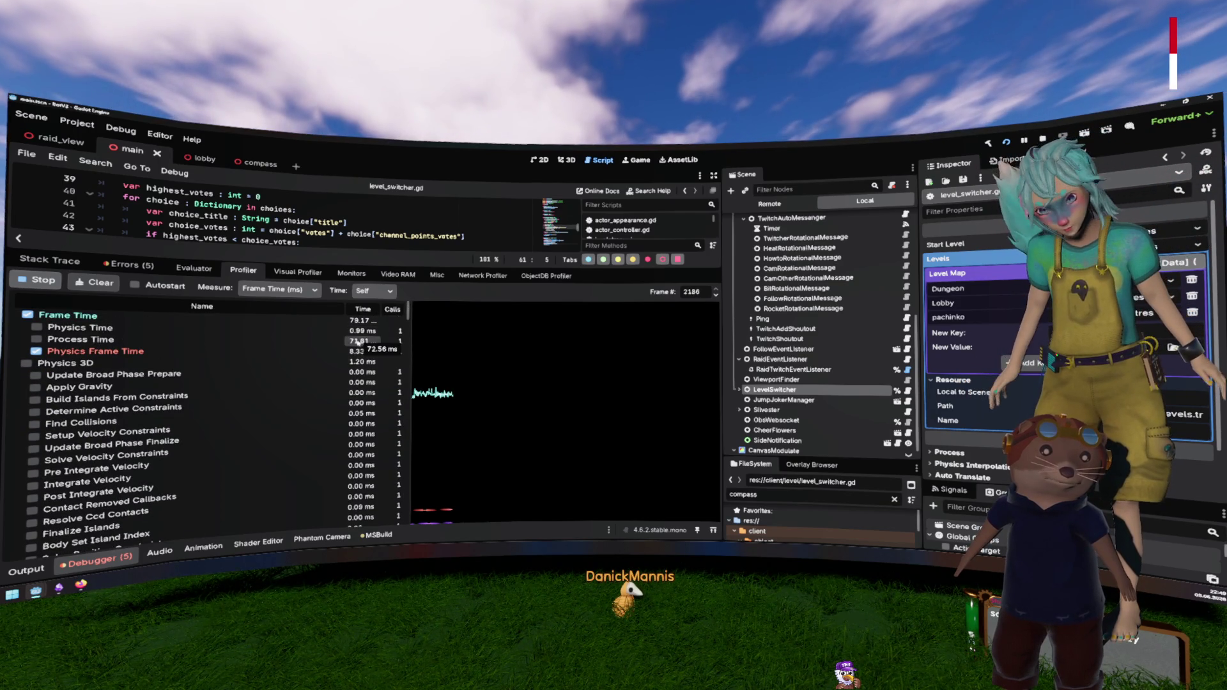
left_click(96, 282)
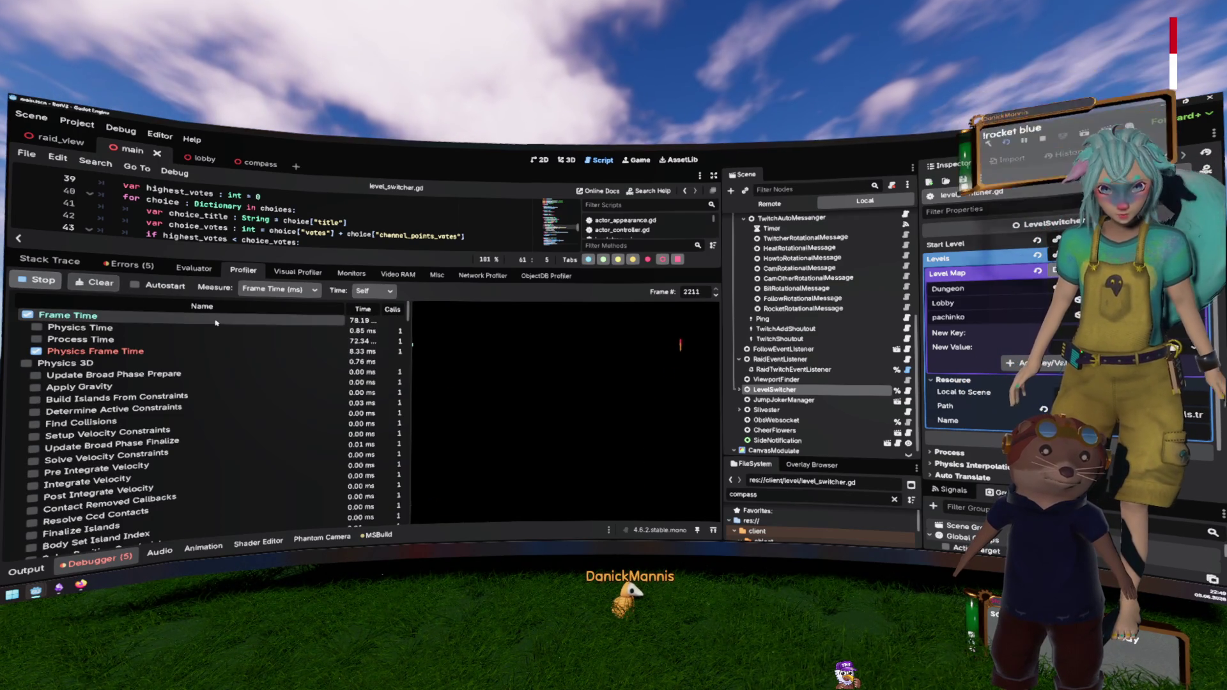
left_click(38, 279)
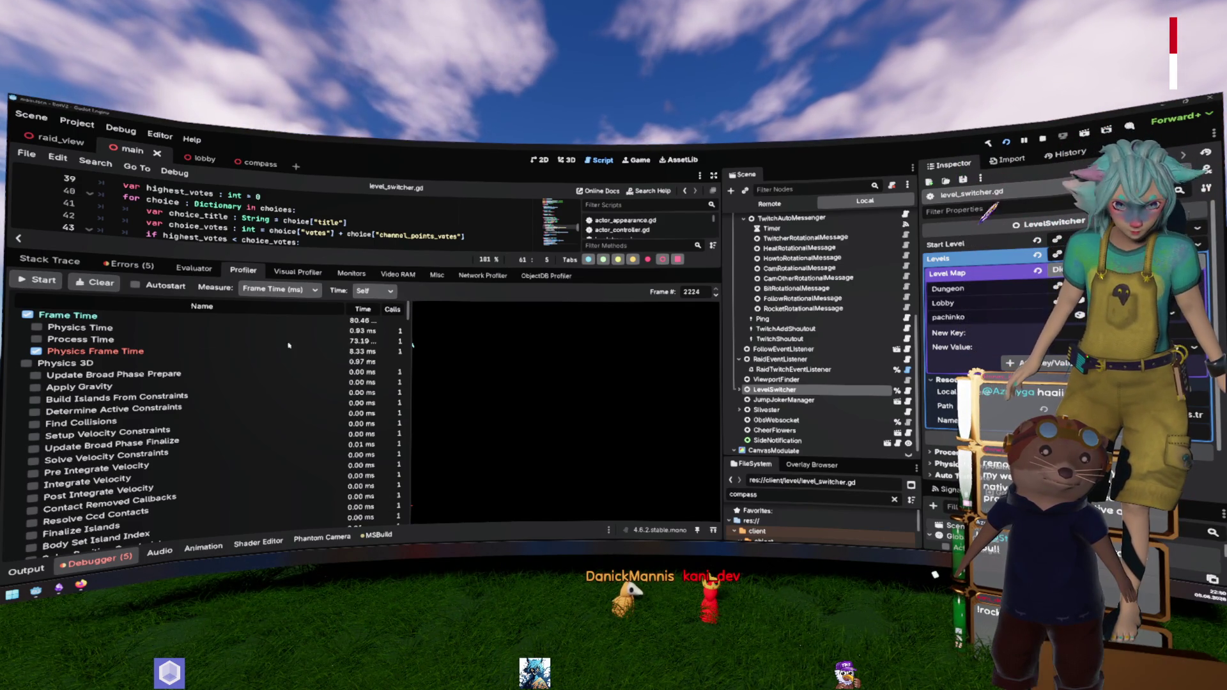
left_click(350, 276)
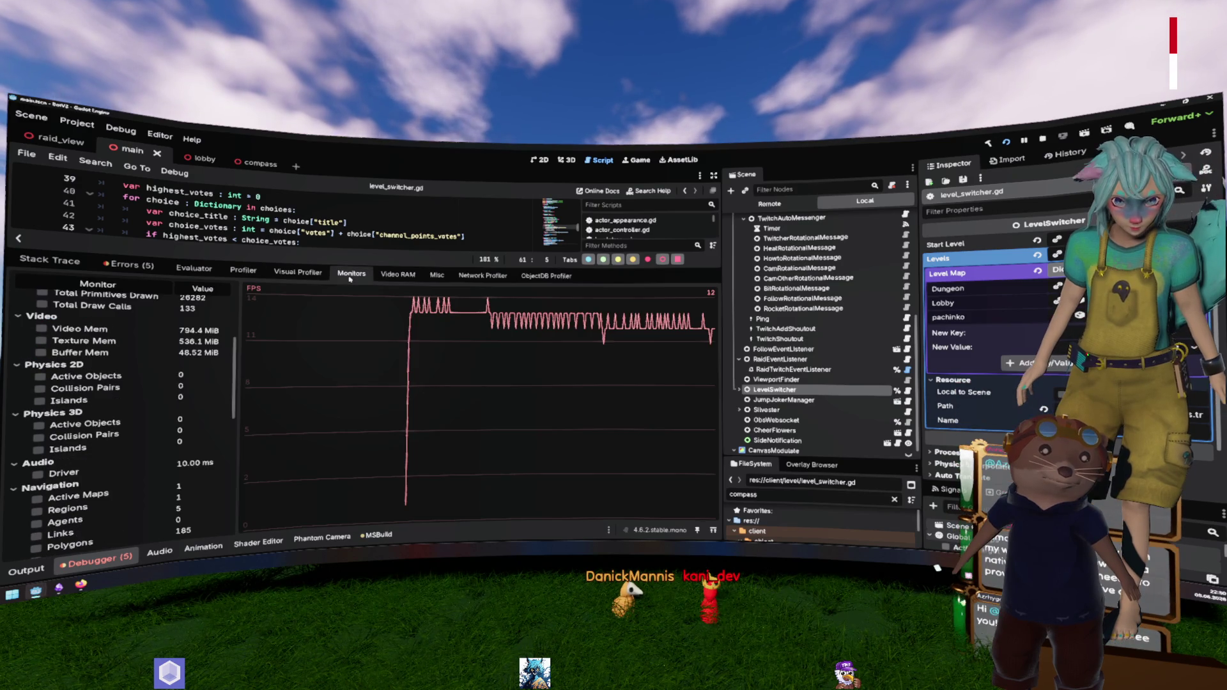
Step: Inspect logo_black.png's video memory usage, check the FPS monitor, then collapse the debugger
left_click_drag(235, 361, 239, 300)
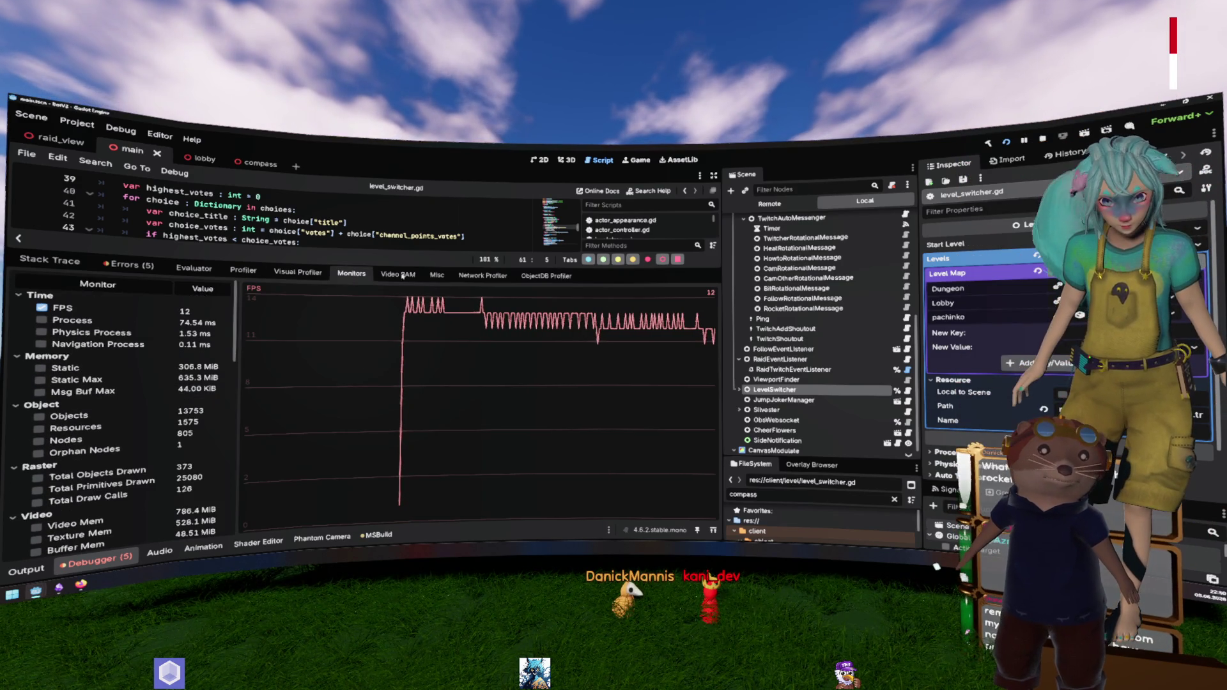
left_click(397, 274)
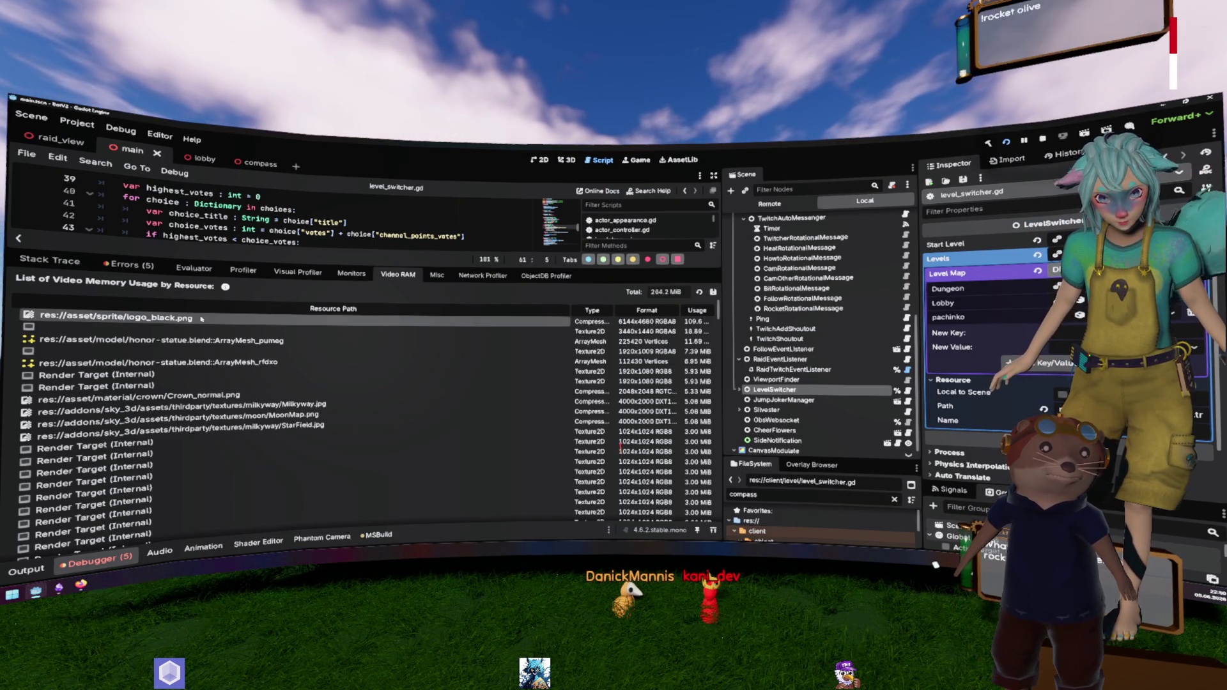
double_click(201, 318)
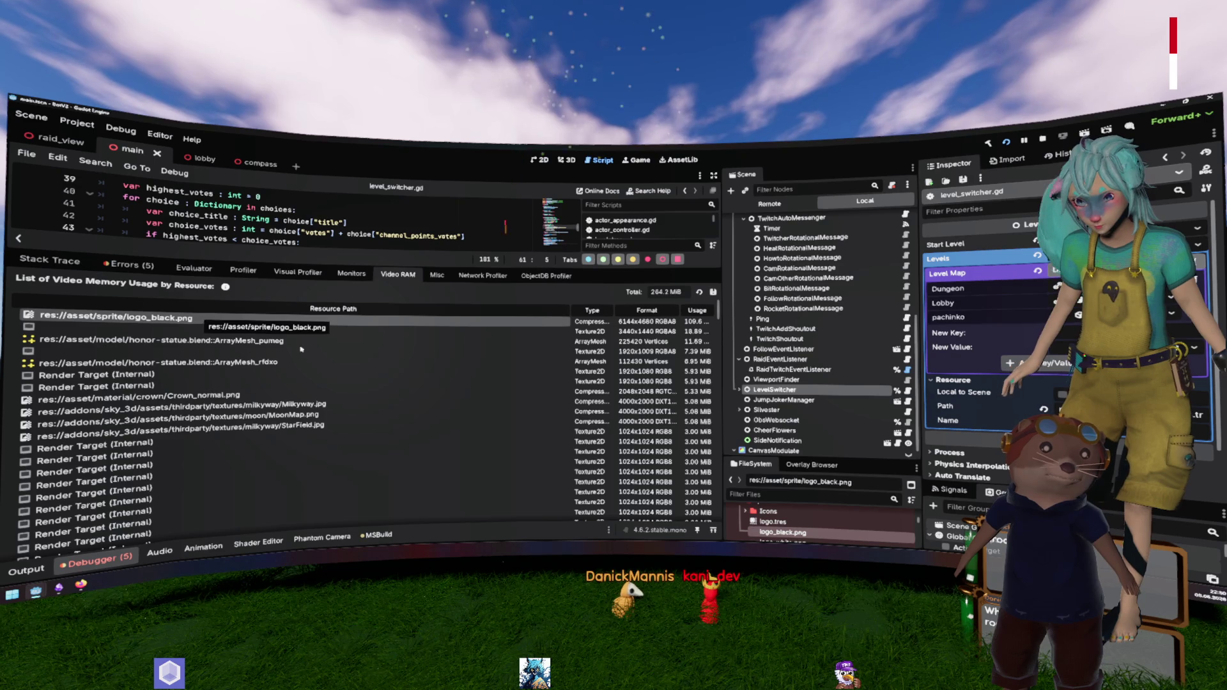
left_click(765, 531)
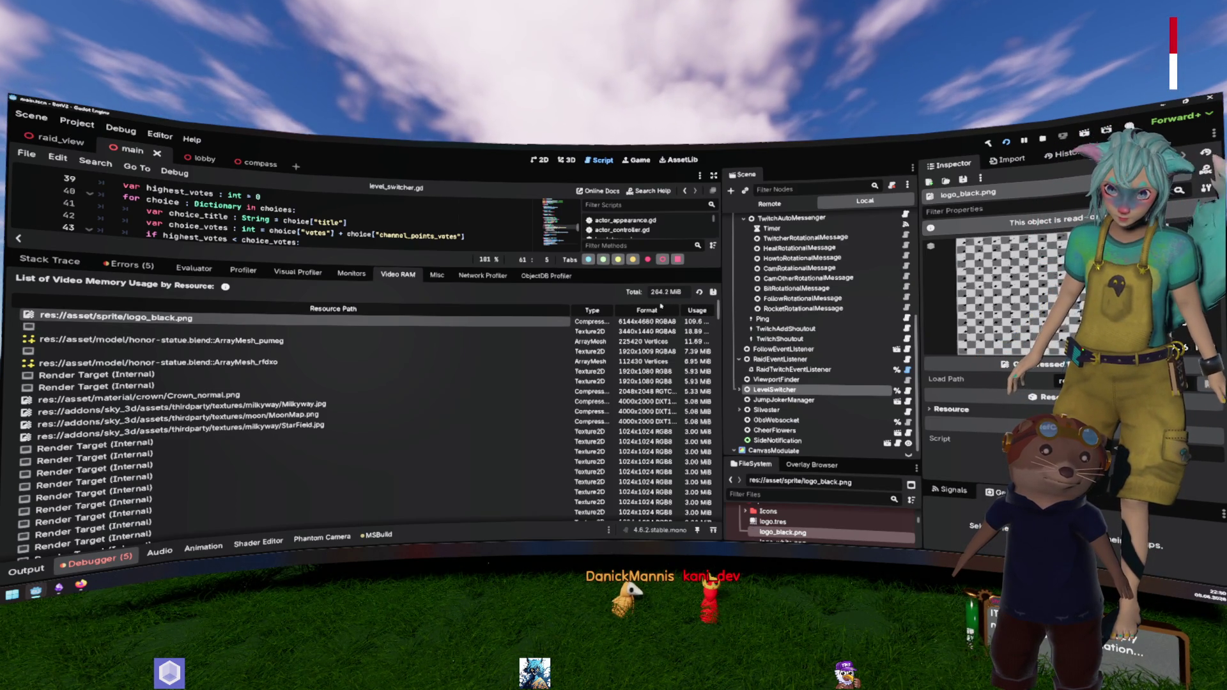
left_click(351, 274)
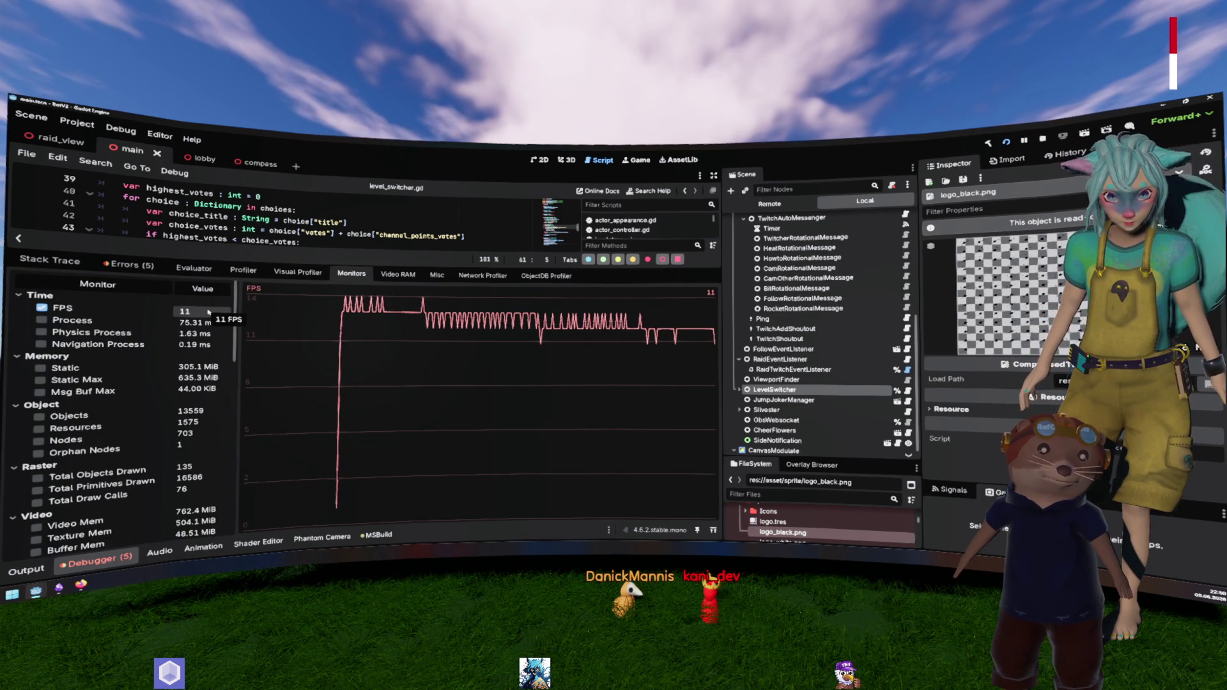
left_click(101, 558)
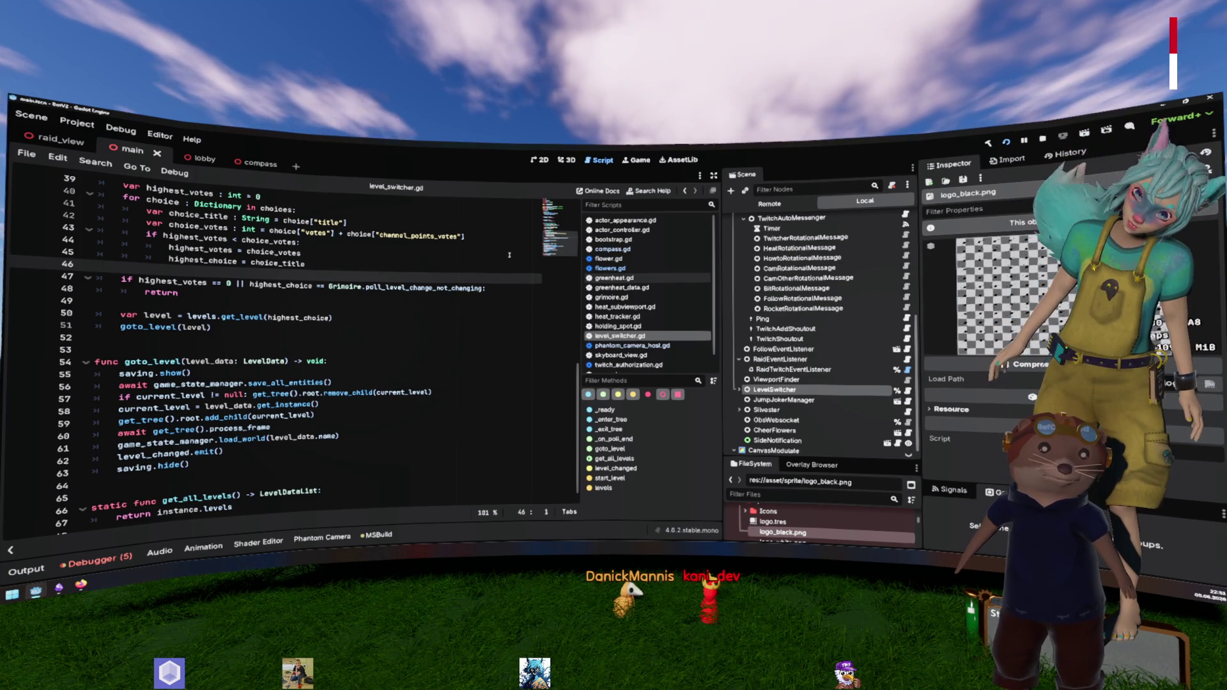
Step: Scroll the script and open the lobby scene to look it over
scroll(737, 304, "up", 10)
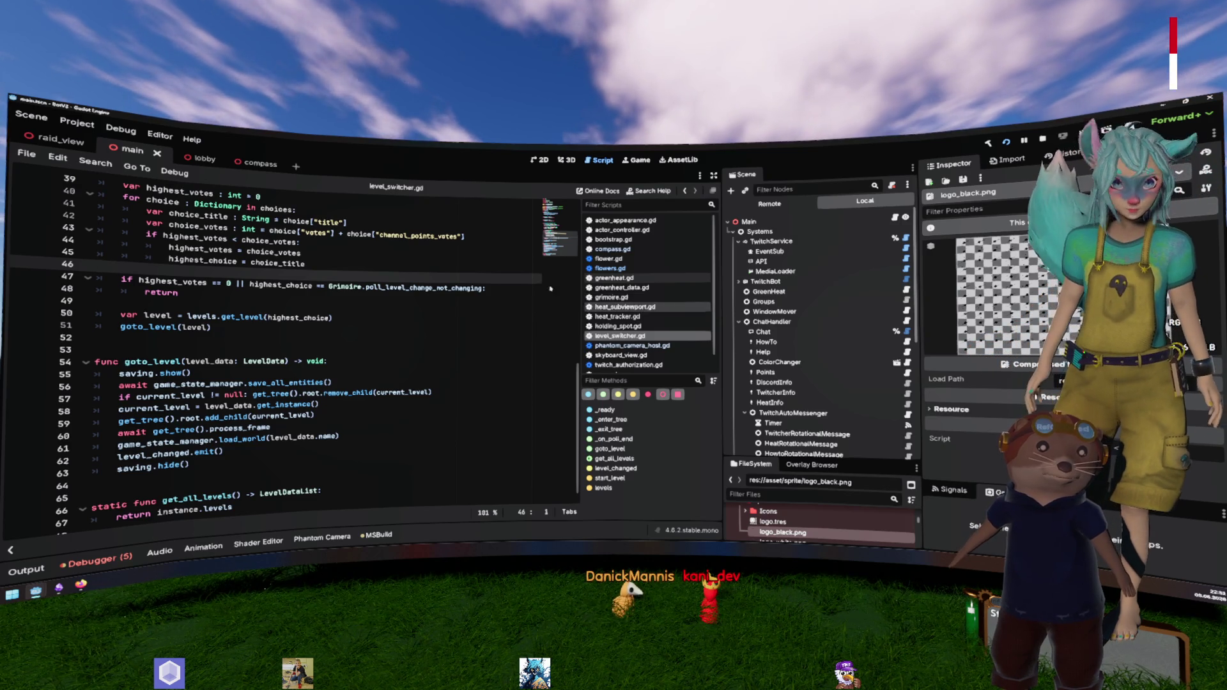
left_click(340, 234)
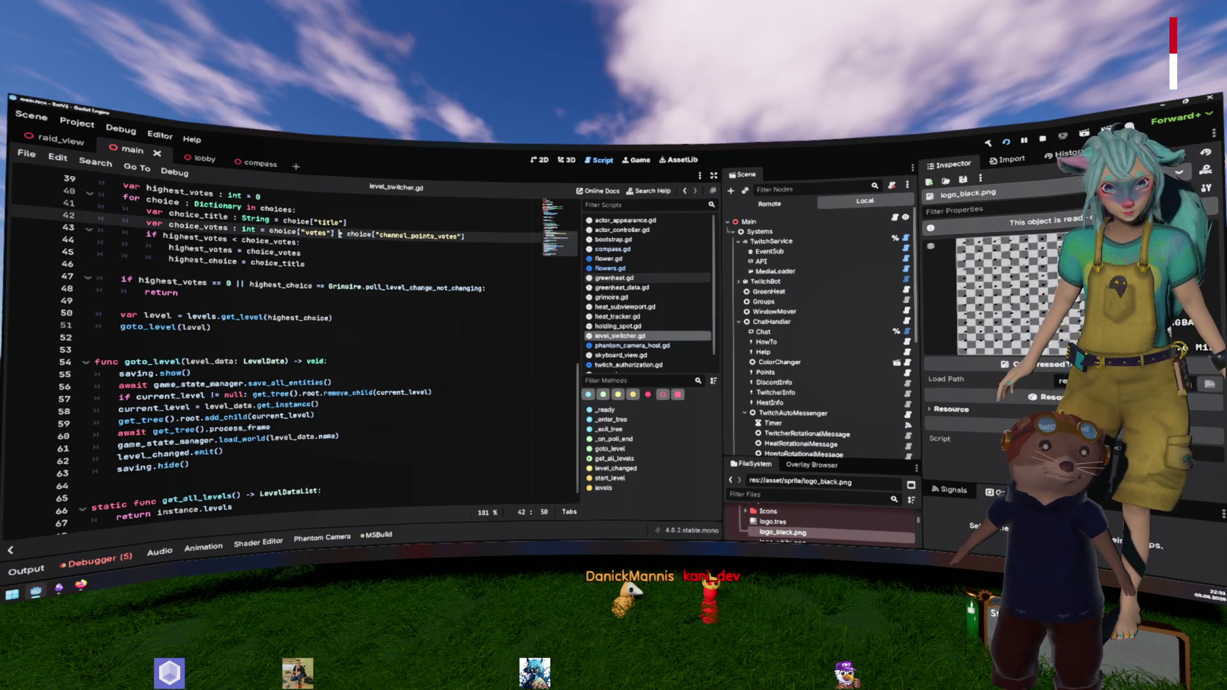
scroll(339, 235, "up", 10)
left_click(200, 159)
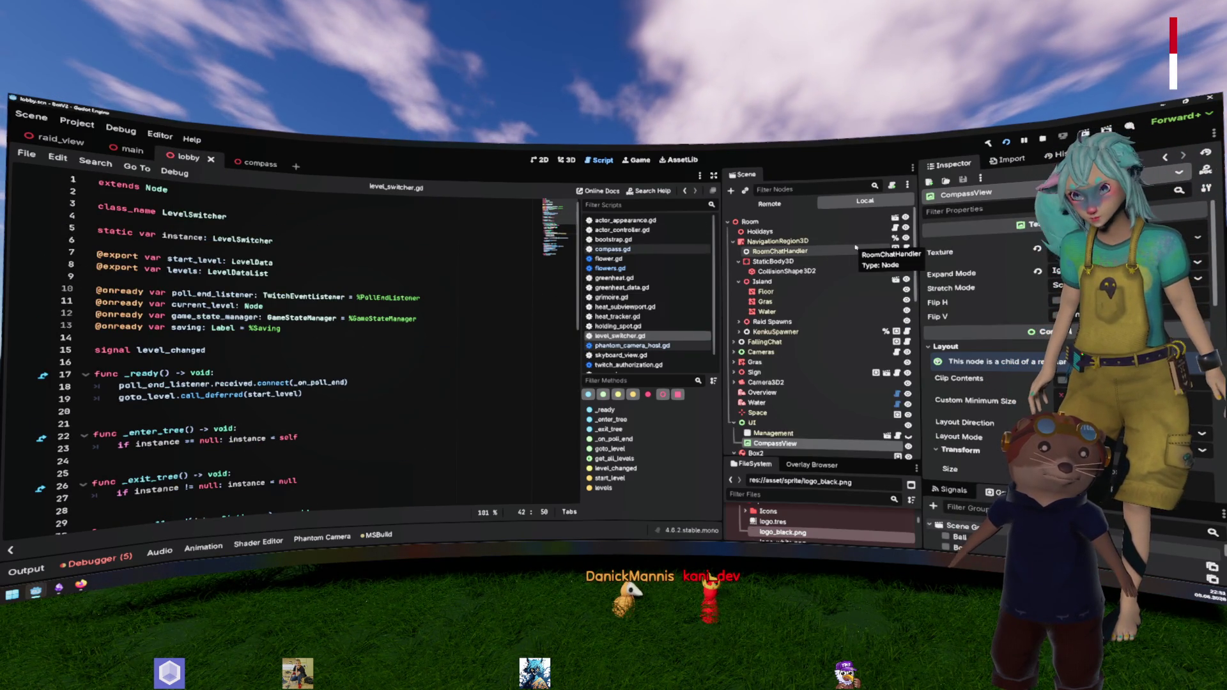
scroll(855, 246, "down", 1)
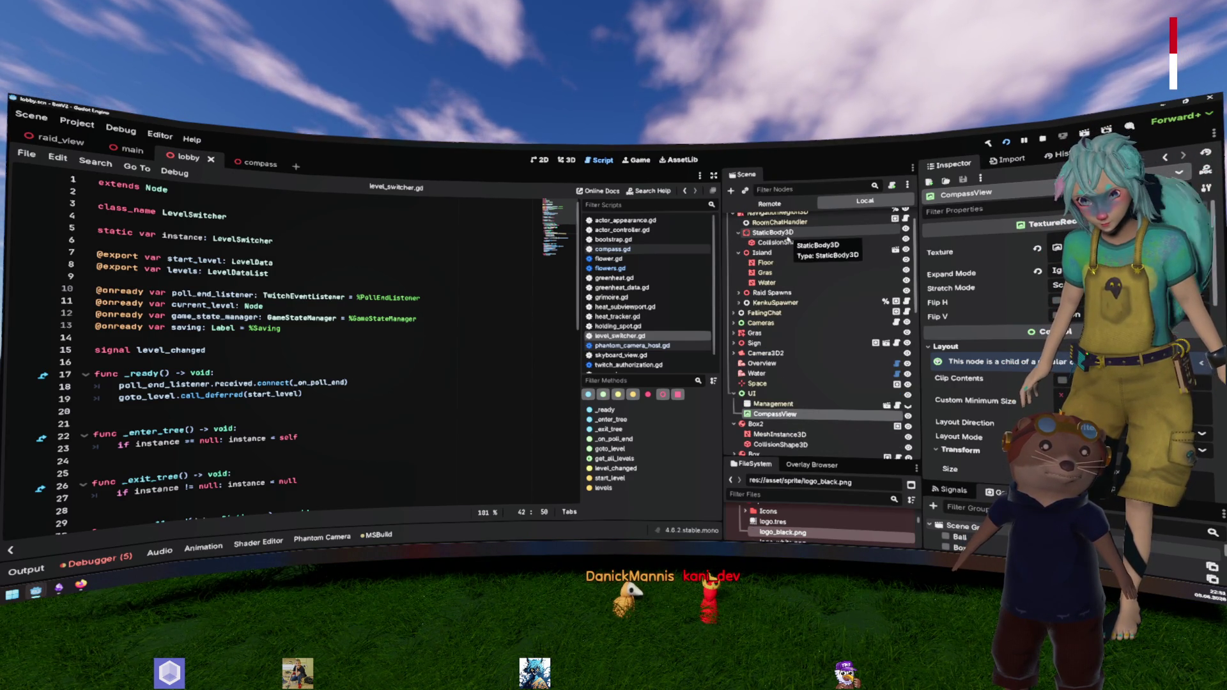
Step: Delete the GreenHeat node from the main scene and save it
left_click(132, 149)
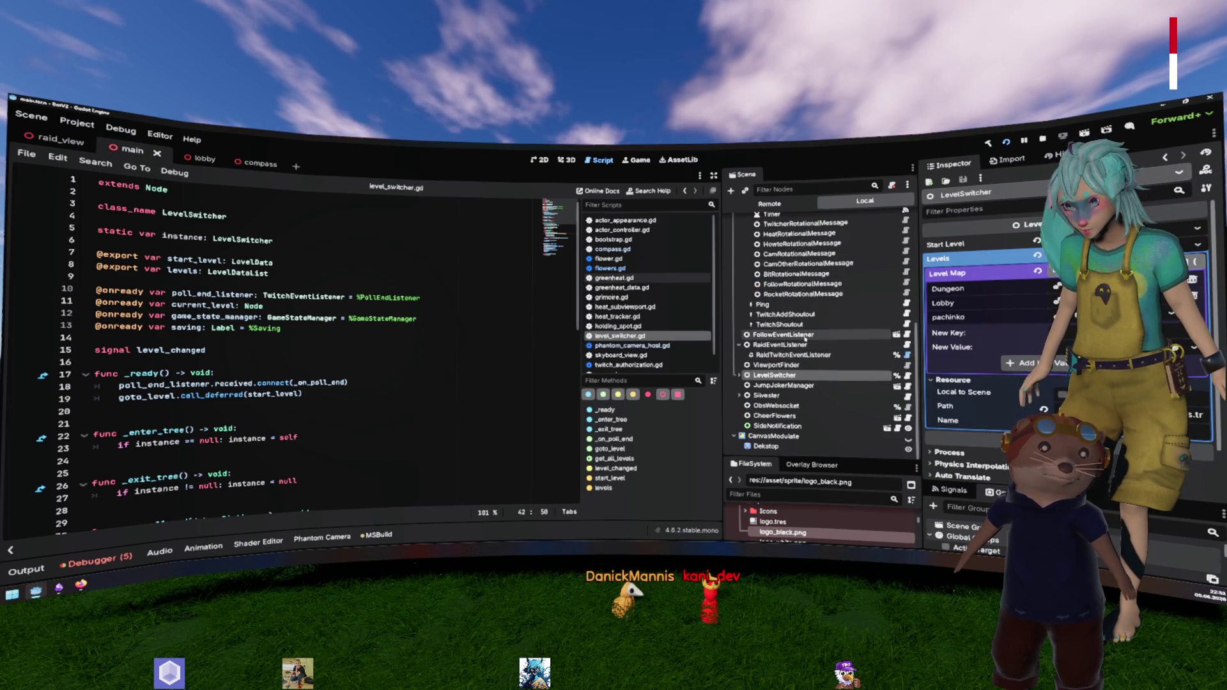
scroll(806, 335, "up", 5)
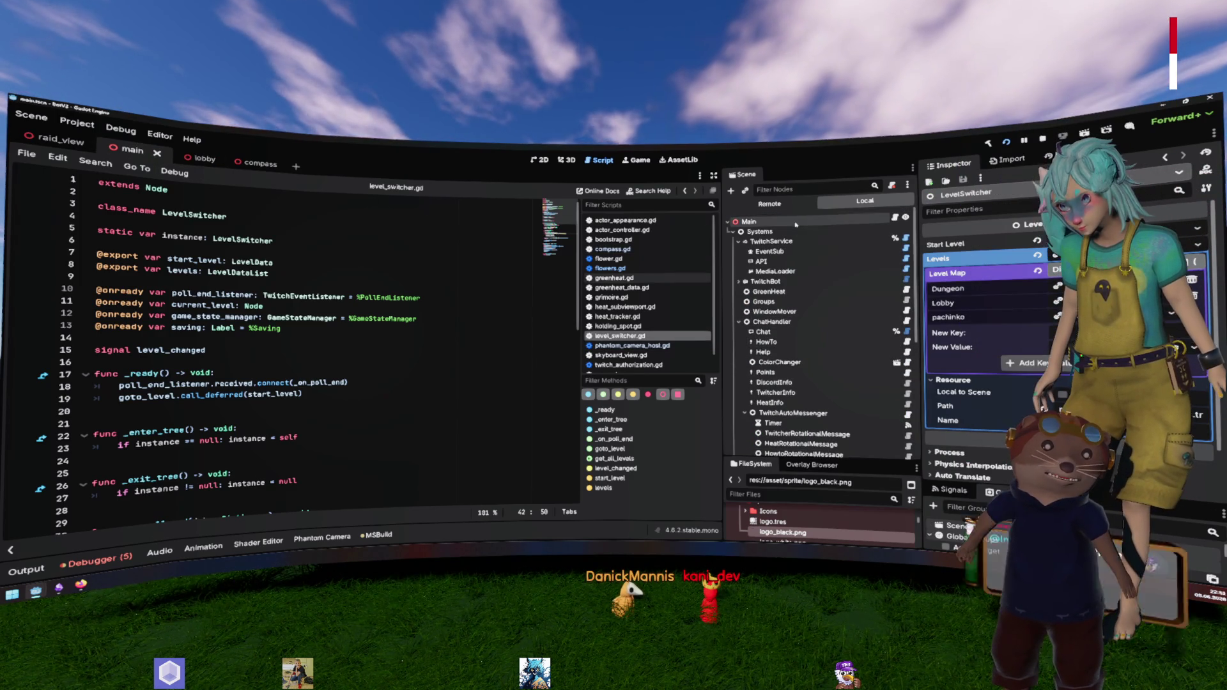
left_click(788, 291)
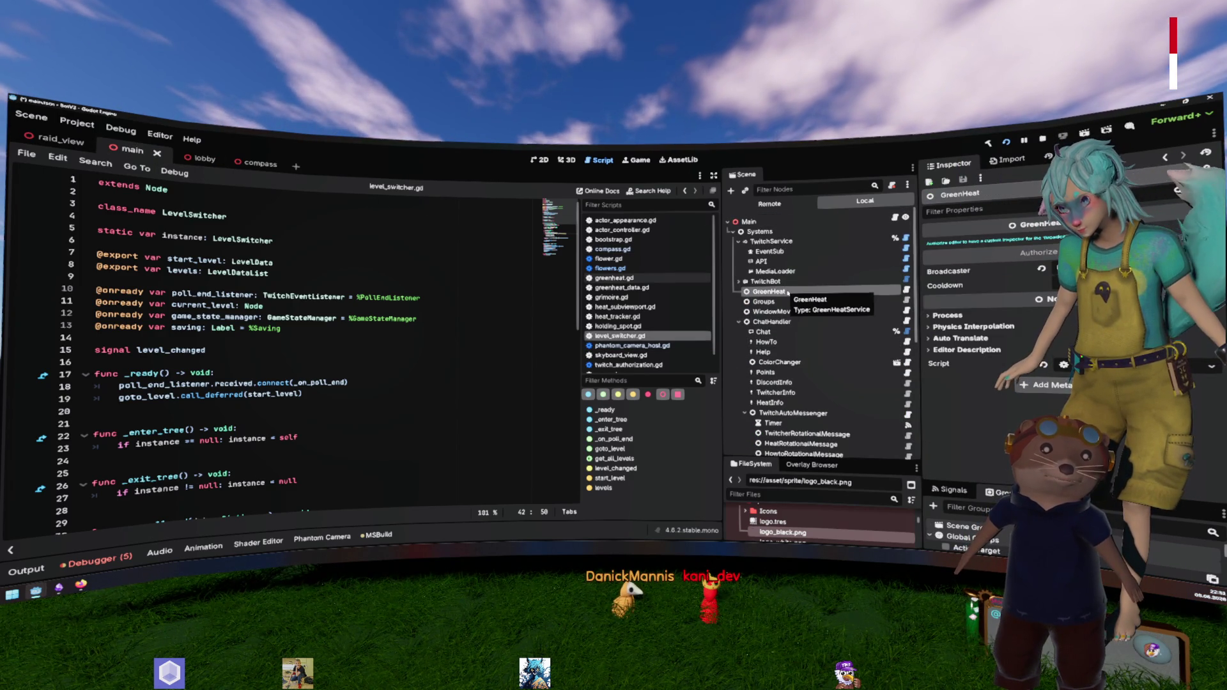
key("Delete")
key("ctrl+s")
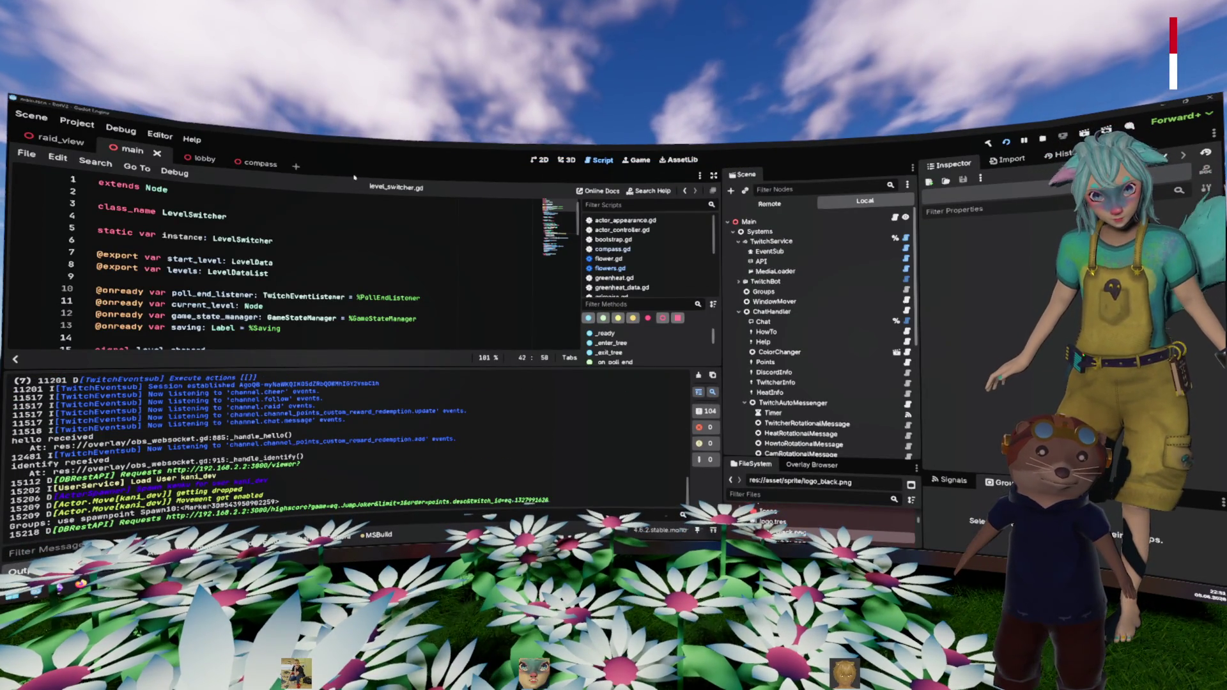
Step: Show the Debugger's performance monitors and select the TwitchBot node
key("alt+d")
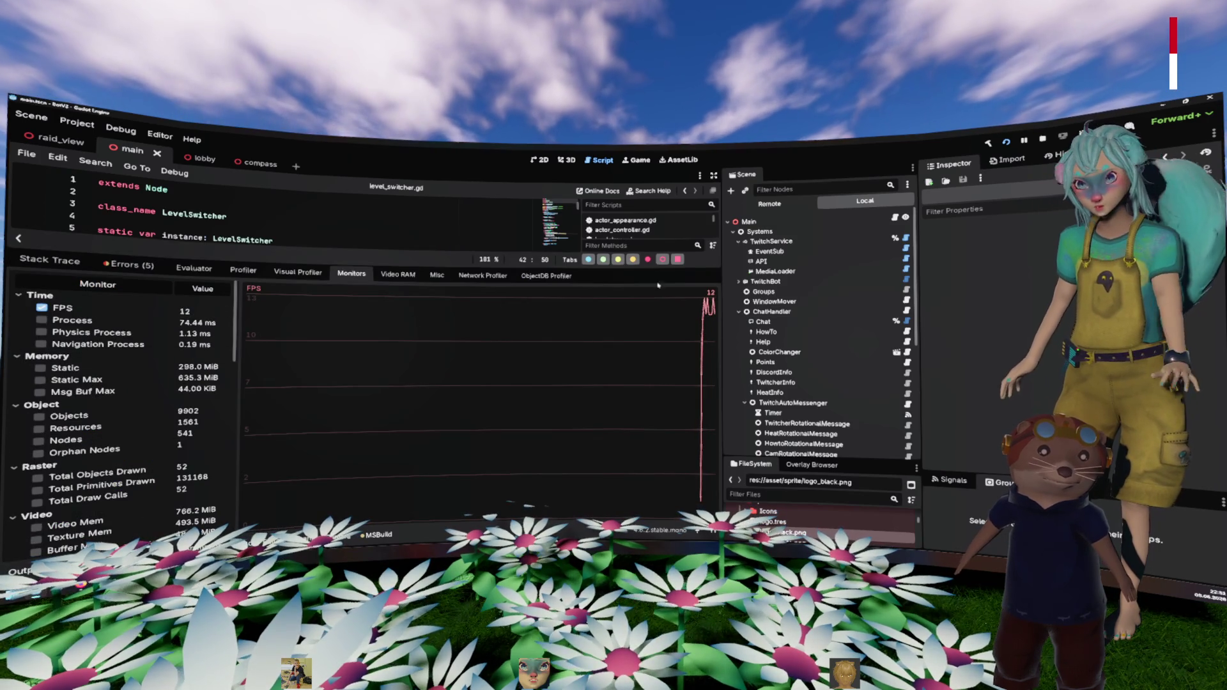
left_click(798, 281)
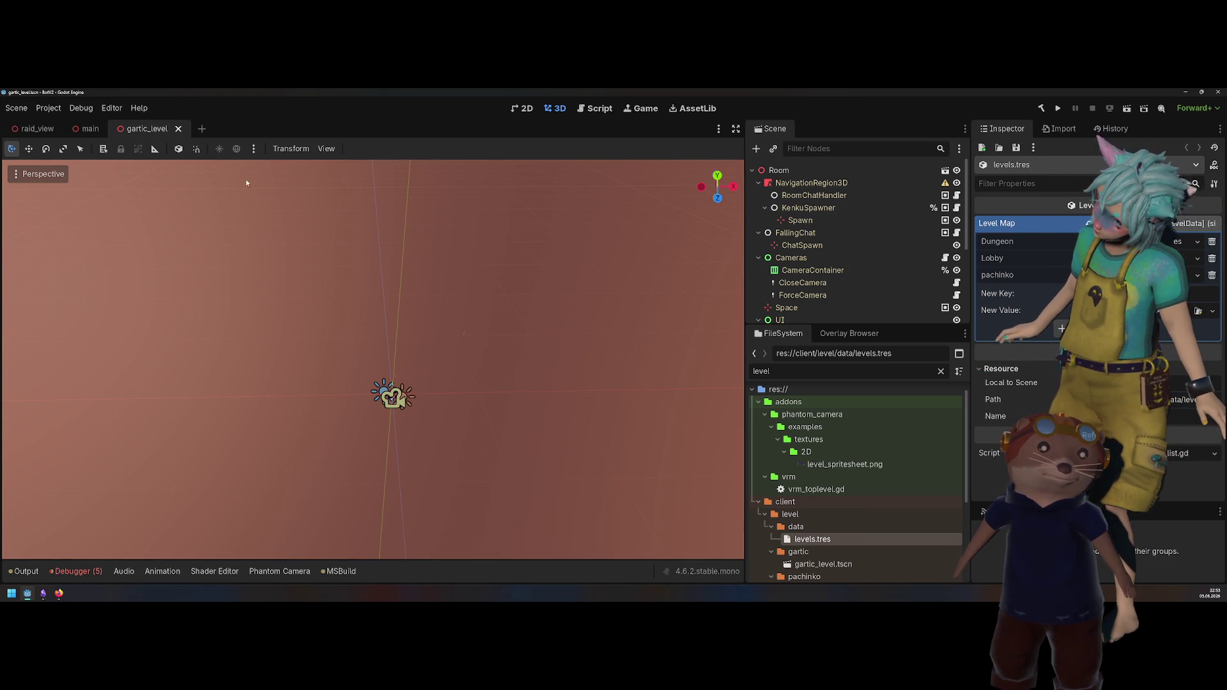
Step: In the main scene, give LevelSwitcher a Start Level of dungeon.tres, then build and run
left_click(90, 128)
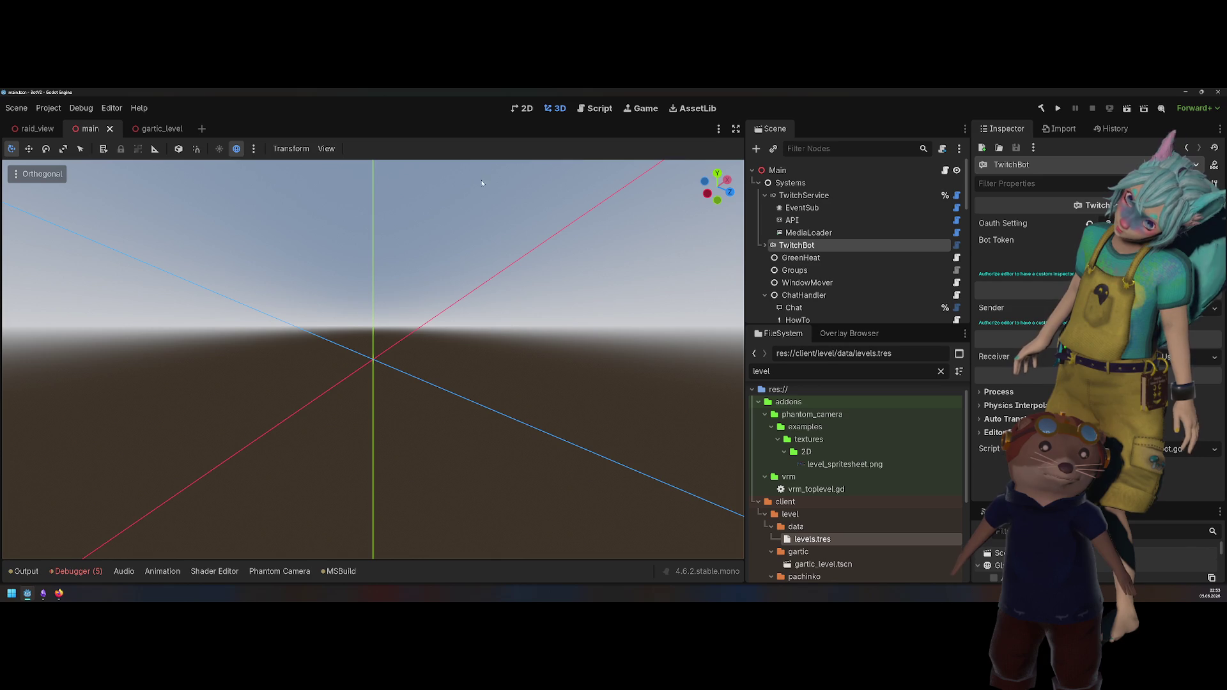
scroll(830, 225, "down", 5)
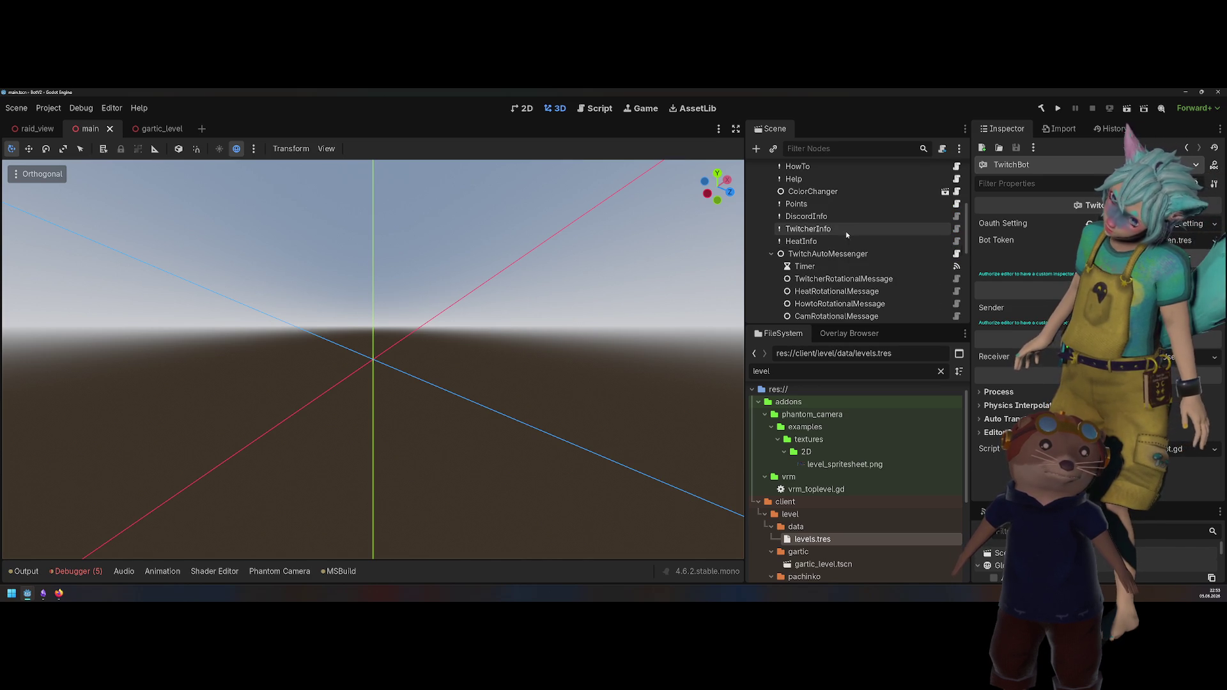
scroll(860, 220, "down", 3)
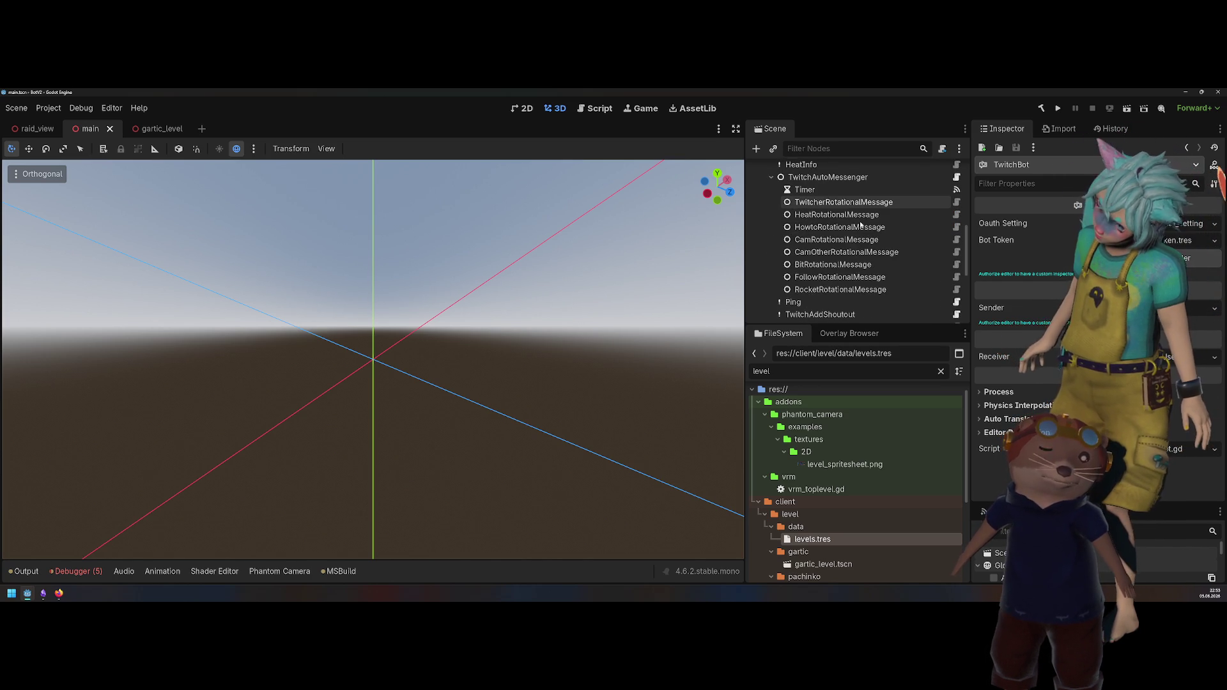
scroll(860, 225, "down", 2)
scroll(859, 220, "down", 2)
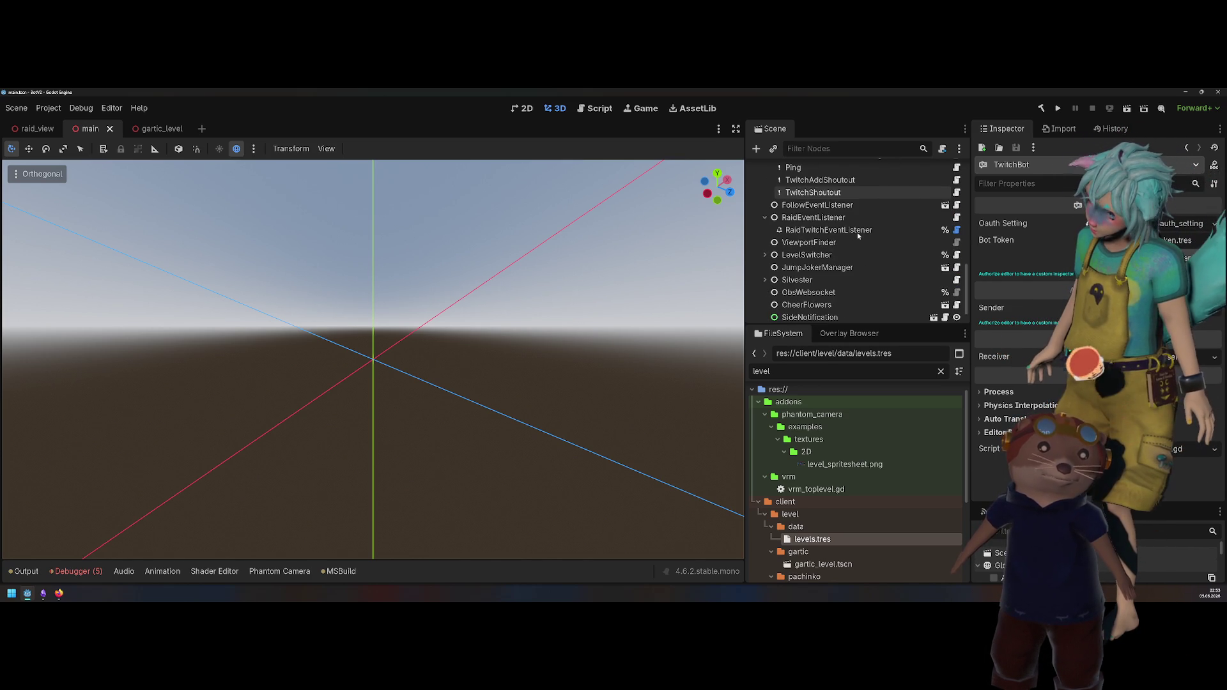
left_click(841, 254)
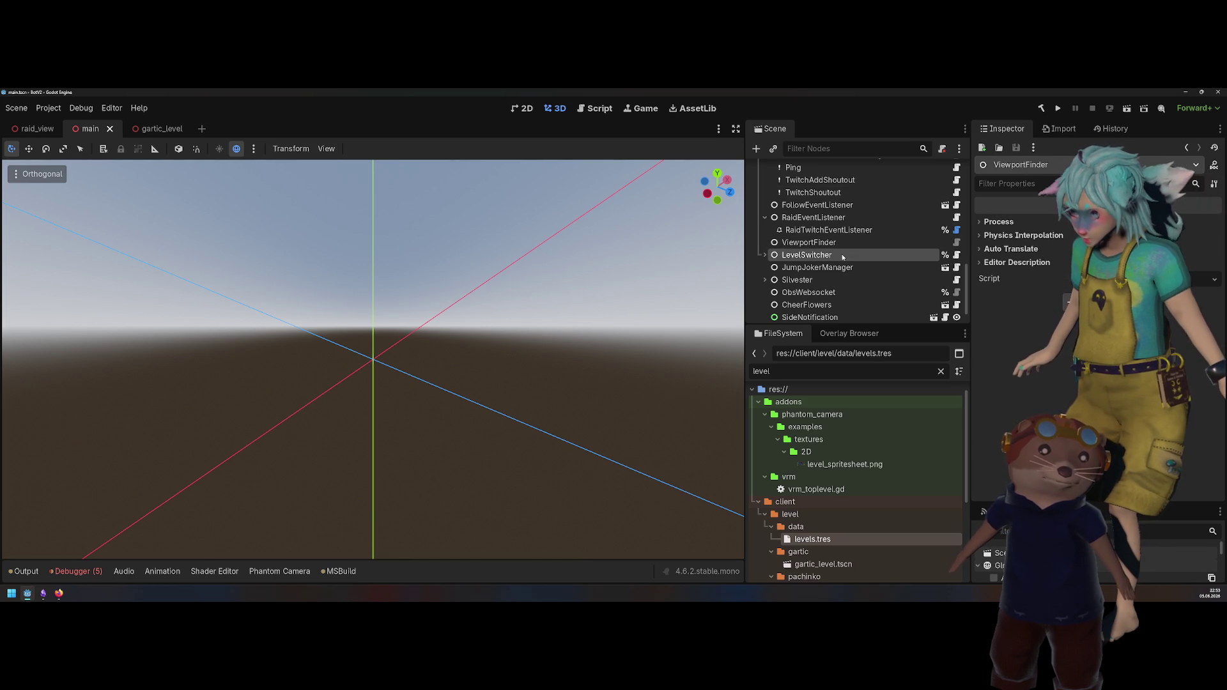
left_click(1182, 258)
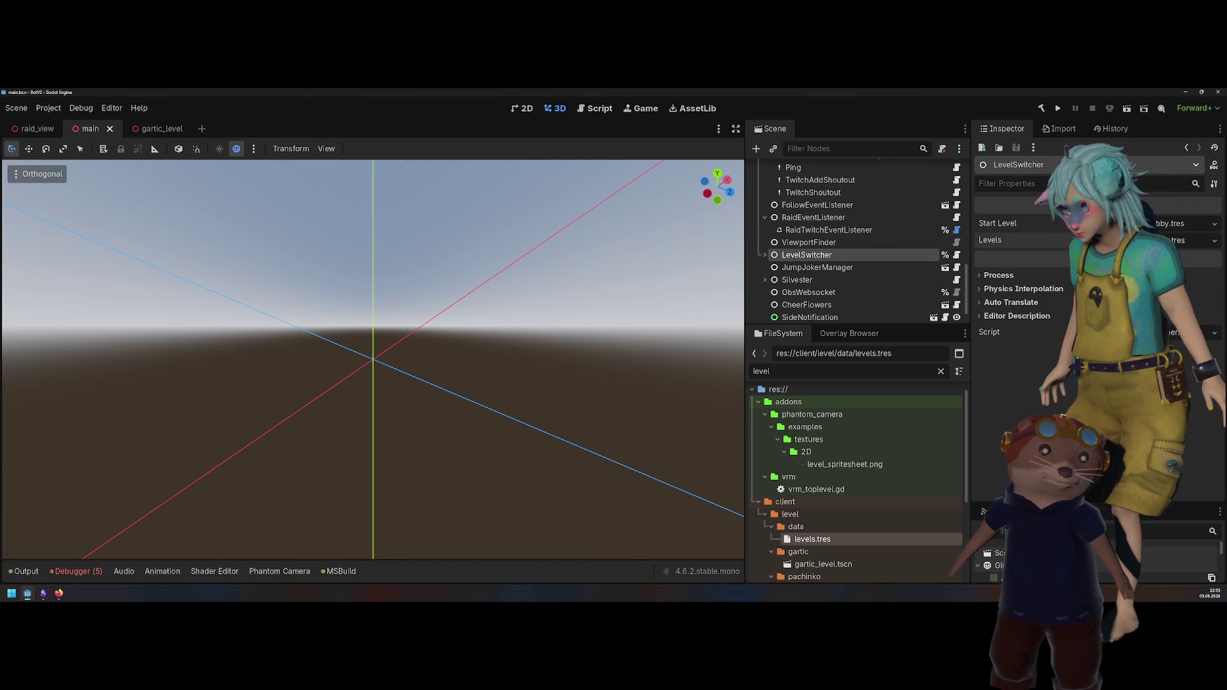
left_click(1182, 258)
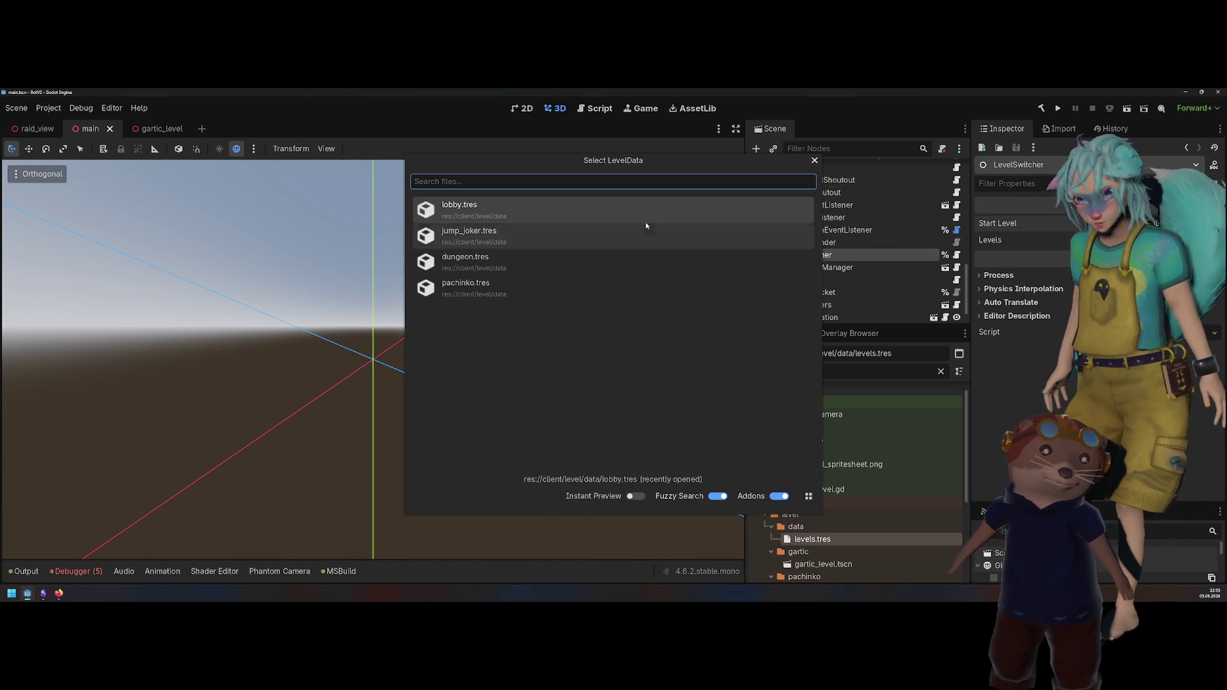
left_click(578, 262)
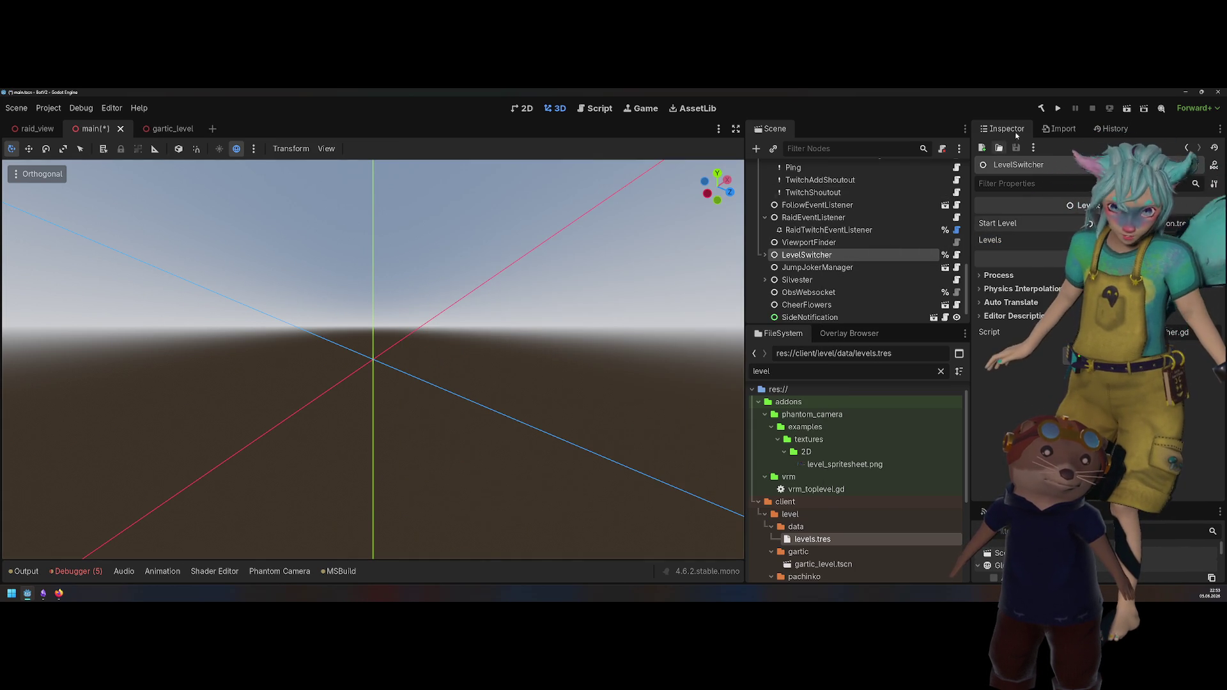
left_click(1058, 109)
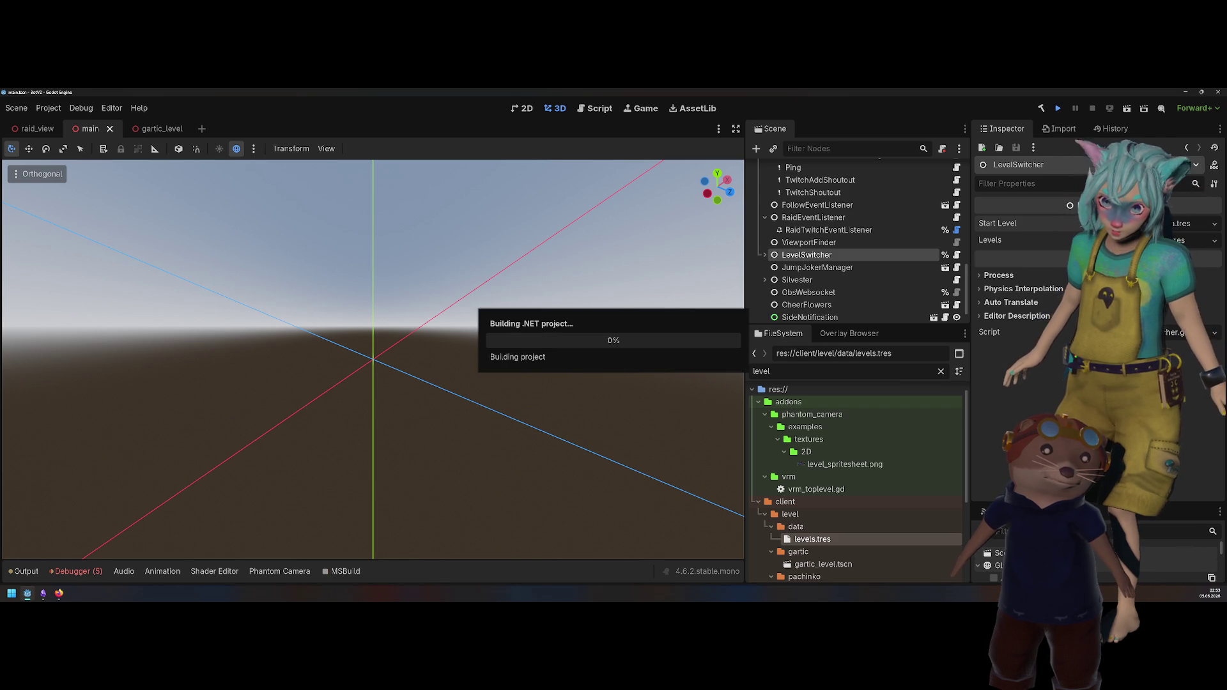
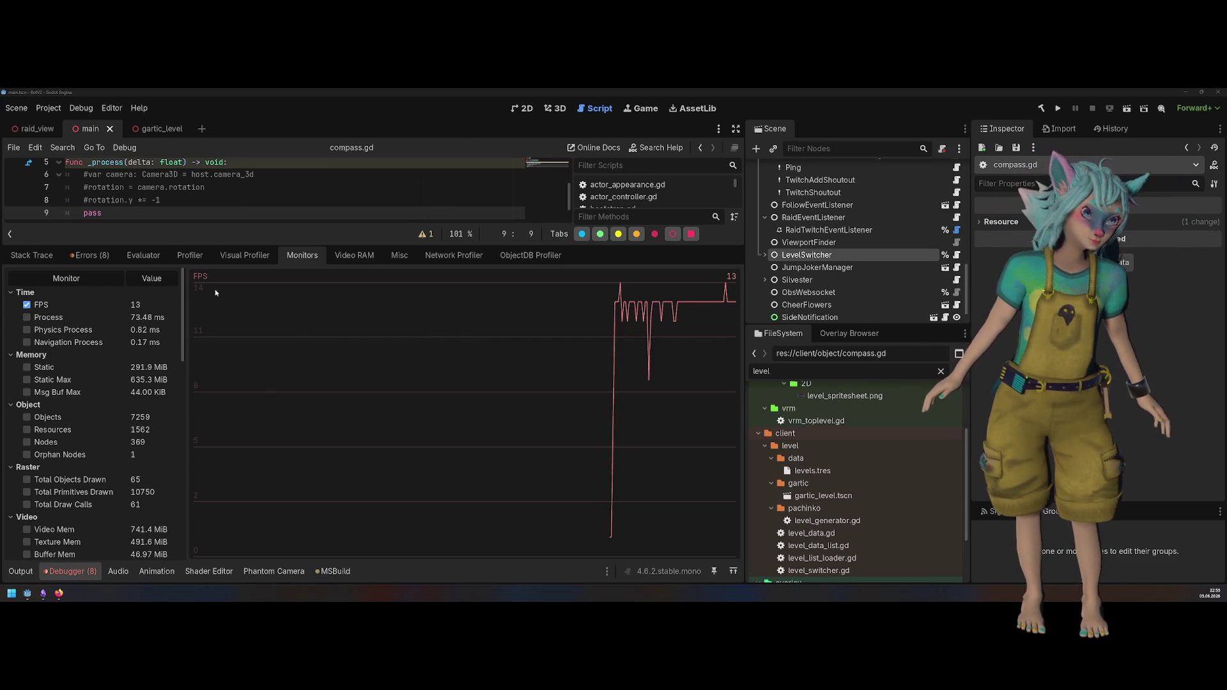
Step: Collapse the Debugger, enlarge the Scene dock and switch to the 3D workspace
left_click(71, 571)
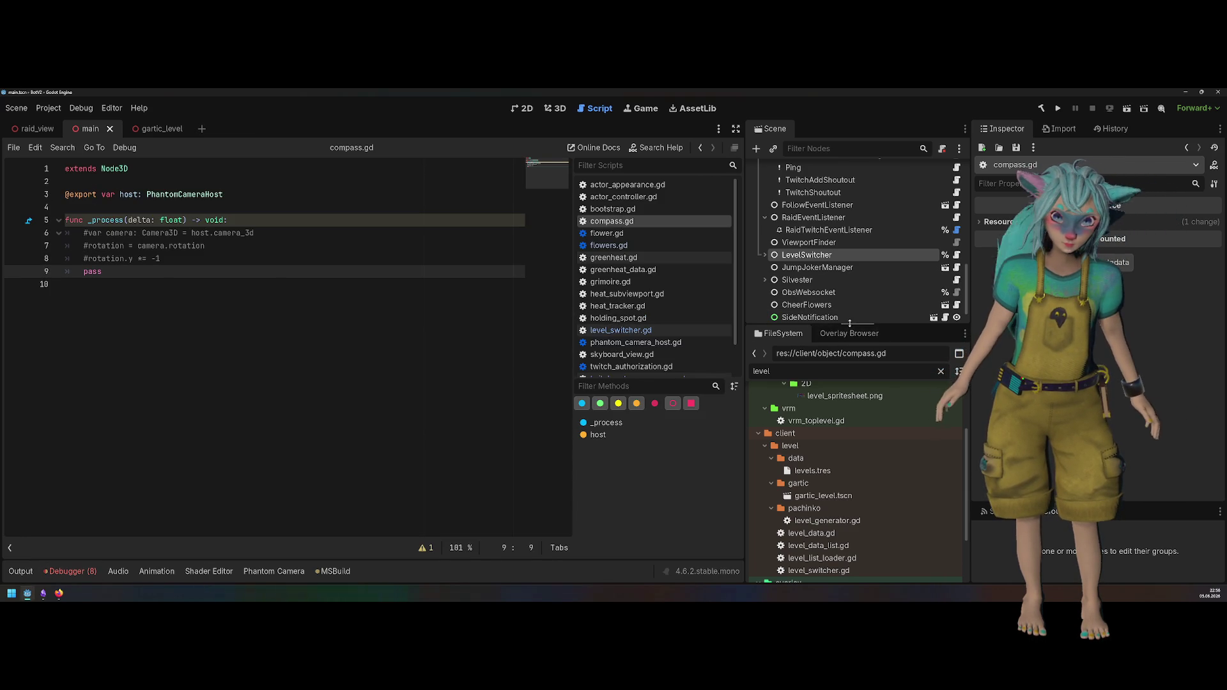
left_click_drag(834, 325, 834, 409)
mouse_move(49, 130)
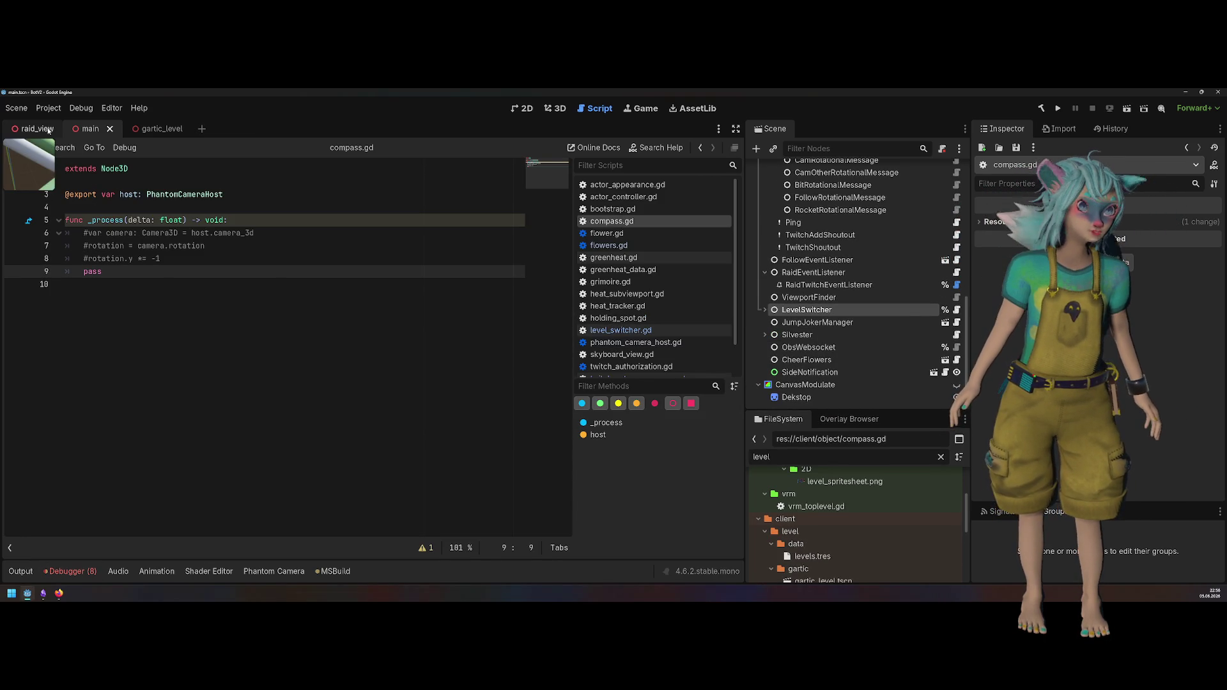
left_click(99, 127)
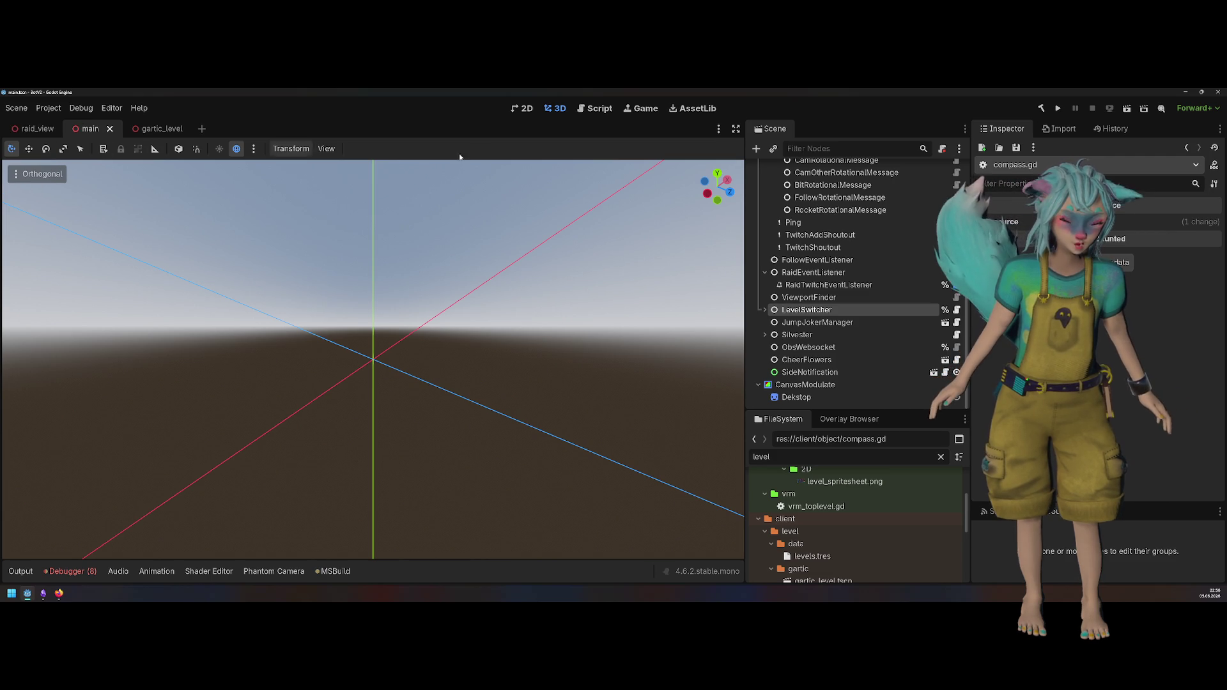
Step: Close the gartic_level scene tab, select the FileSystem filter text and bring up Quick Open
middle_click(158, 130)
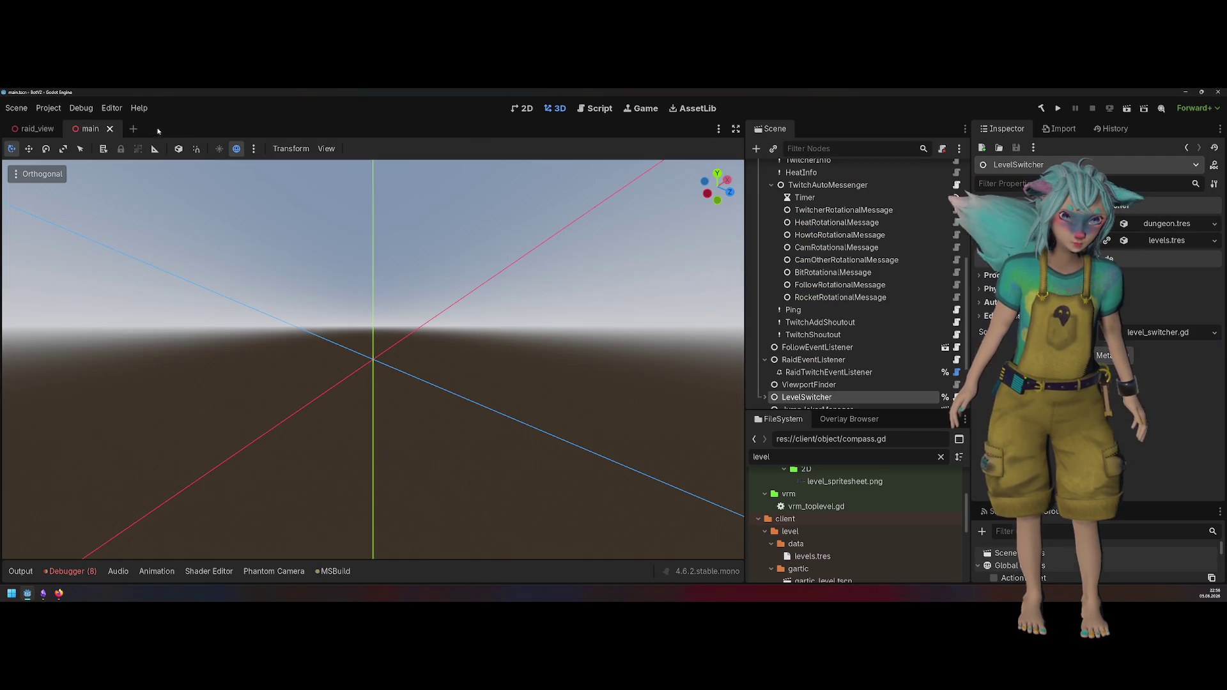
double_click(880, 455)
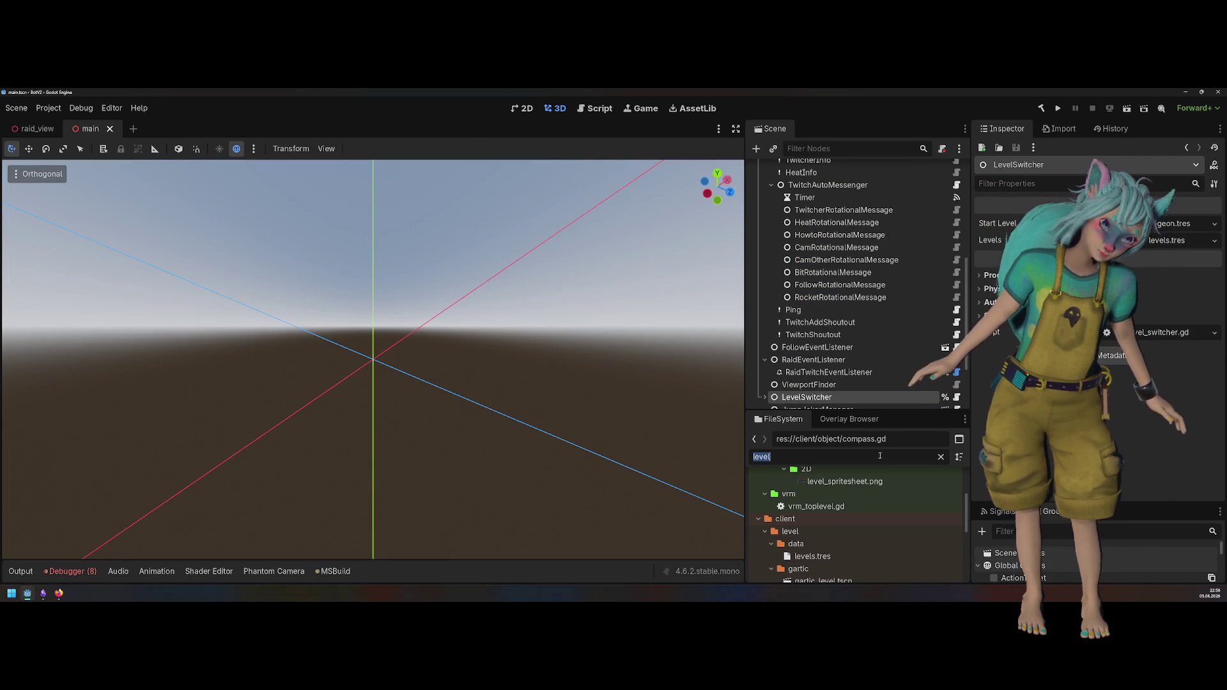
key("shift+alt+o")
Step: Open lobby.scn and room.tscn, then untick Sky 3d Enabled on the room's Sky3D node
type("lobb")
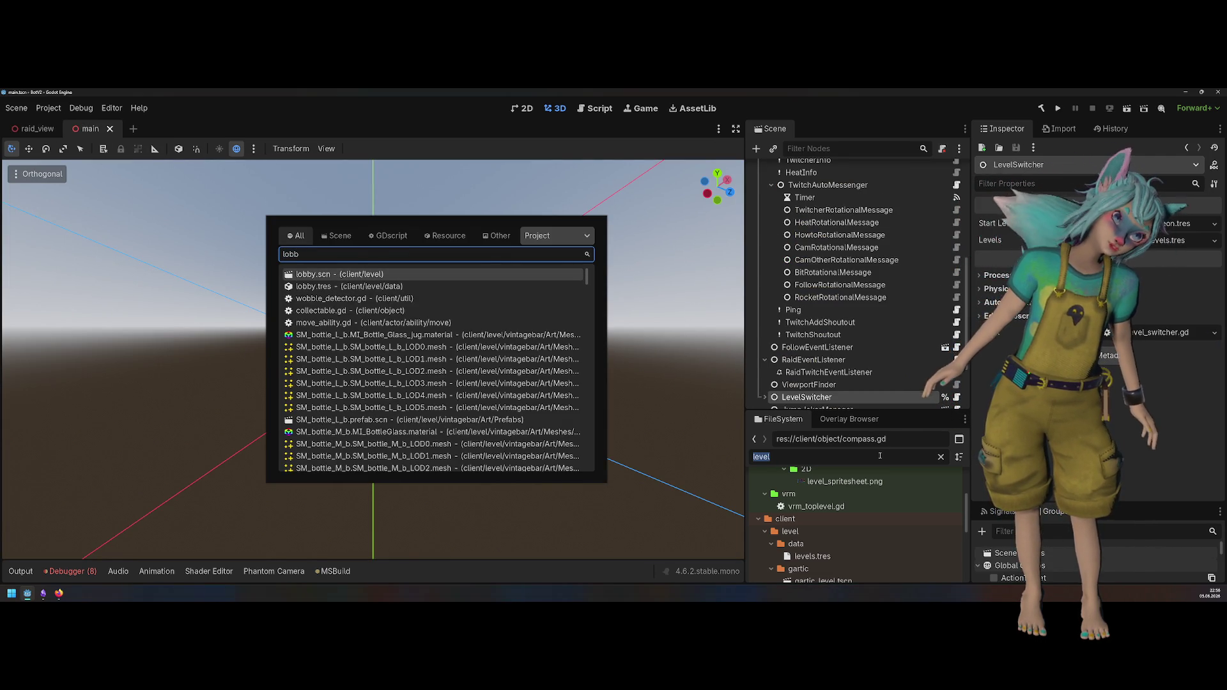
key("Return")
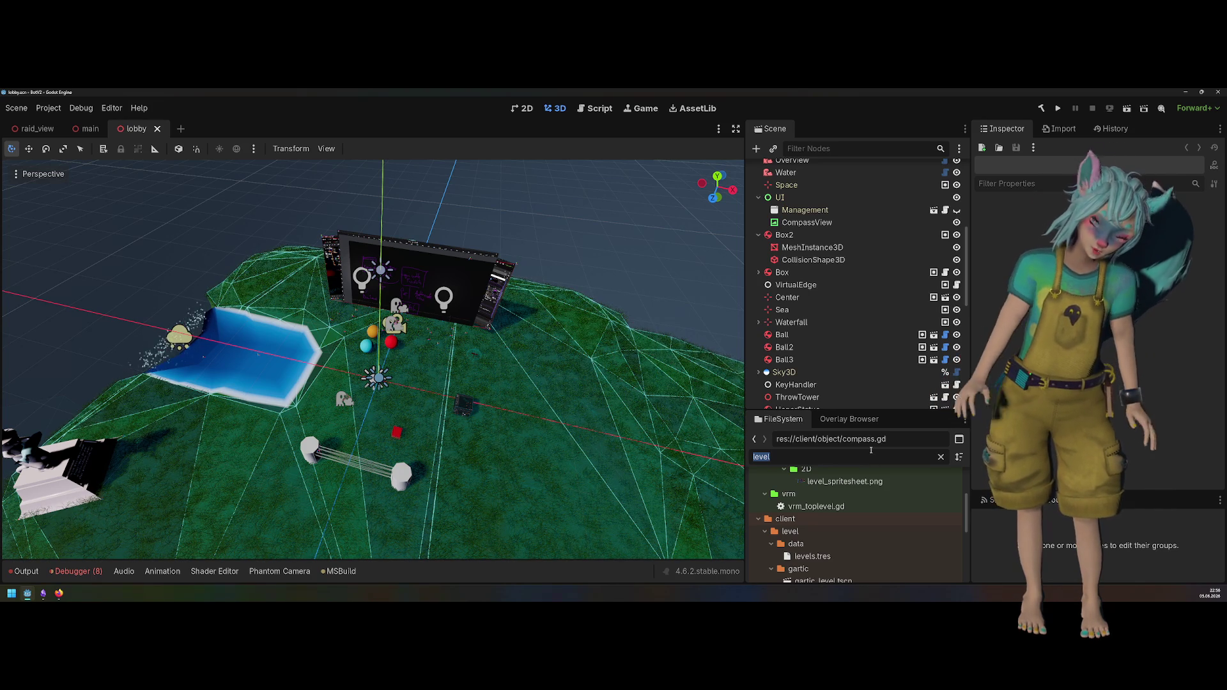
key("shift+alt+o")
type("room")
key("Return")
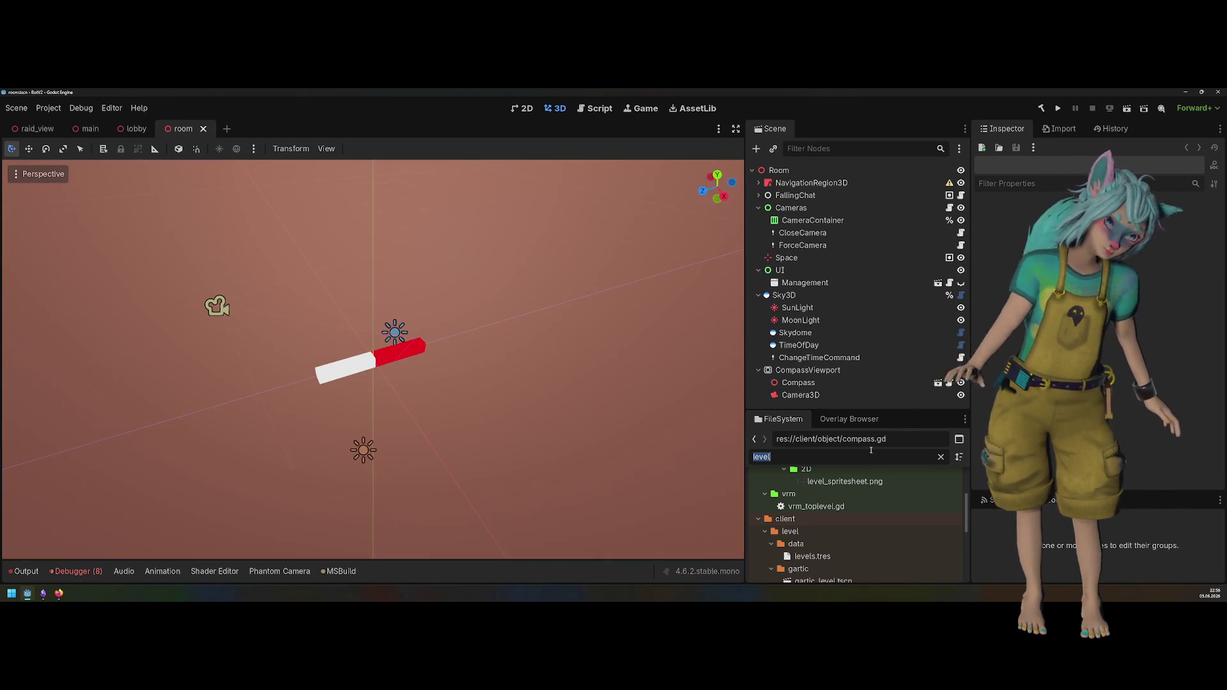
left_click(803, 298)
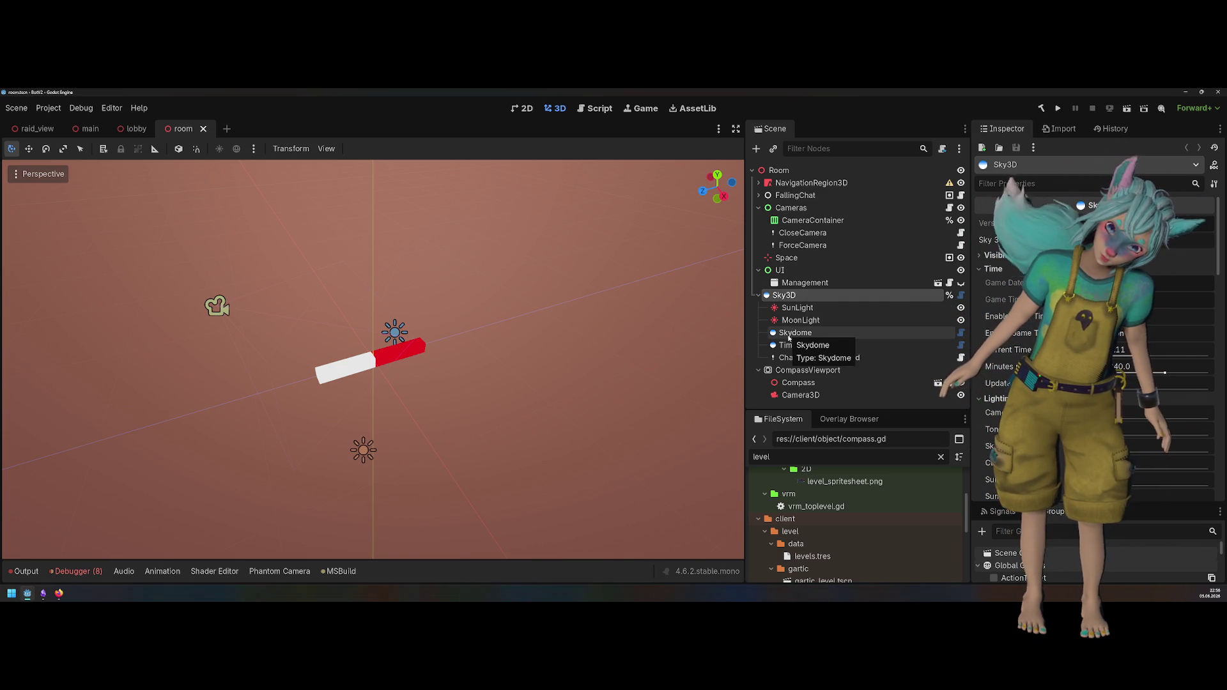
left_click(1109, 240)
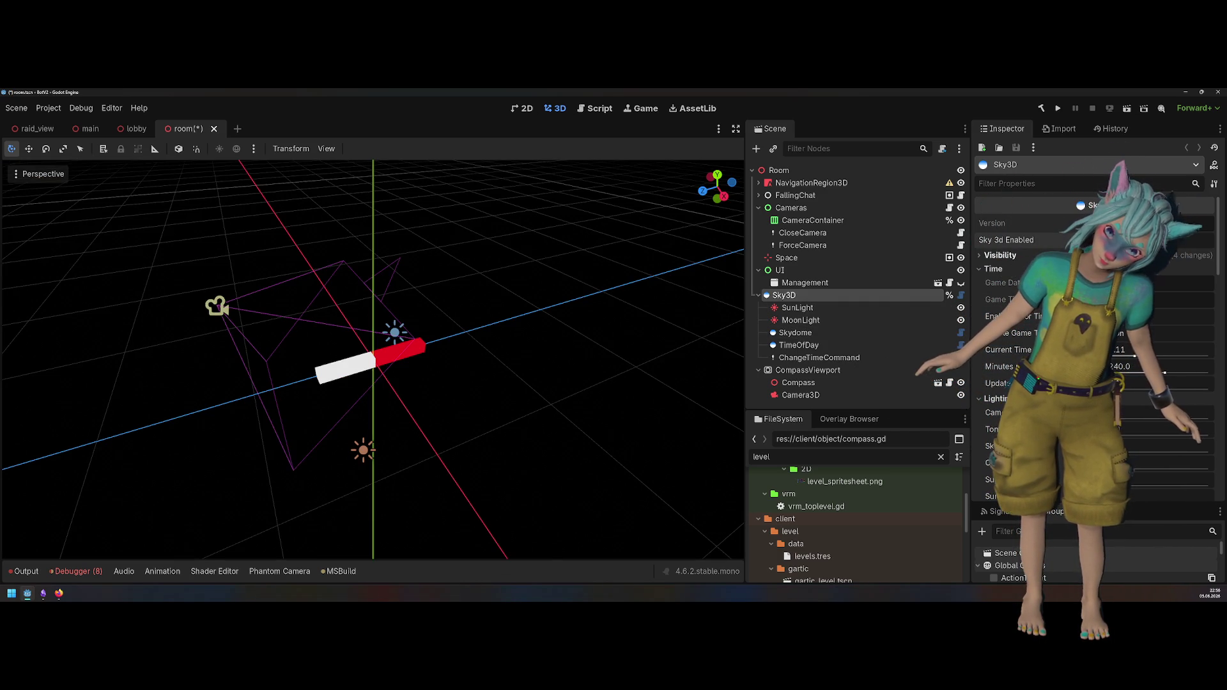
Step: Save the room scene and launch the project with Run Project
left_click(1056, 108)
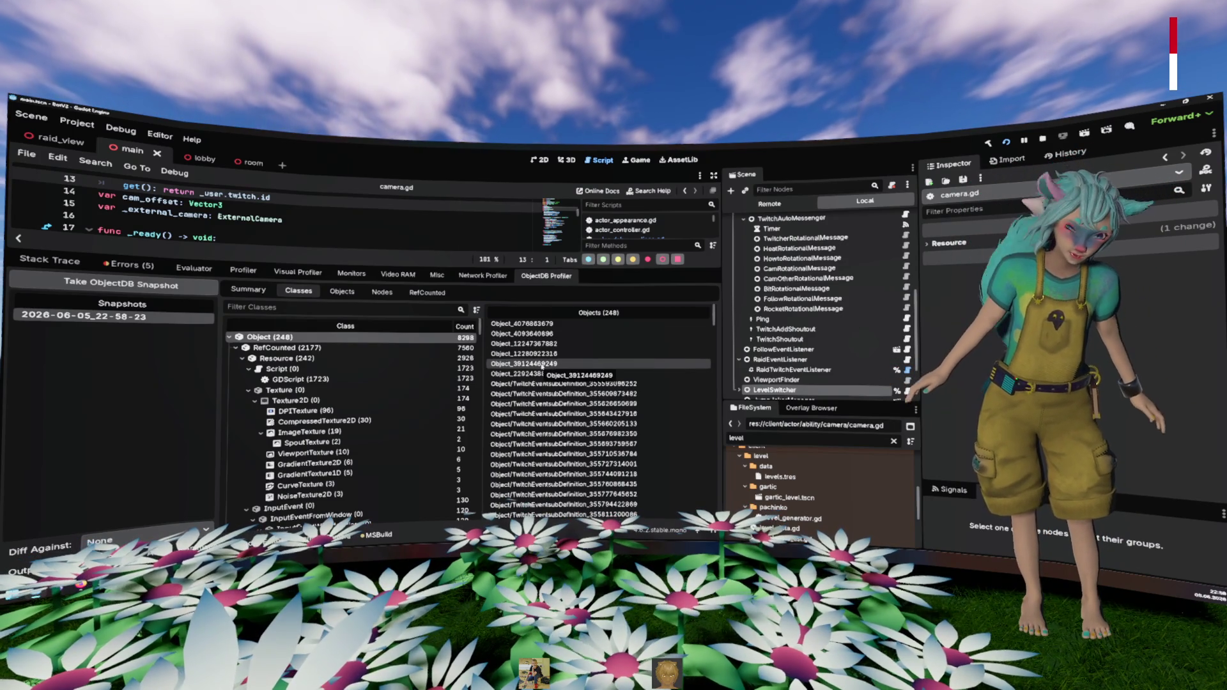
Step: Inspect three TwitchEventsubDefinition objects in the ObjectDB snapshot's Classes list
scroll(542, 366, "down", 10)
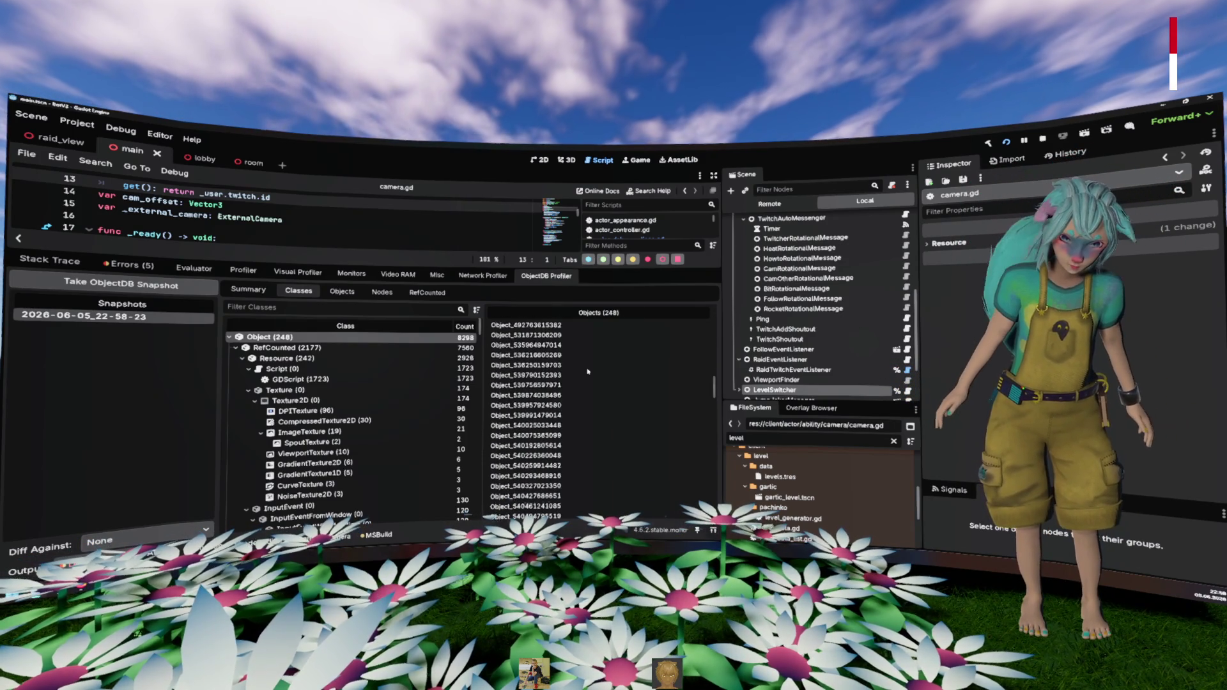
scroll(588, 371, "up", 5)
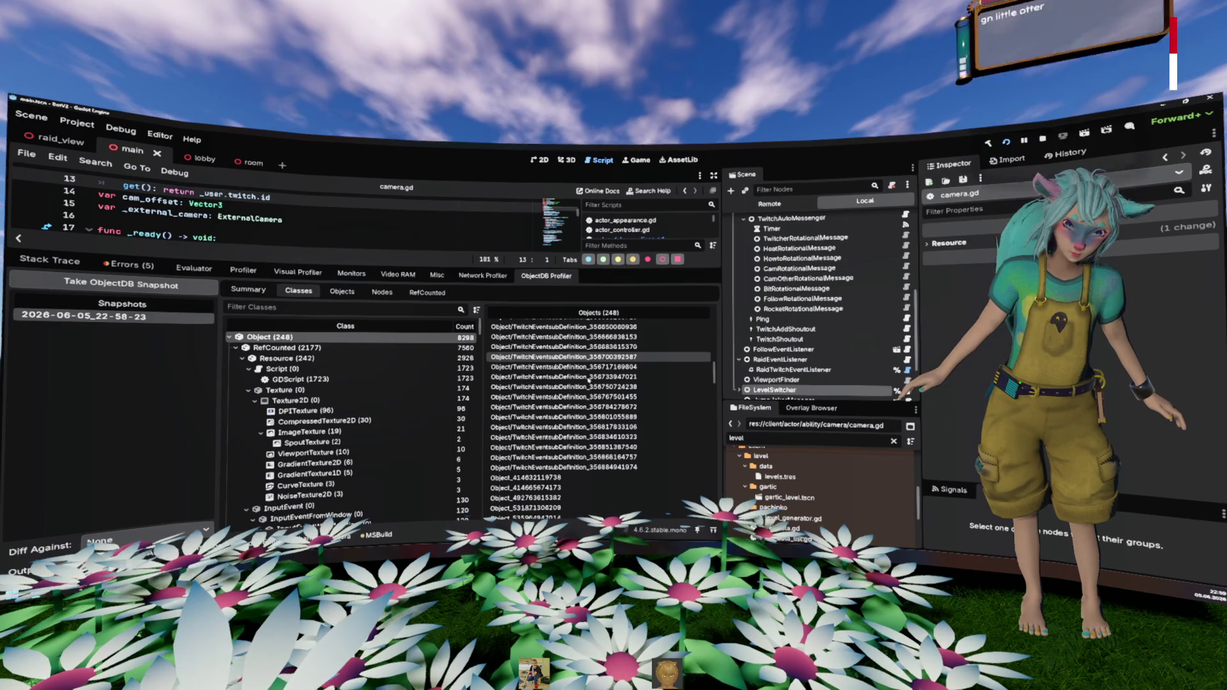
scroll(588, 378, "up", 10)
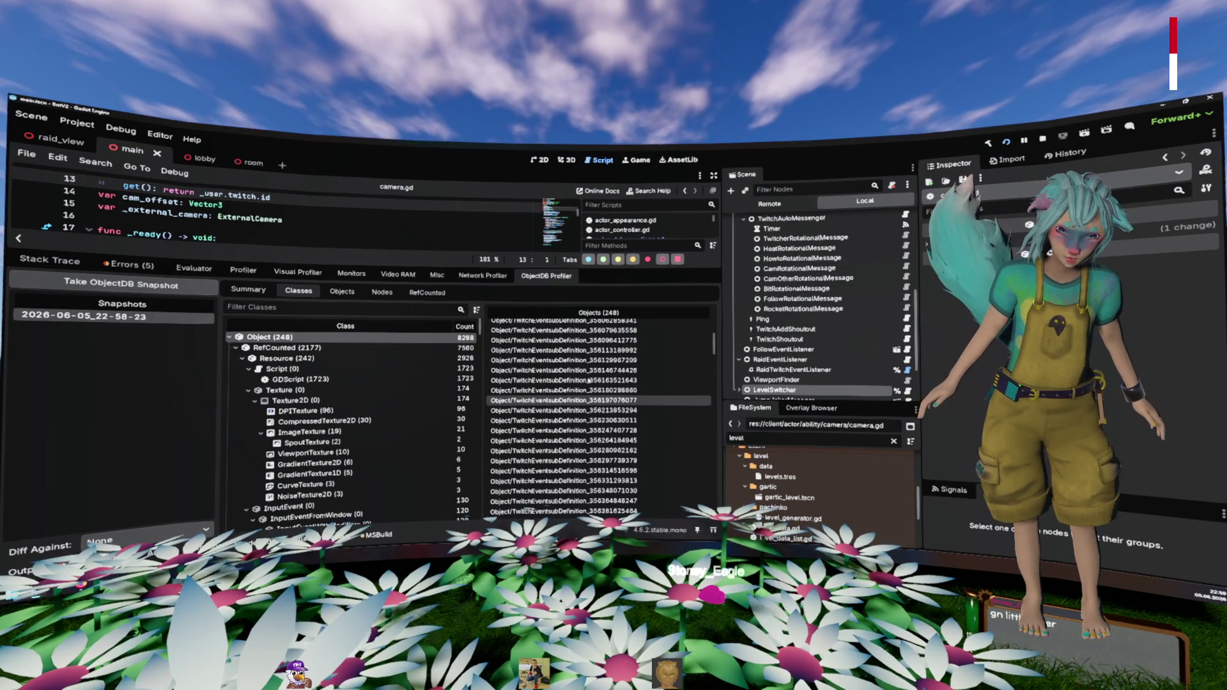
scroll(589, 381, "up", 10)
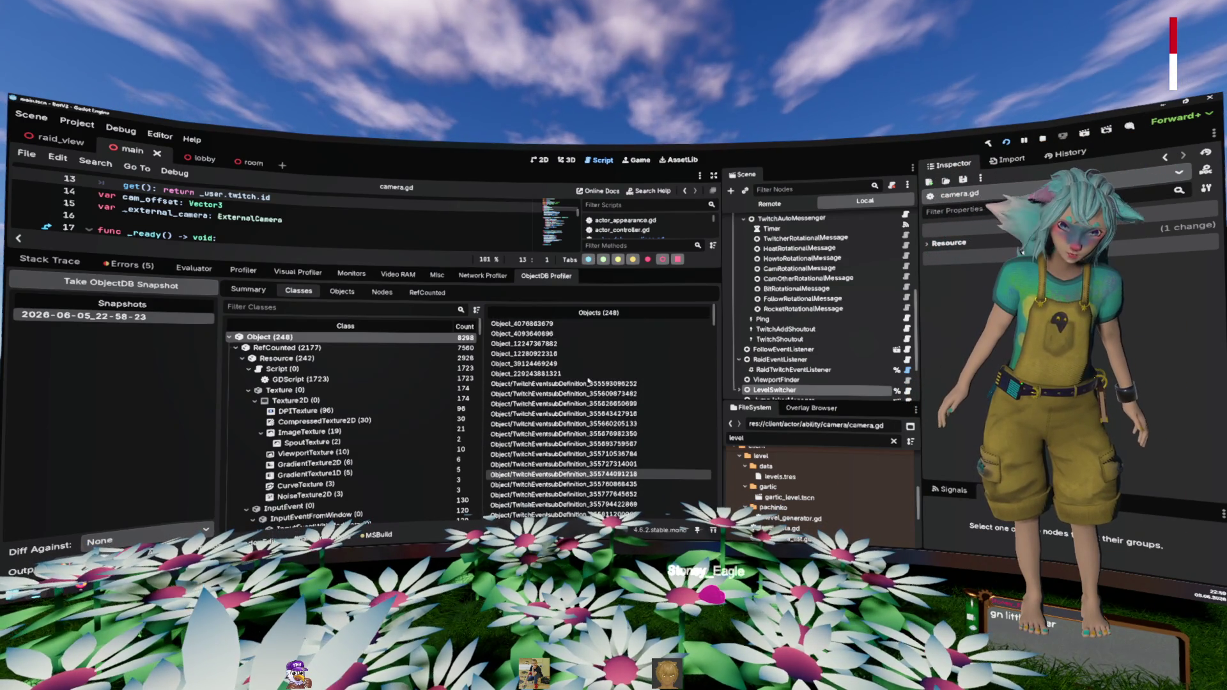
left_click(588, 383)
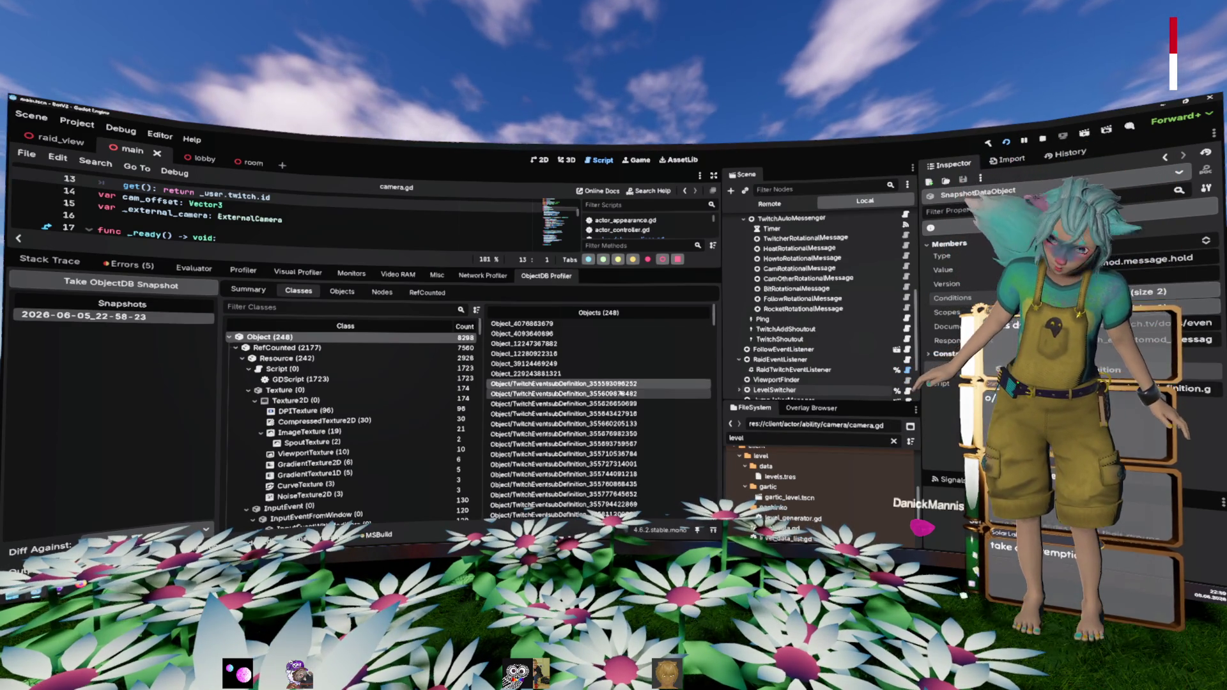
left_click(621, 394)
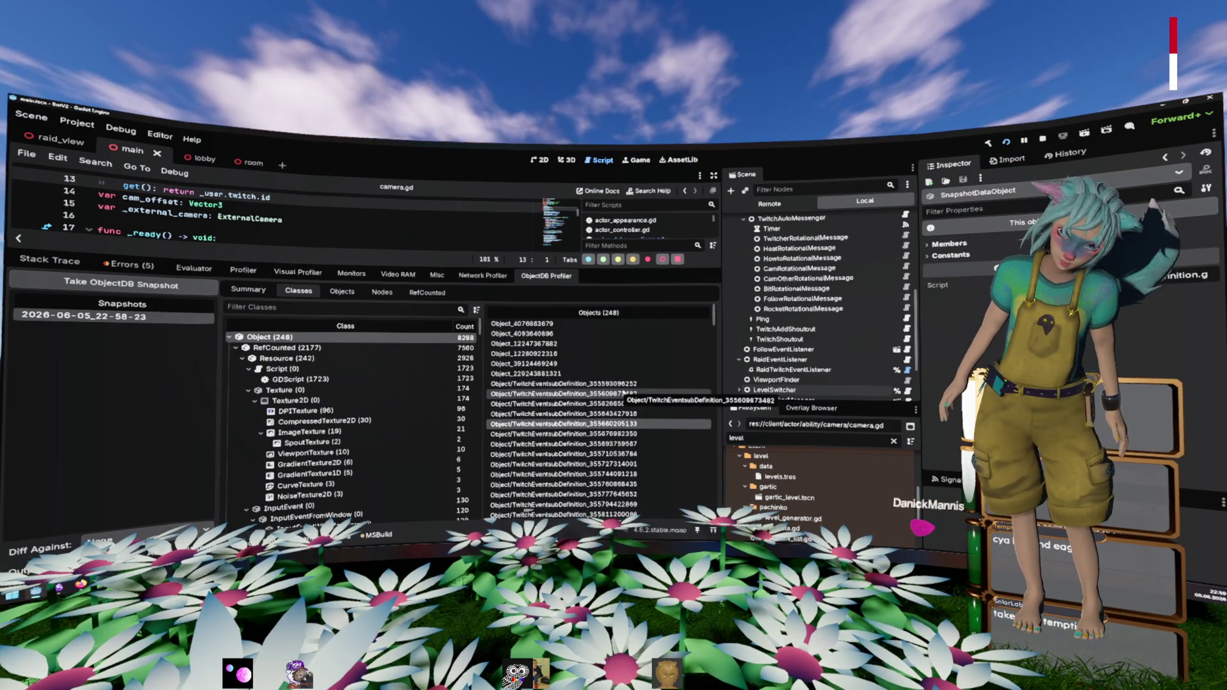
scroll(623, 393, "down", 15)
scroll(623, 393, "down", 5)
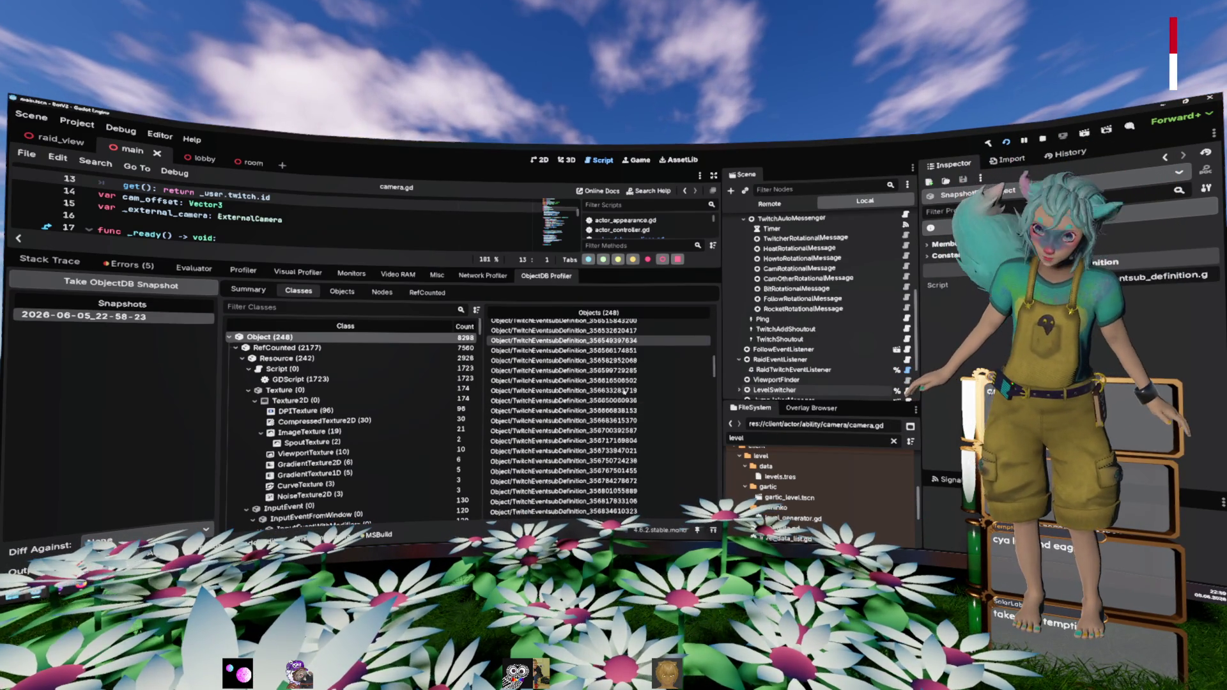
left_click(537, 381)
Step: Inspect two plain Object entries, then list the snapshot's 7560 RefCounted objects
scroll(535, 384, "down", 20)
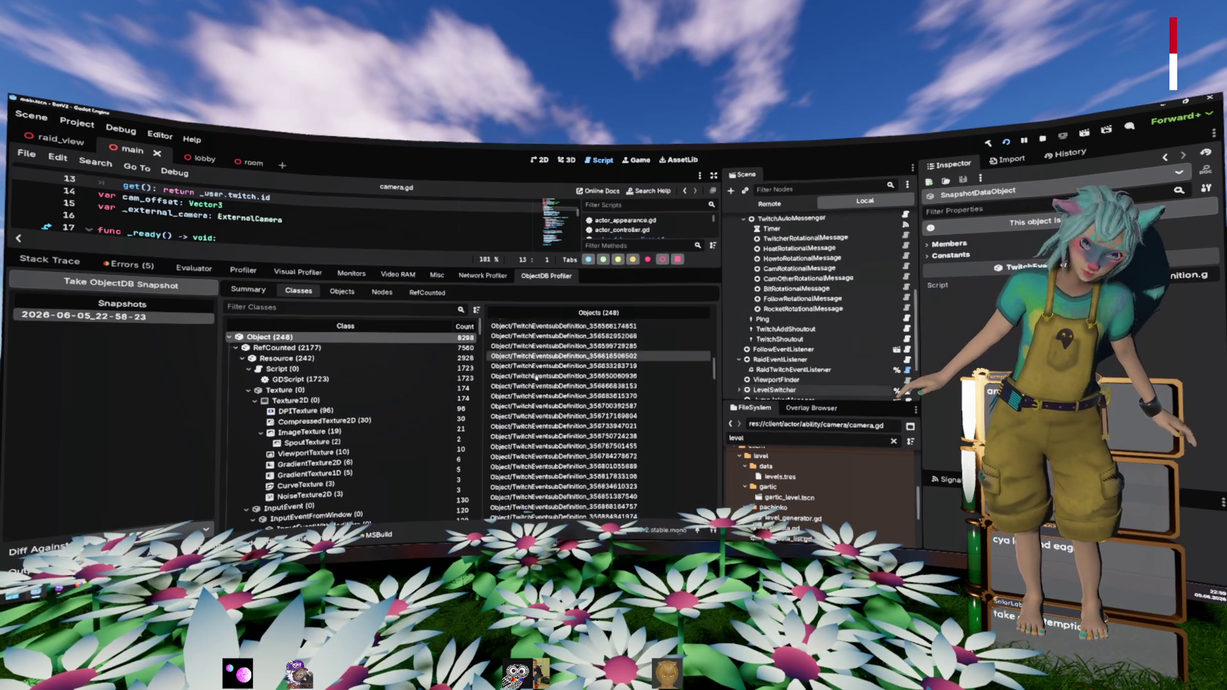
scroll(532, 410, "down", 10)
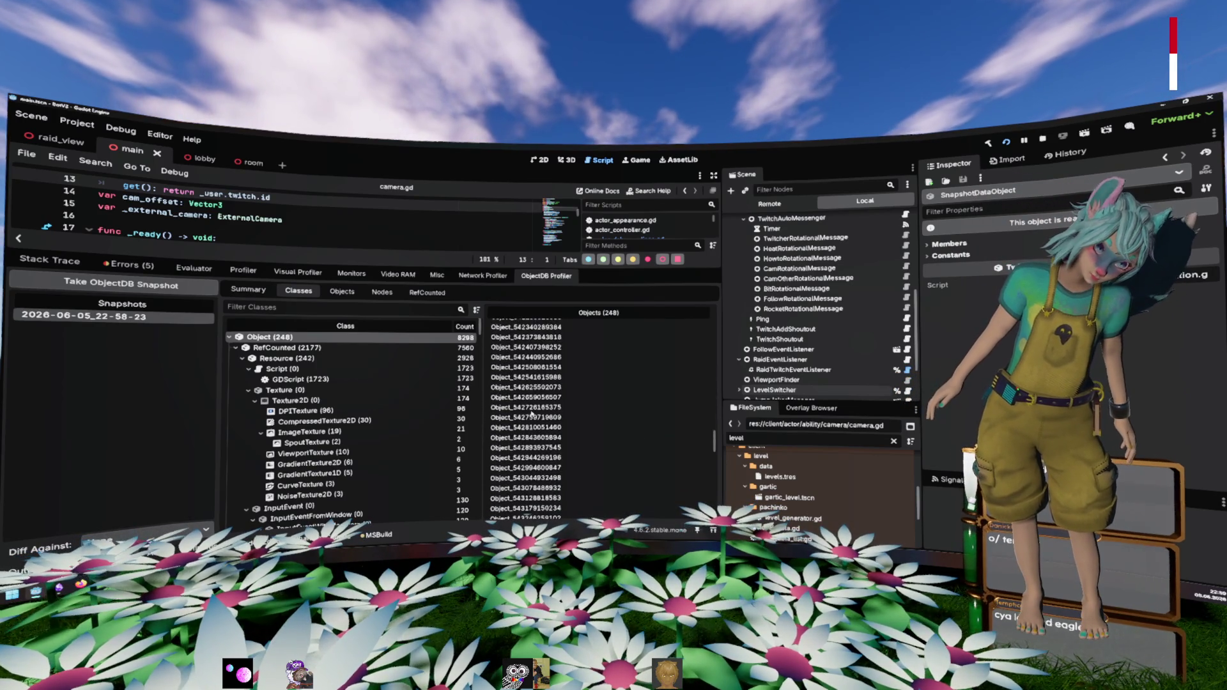
left_click(534, 415)
left_click(548, 445)
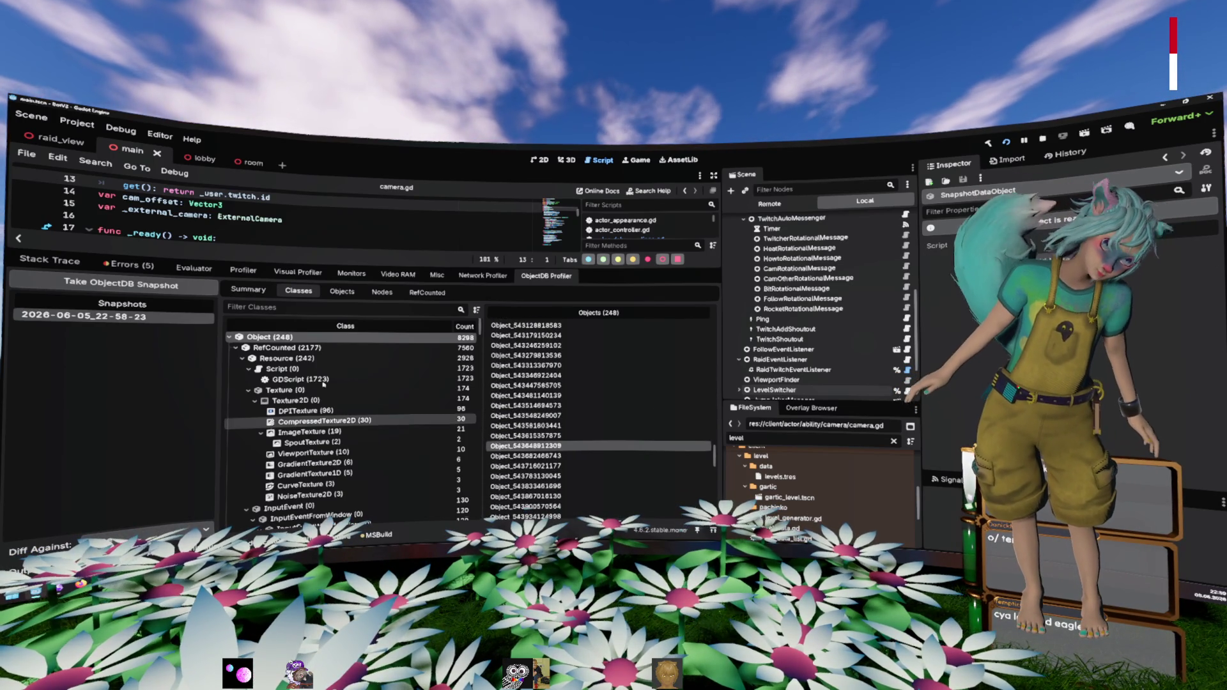
left_click(288, 348)
scroll(548, 366, "down", 6)
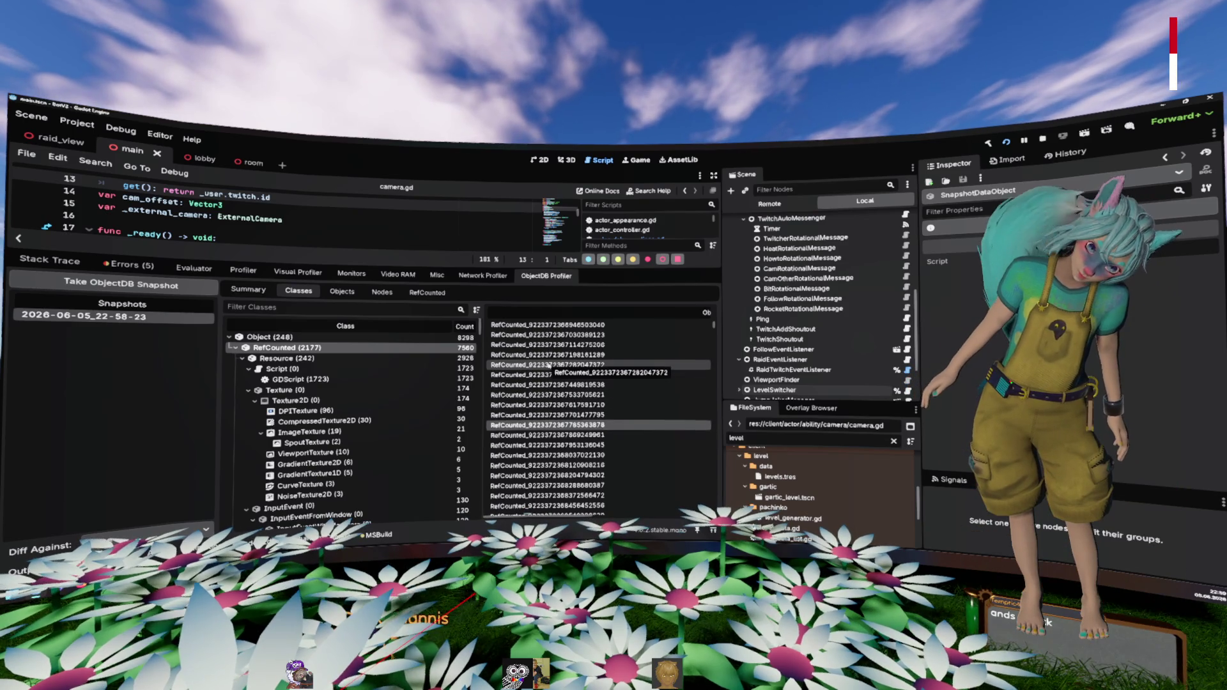
Step: Inspect a RefCounted object and an RLock object from the snapshot
scroll(562, 383, "down", 5)
left_click(591, 358)
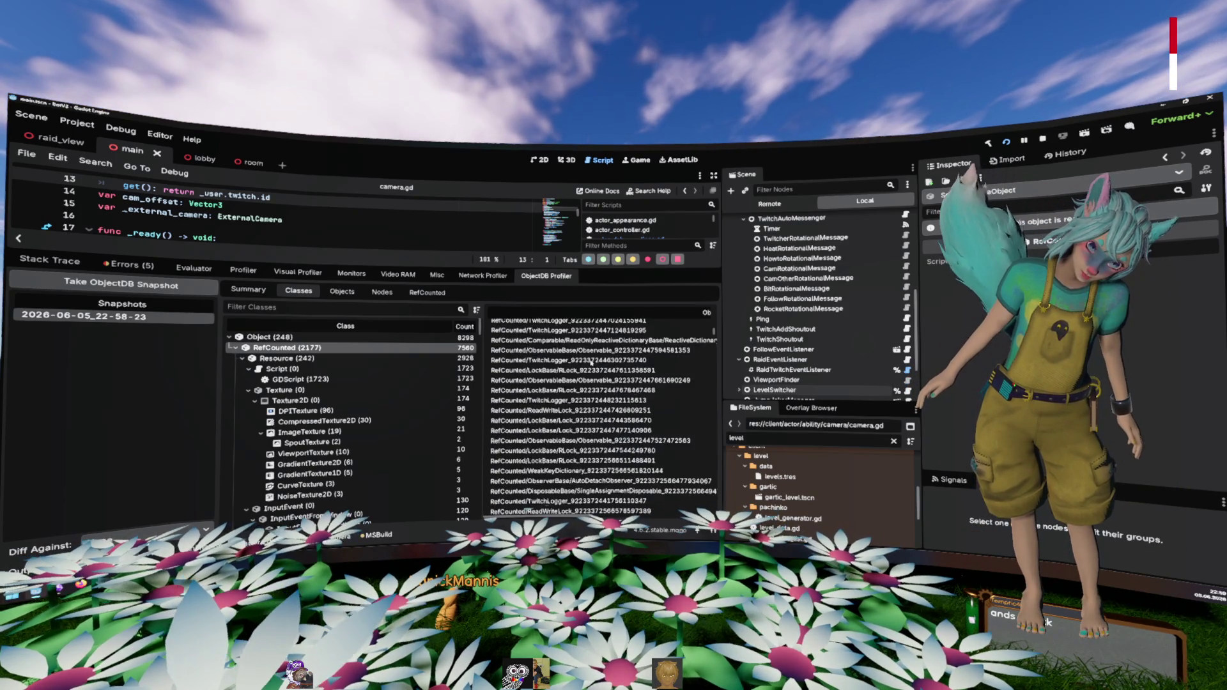
scroll(594, 361, "up", 4)
scroll(602, 362, "down", 10)
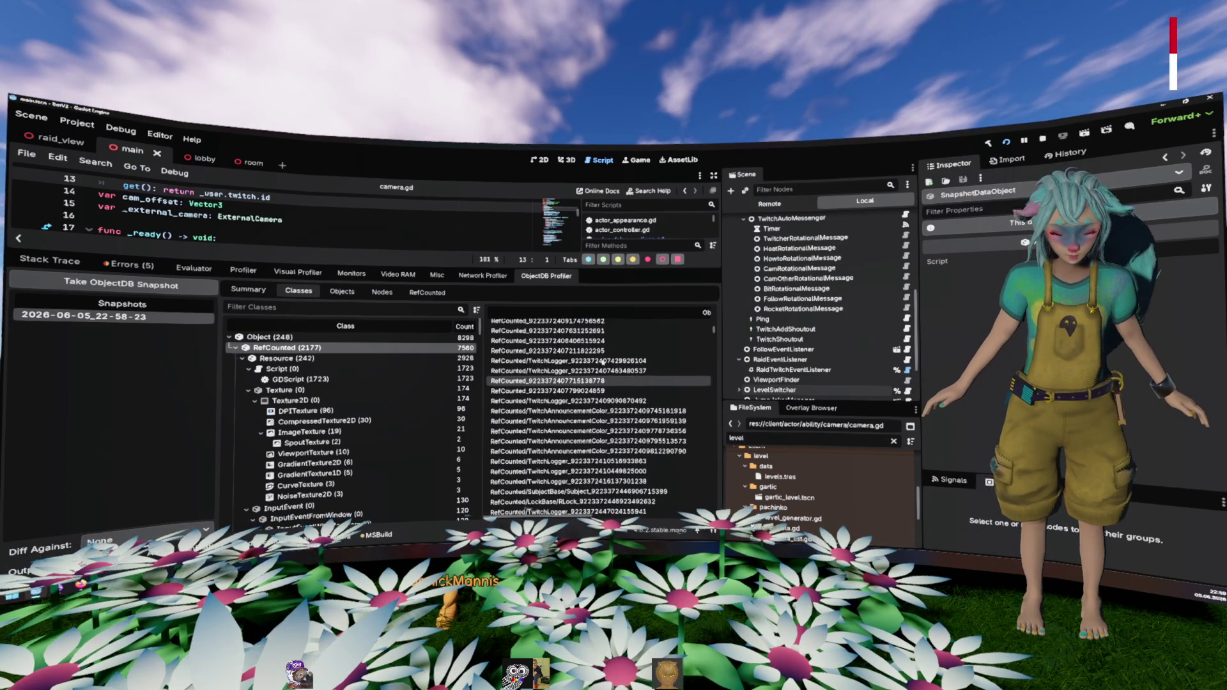
scroll(602, 362, "down", 15)
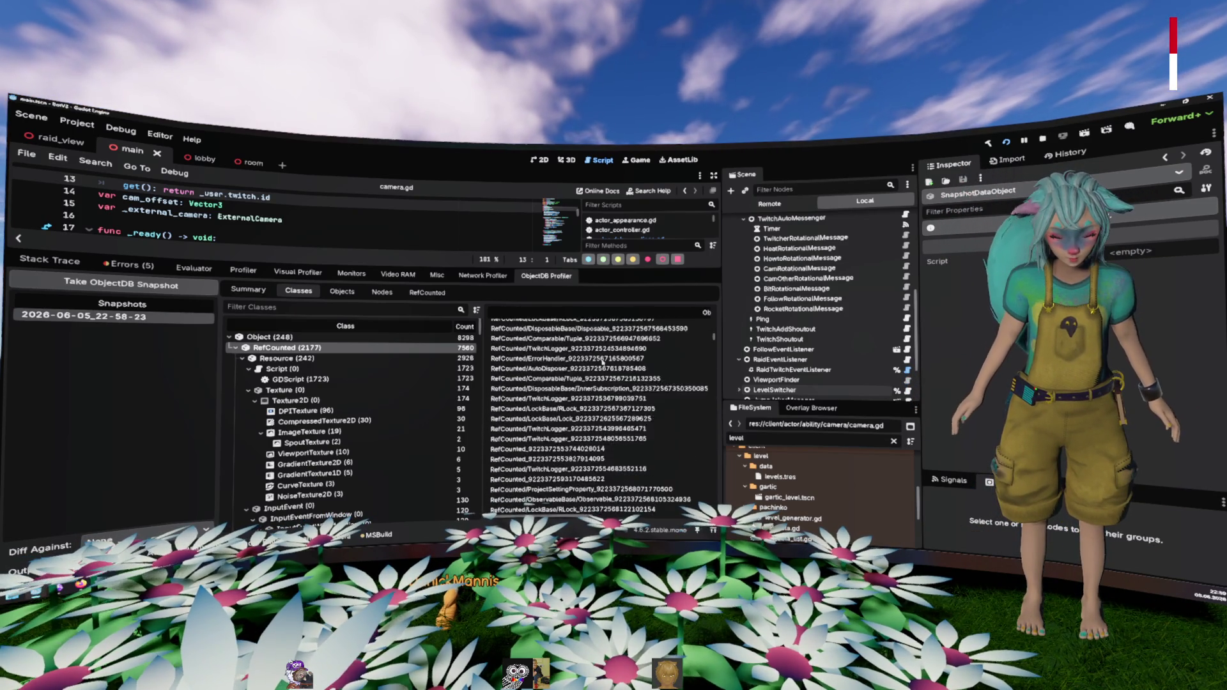
left_click(667, 343)
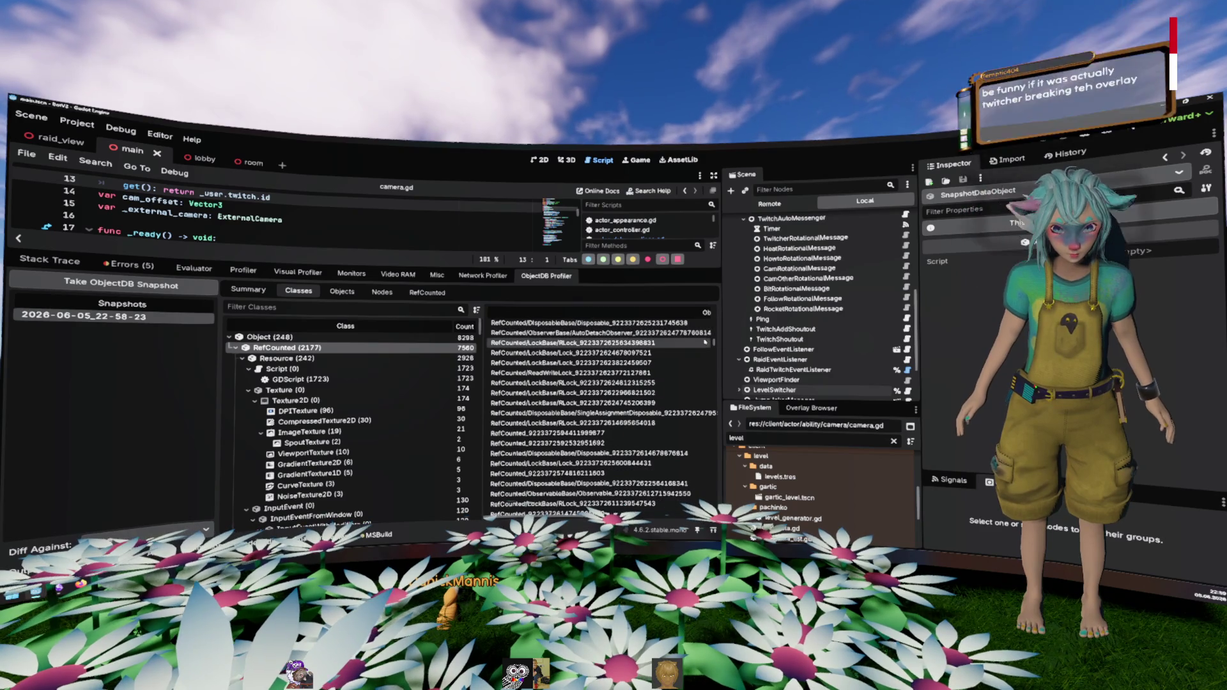
scroll(715, 344, "down", 10)
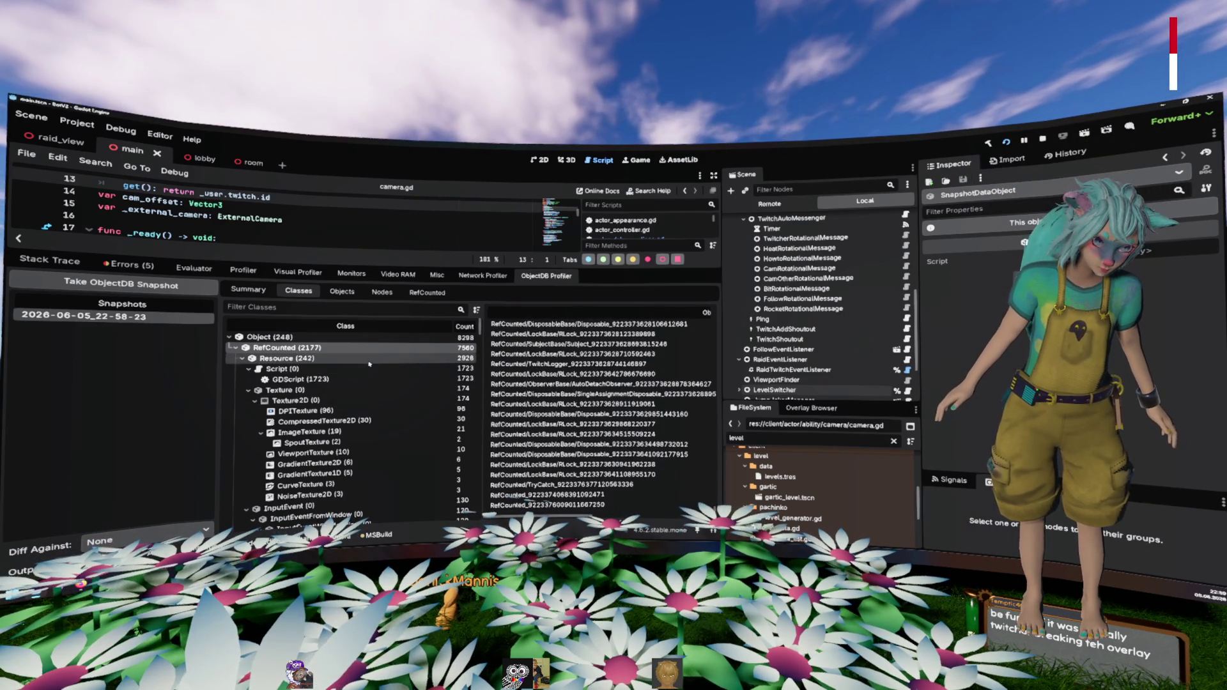
scroll(361, 363, "down", 1)
Step: List the snapshot's 1723 GDScript objects and inspect two of them
left_click(345, 356)
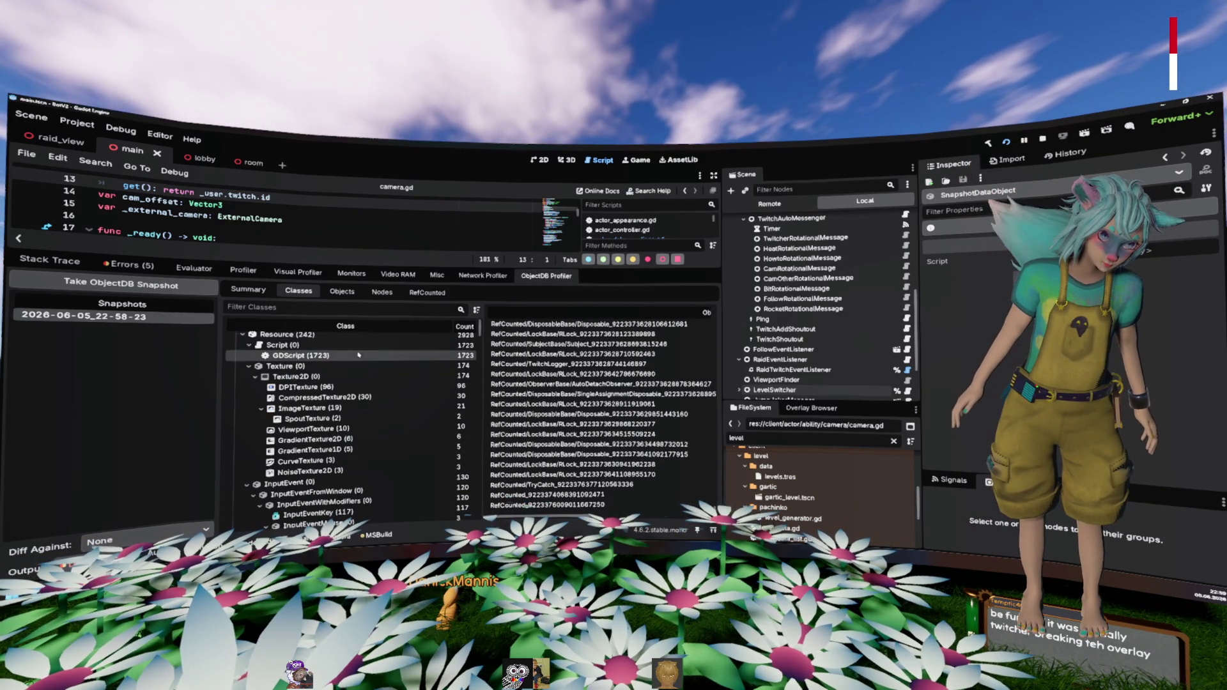
left_click(594, 361)
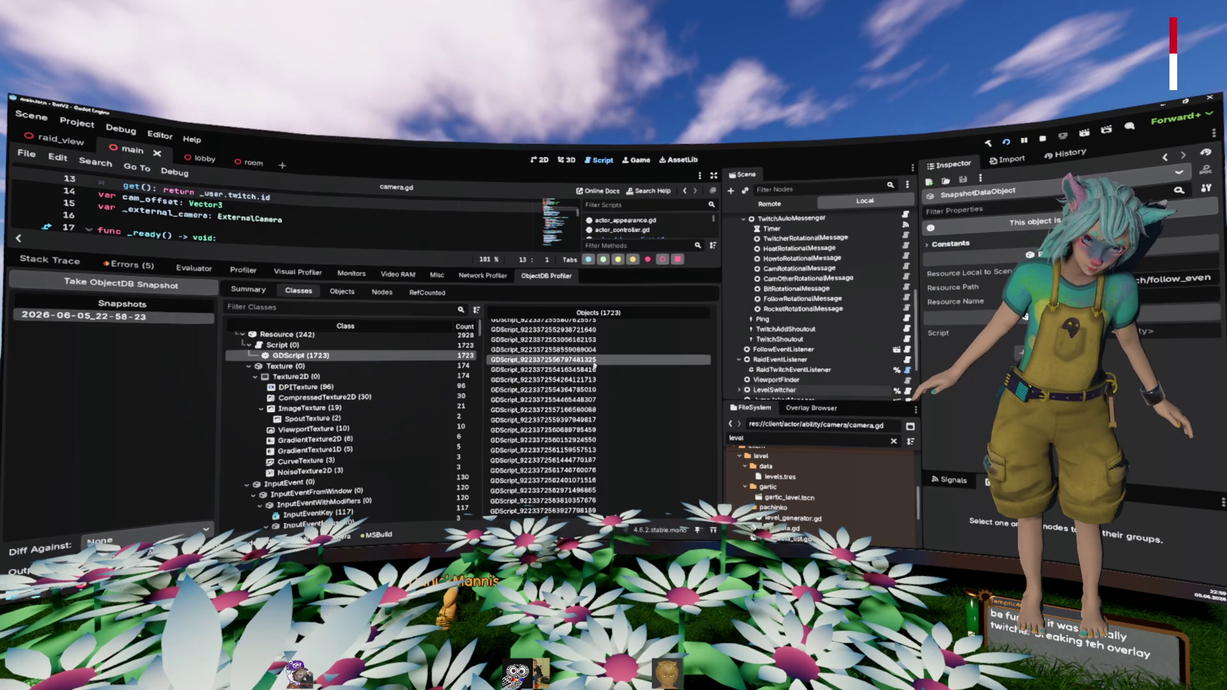
left_click(610, 401)
scroll(448, 404, "down", 5)
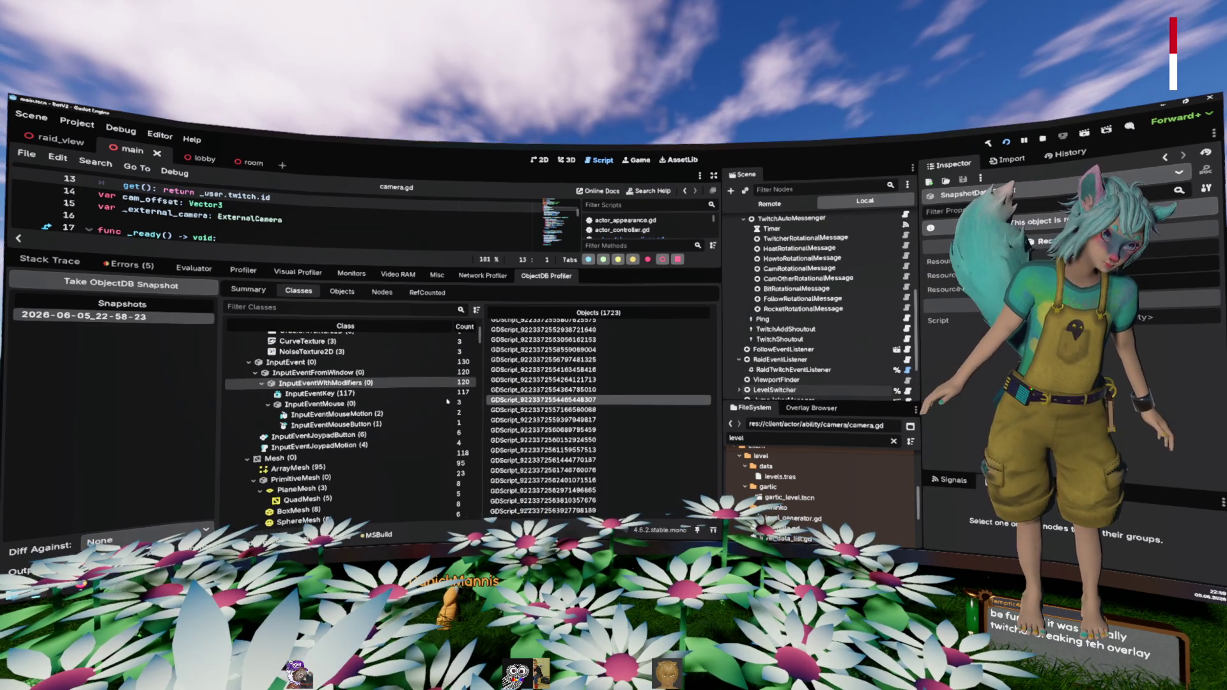
scroll(433, 405, "down", 10)
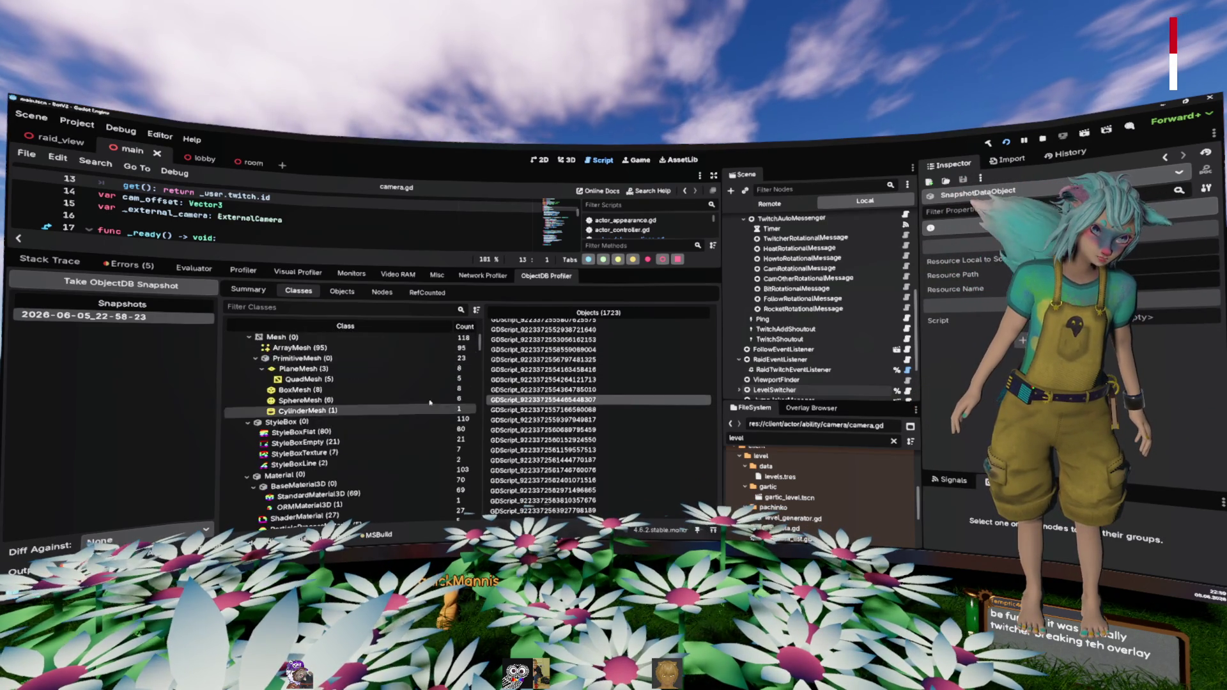
scroll(427, 402, "down", 10)
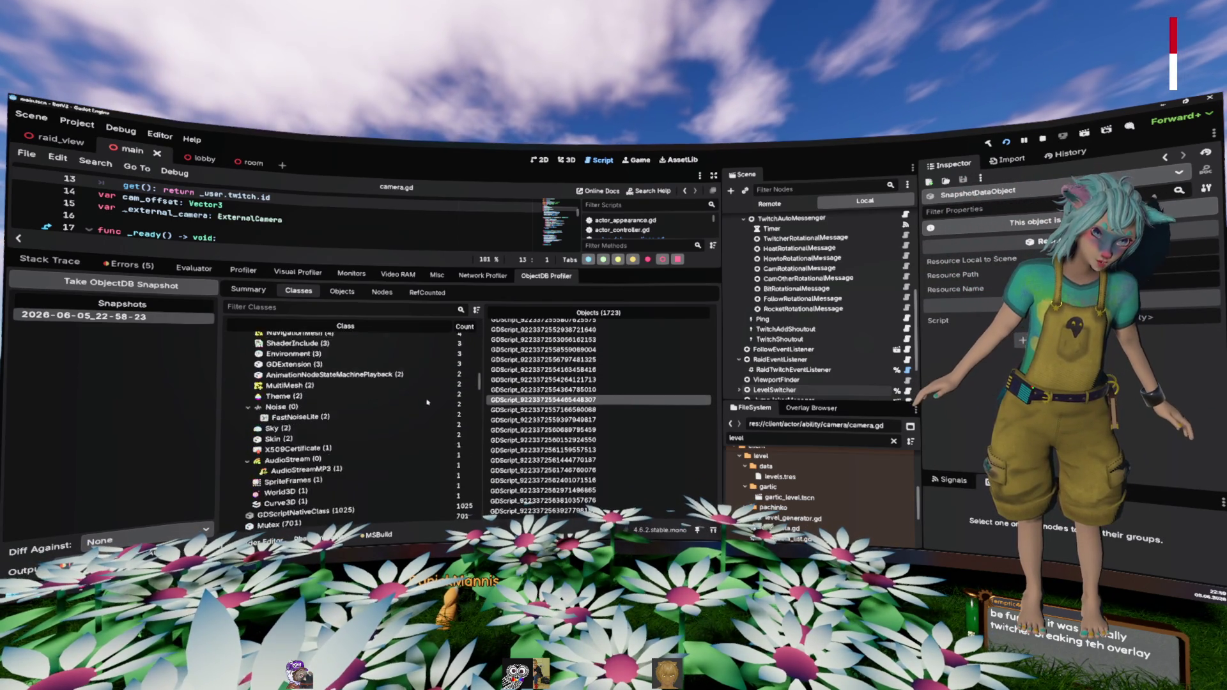
scroll(427, 402, "up", 3)
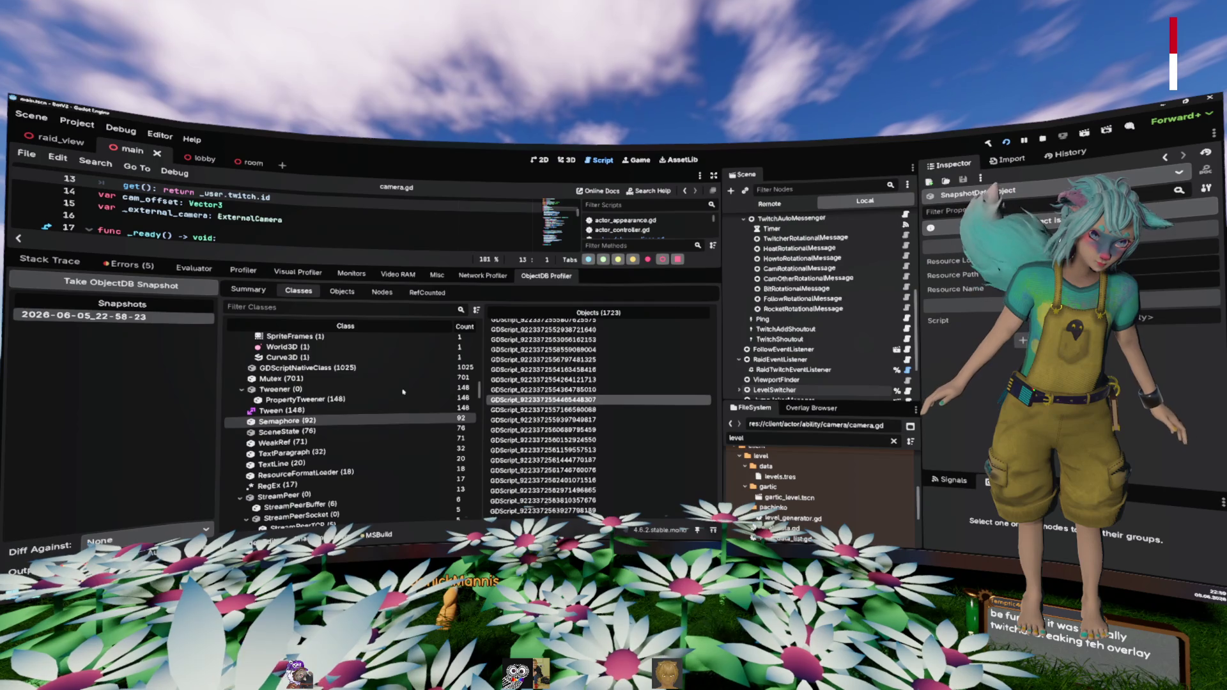
Step: List the 1025 GDScriptNativeClass objects and scroll through them
left_click(425, 401)
scroll(407, 398, "down", 10)
scroll(405, 398, "down", 15)
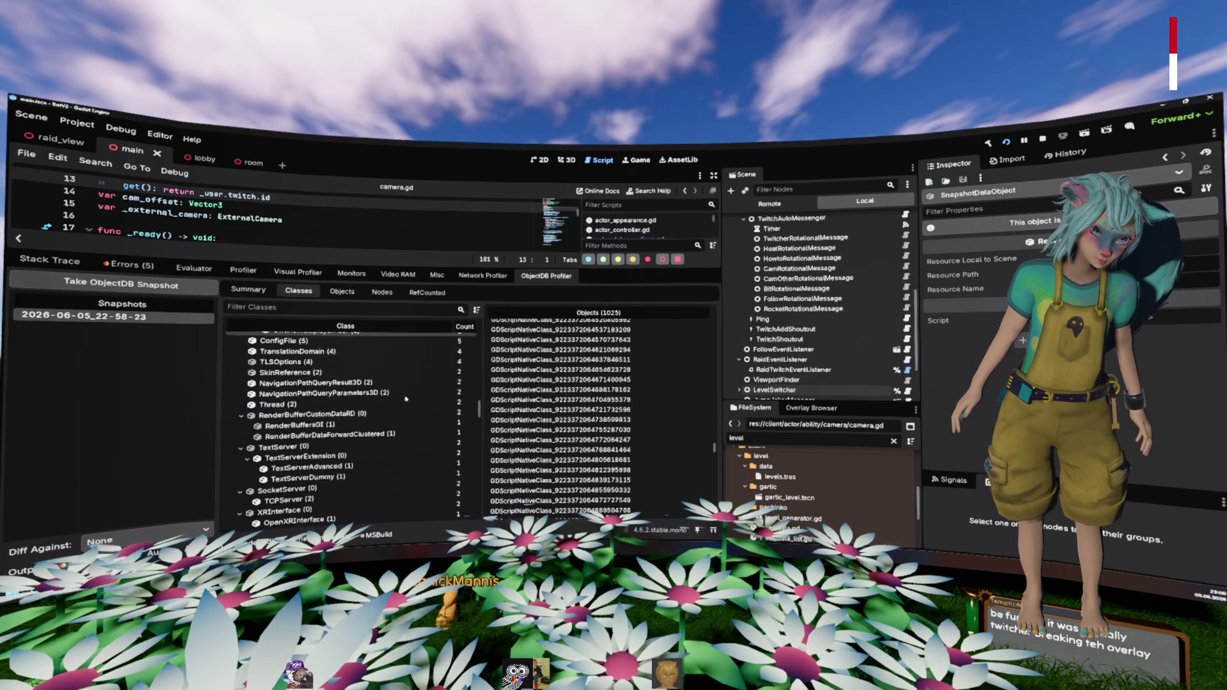
scroll(405, 398, "down", 15)
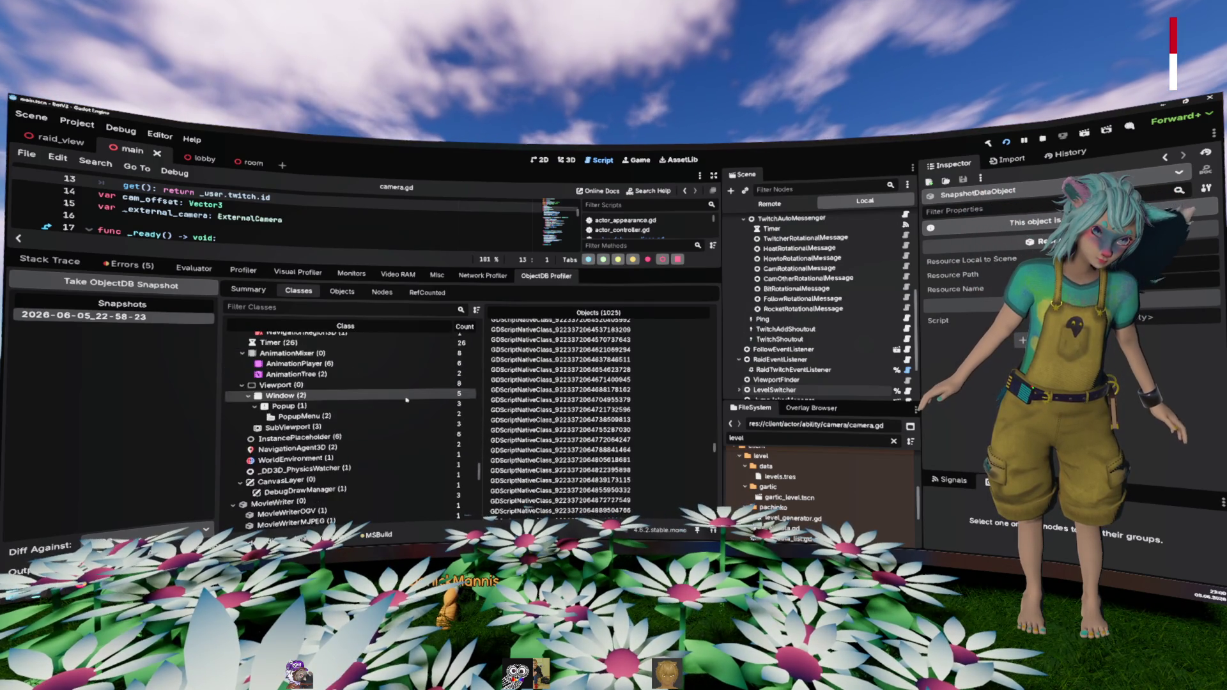
Step: Browse the Objects tab's in/out references, then view the Nodes tab's captured node tree
left_click(340, 293)
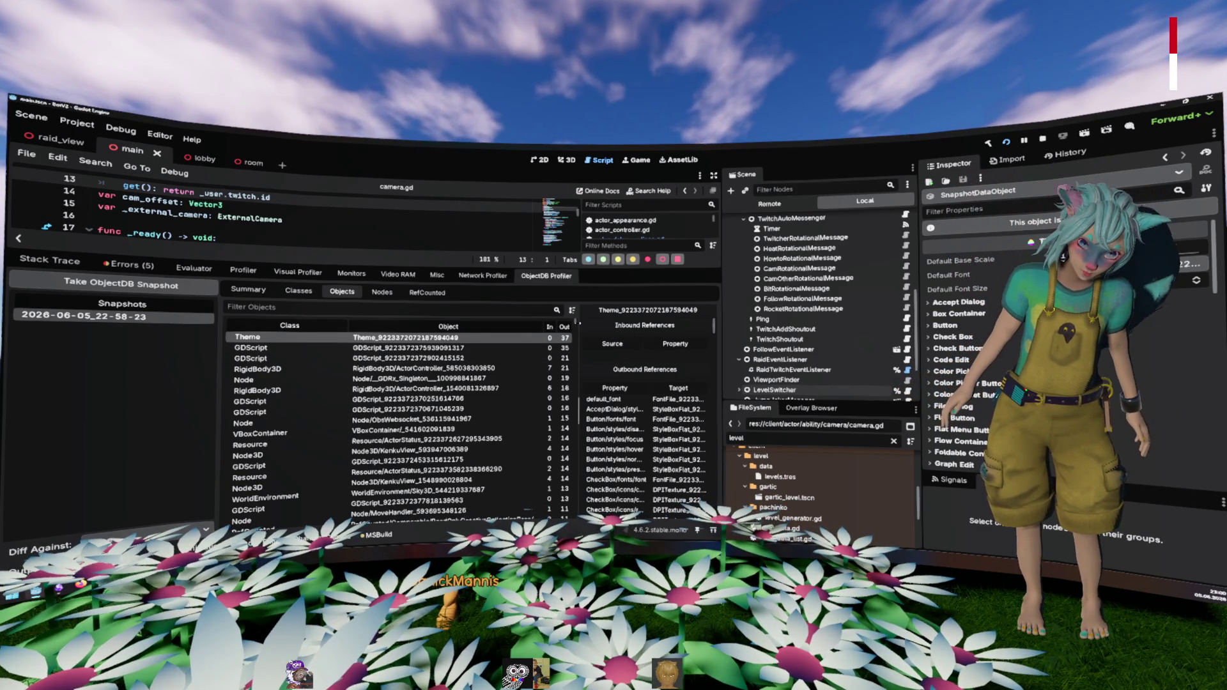
scroll(574, 339, "down", 15)
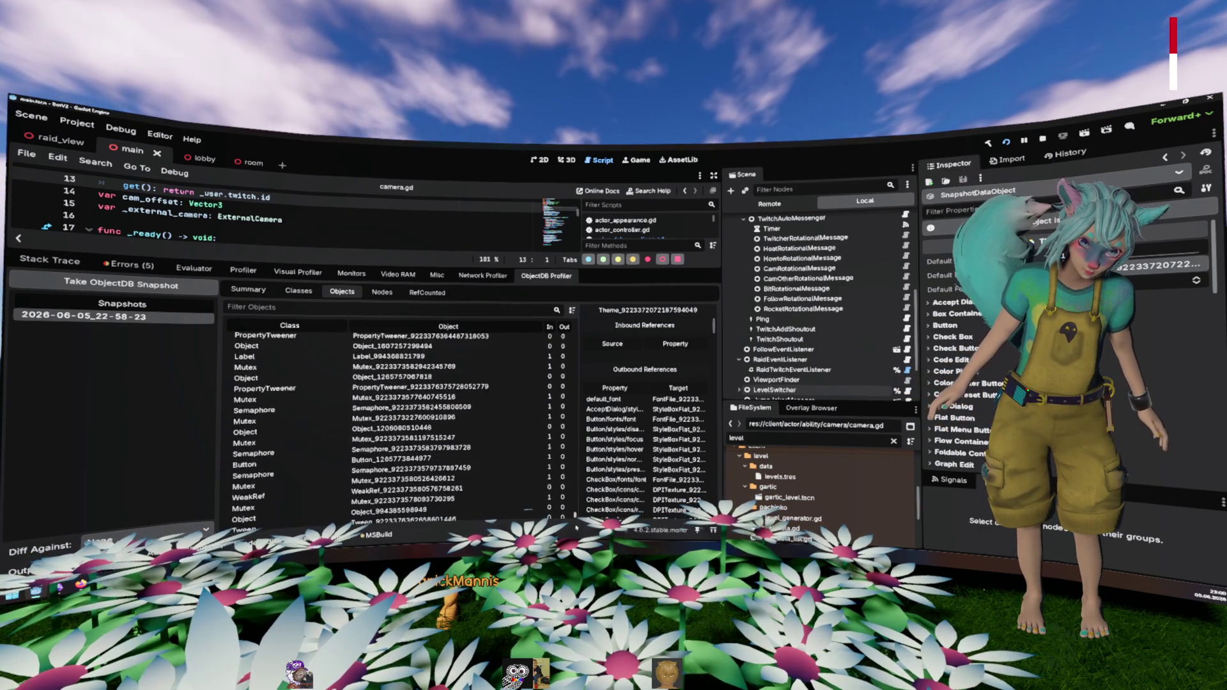
scroll(396, 422, "up", 15)
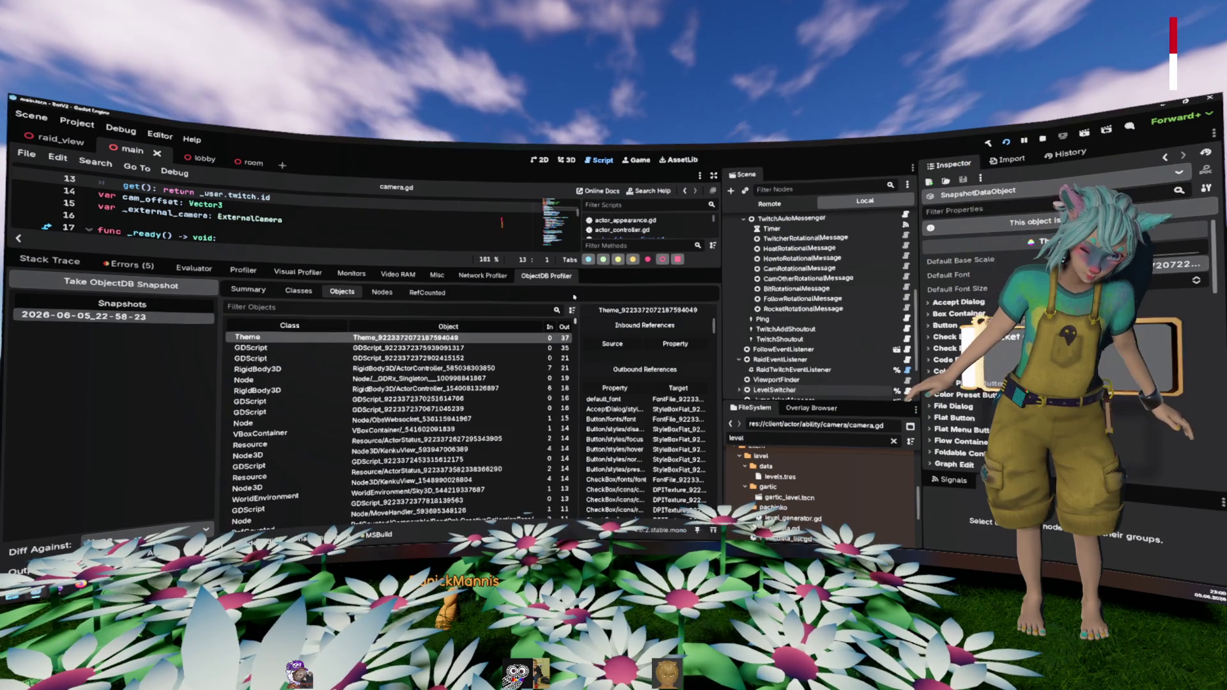
left_click(388, 292)
scroll(396, 350, "down", 10)
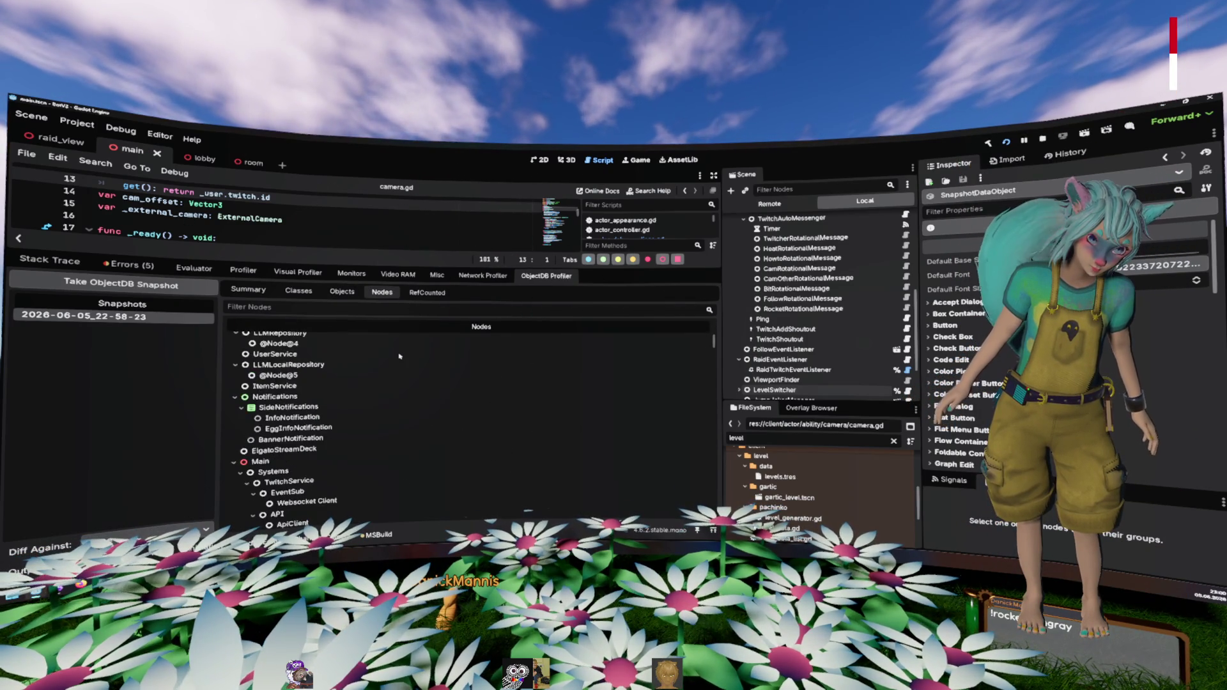
Step: In the RefCounted tab, inspect the 1124-reference GDScriptNativeClass entry, then switch to Profiler
left_click(434, 293)
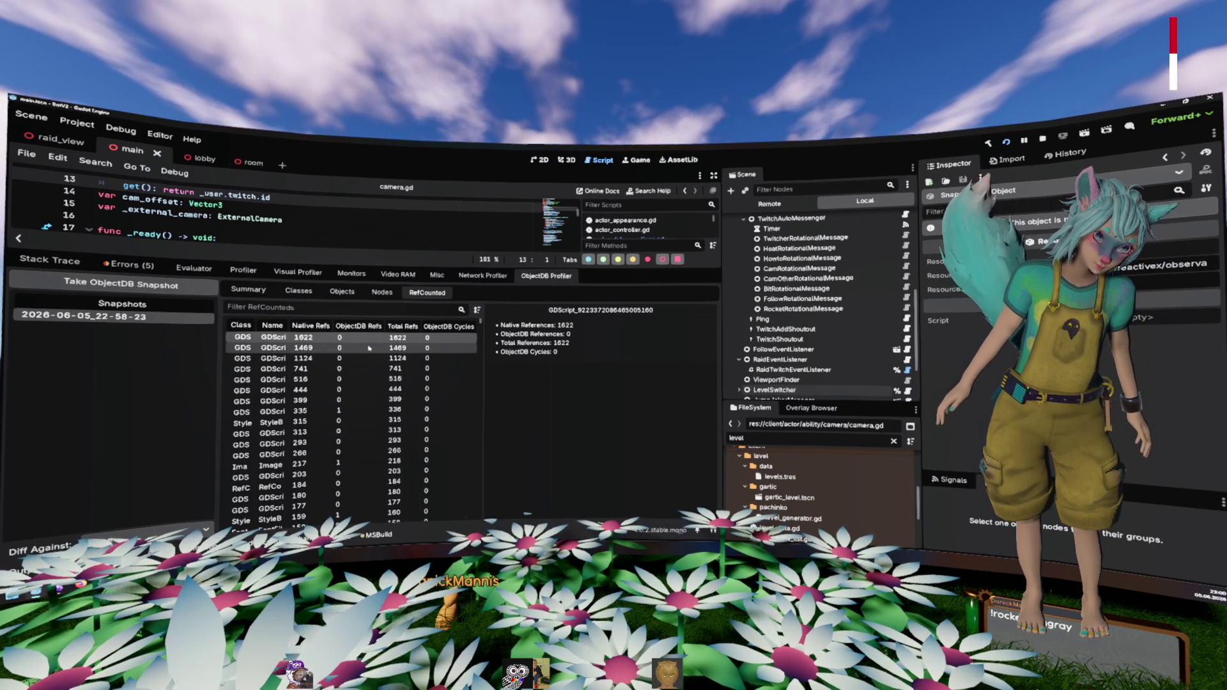
left_click(274, 357)
scroll(437, 353, "down", 10)
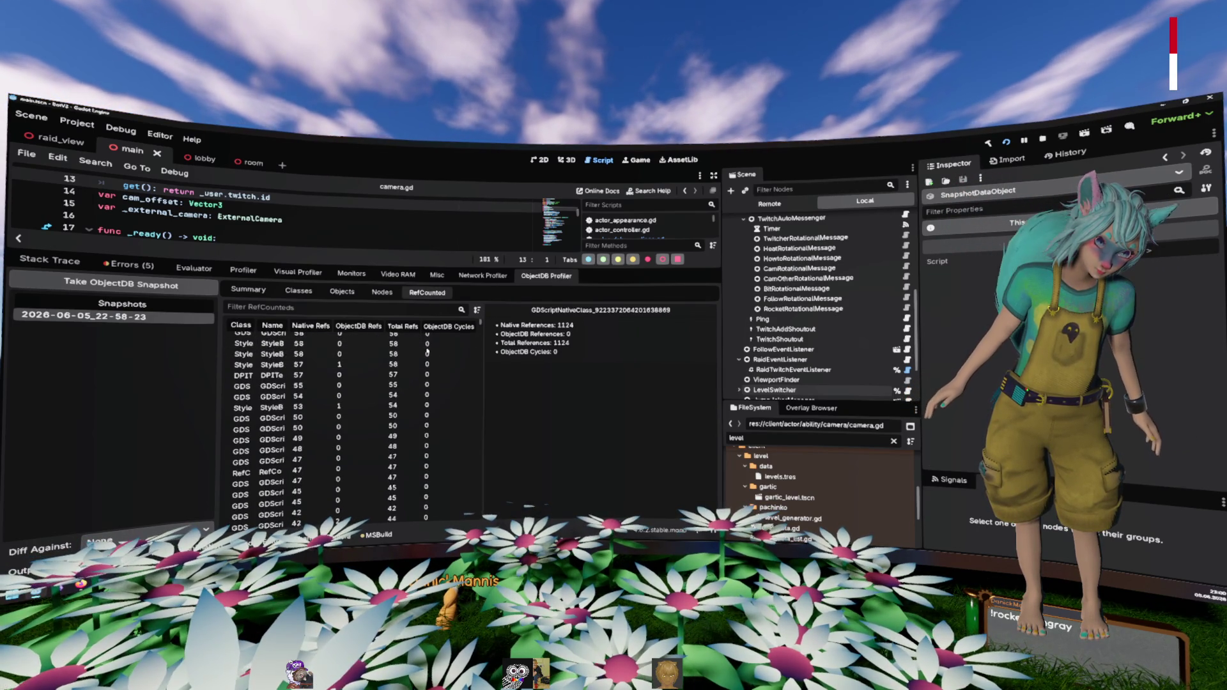
scroll(436, 353, "up", 10)
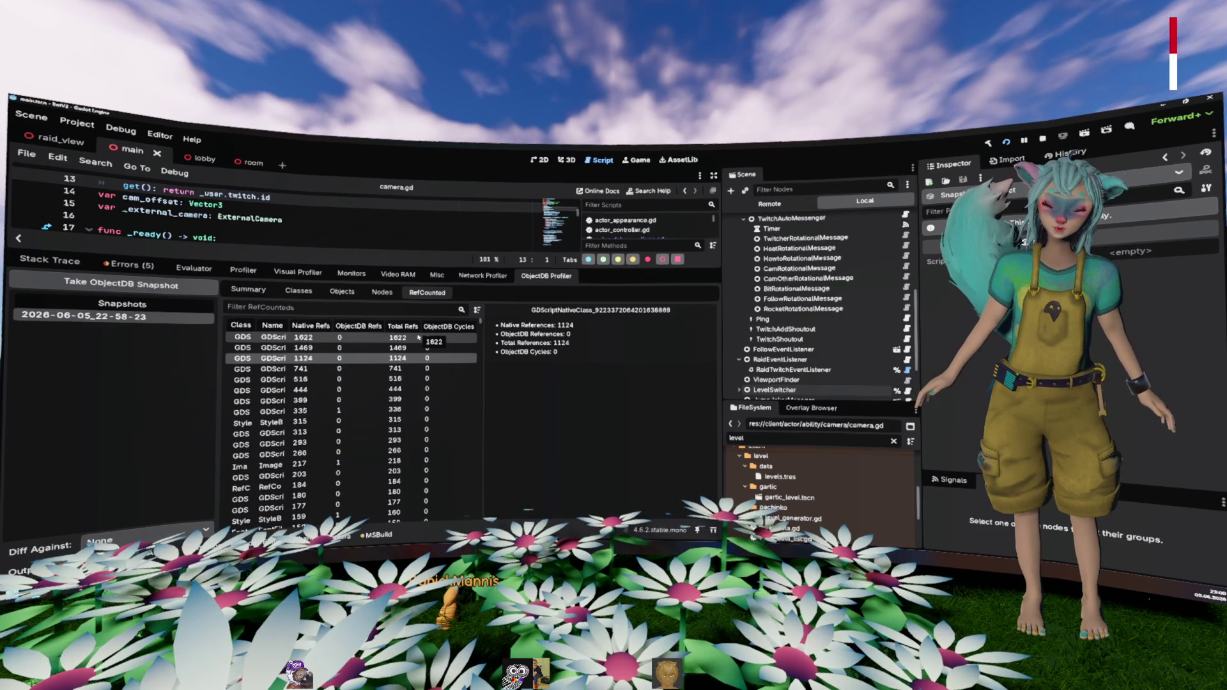
scroll(844, 324, "up", 8)
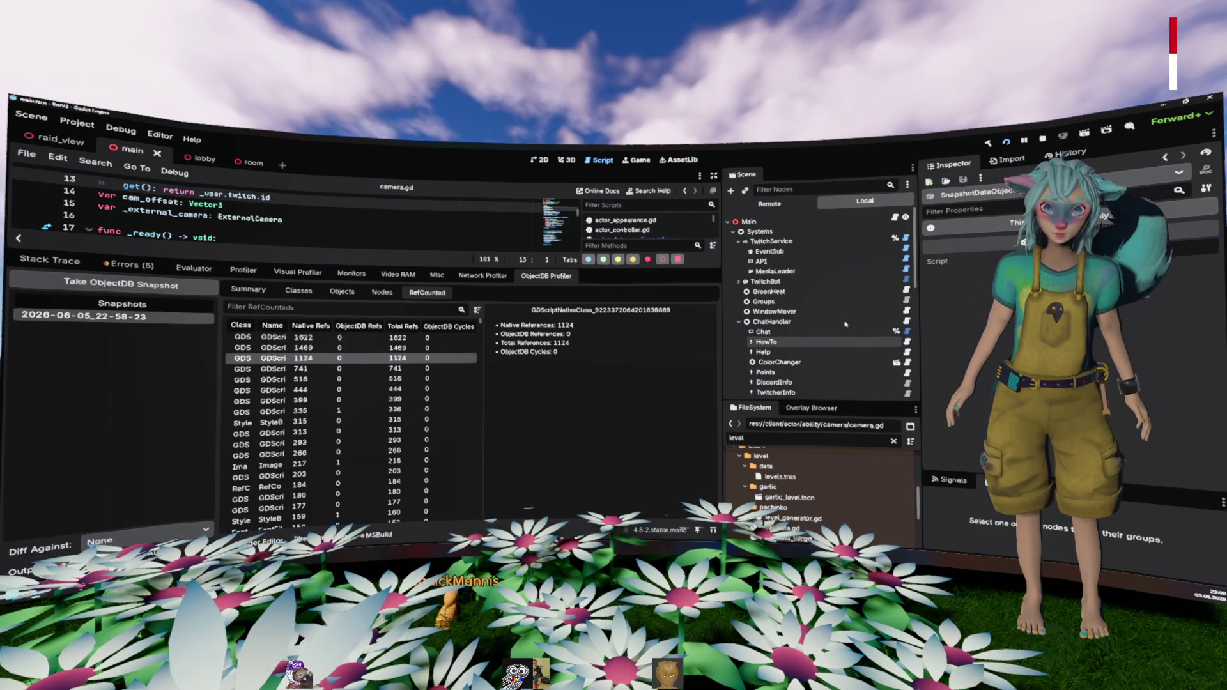
left_click(235, 272)
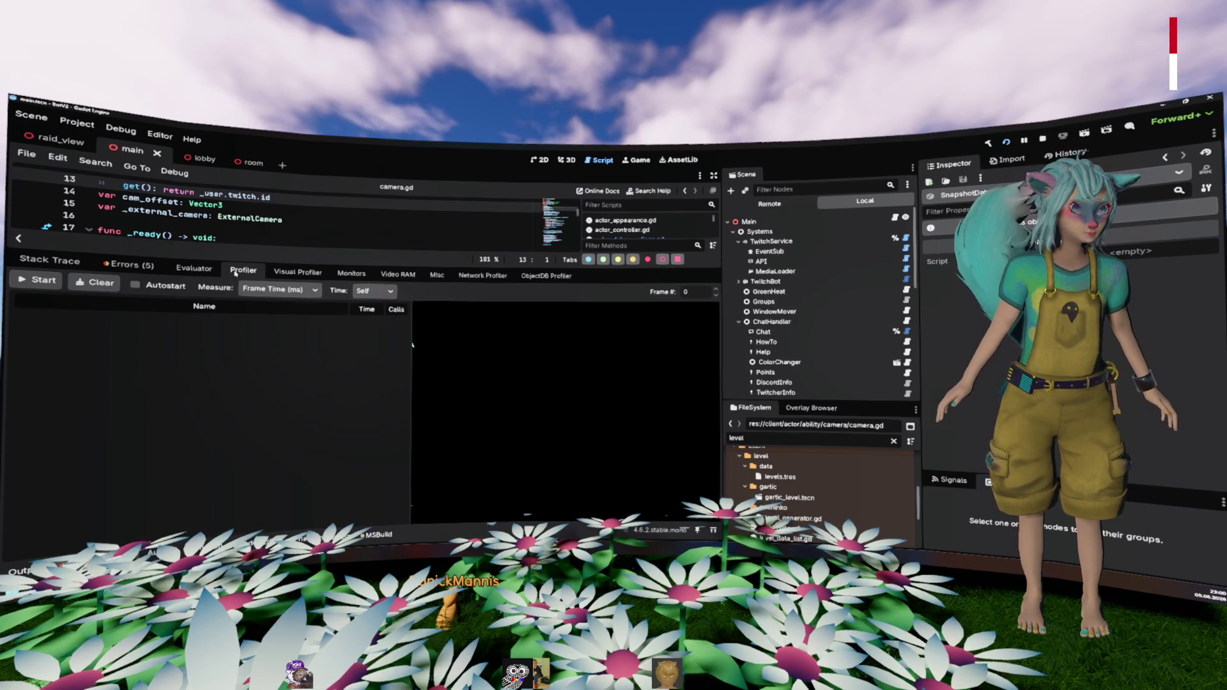
Step: Step through the debugger views to the Monitors showing live FPS and memory
left_click(194, 269)
left_click(298, 272)
left_click(353, 274)
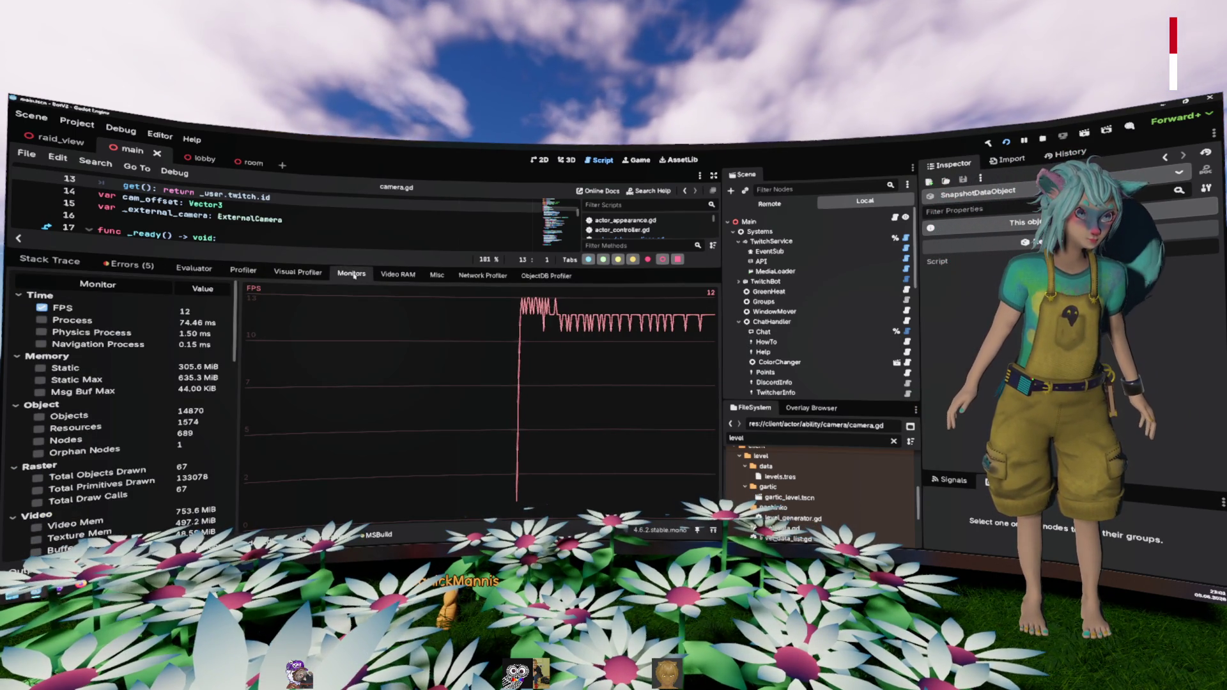
Step: Check Max FPS 30 under Application > Run in Project Settings, then return to camera.gd
left_click(77, 122)
left_click(86, 137)
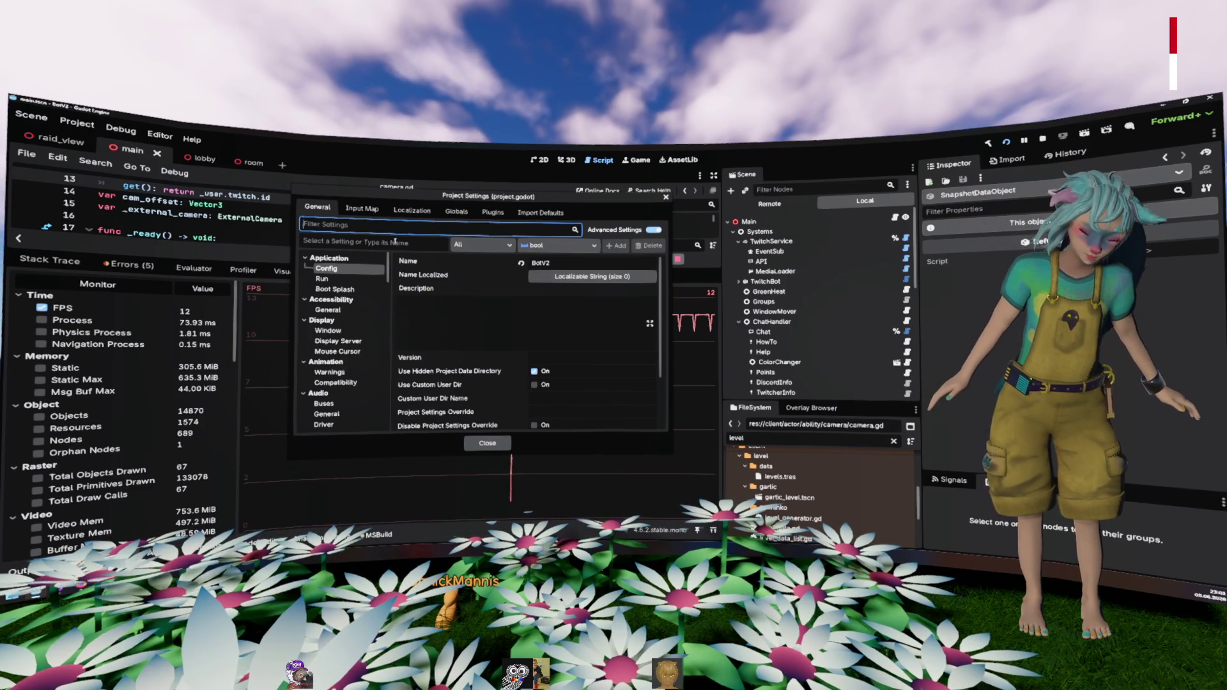
type("fps")
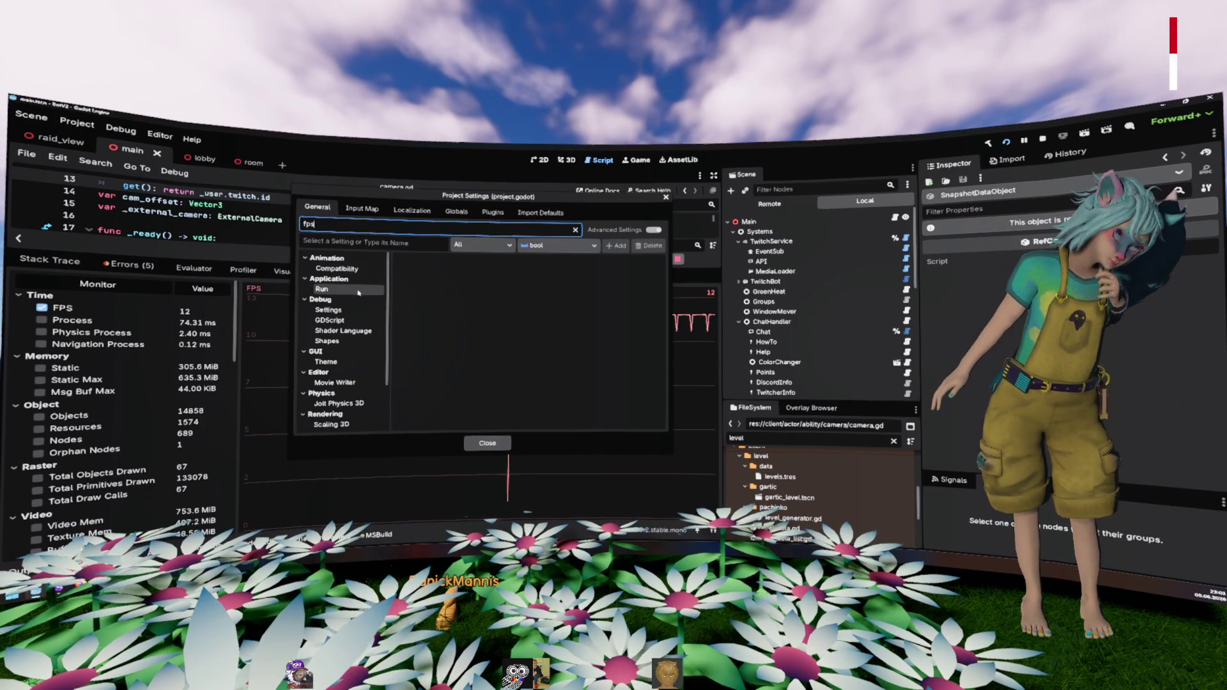
left_click(345, 289)
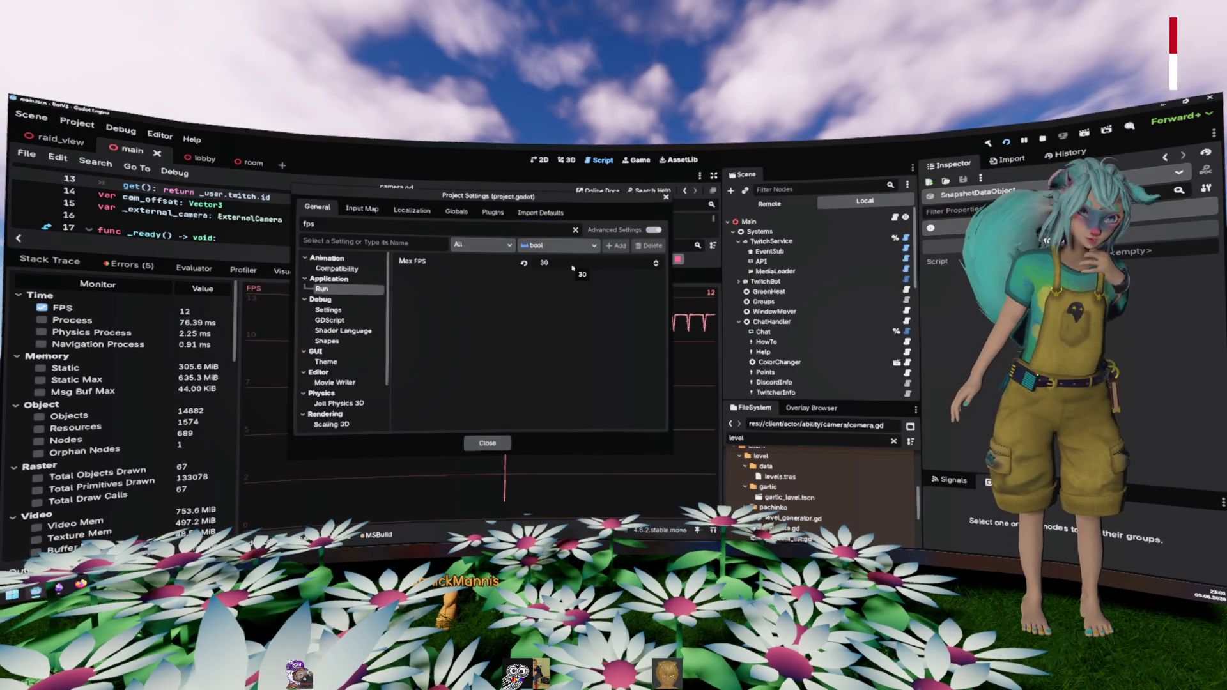
left_click(493, 441)
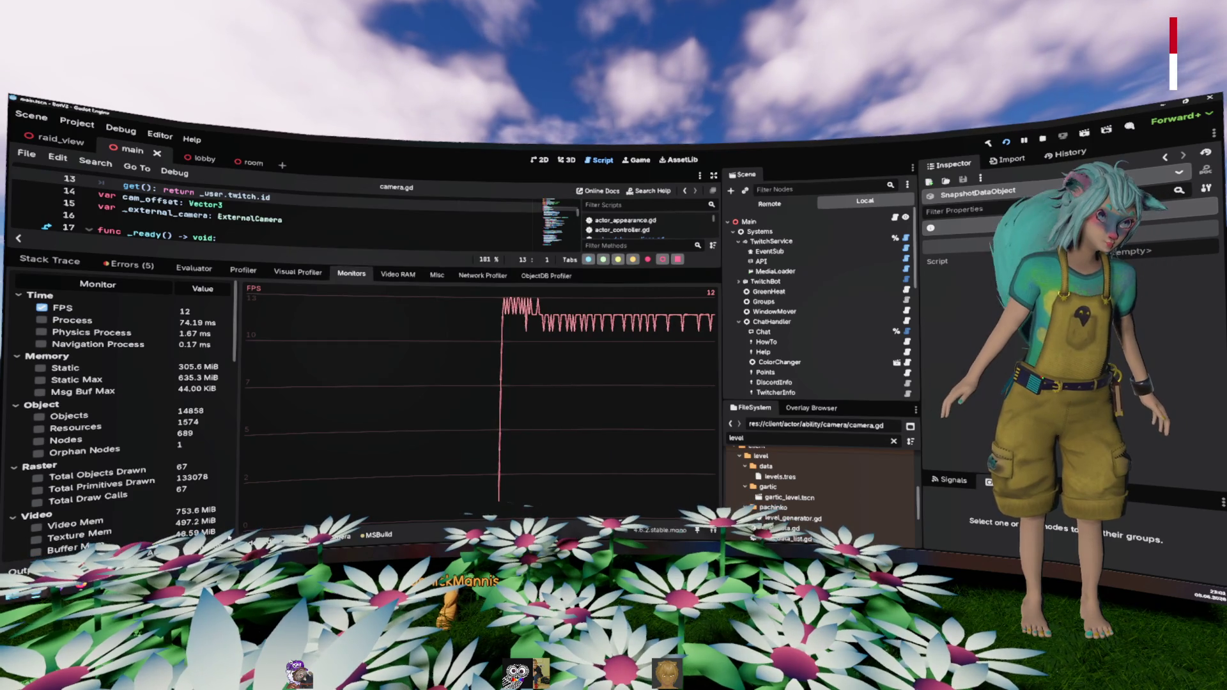
key("ctrl+j")
left_click(358, 350)
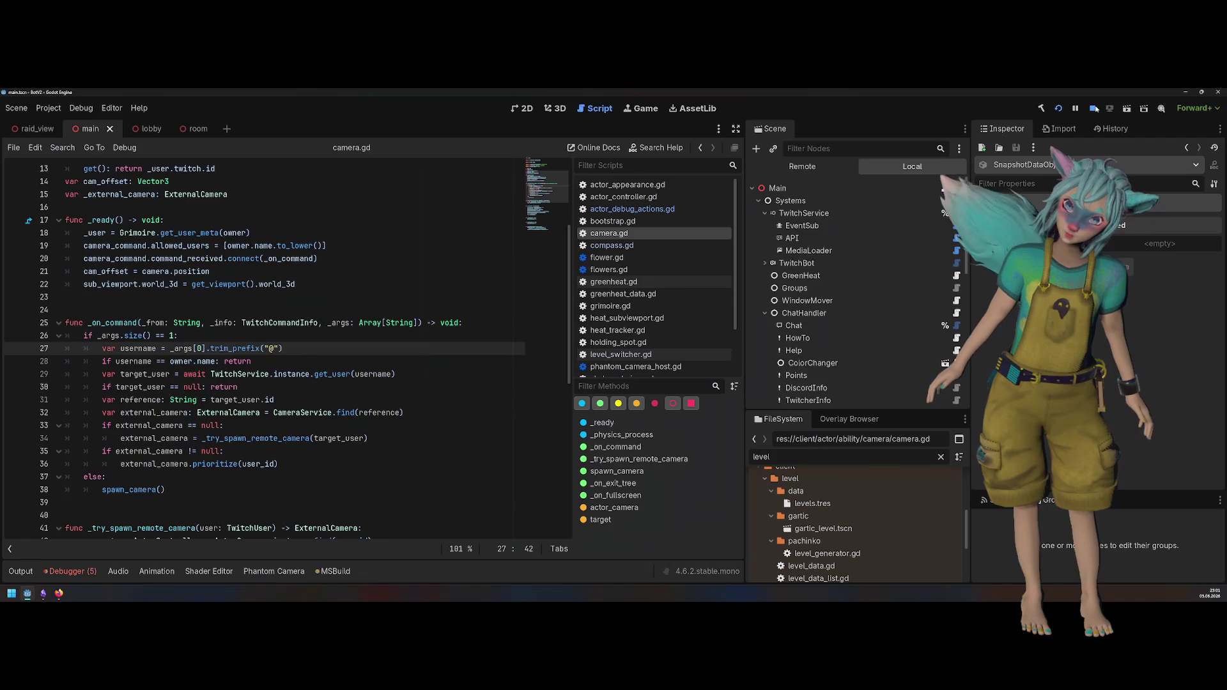
Step: Stop the game and create a new scene with a 3D root node named EmptyLevel
left_click(1094, 109)
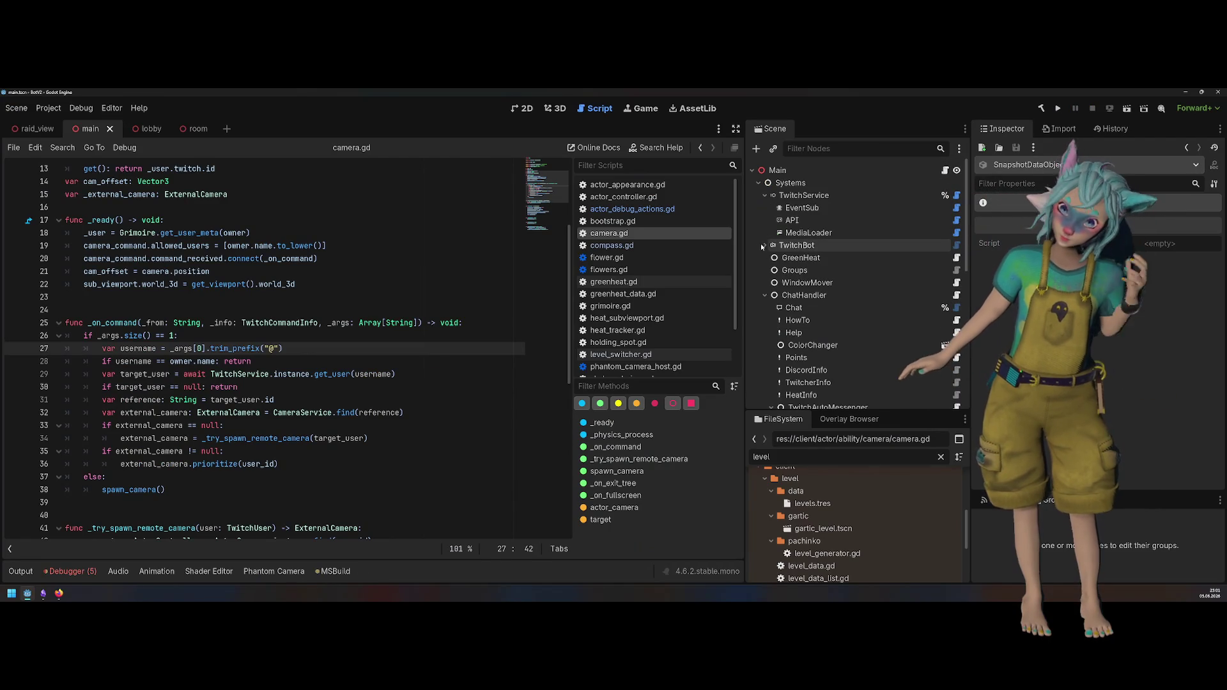
left_click(228, 129)
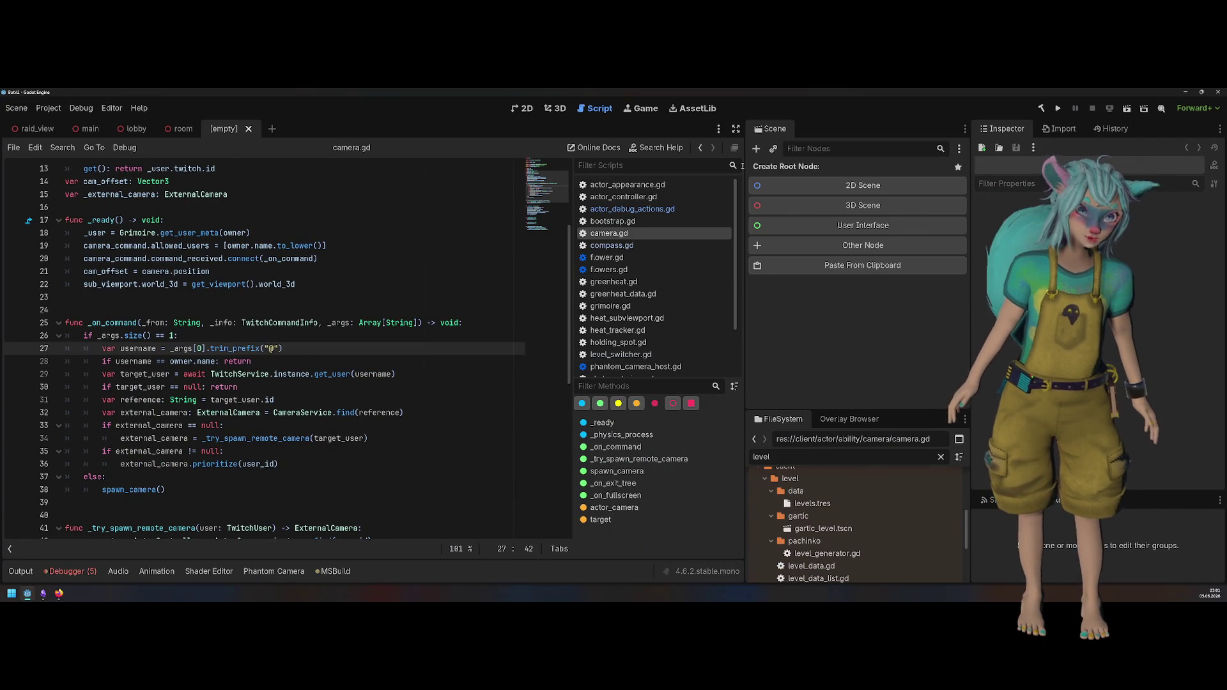
left_click(849, 250)
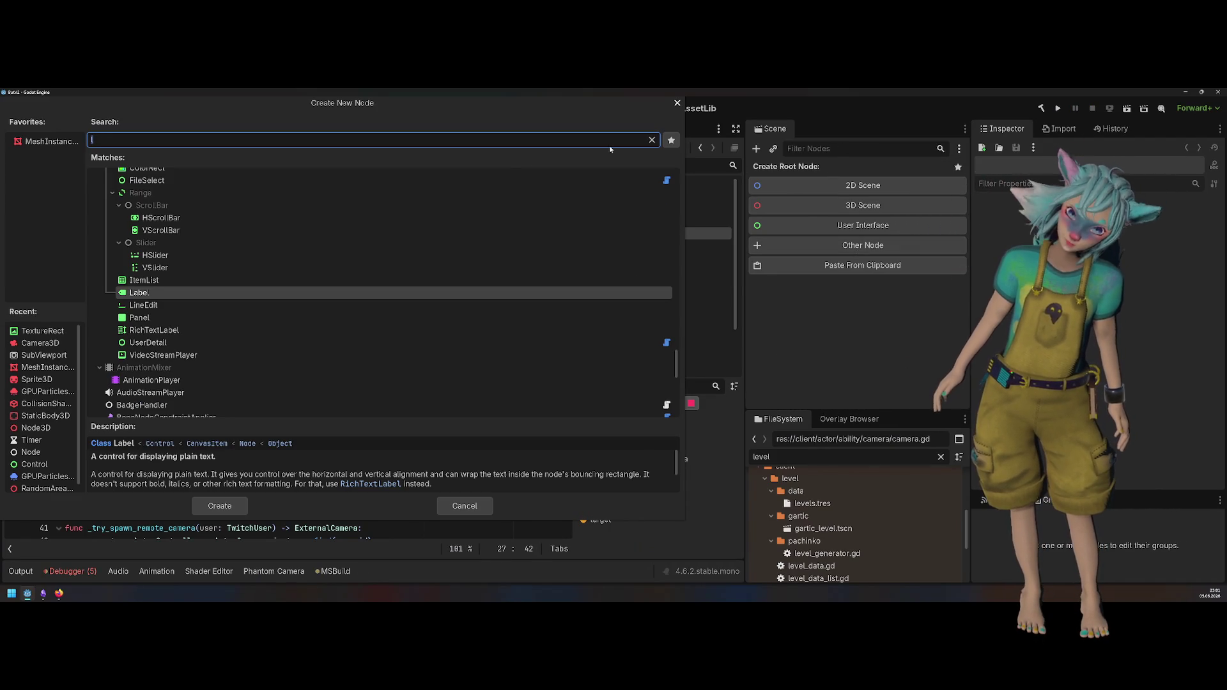
key("Escape")
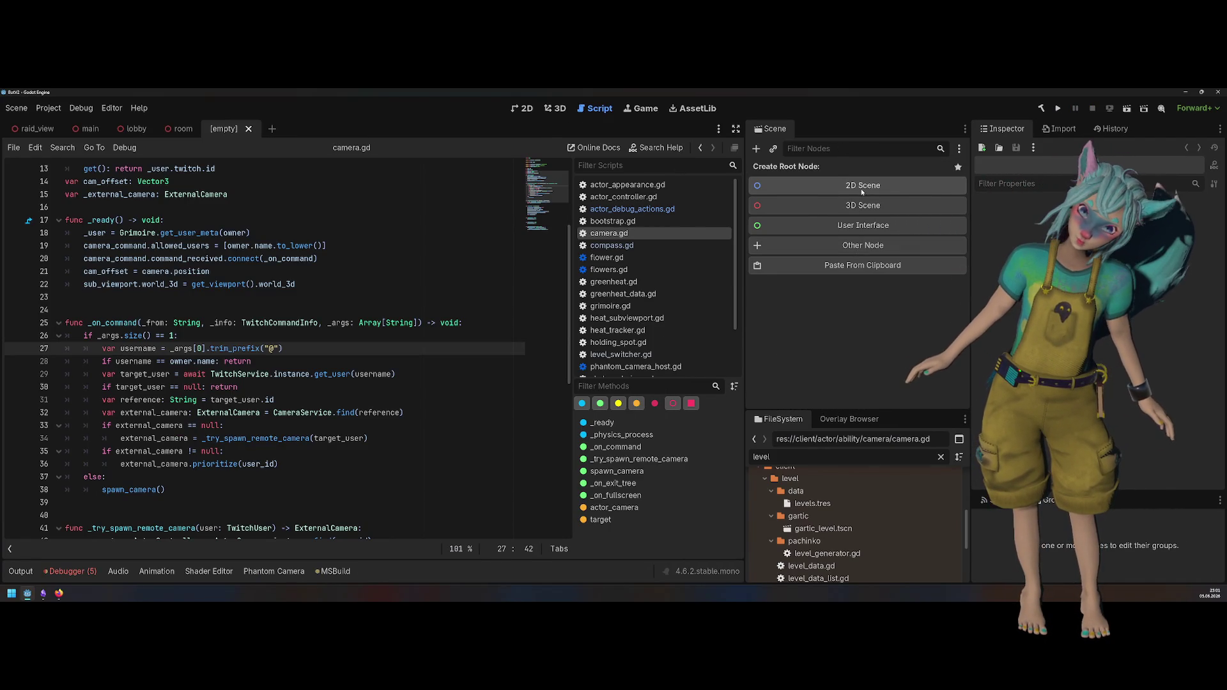
left_click(862, 205)
left_click(831, 171)
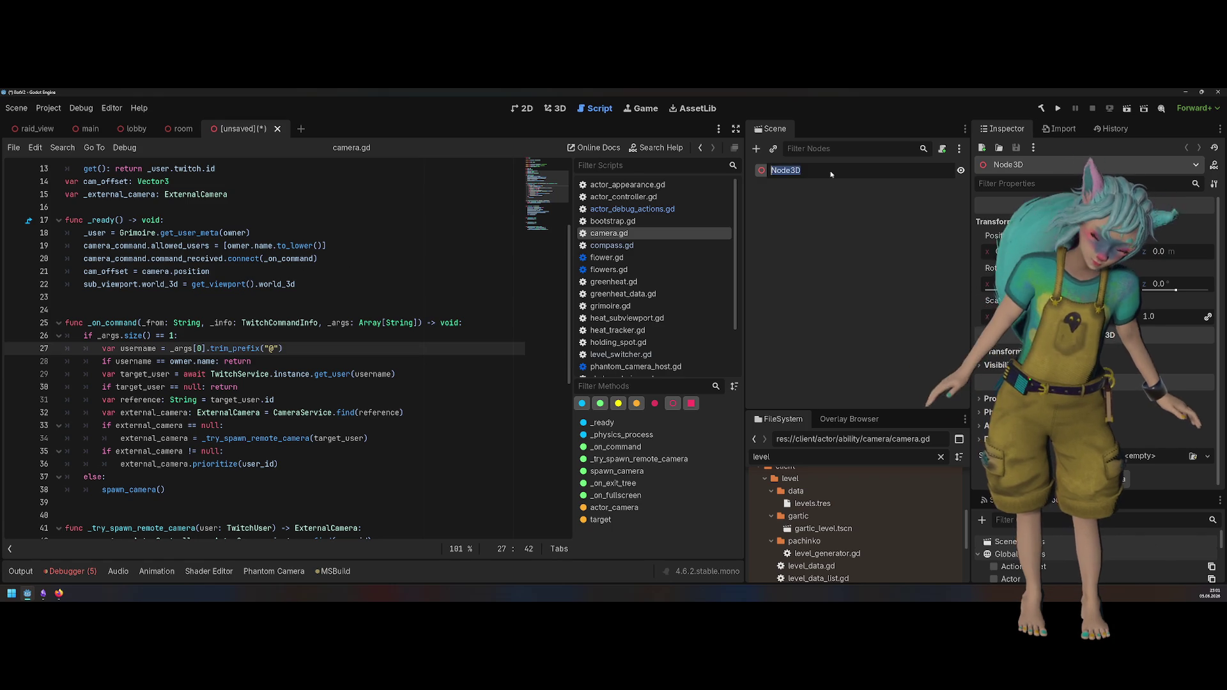
type("EmptyLev")
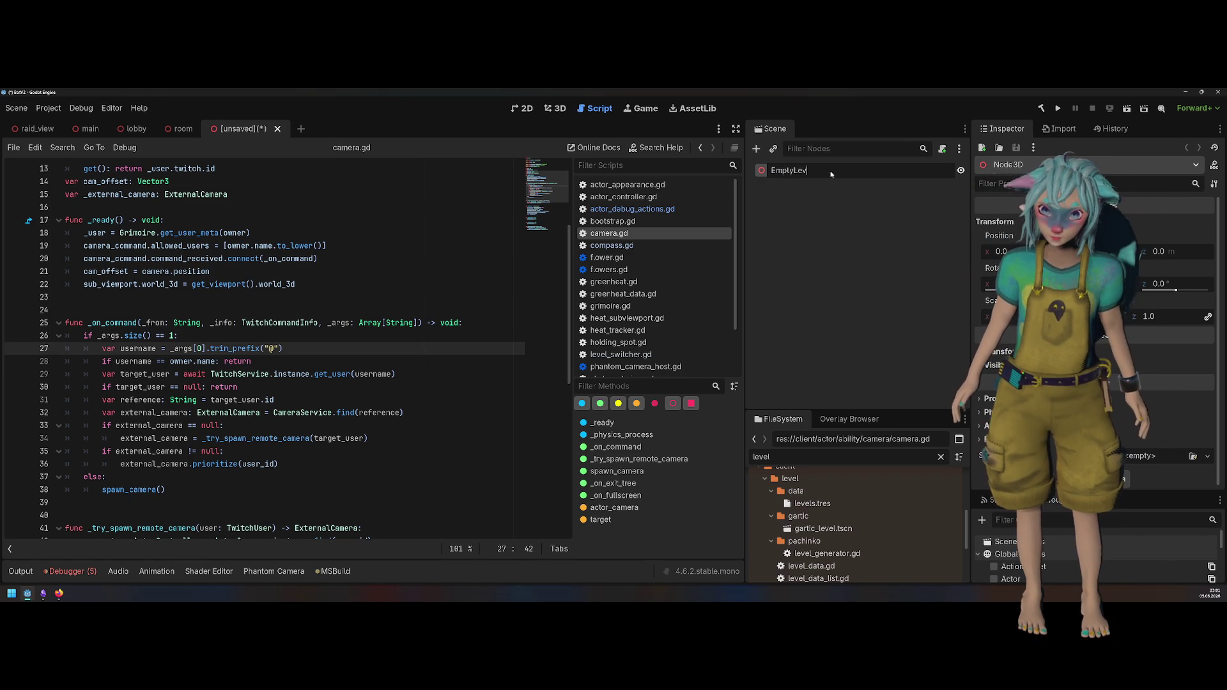
type("el")
key("Return")
Step: Save the scene as empty_level.tscn in client/level and select levels.tres
key("ctrl+s")
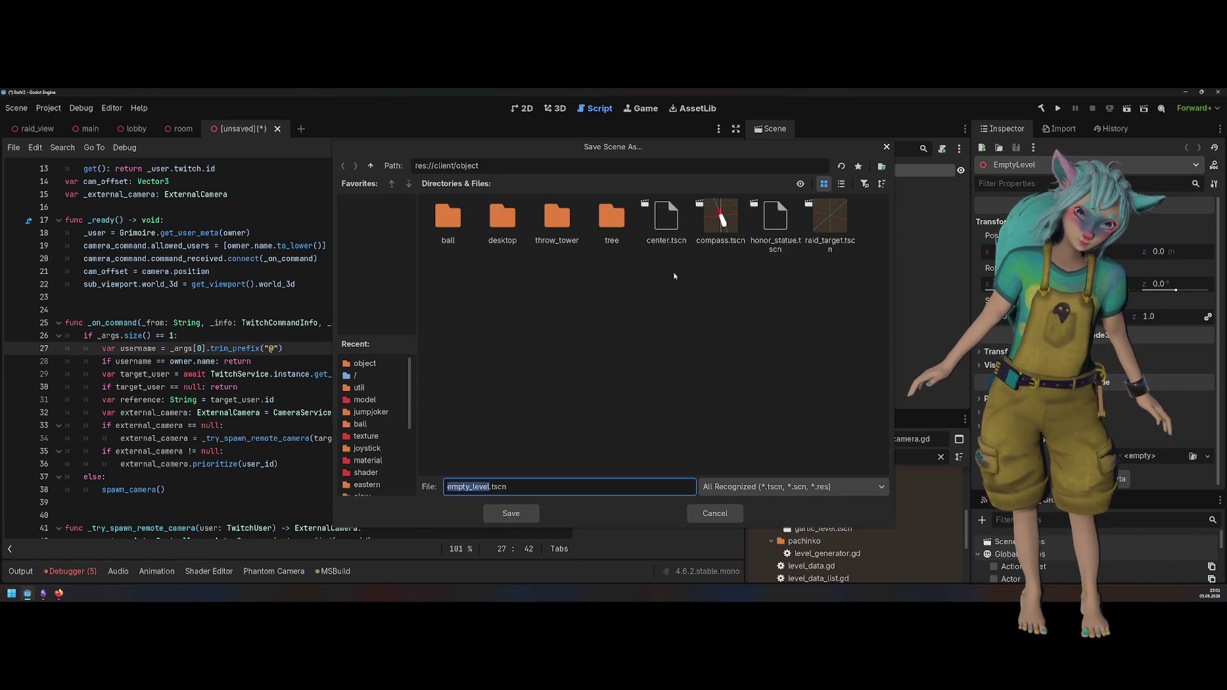
left_click(371, 166)
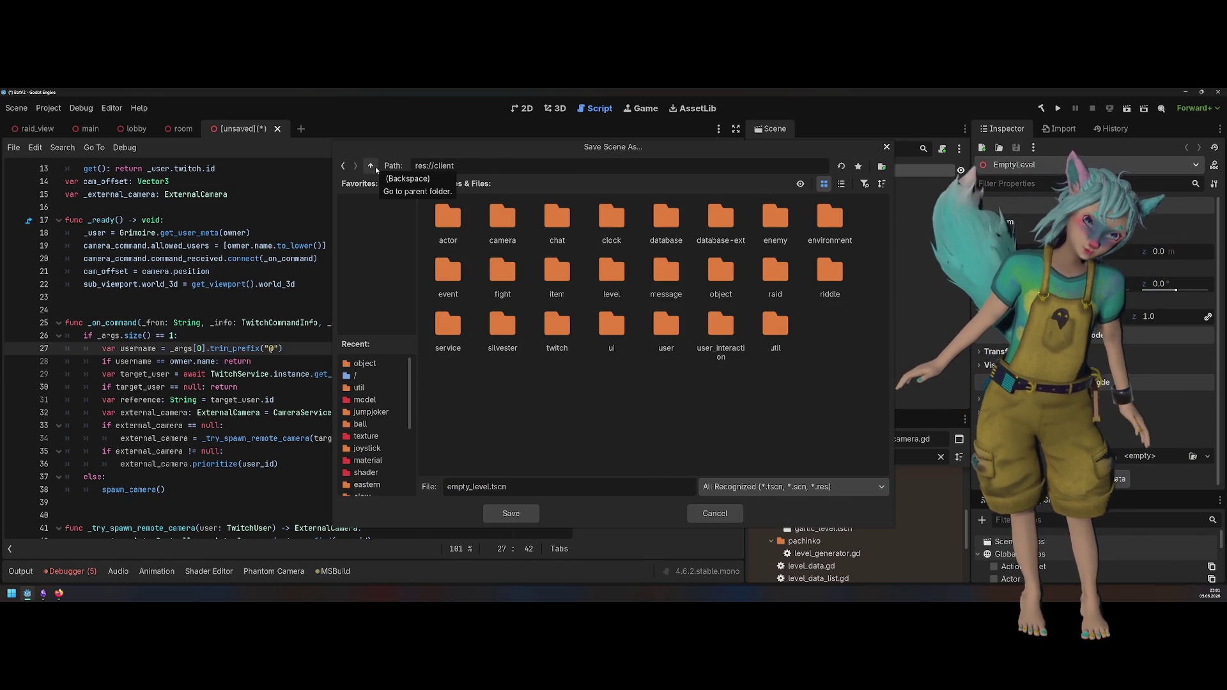
left_click(371, 167)
double_click(572, 237)
double_click(607, 266)
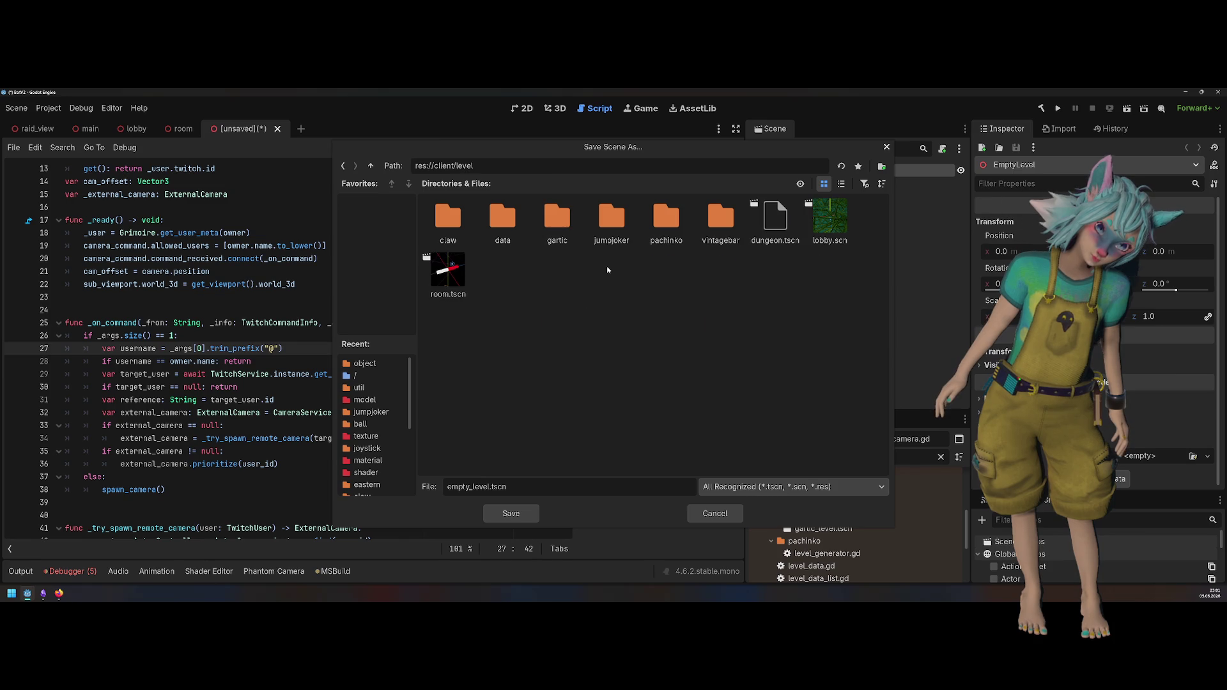
left_click(523, 515)
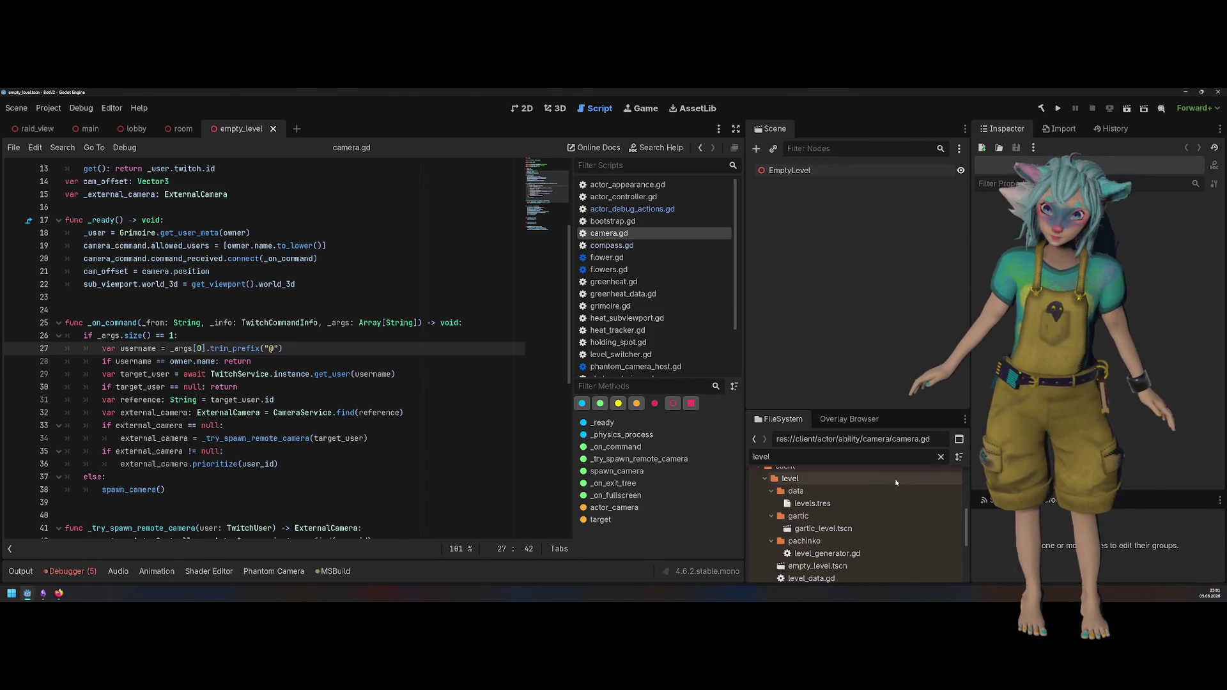
left_click(846, 503)
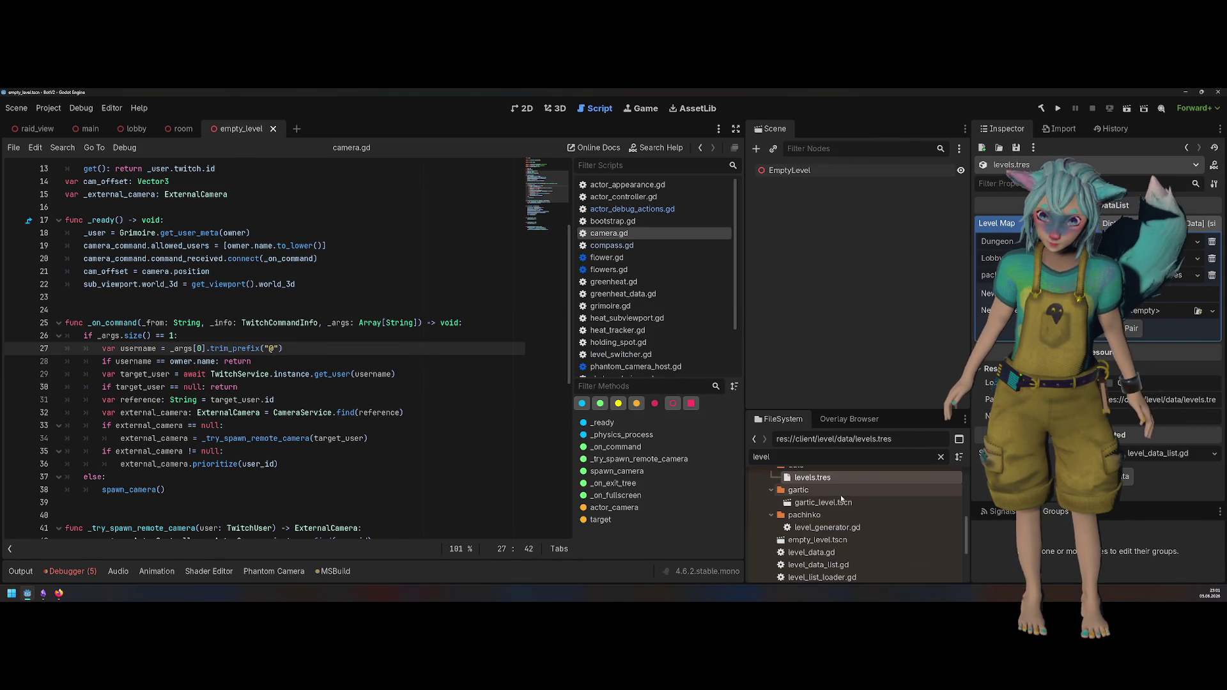
Step: Clear the file filter and create a LevelData resource empty_level.tres in client/level/data
left_click_drag(860, 410, 860, 291)
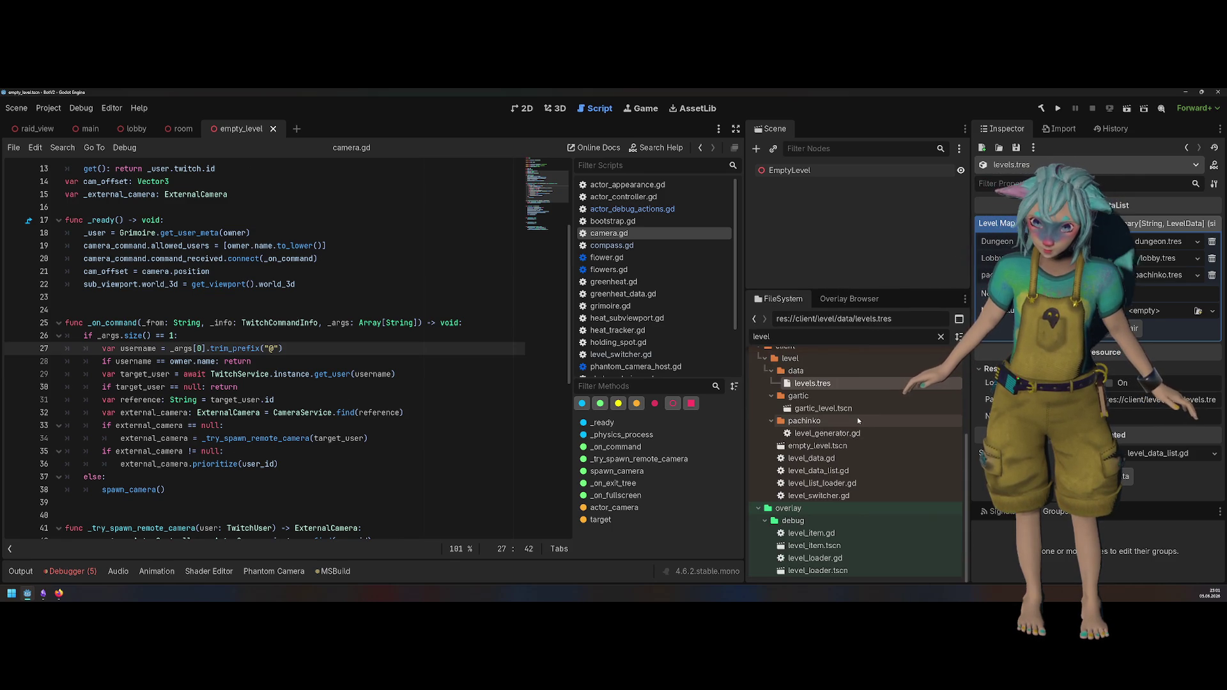
scroll(860, 420, "up", 3)
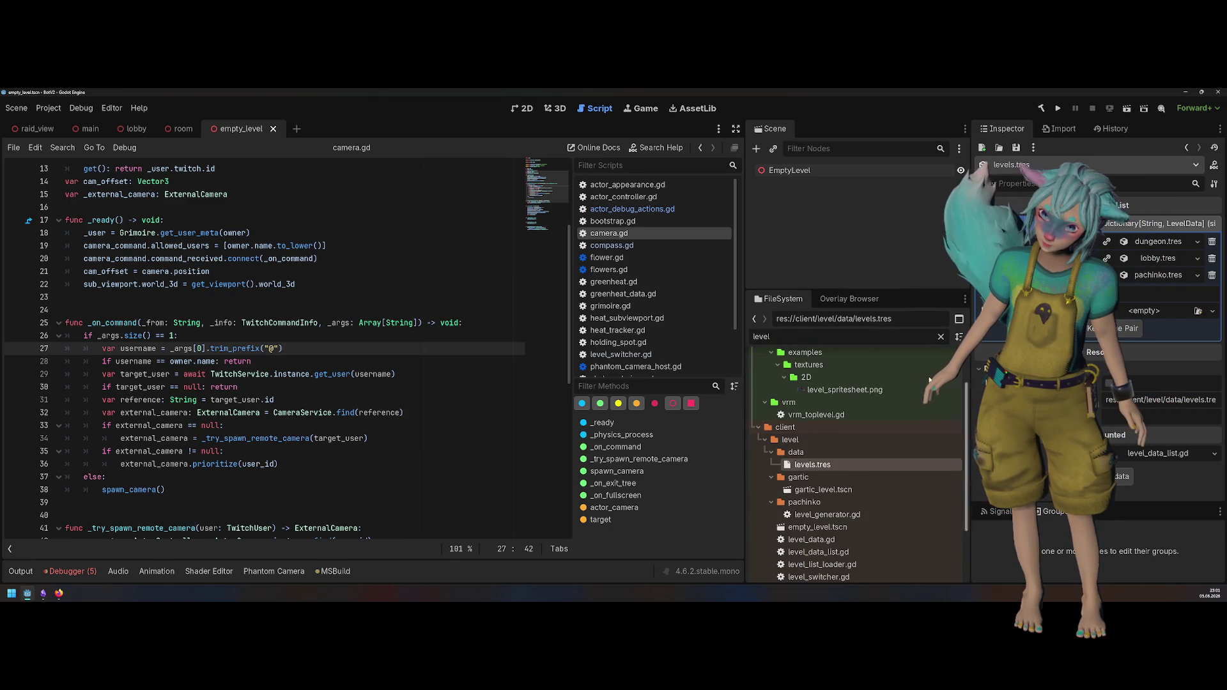
left_click(941, 337)
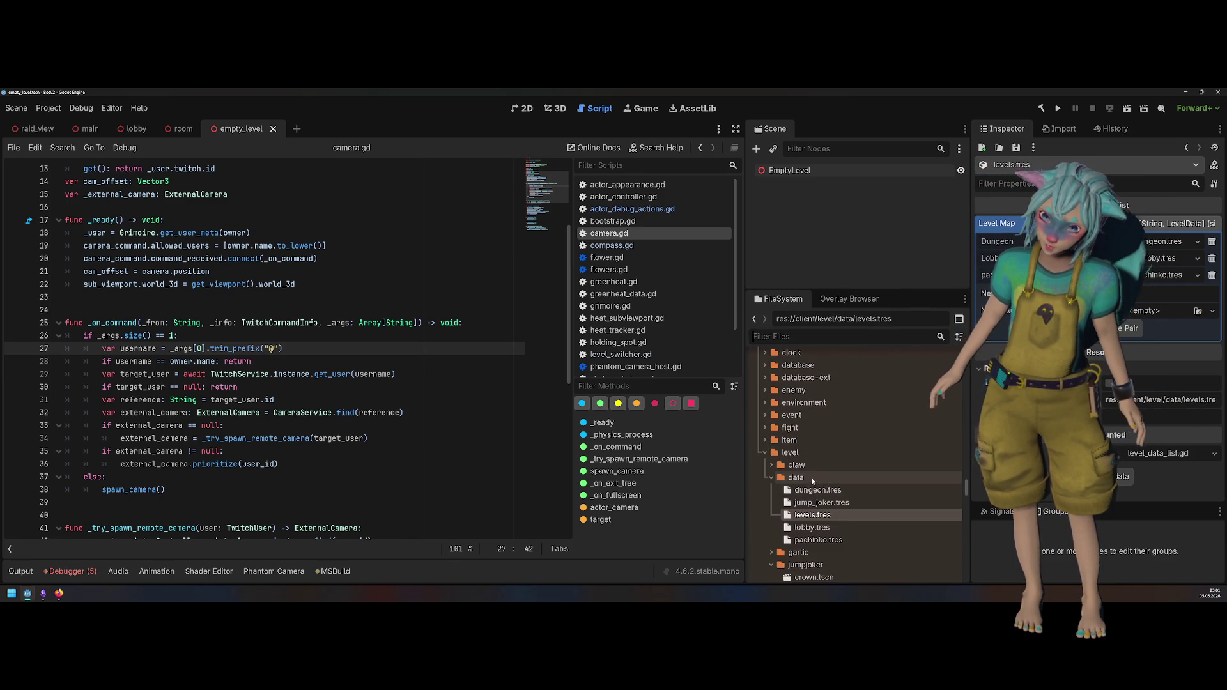
right_click(818, 477)
mouse_move(854, 392)
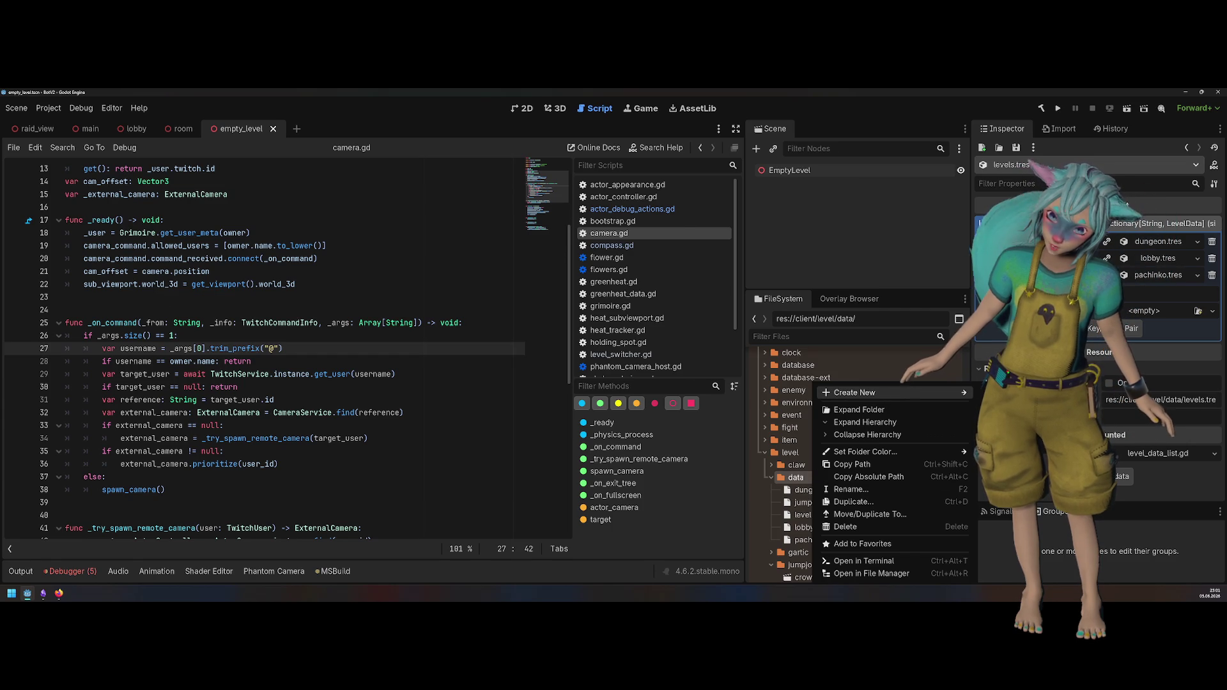
left_click(1006, 429)
type("level")
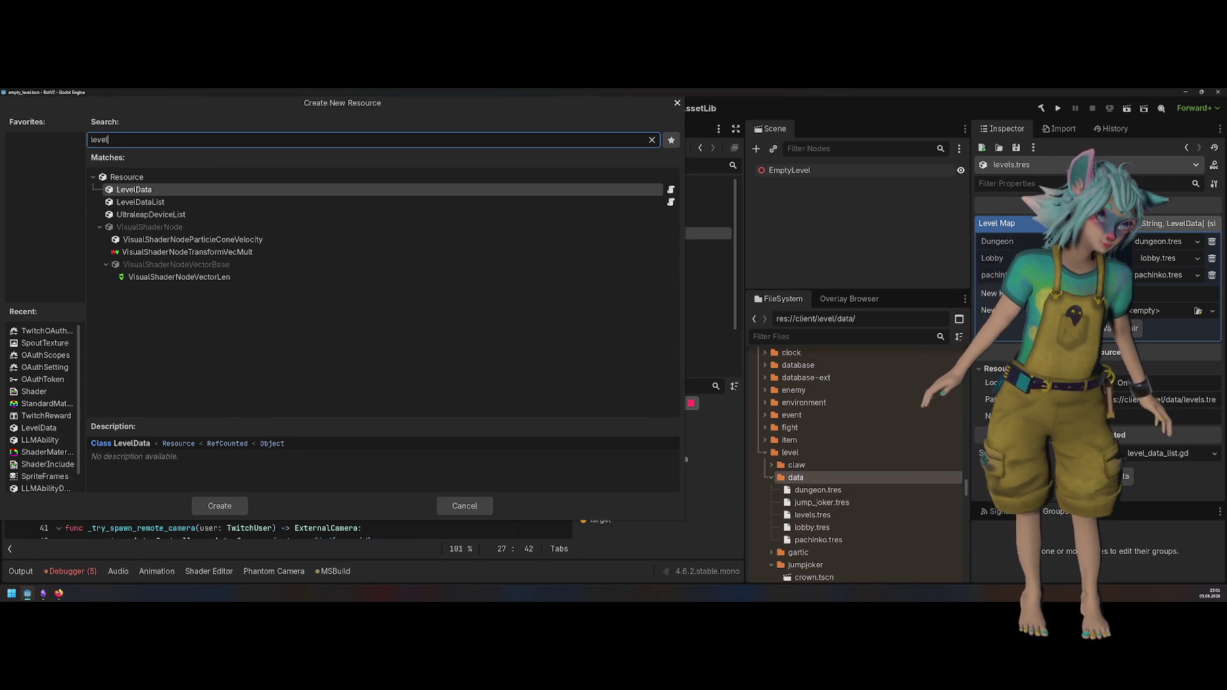
key("Return")
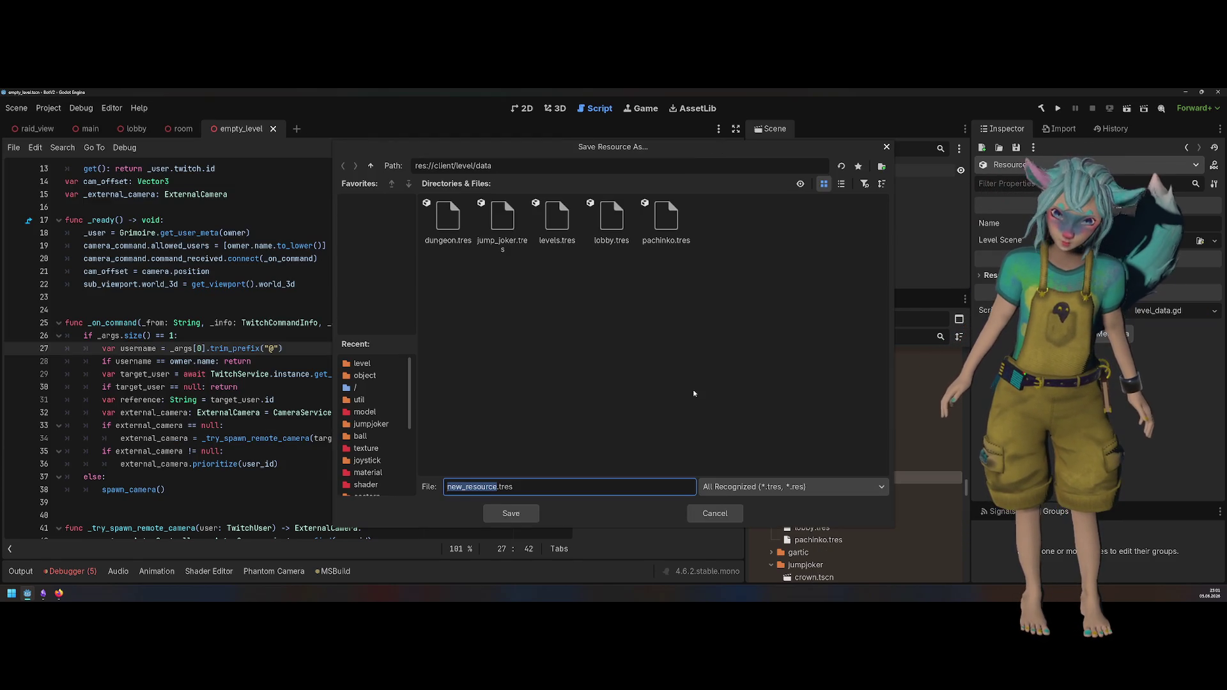
type("empty_level")
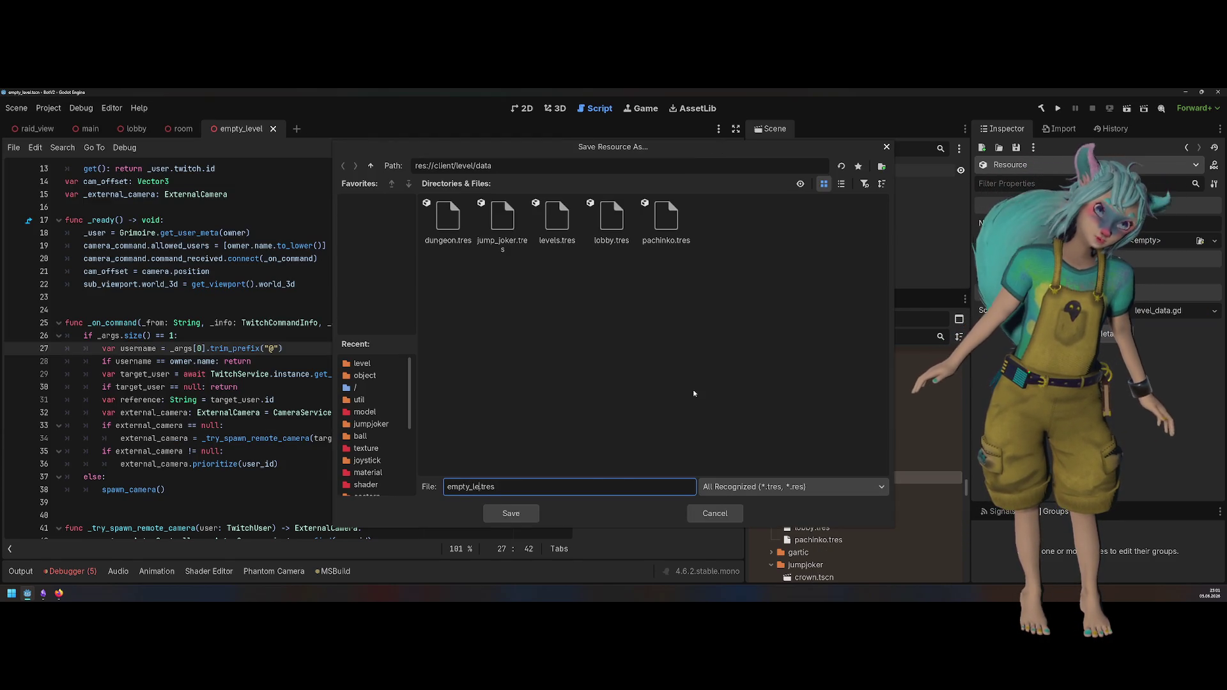
key("Return")
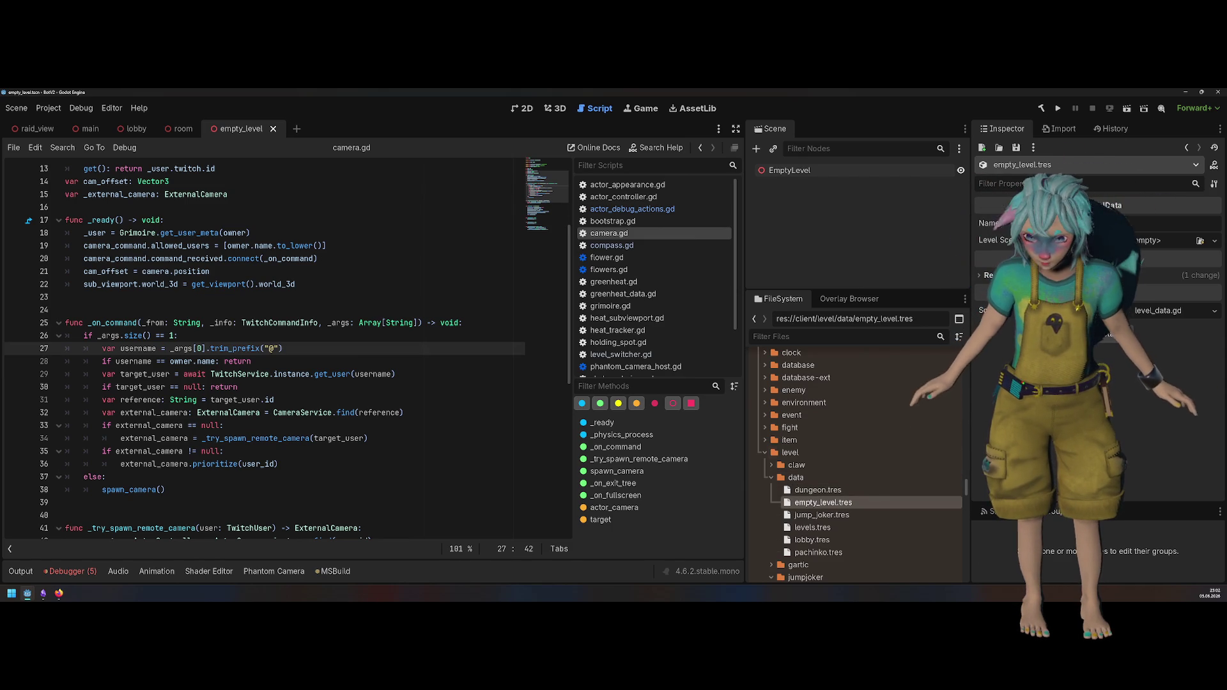
Step: Quick-load empty_level.tscn into the resource's Level Scene property
left_click(1199, 240)
type("level")
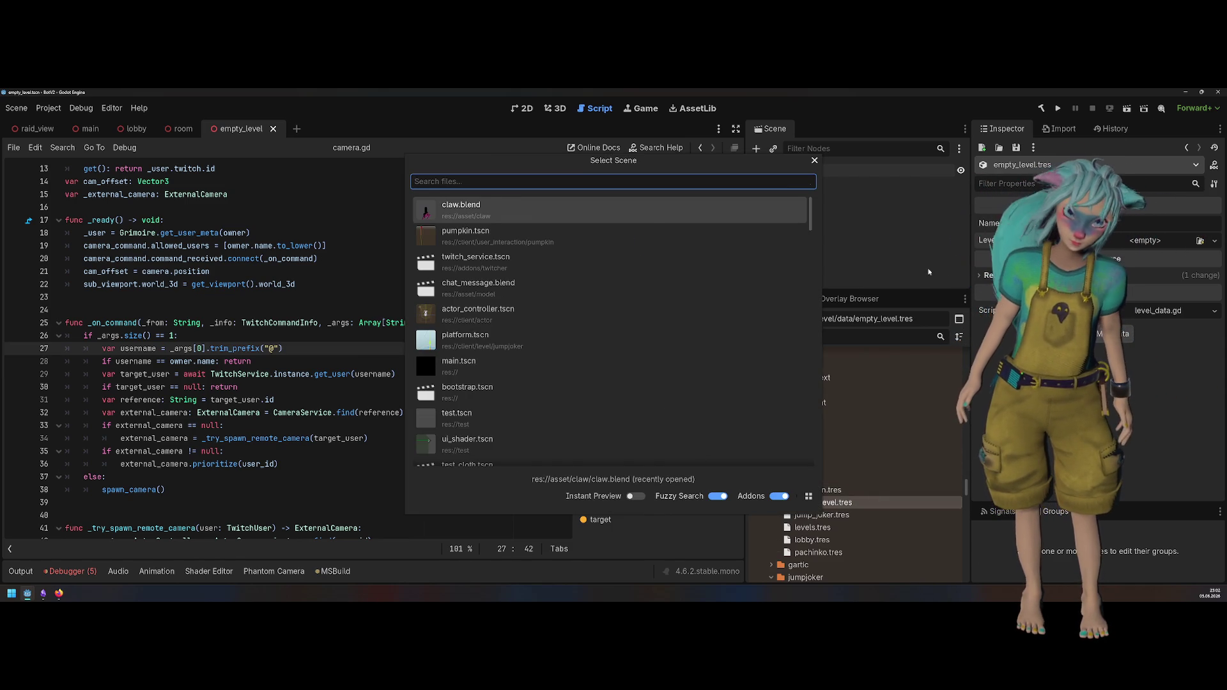
key("Return")
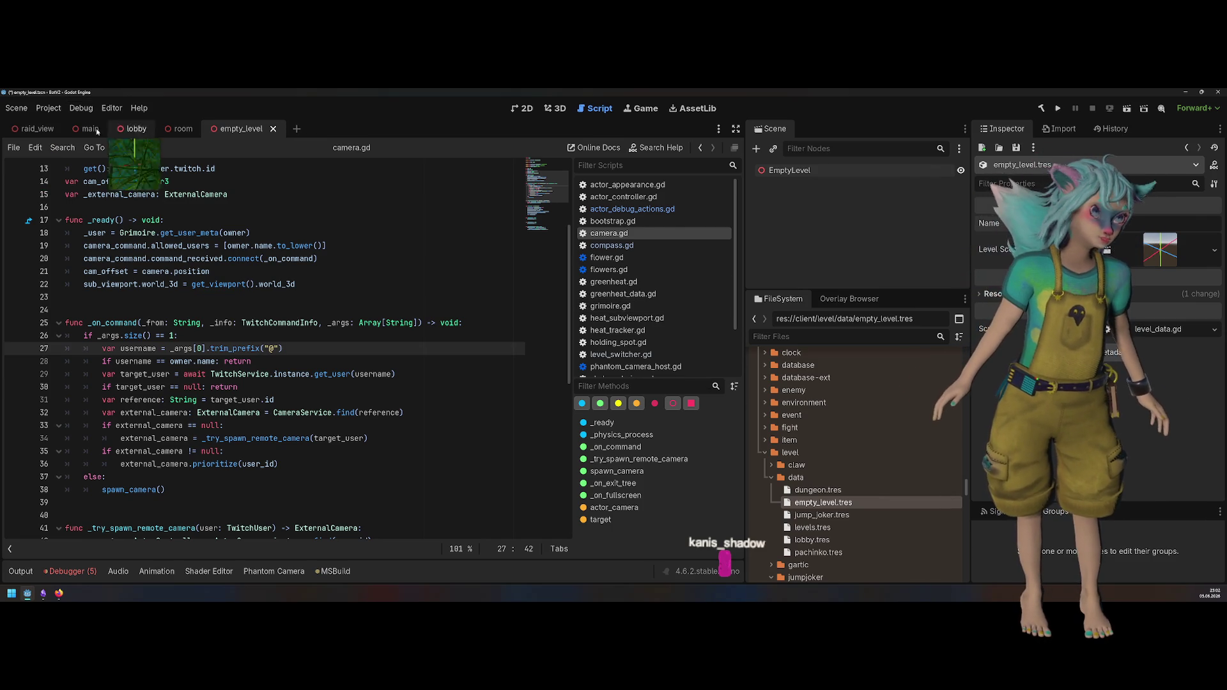
Step: In the main scene, set LevelSwitcher's Start Level to empty_level.tres via Quick Load
left_click(89, 128)
scroll(827, 225, "down", 10)
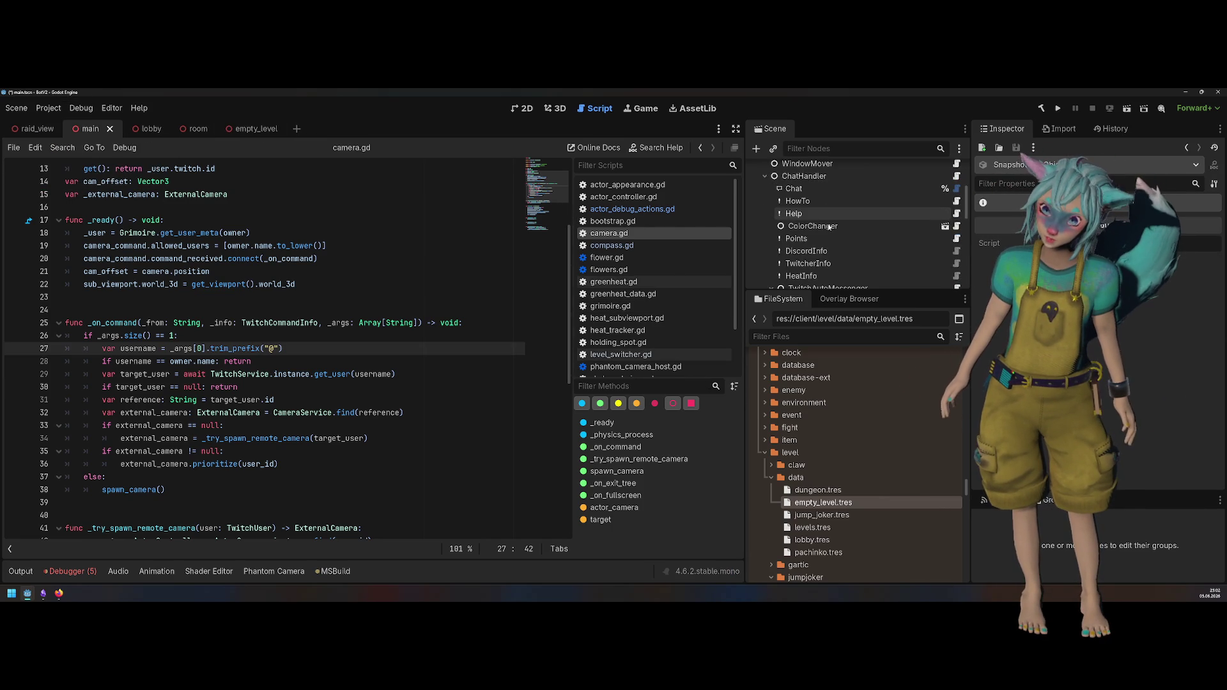
scroll(826, 225, "down", 2)
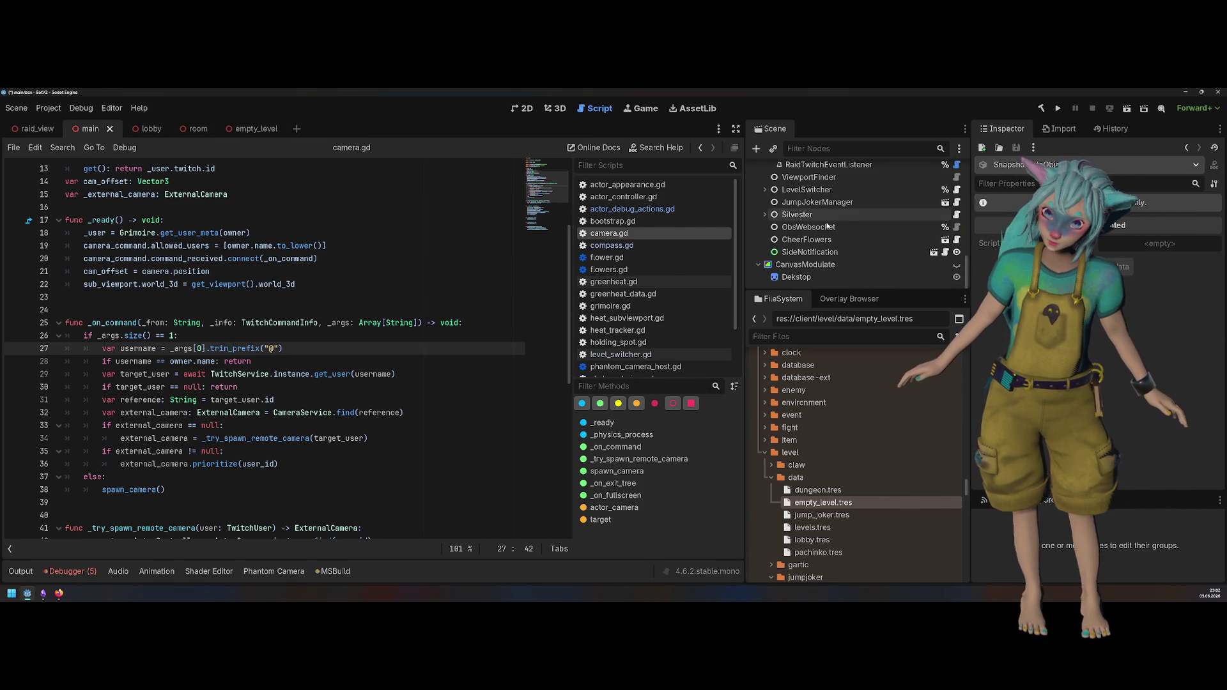
left_click(806, 190)
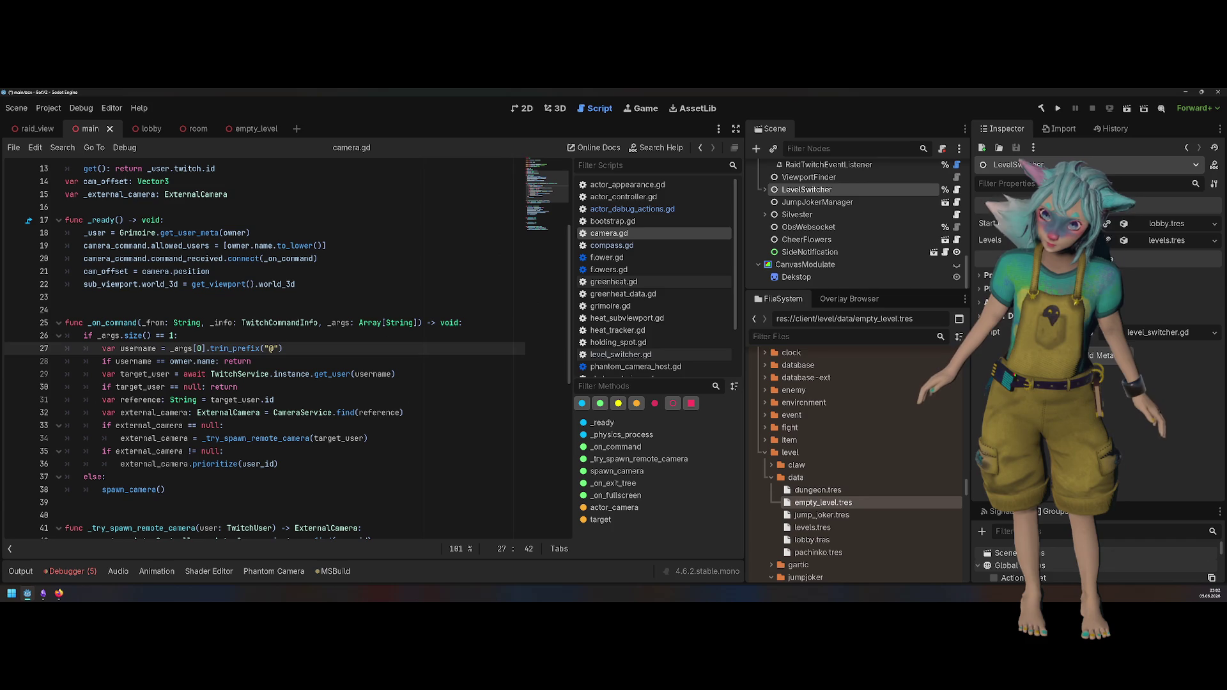
left_click(1214, 223)
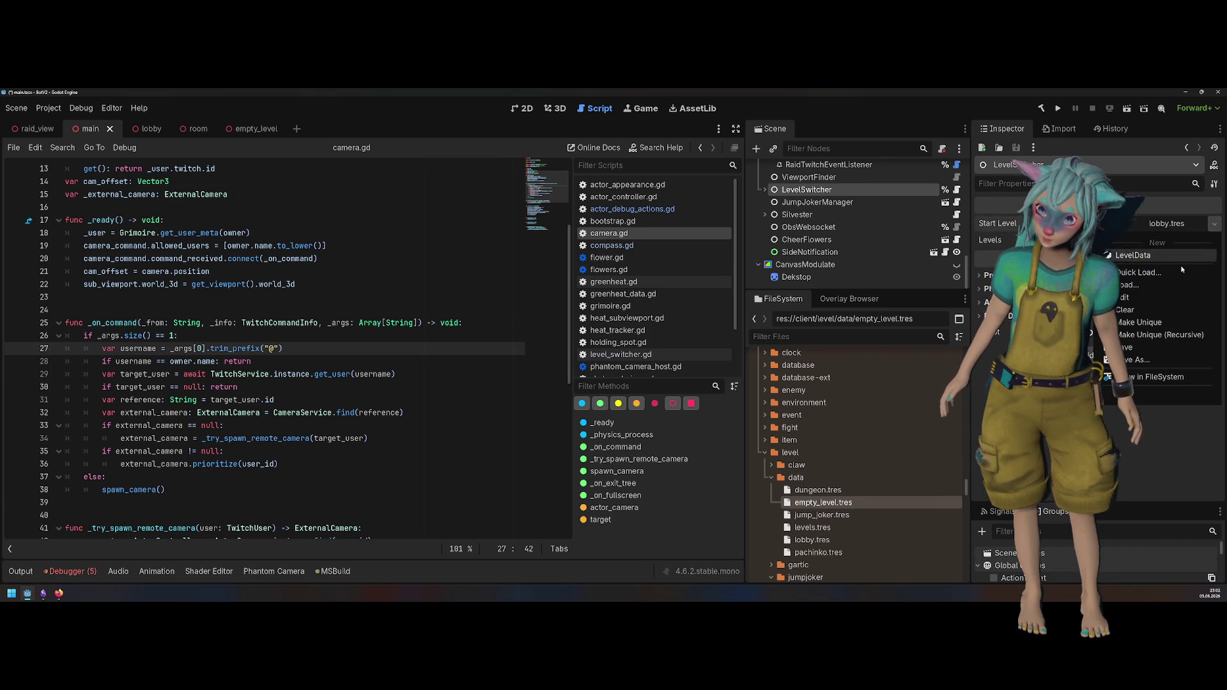
left_click(1150, 273)
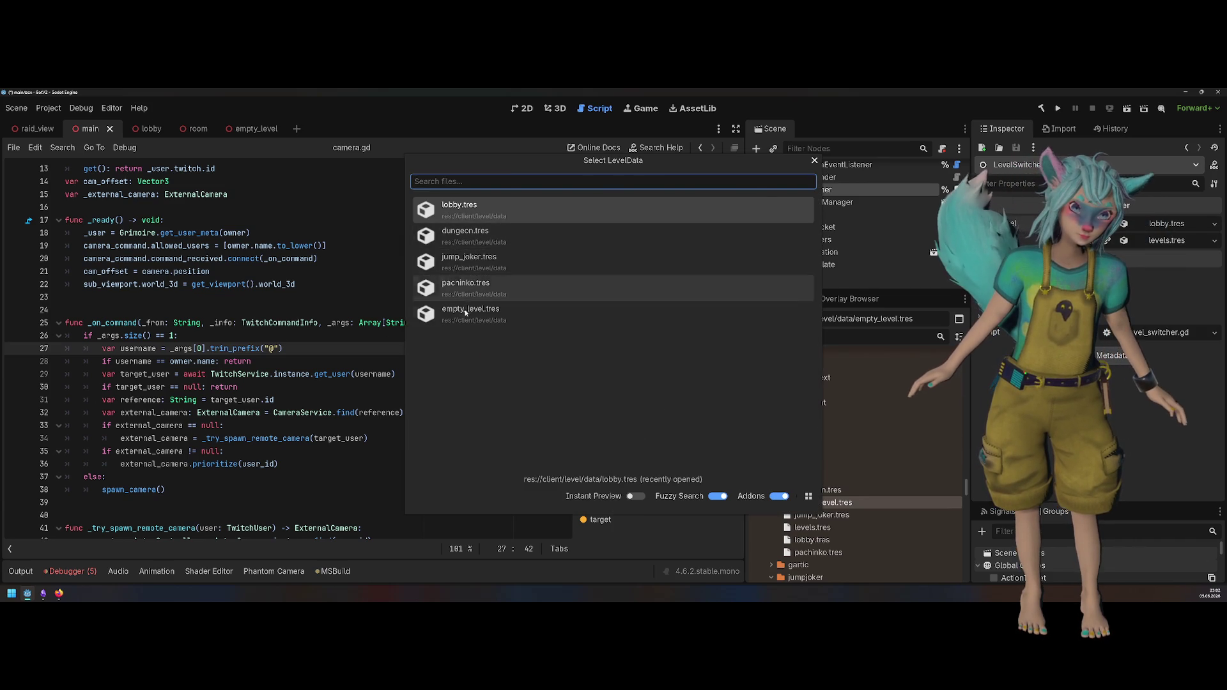
left_click(470, 313)
Step: Save the main scene, run the project, and return to the empty_level scene
key("ctrl+s")
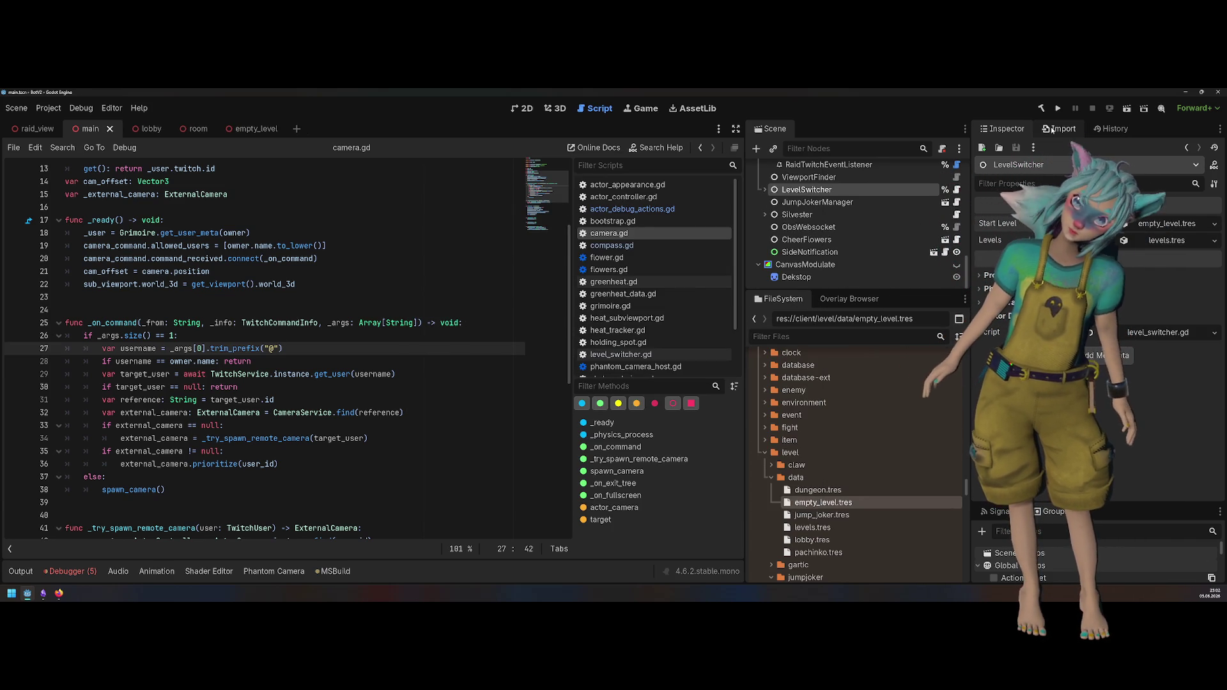
left_click(1059, 109)
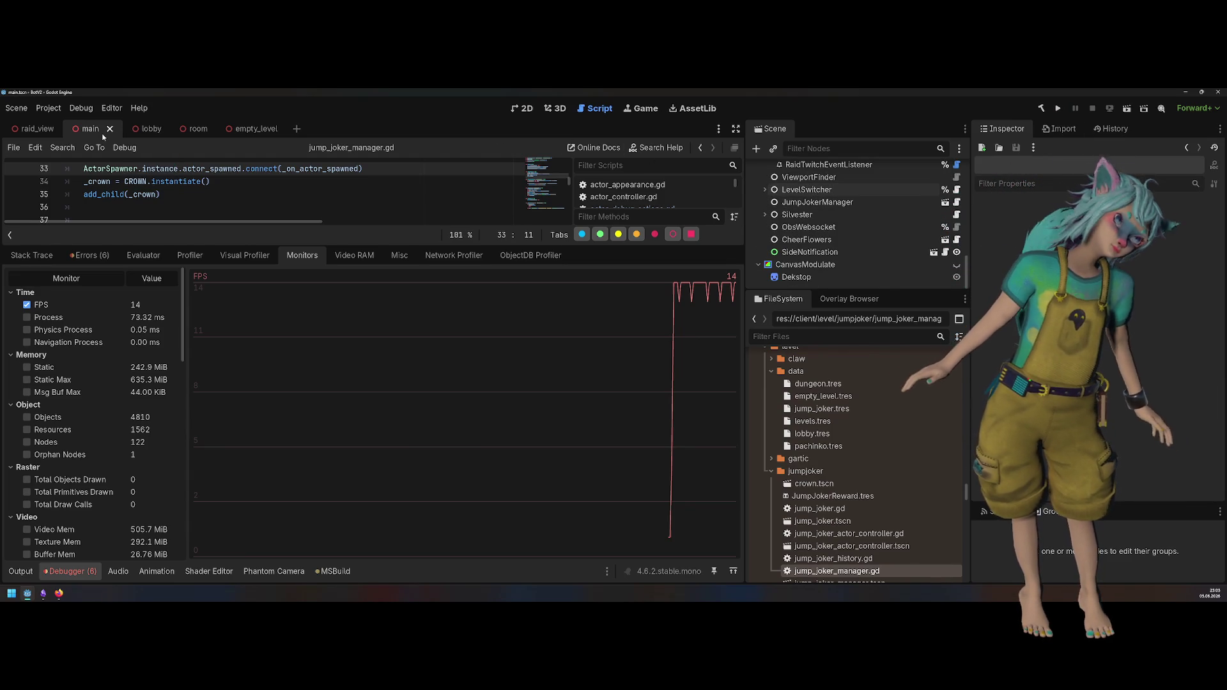
left_click(254, 129)
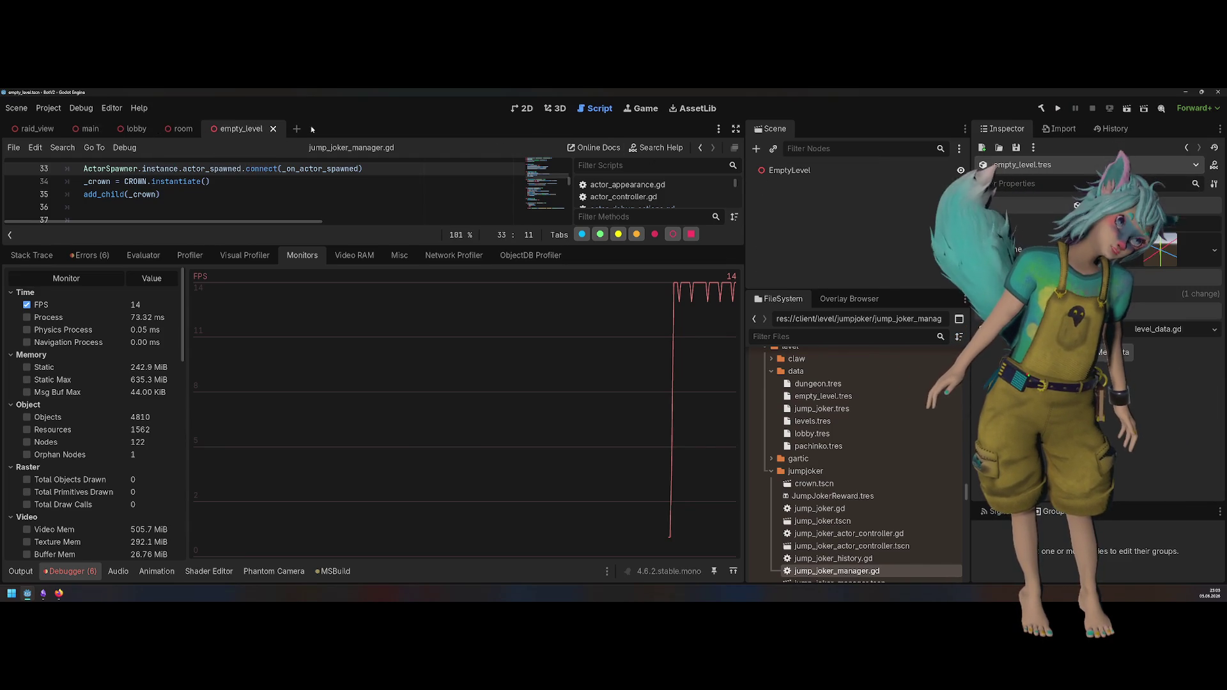
Step: Run the empty_level scene by itself with F6, then reload the current project
key("F6")
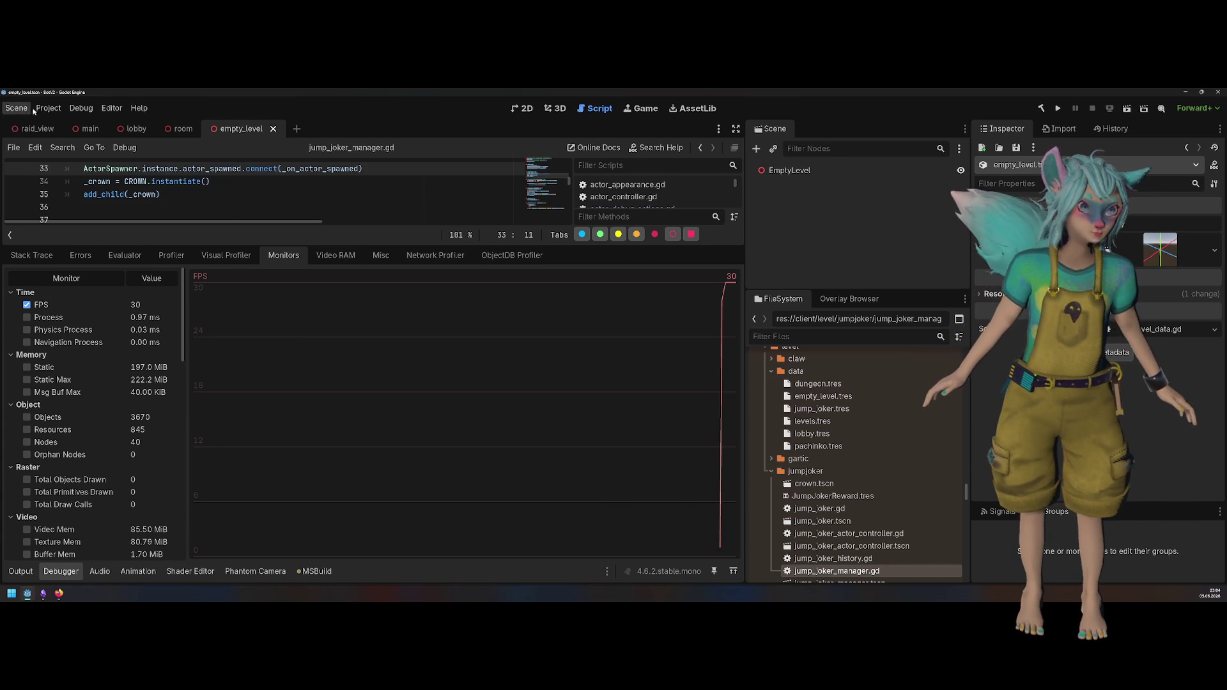
left_click(48, 108)
left_click(70, 246)
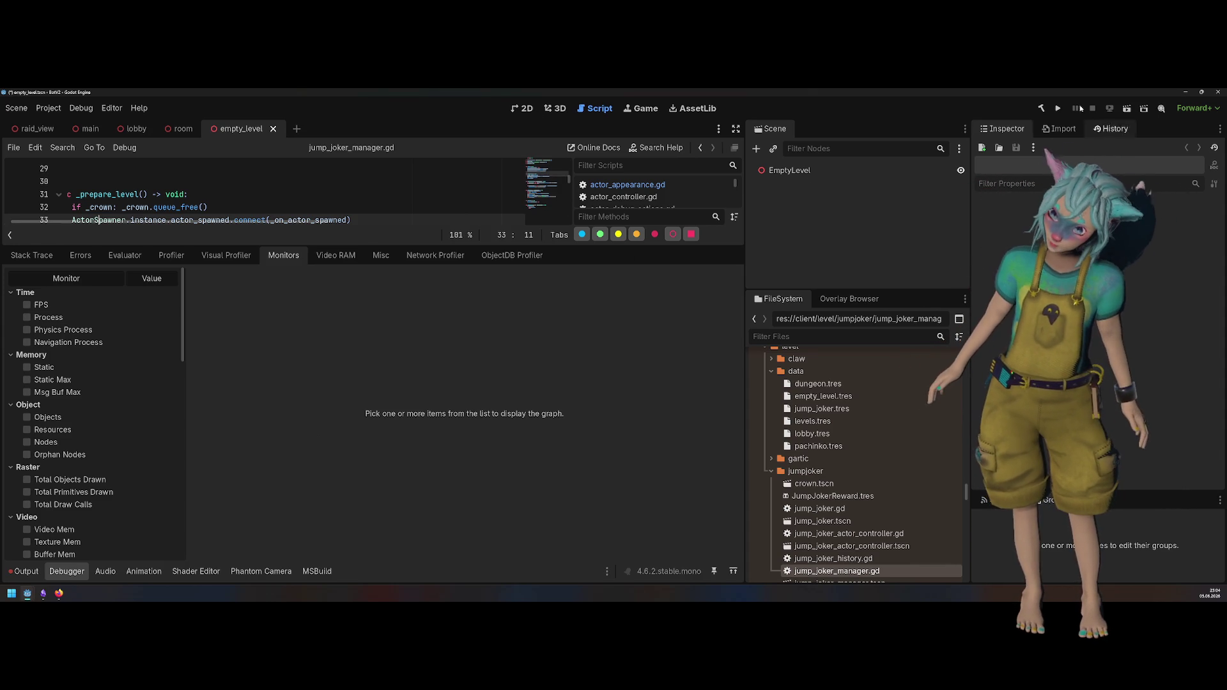
Step: Run the project and graph its FPS in the Debugger Monitors, then view the lobby scene
left_click(1058, 108)
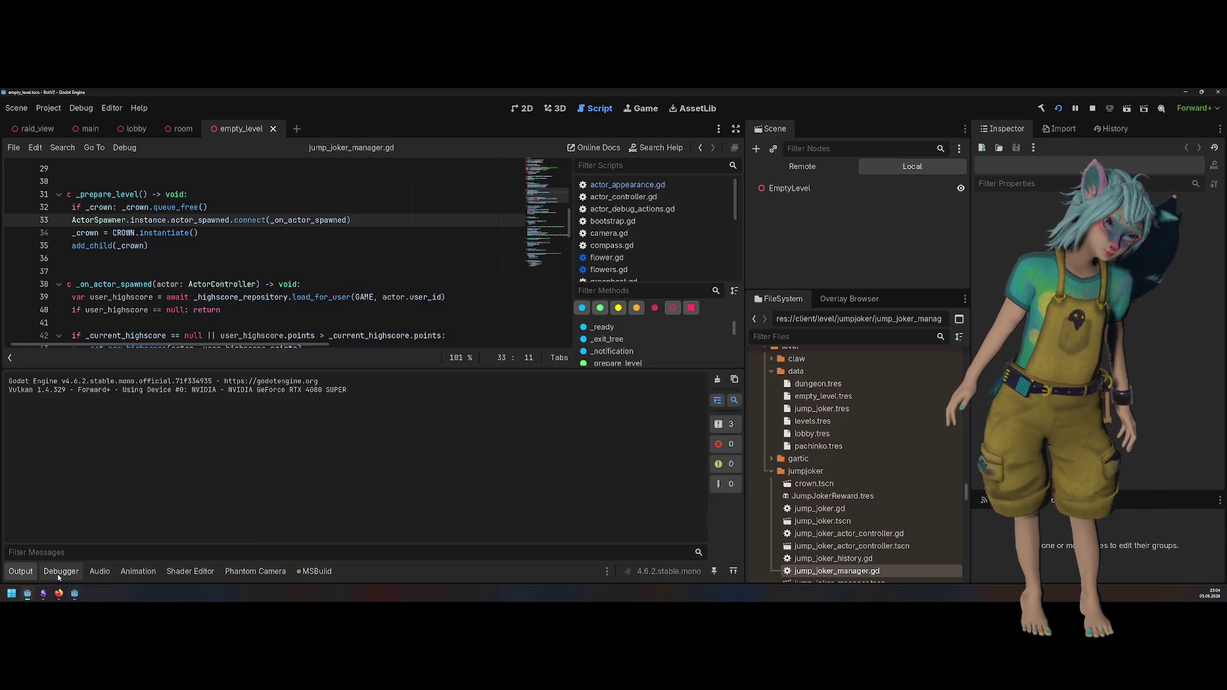
left_click(61, 572)
left_click(26, 304)
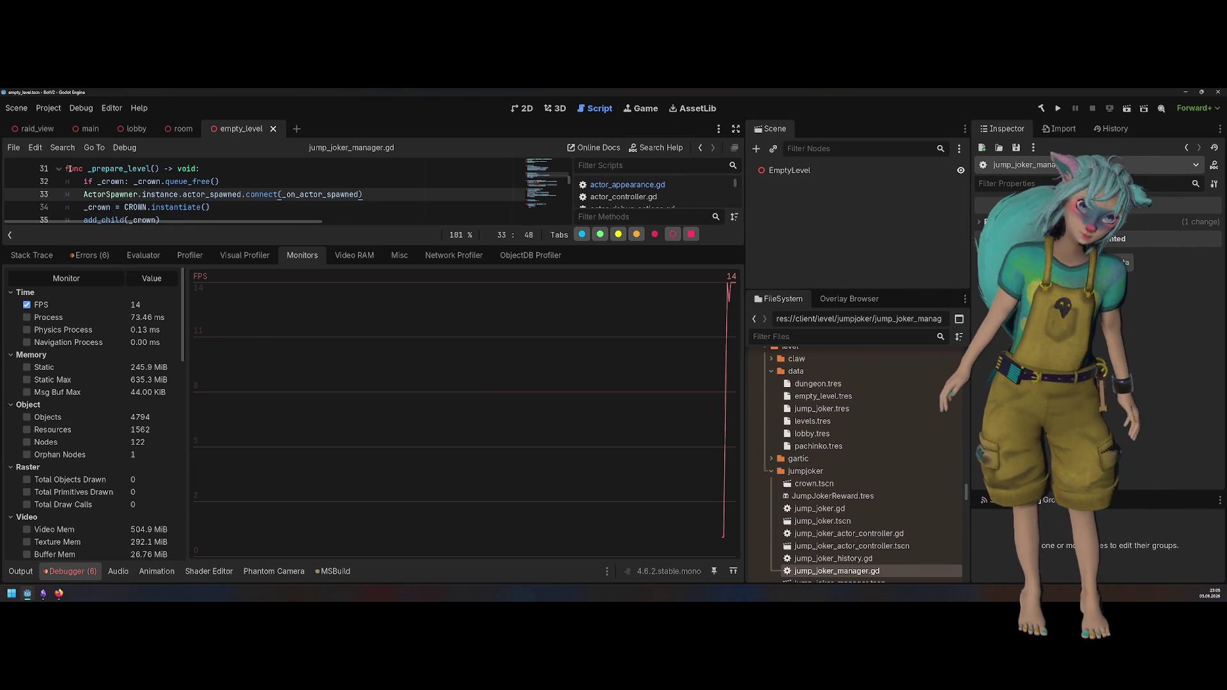
left_click(136, 128)
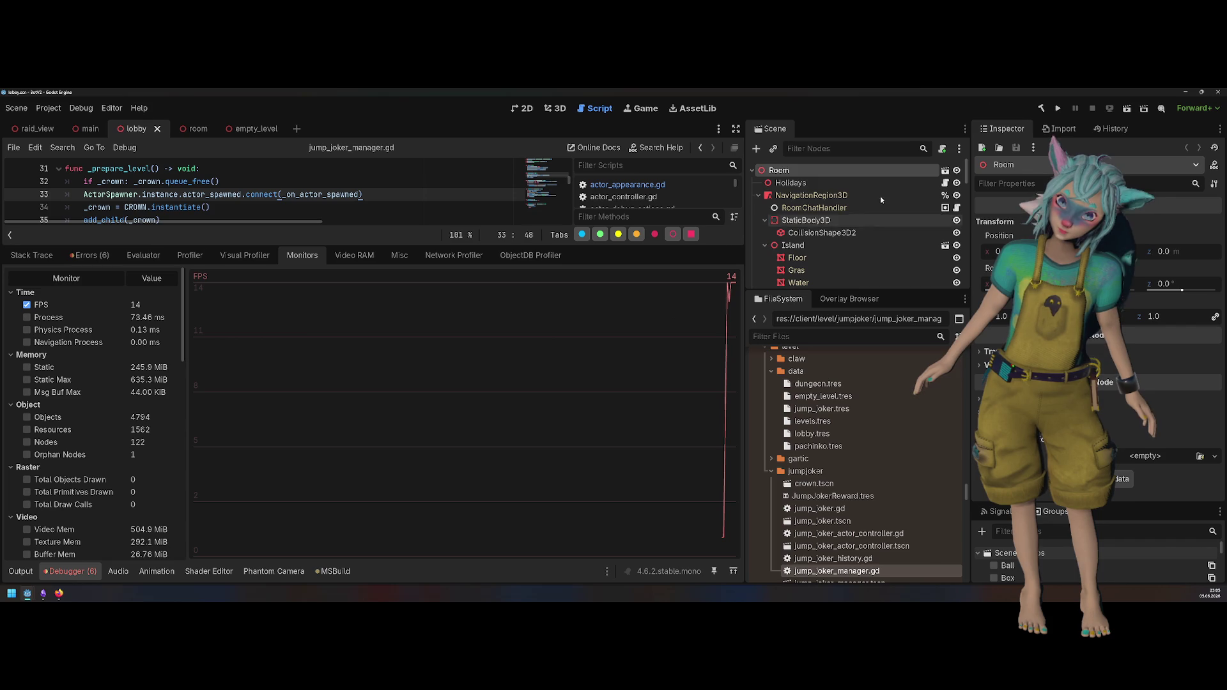
Step: Swap LevelSwitcher's Start Level in the main scene from empty_level.tres to lobby.tres
left_click(90, 129)
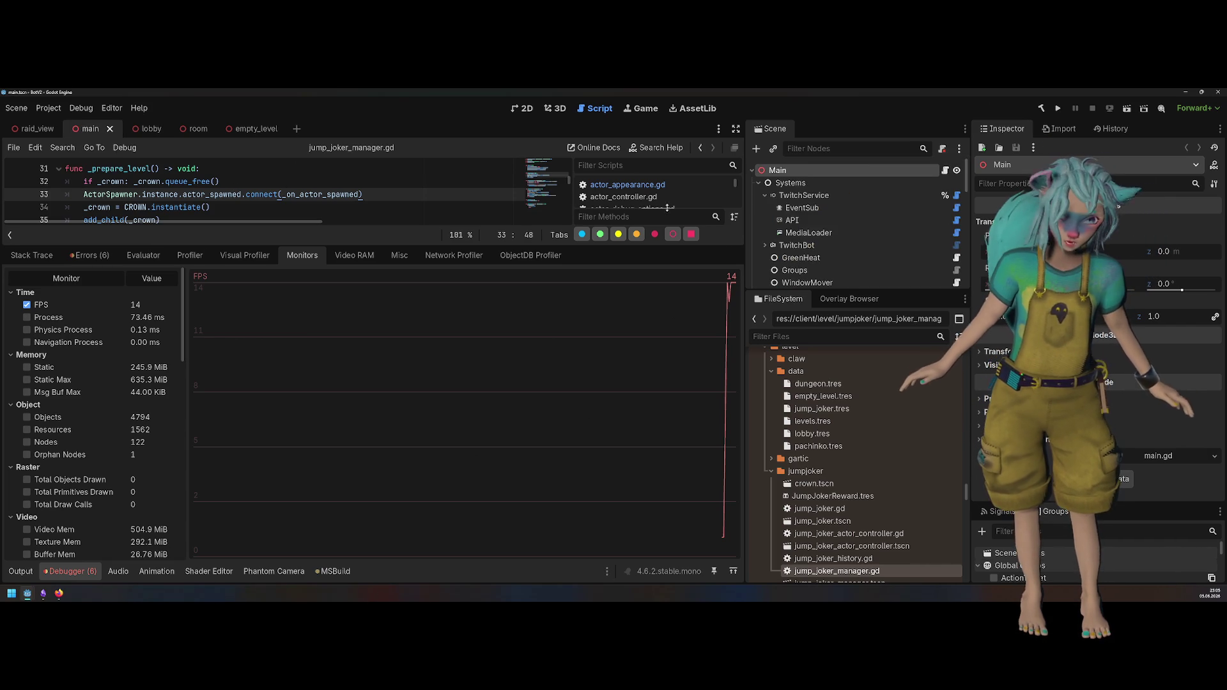
scroll(905, 230, "down", 8)
scroll(905, 233, "down", 1)
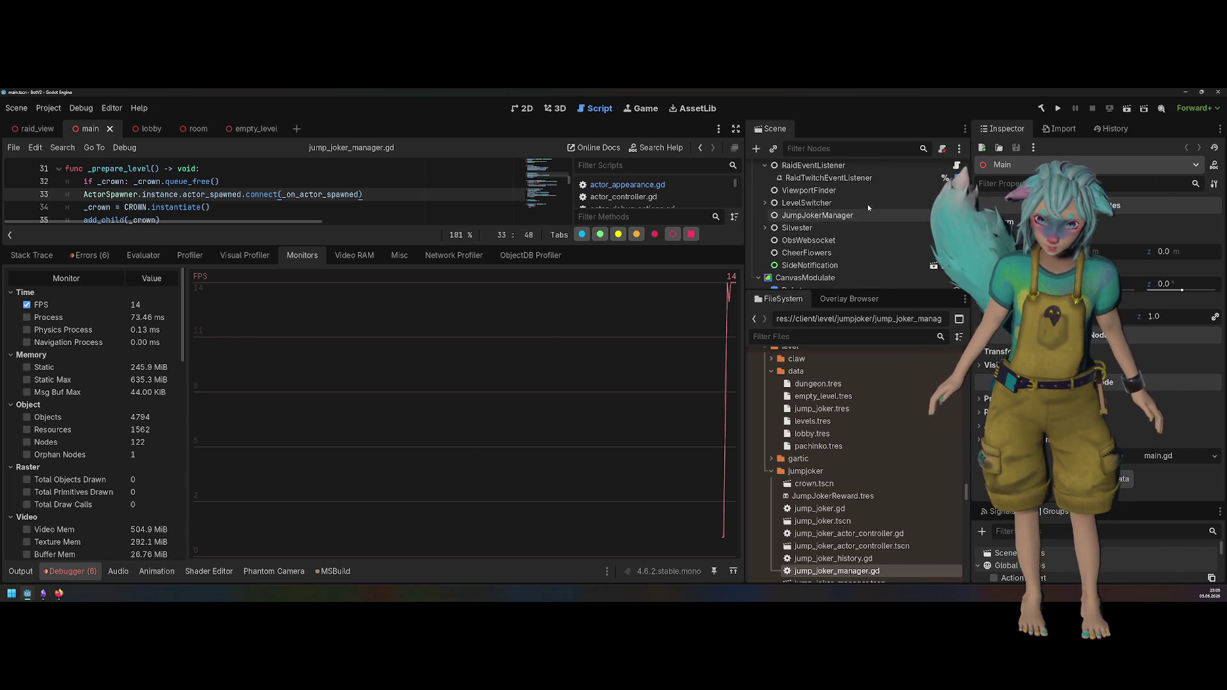
left_click(861, 199)
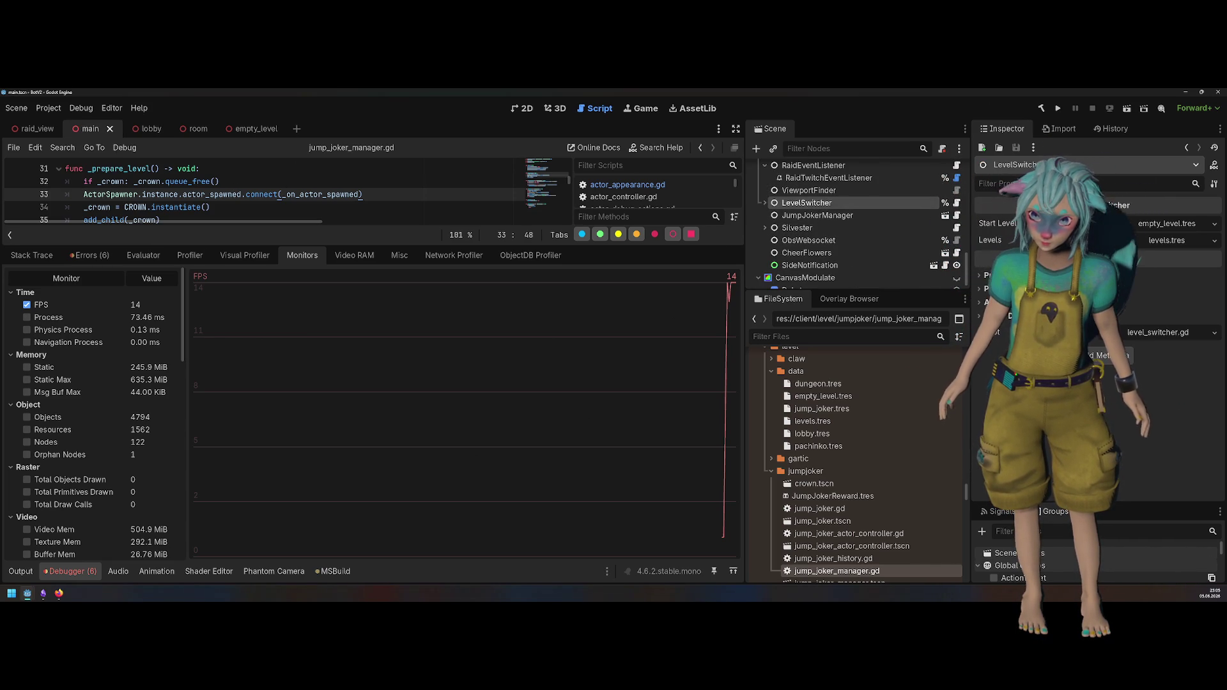
left_click(1214, 223)
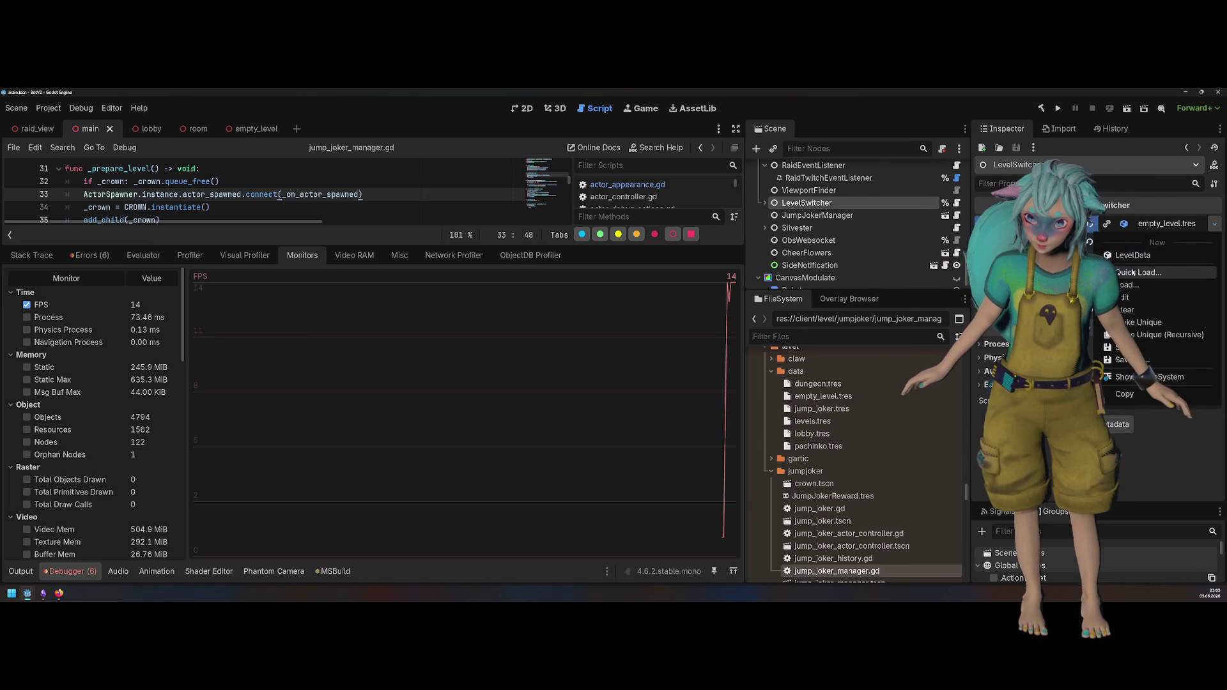
left_click(1140, 272)
left_click(473, 236)
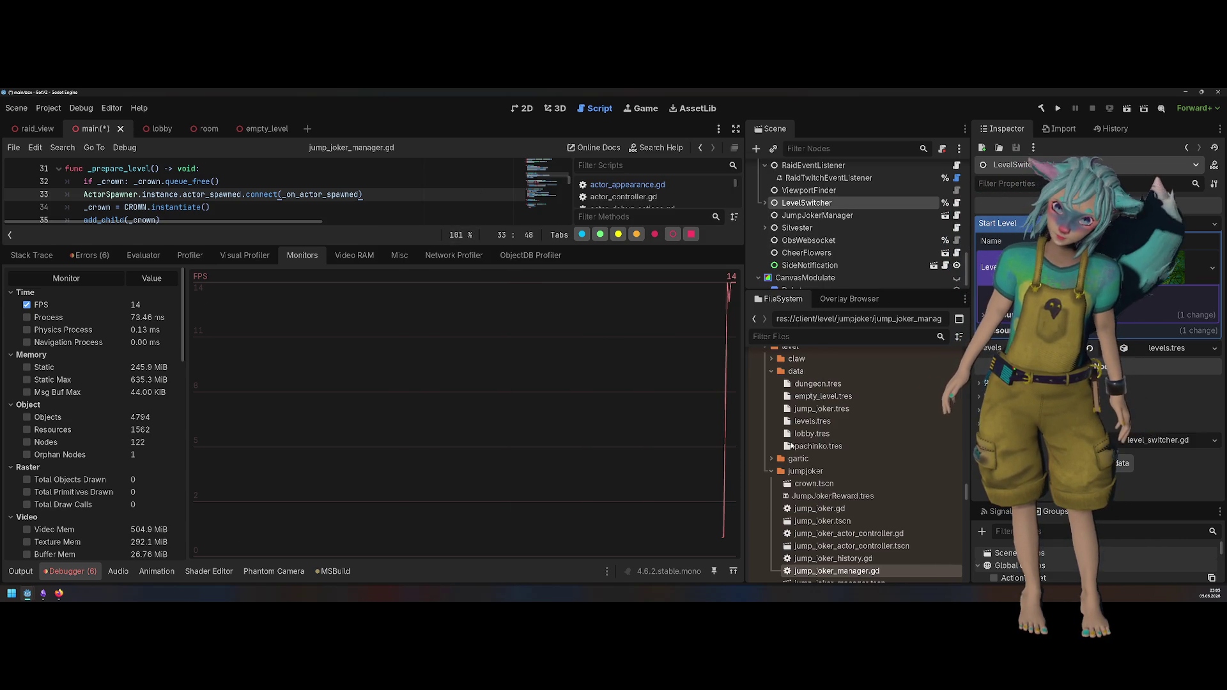
left_click_drag(844, 295, 850, 468)
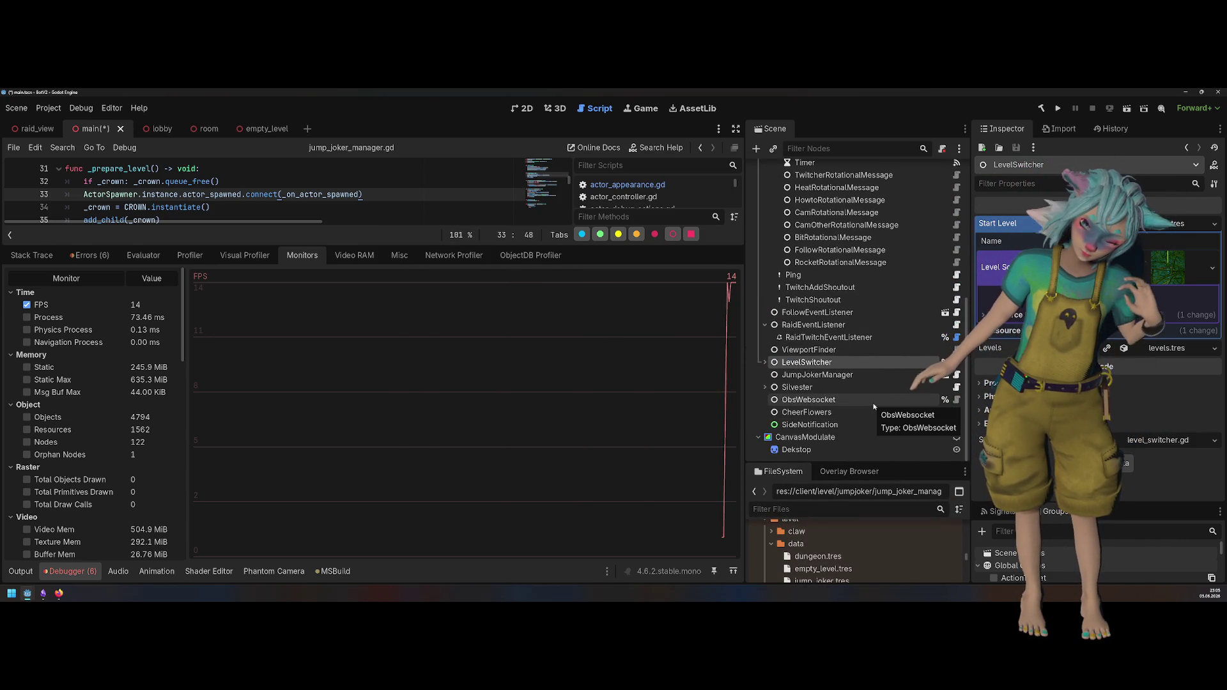
Step: Select the Dekstop node, run the project with the lobby start level, then stop it
left_click(837, 449)
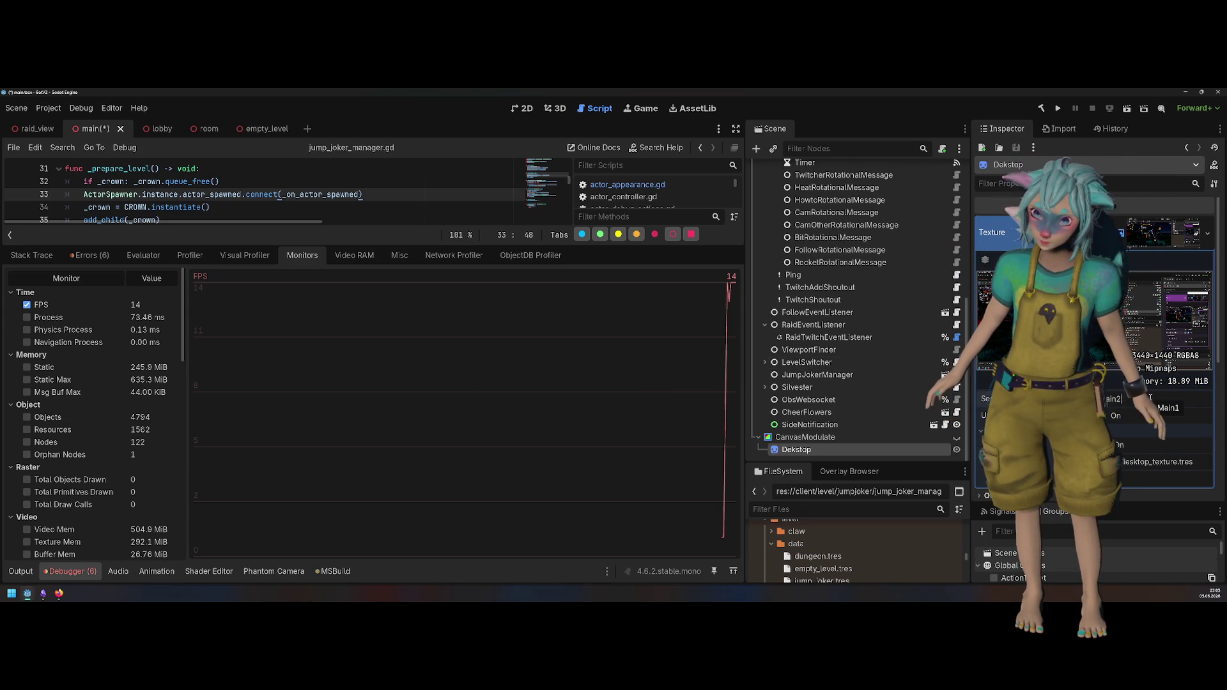
left_click(1061, 113)
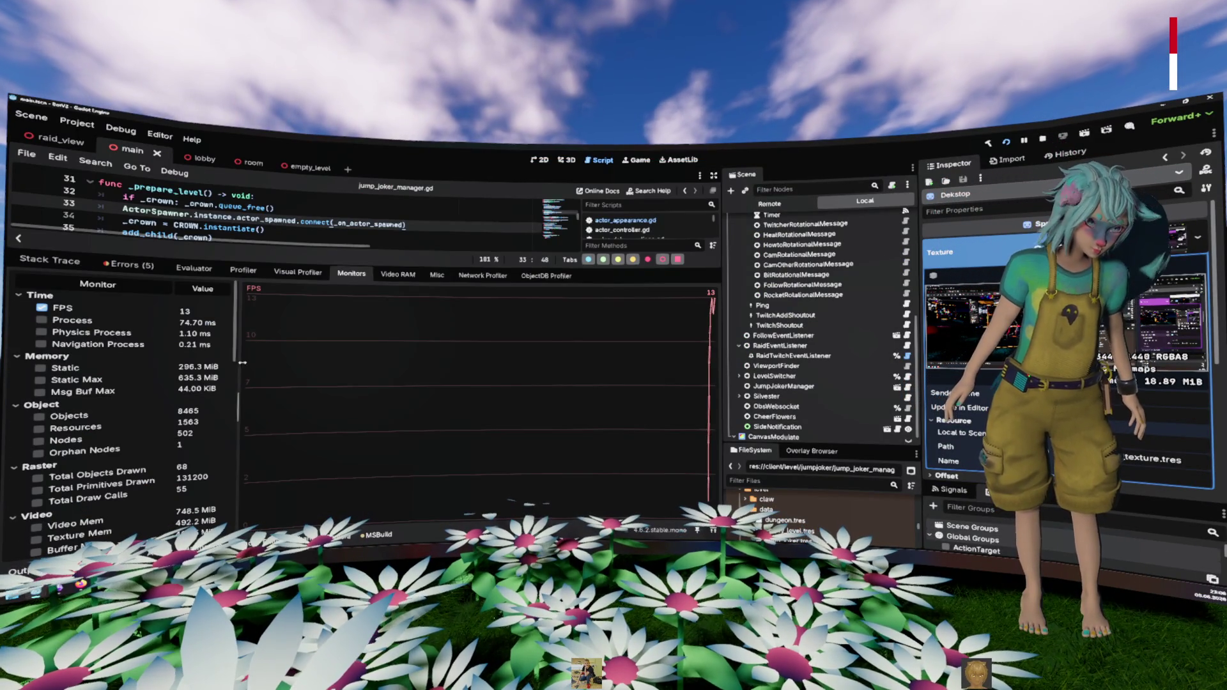
left_click(1042, 141)
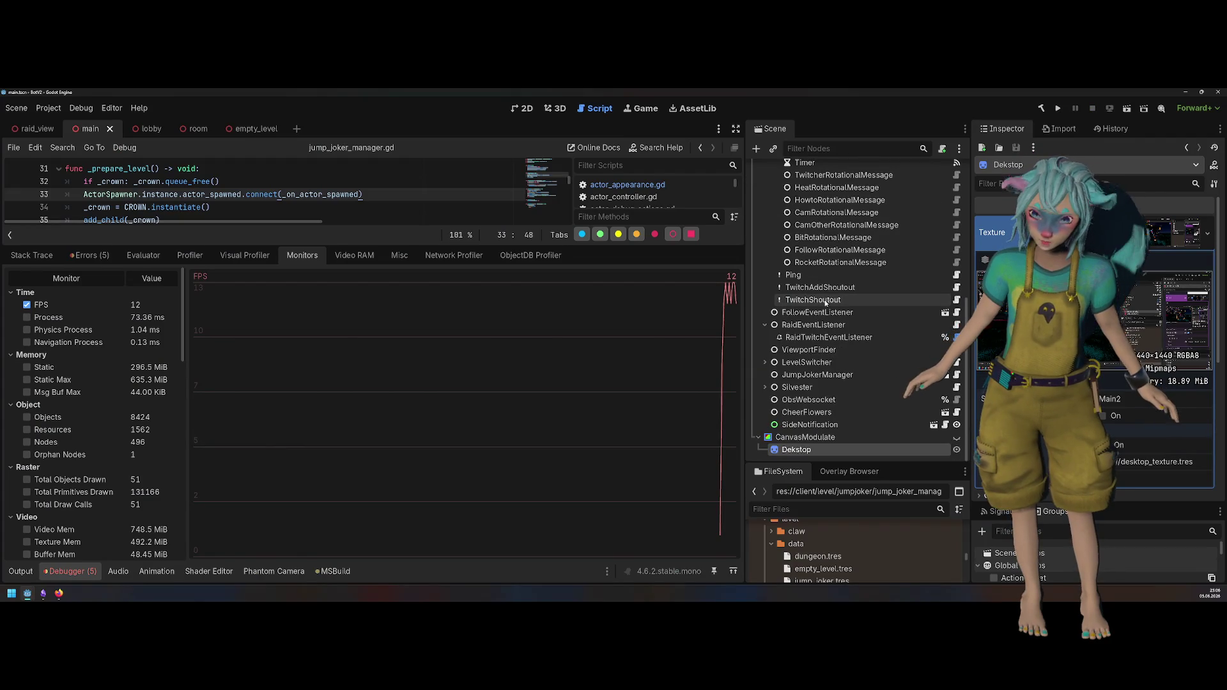
Step: Delete the CanvasModulate node together with its Dekstop child from the main scene
left_click(824, 437)
key("Delete")
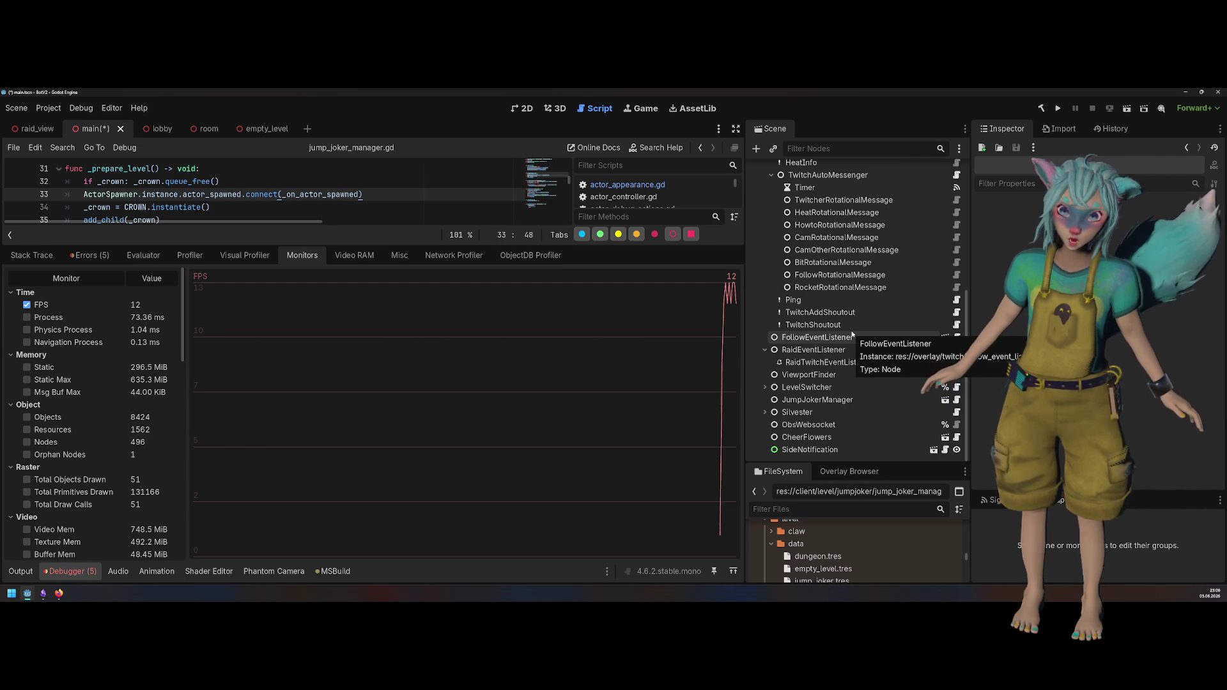
scroll(852, 333, "up", 5)
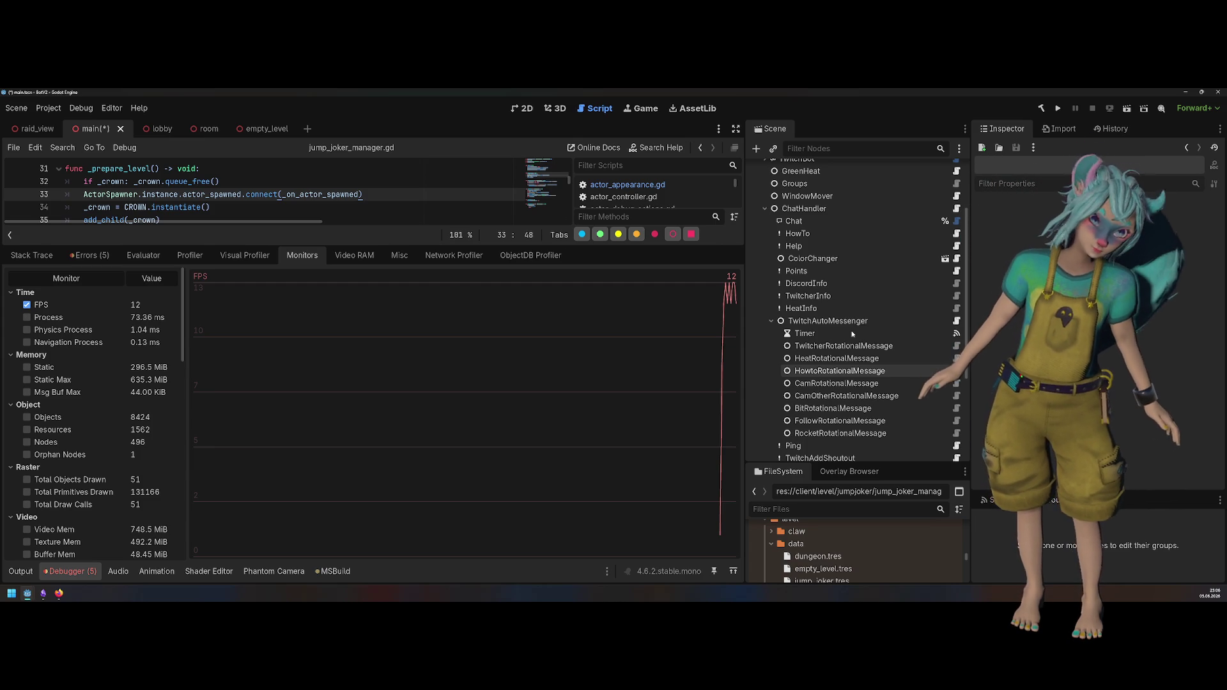
scroll(851, 331, "up", 3)
scroll(851, 331, "up", 1)
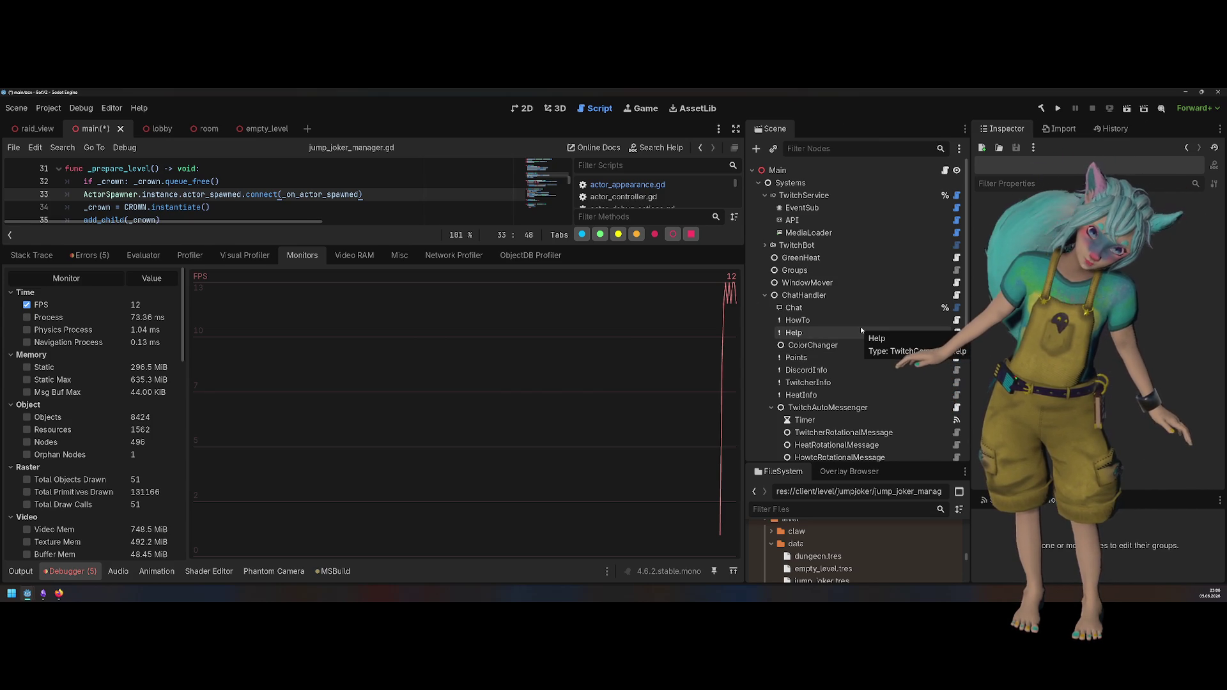
scroll(856, 339, "down", 5)
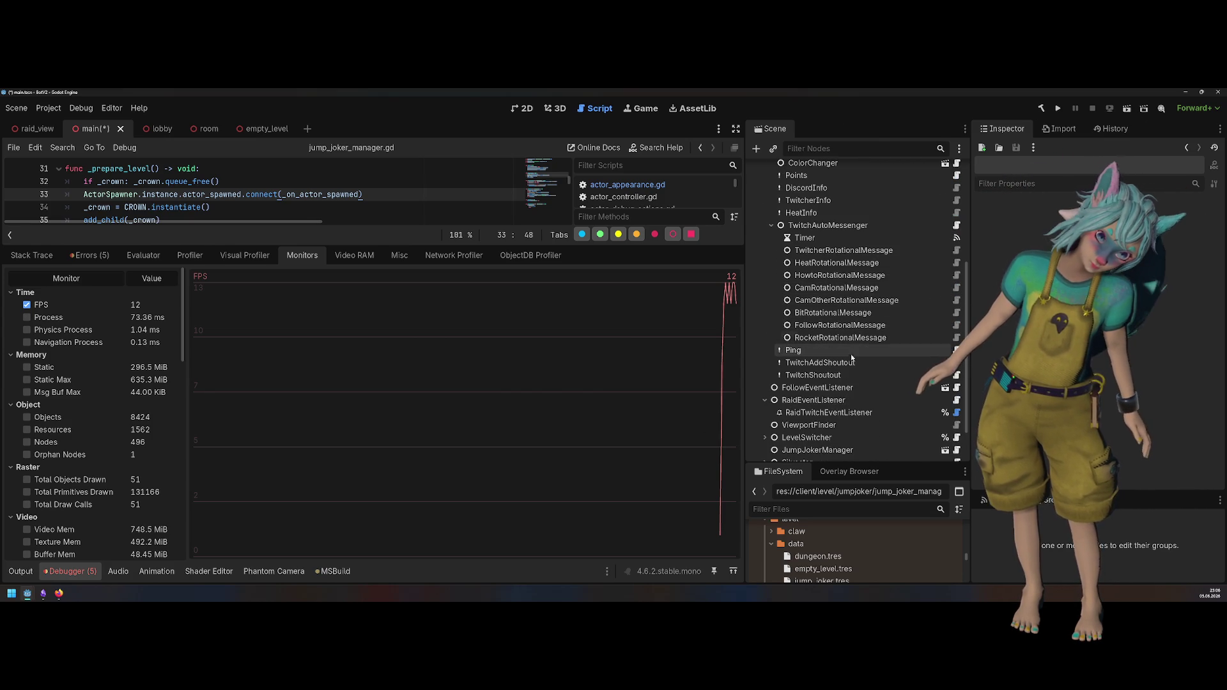
scroll(852, 359, "down", 2)
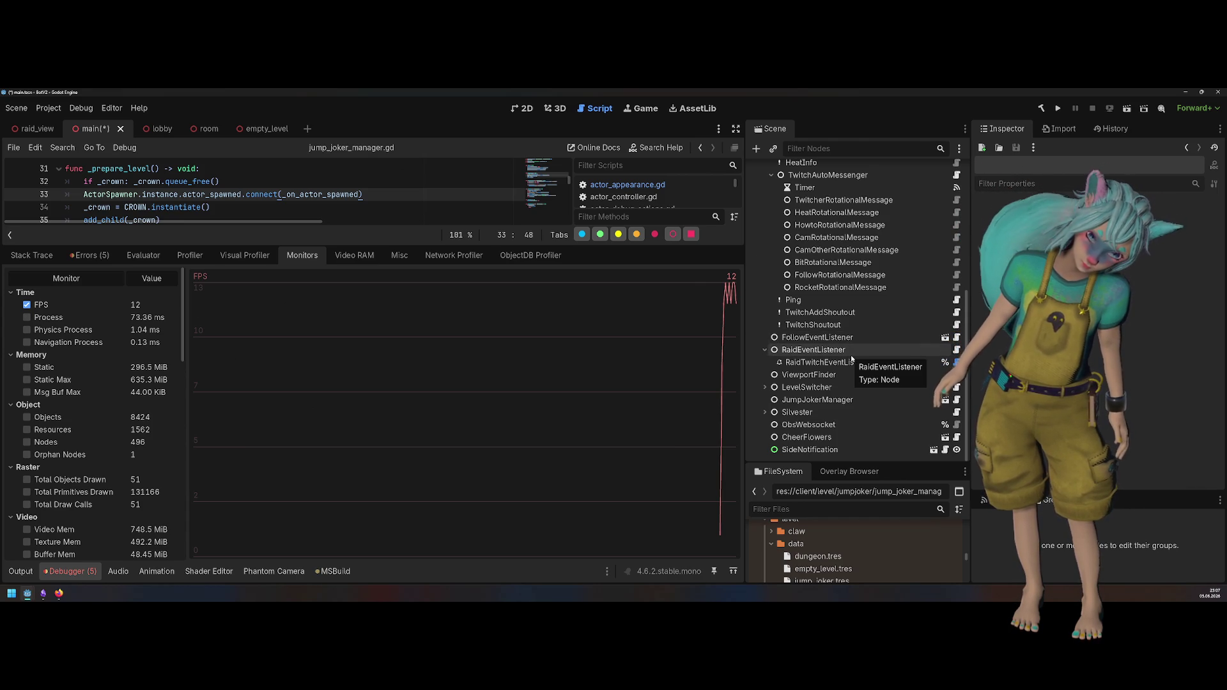
Step: Select SideNotification, save the main scene, and collapse the debugger panel
left_click(844, 451)
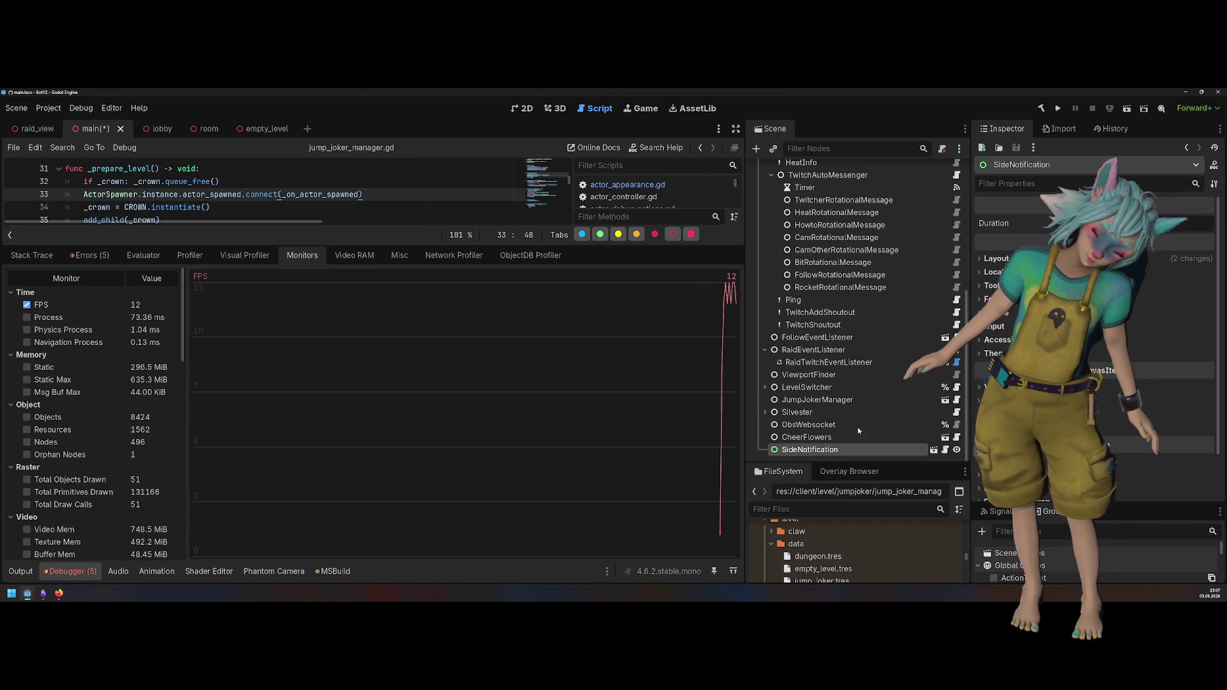
scroll(875, 363, "up", 4)
scroll(876, 363, "up", 3)
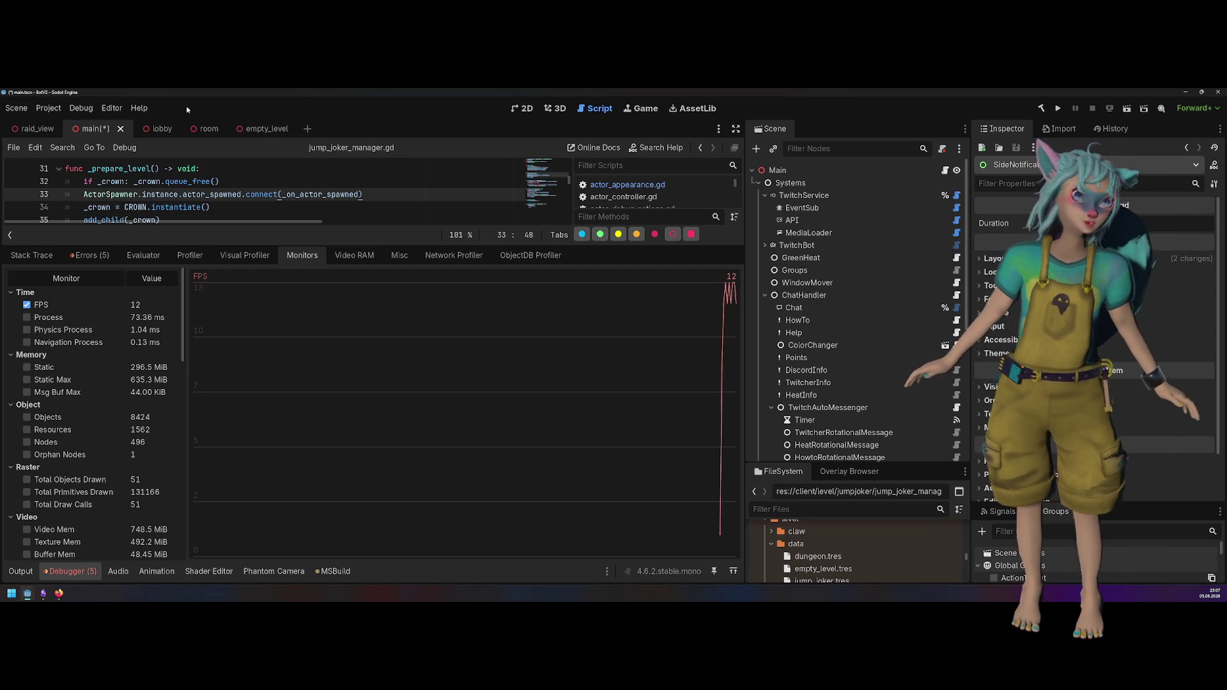
left_click(240, 198)
key("ctrl+s")
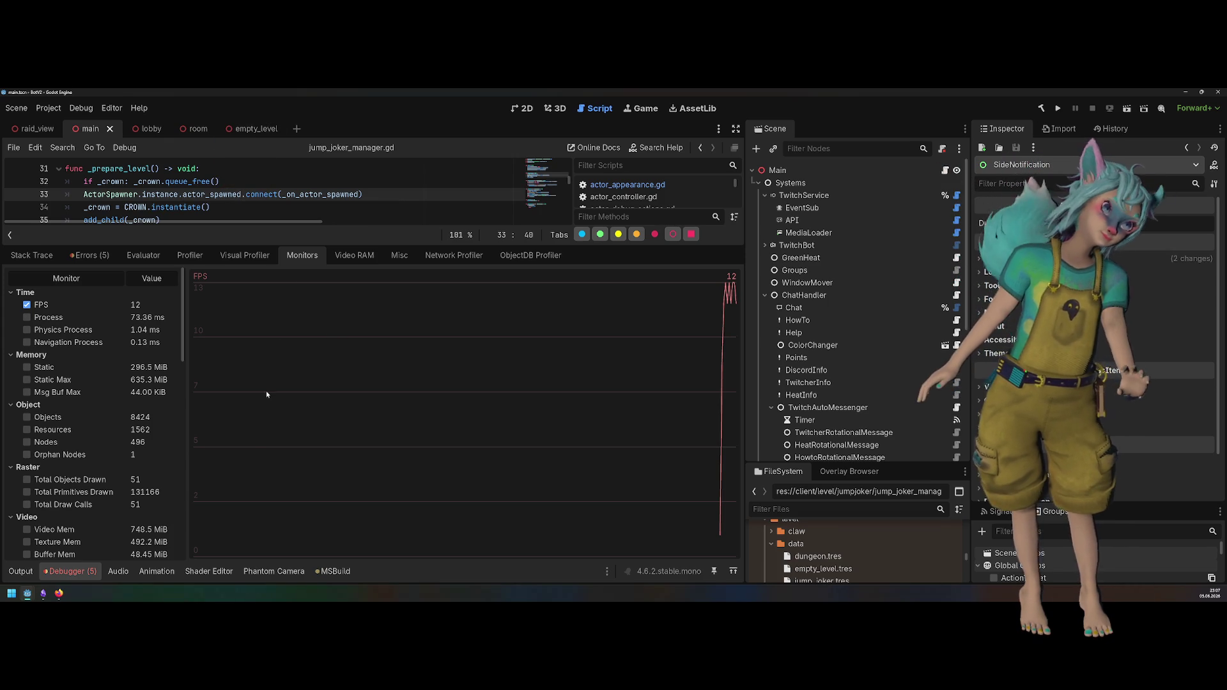
left_click(71, 571)
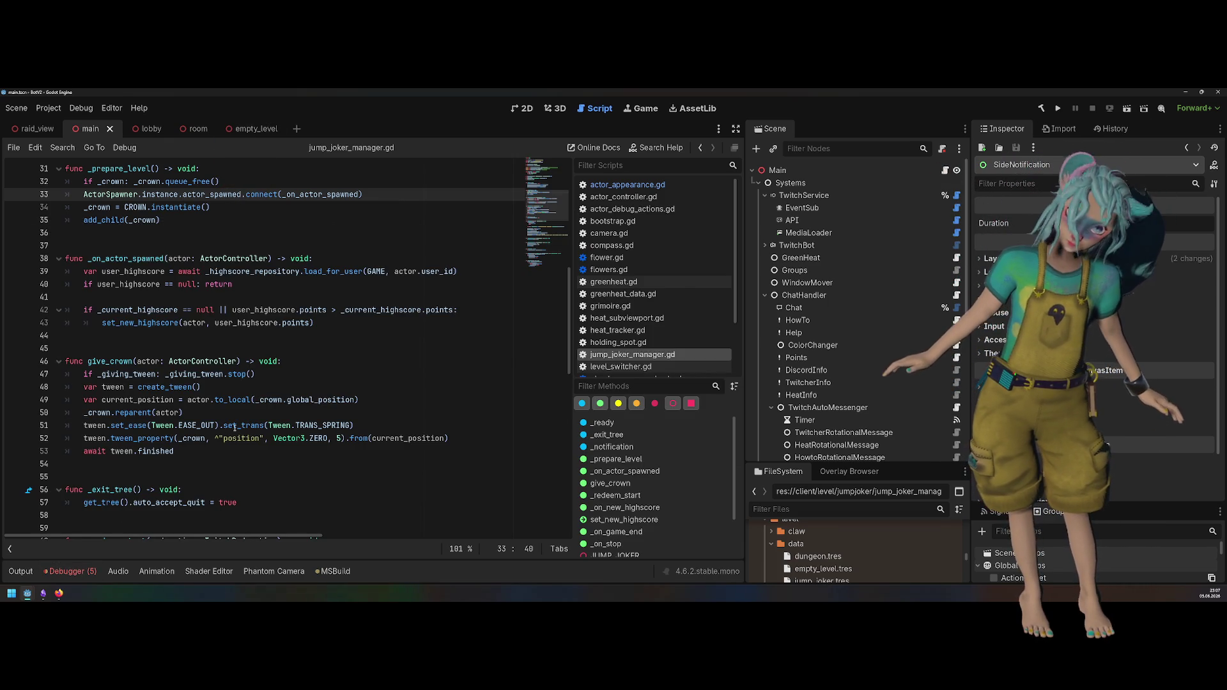
Step: Close all open scripts, fold TwitchService and ChatHandler, and open Main's main.gd script
right_click(664, 223)
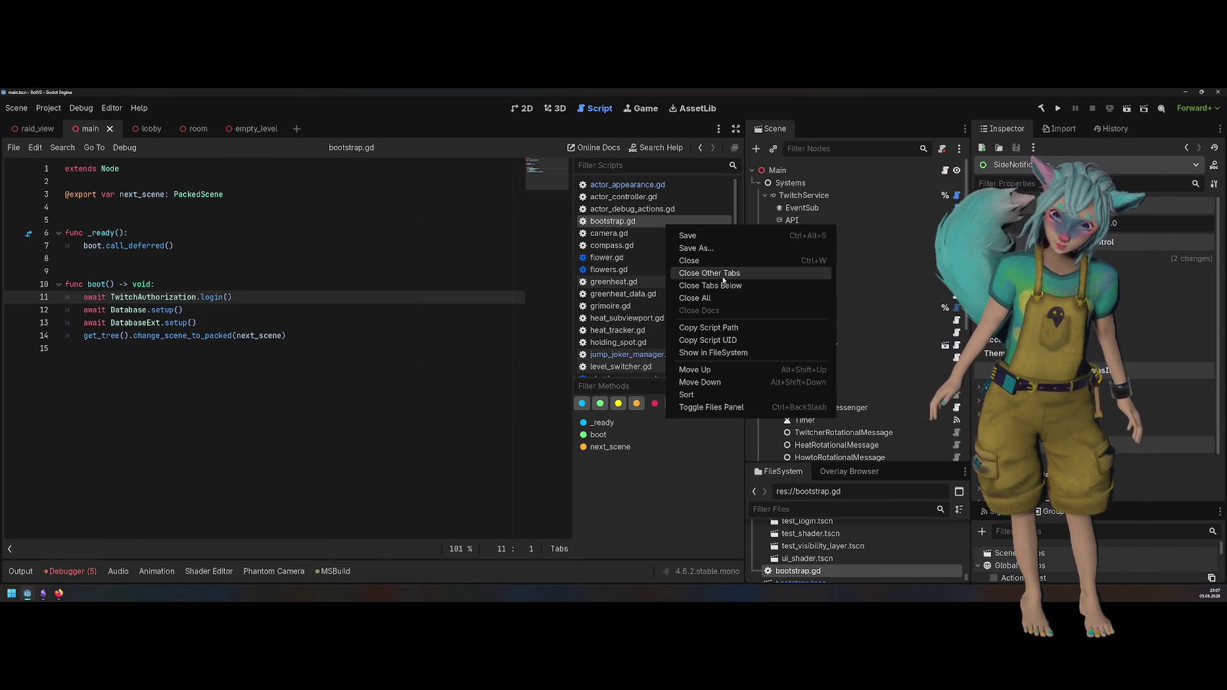
left_click(703, 297)
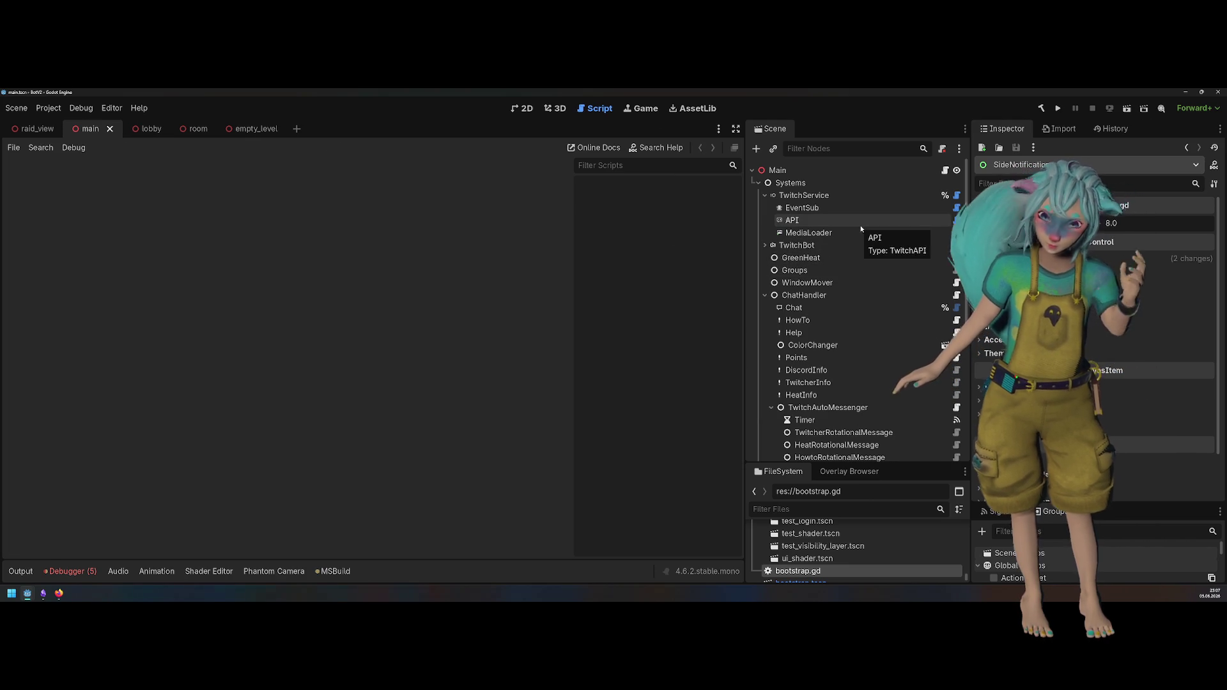
left_click(804, 195)
left_click(765, 195)
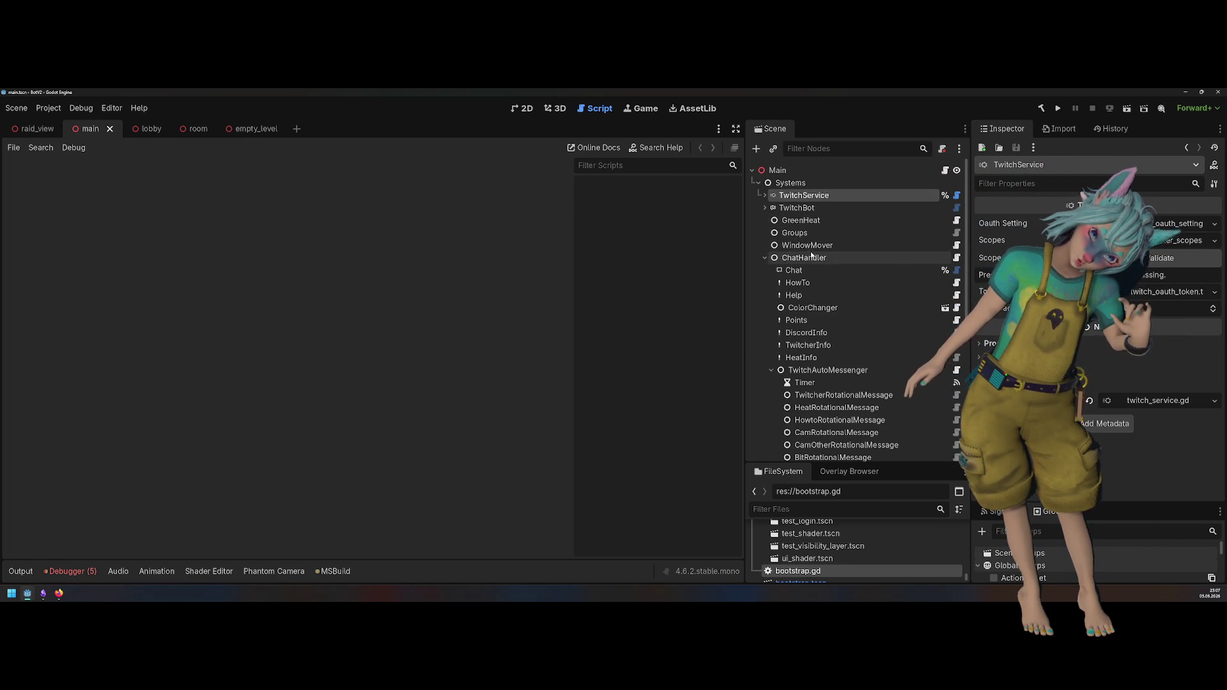
left_click(773, 258)
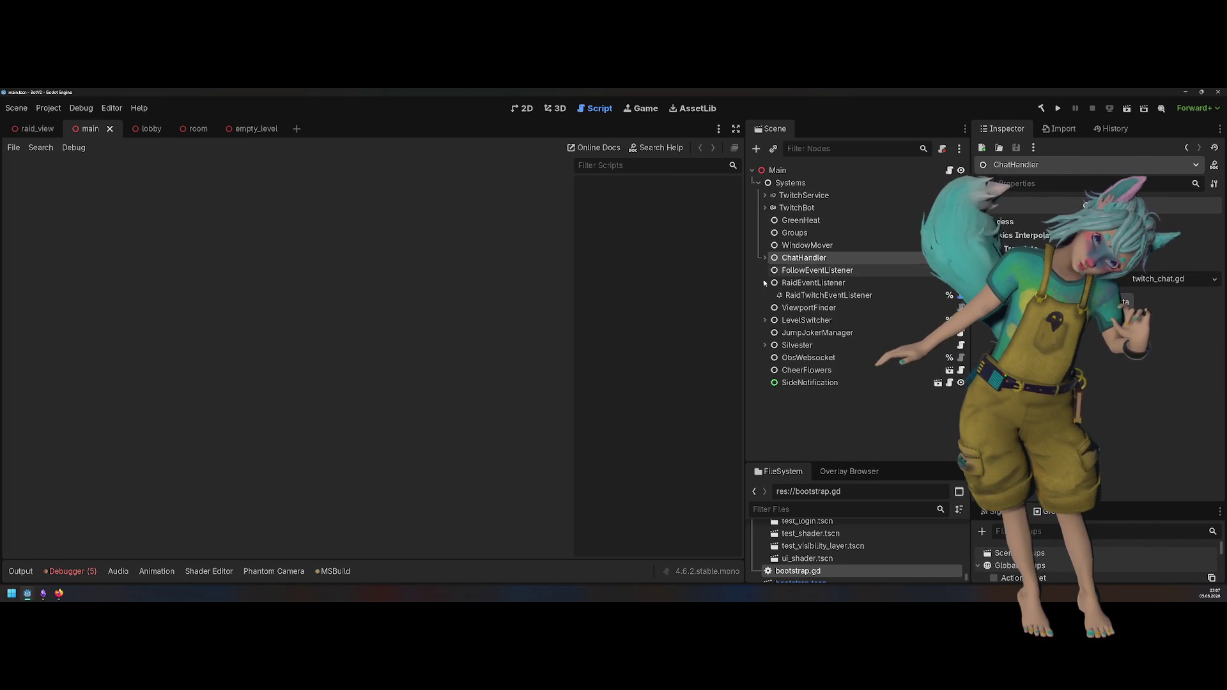
left_click(765, 257)
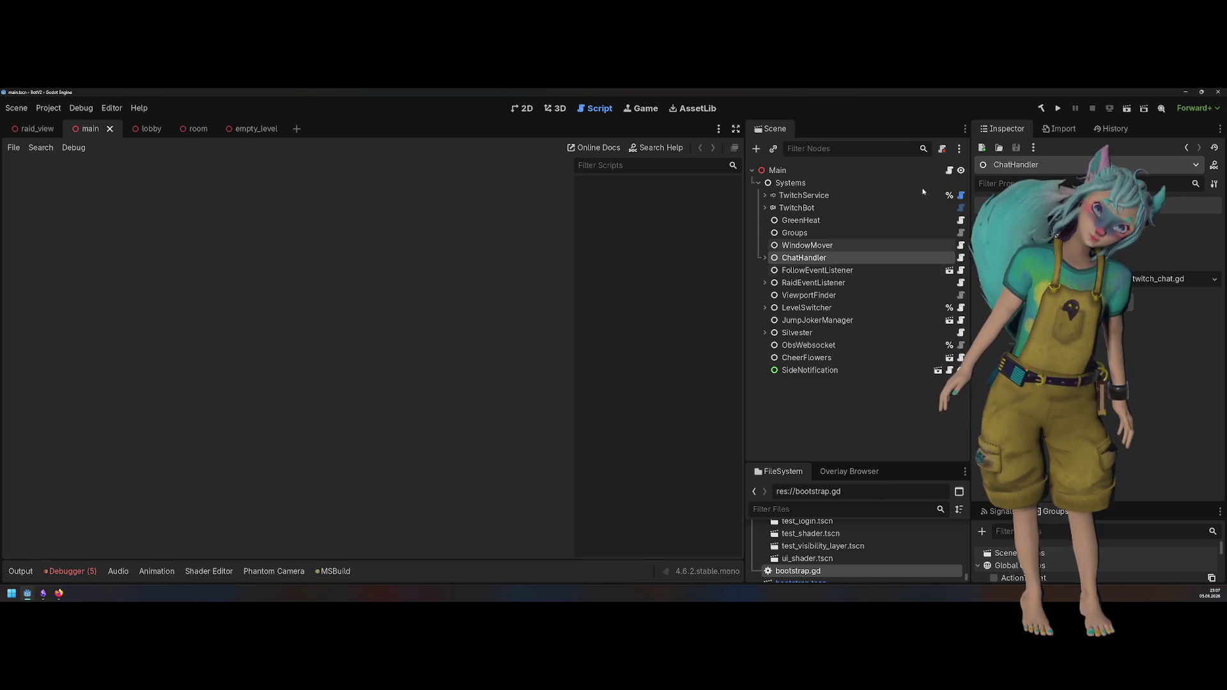
left_click(949, 170)
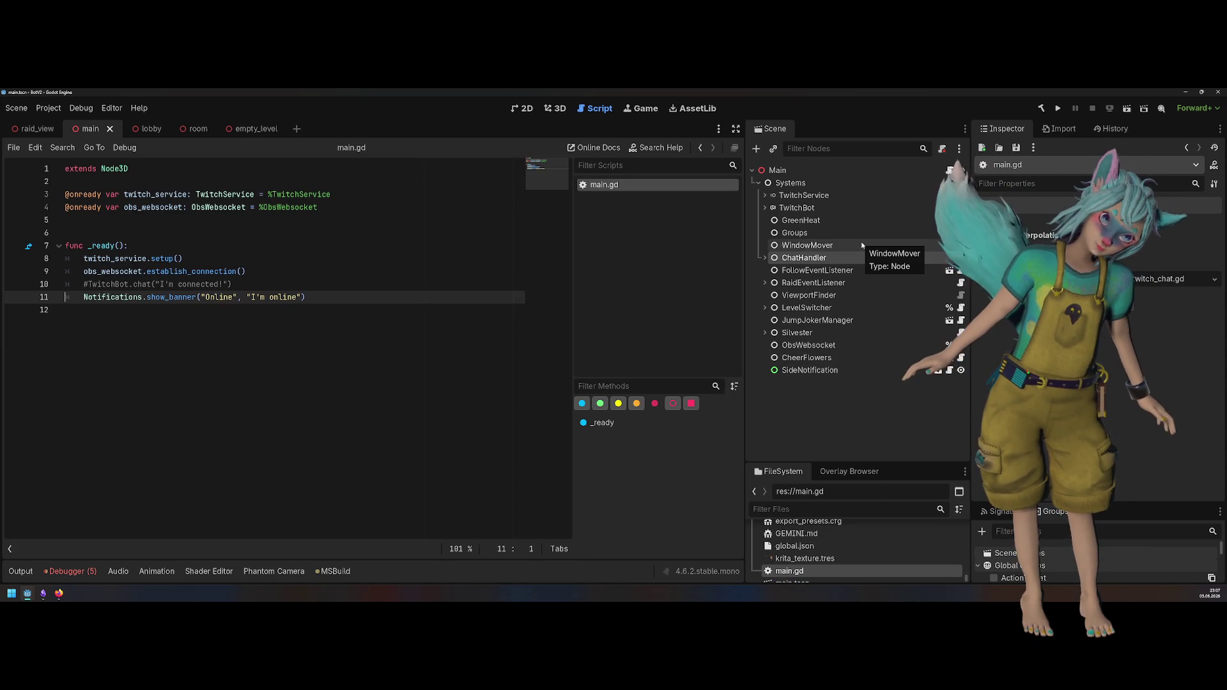
Step: Save the main scene and look through ObsWebsocket's obs_websocket.gd script before returning to main.gd
left_click(829, 357)
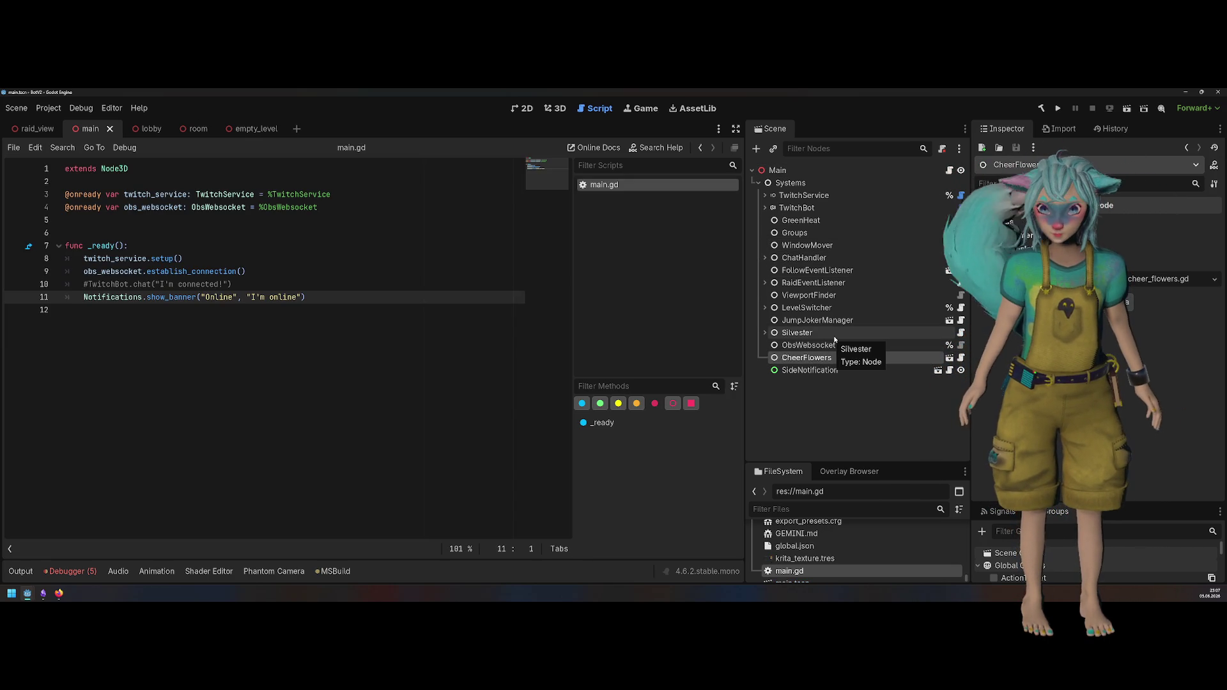
key("ctrl+s")
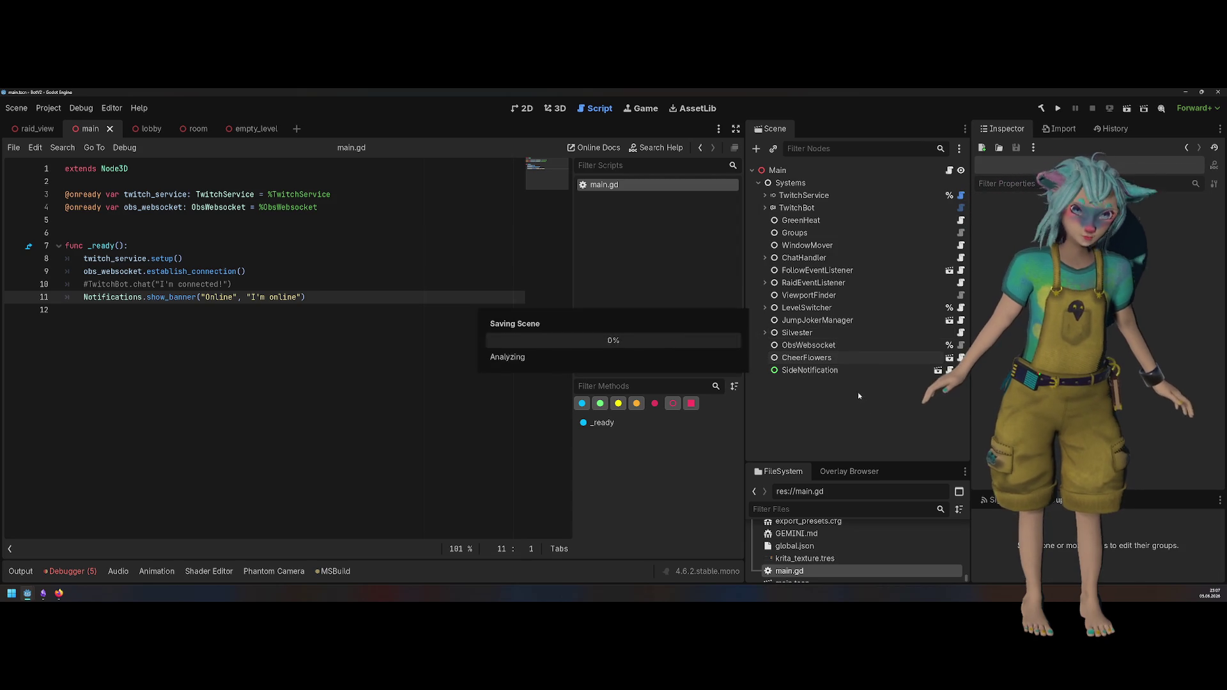
left_click(815, 334, "shift")
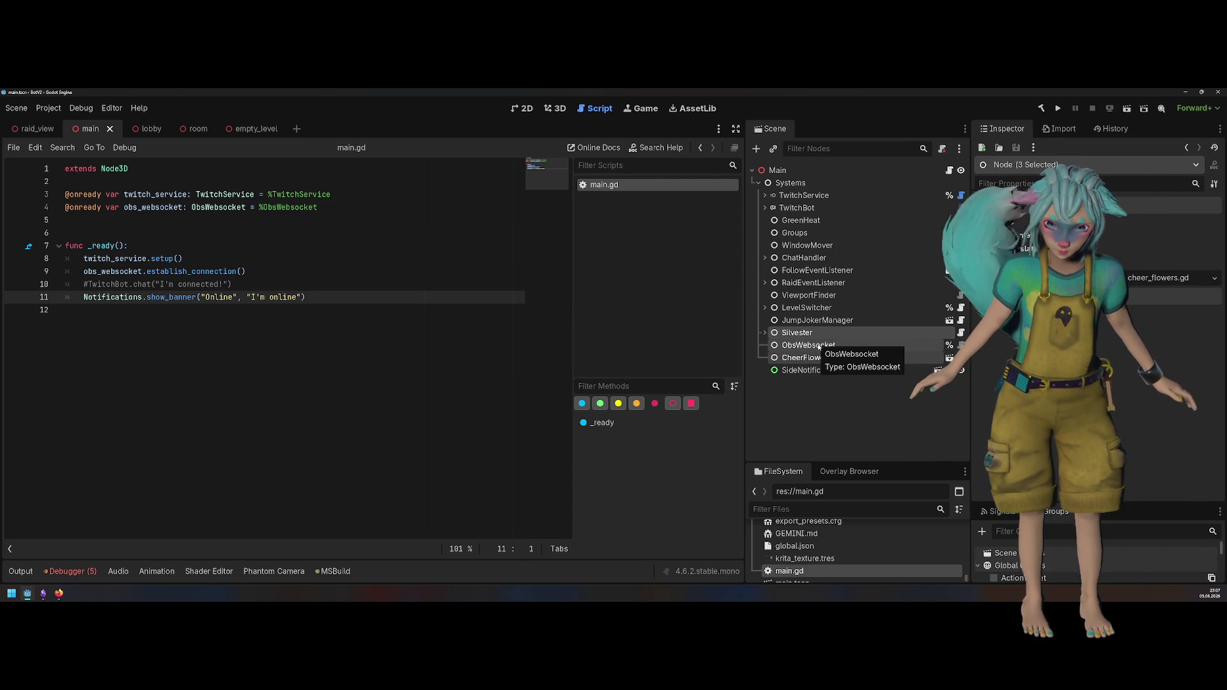
left_click(893, 348)
left_click(960, 345)
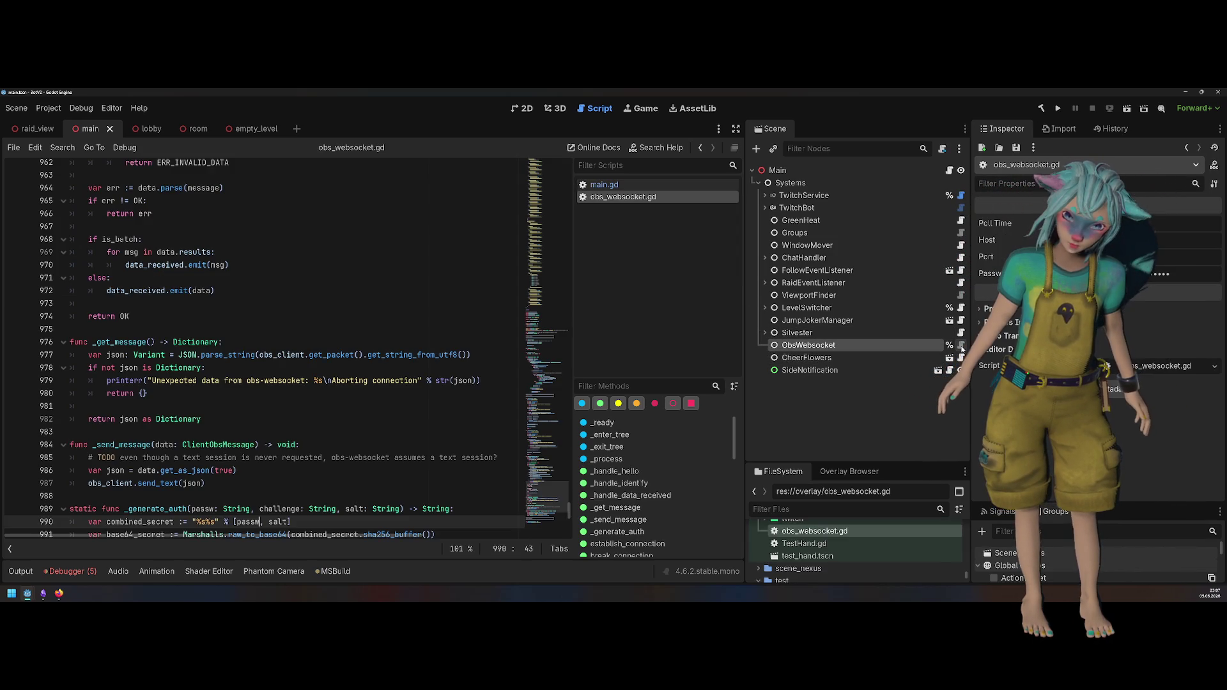
scroll(397, 302, "up", 7)
scroll(397, 303, "down", 5)
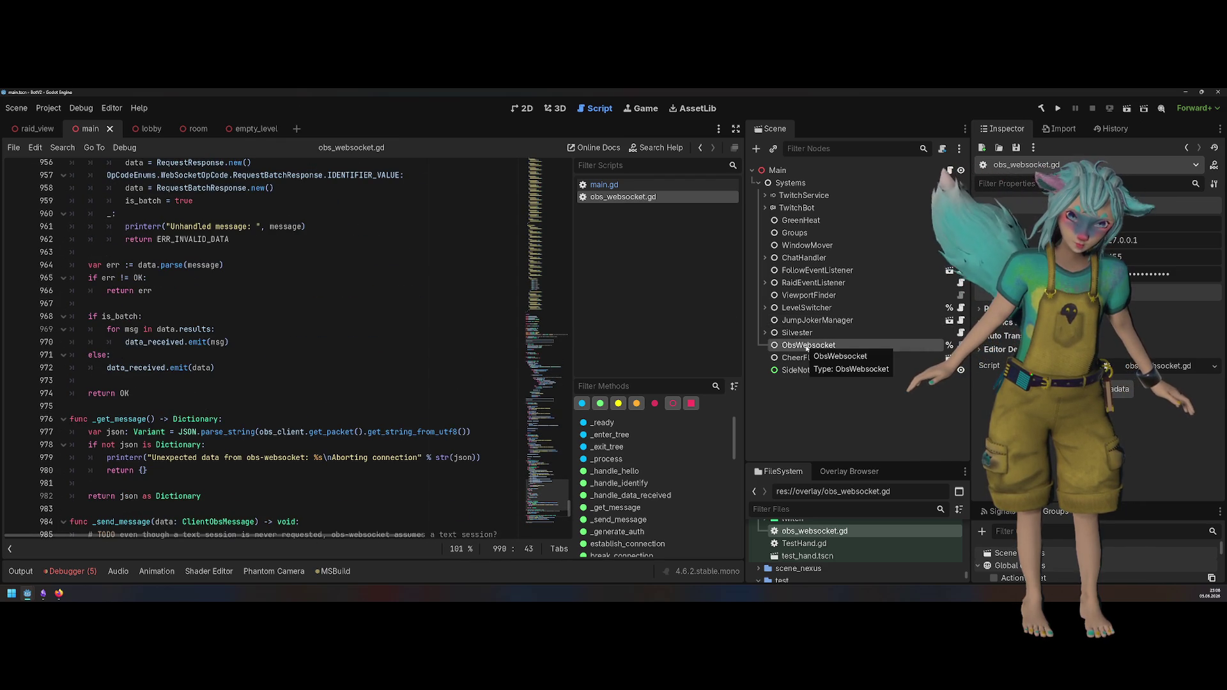
left_click(604, 184)
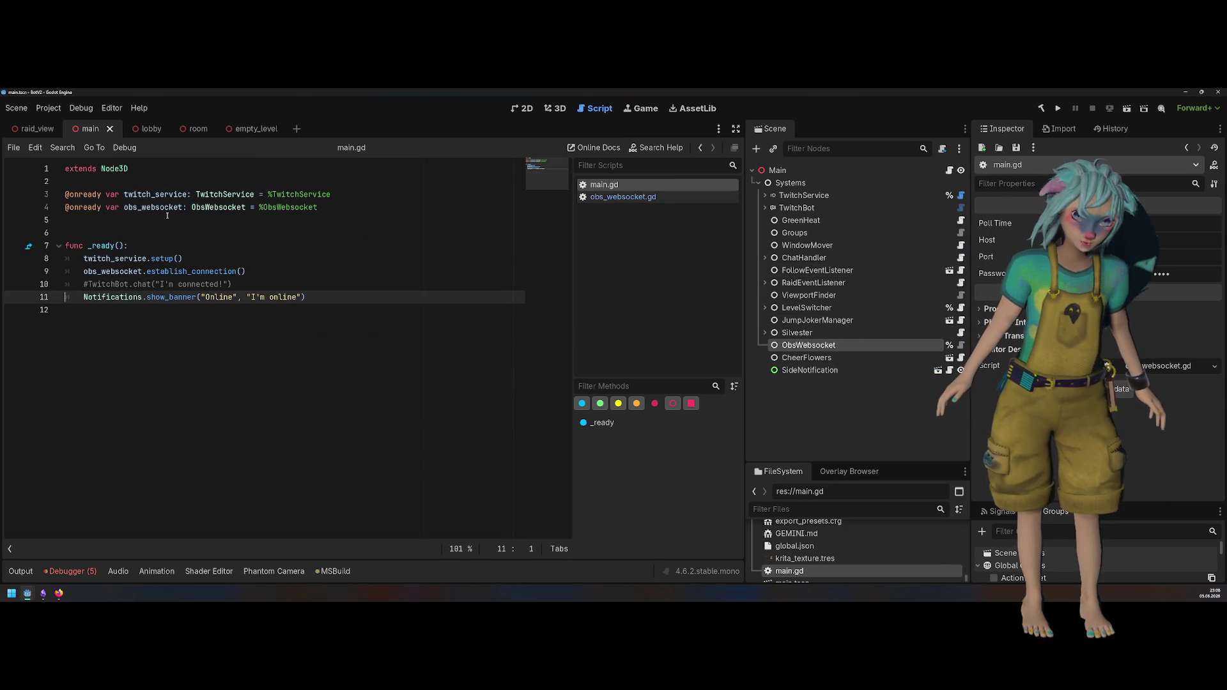
Step: Comment out line 9's obs_websocket.establish_connection() call, then restore it and save
double_click(113, 271)
left_click(267, 268)
key("shift+Home")
key("shift+Home")
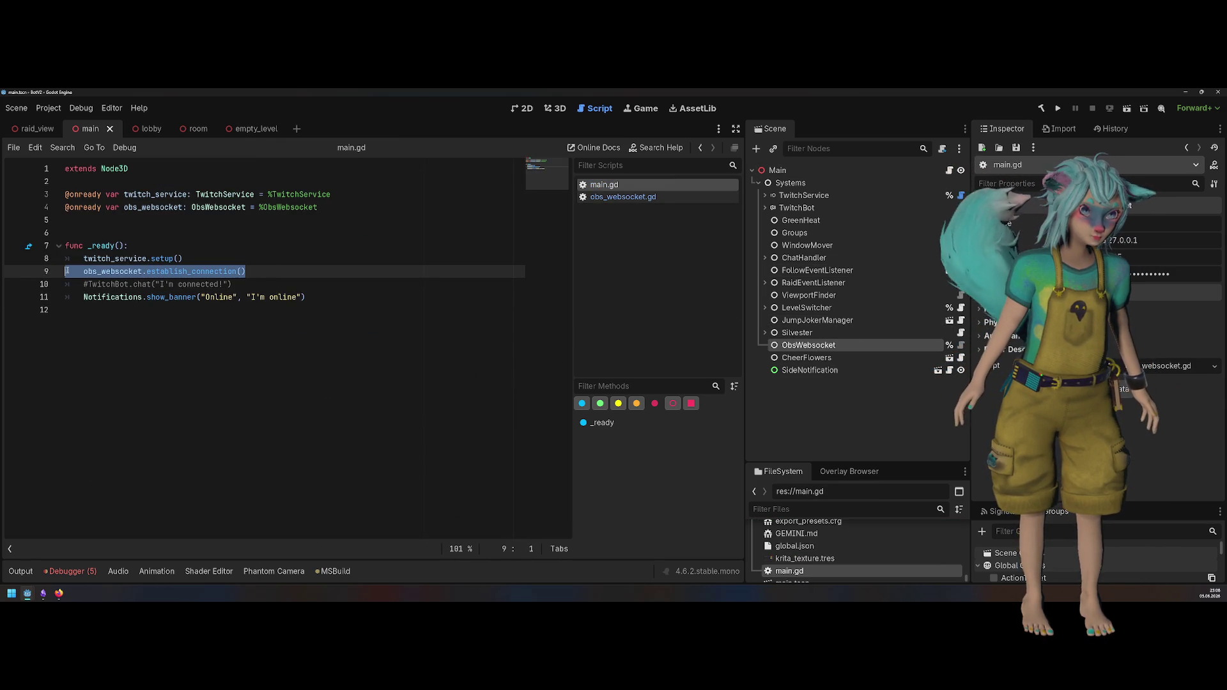
left_click(180, 271)
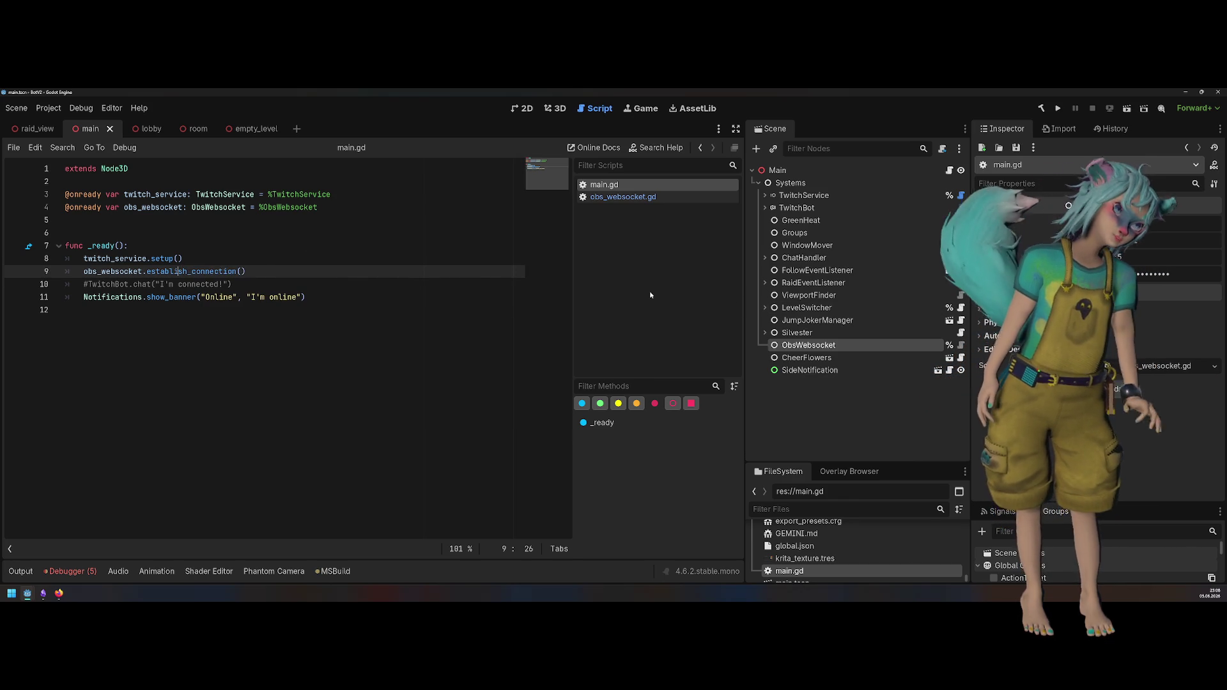
key("ctrl+k")
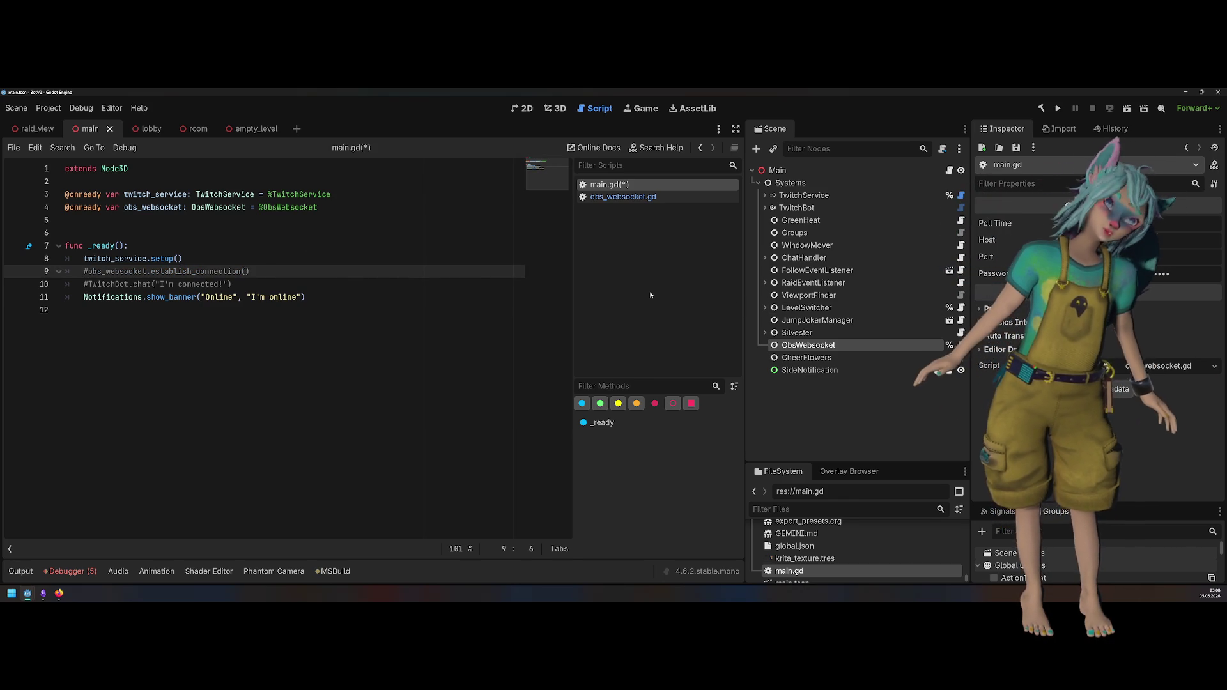
key("ctrl+k")
key("ctrl+s")
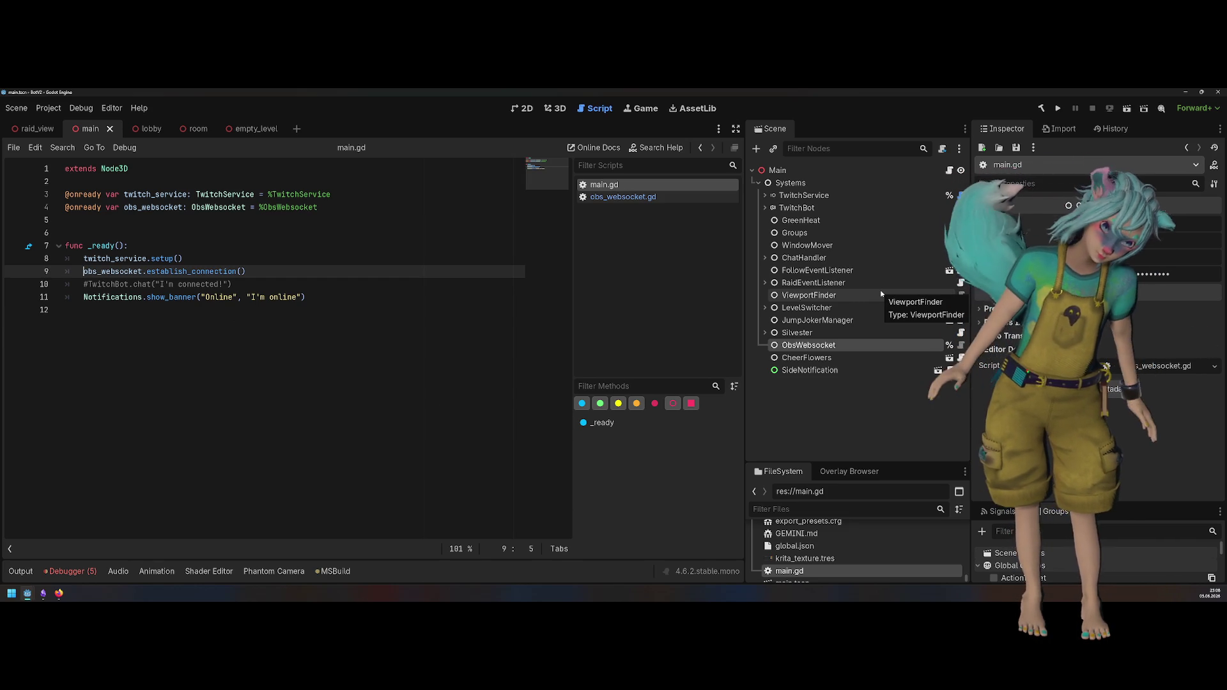
Step: Delete ChatHandler and its child nodes, then run the project to build .NET
left_click(799, 257)
left_click(766, 258)
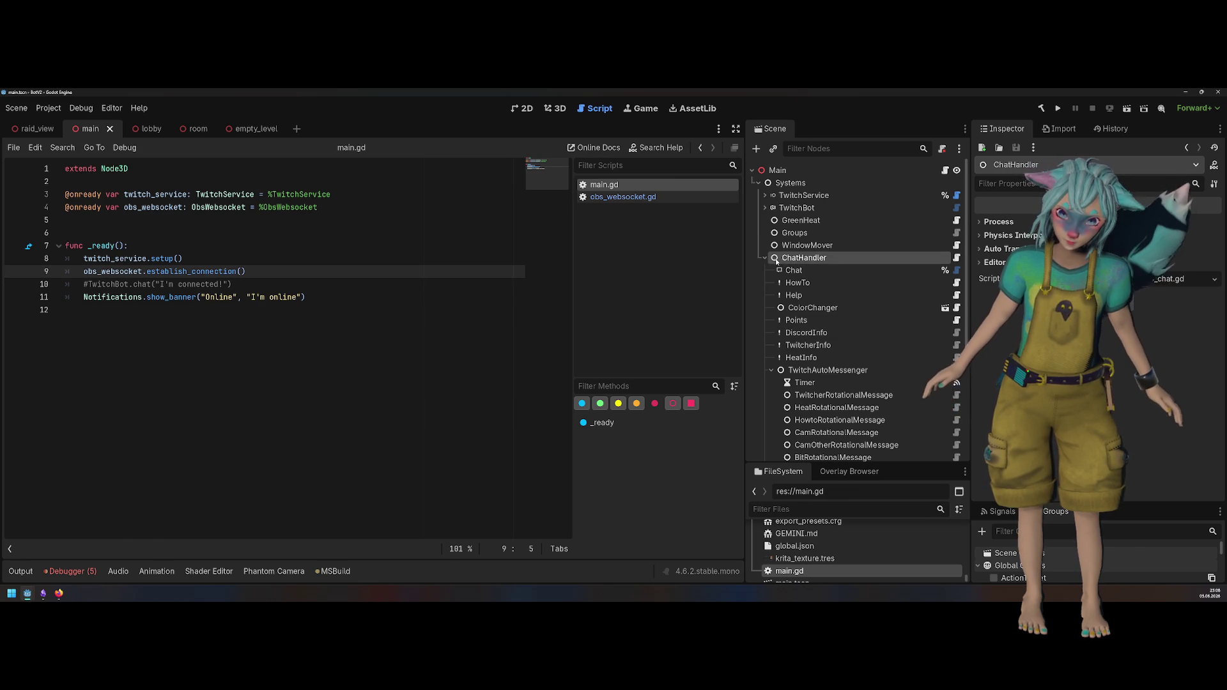
key("Delete")
left_click(1048, 110)
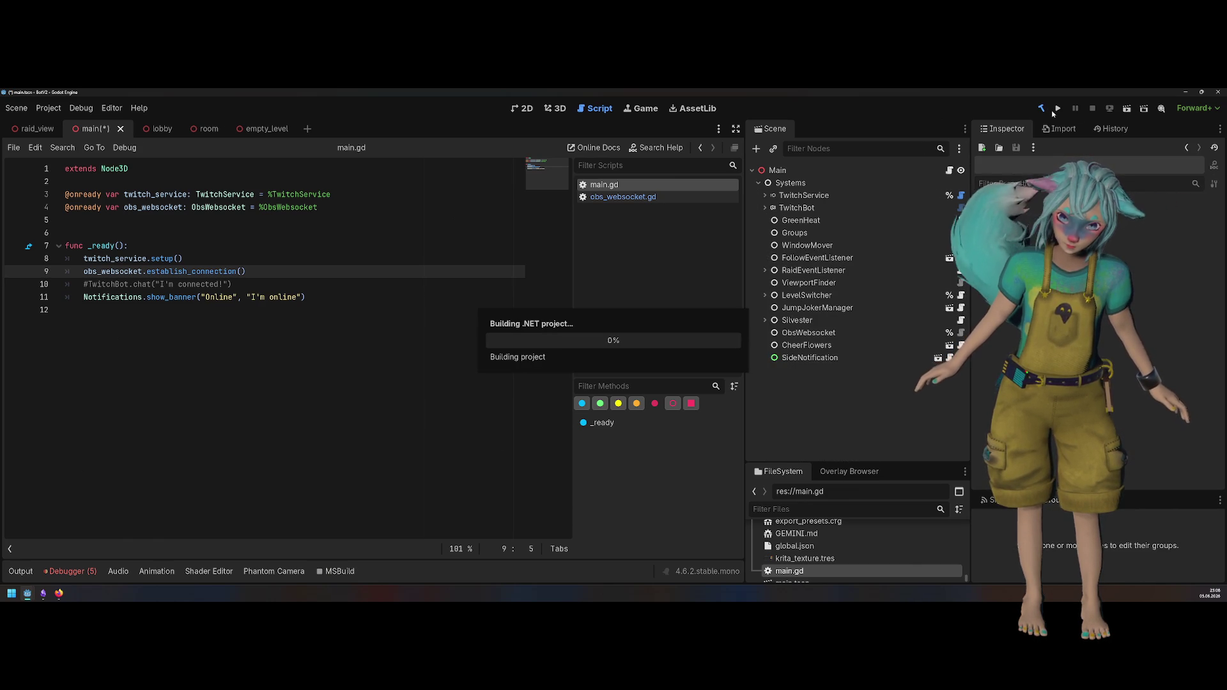
Step: Run the project, check the debugger performance monitors, then stop the game with F8
left_click(1057, 109)
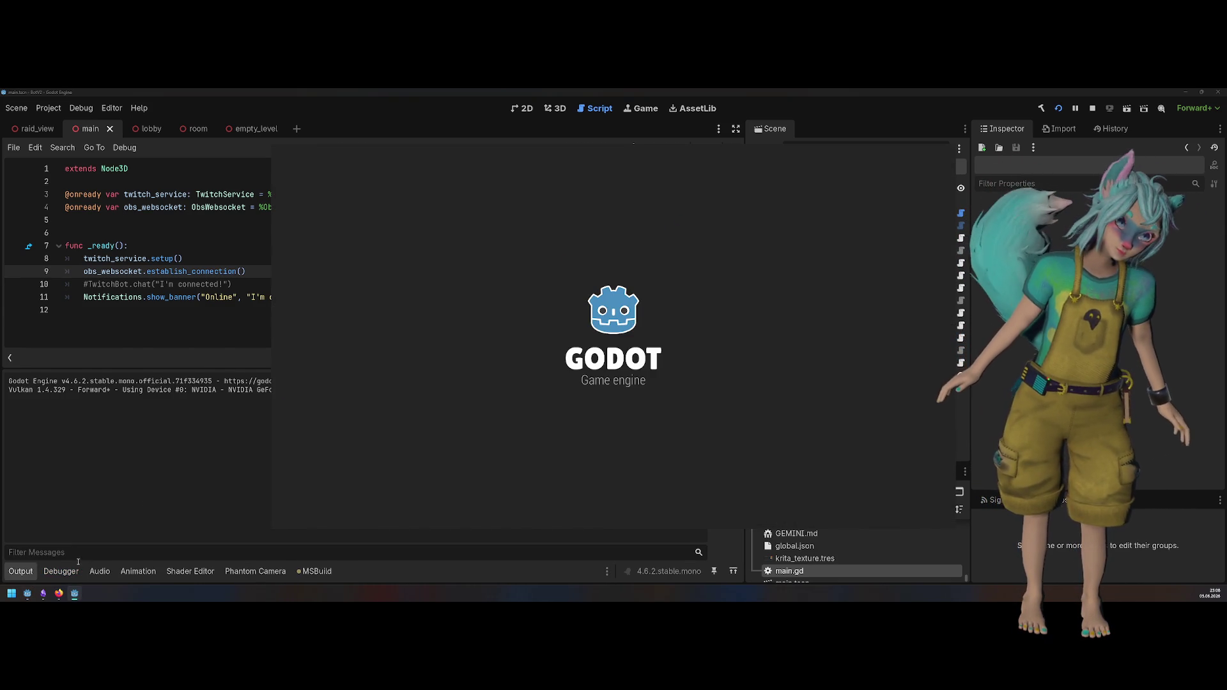
left_click(60, 570)
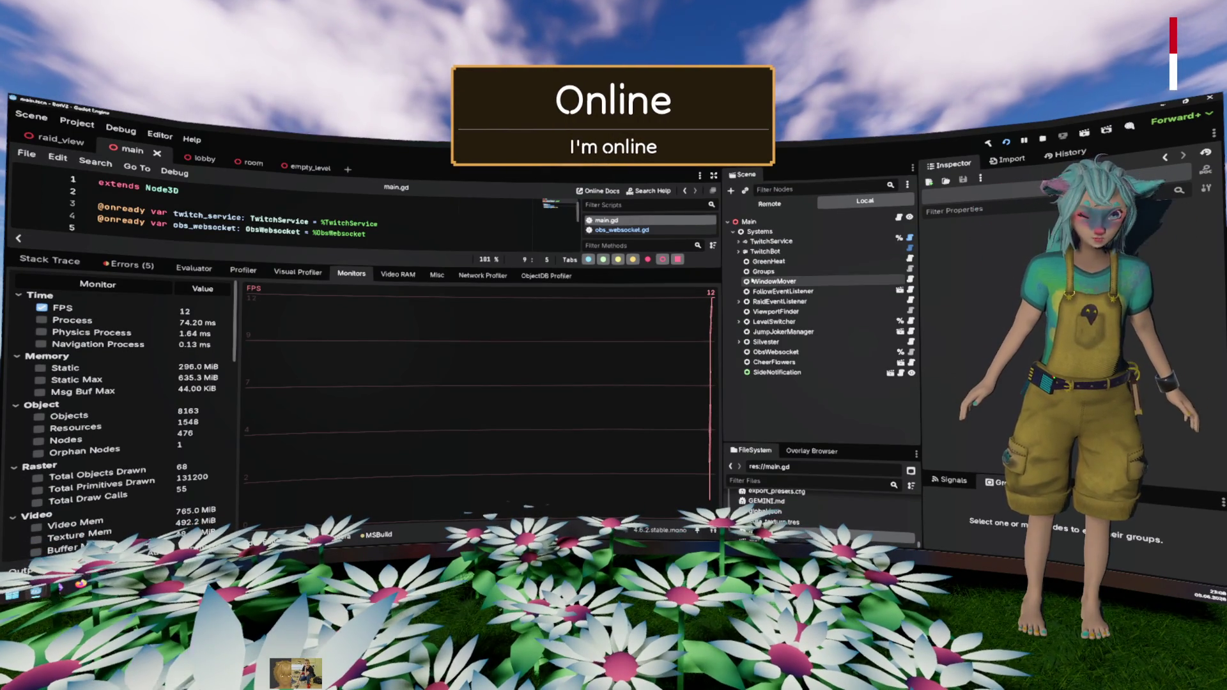
key("F8")
Step: Delete WindowMover, FollowEventListener, RaidEventListener and ViewportFinder from the main scene
left_click(810, 170)
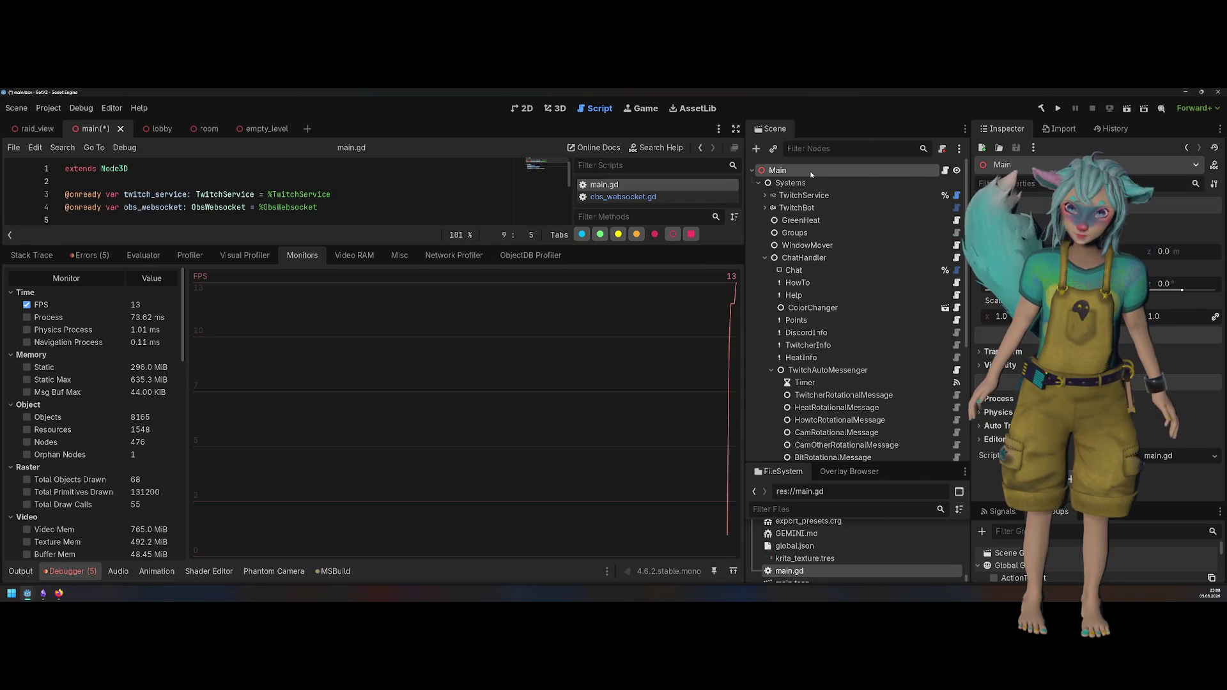
left_click(769, 258)
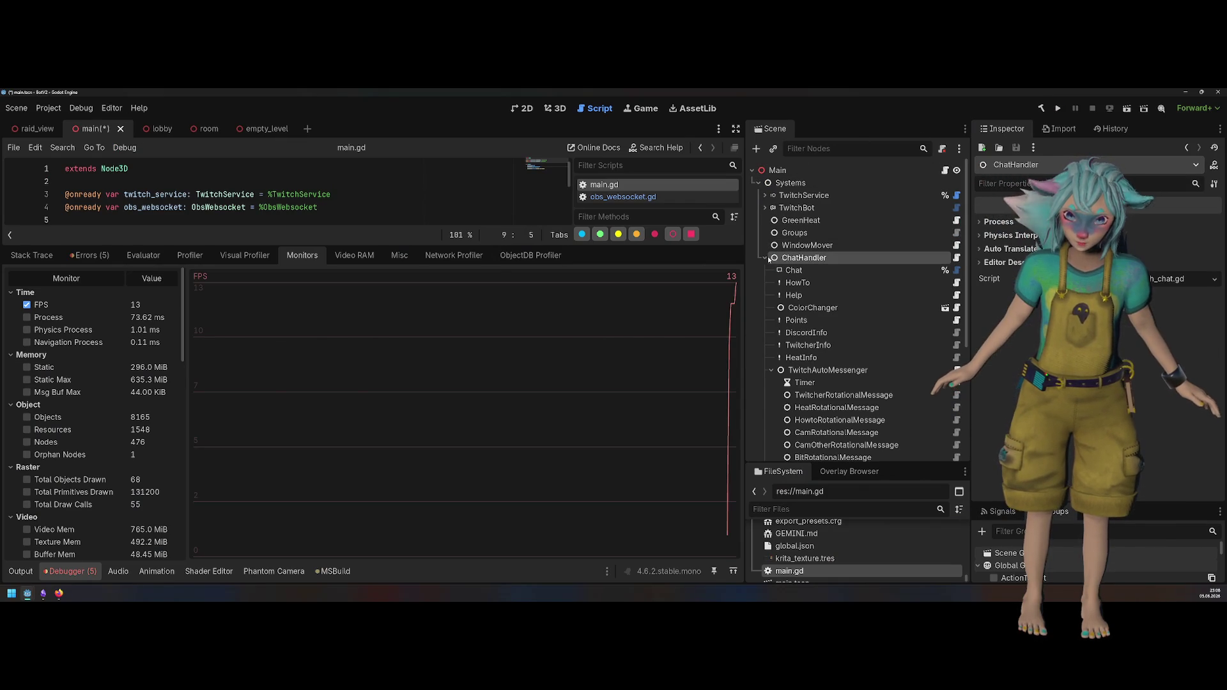
left_click(766, 257)
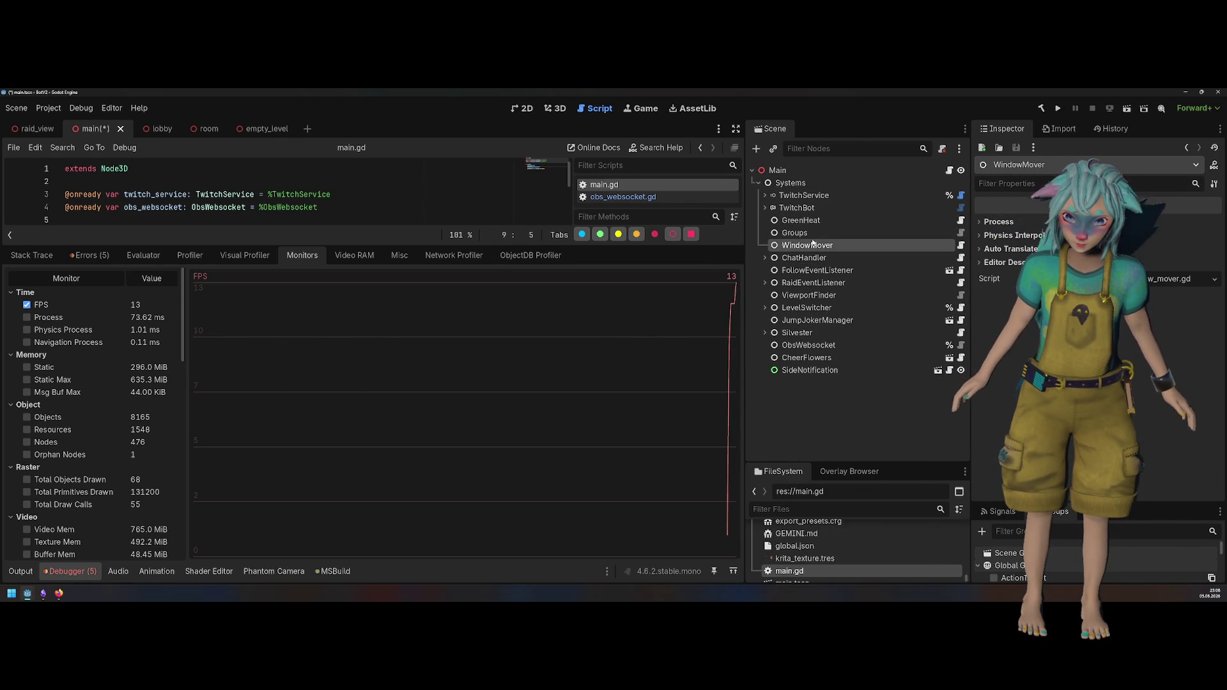
left_click(841, 271, "ctrl")
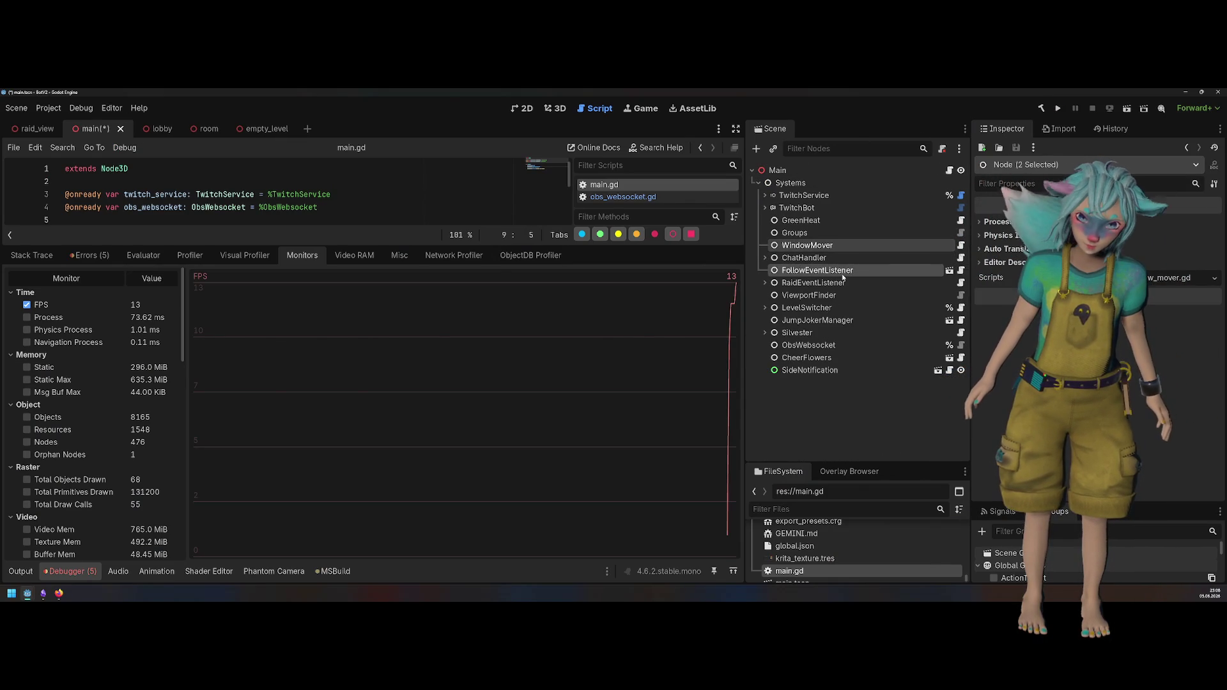
left_click(837, 283, "ctrl")
left_click(837, 296, "ctrl")
key("Delete")
Step: Run the project without those nodes and check the monitors: 13 FPS, 8358 objects
left_click(1058, 108)
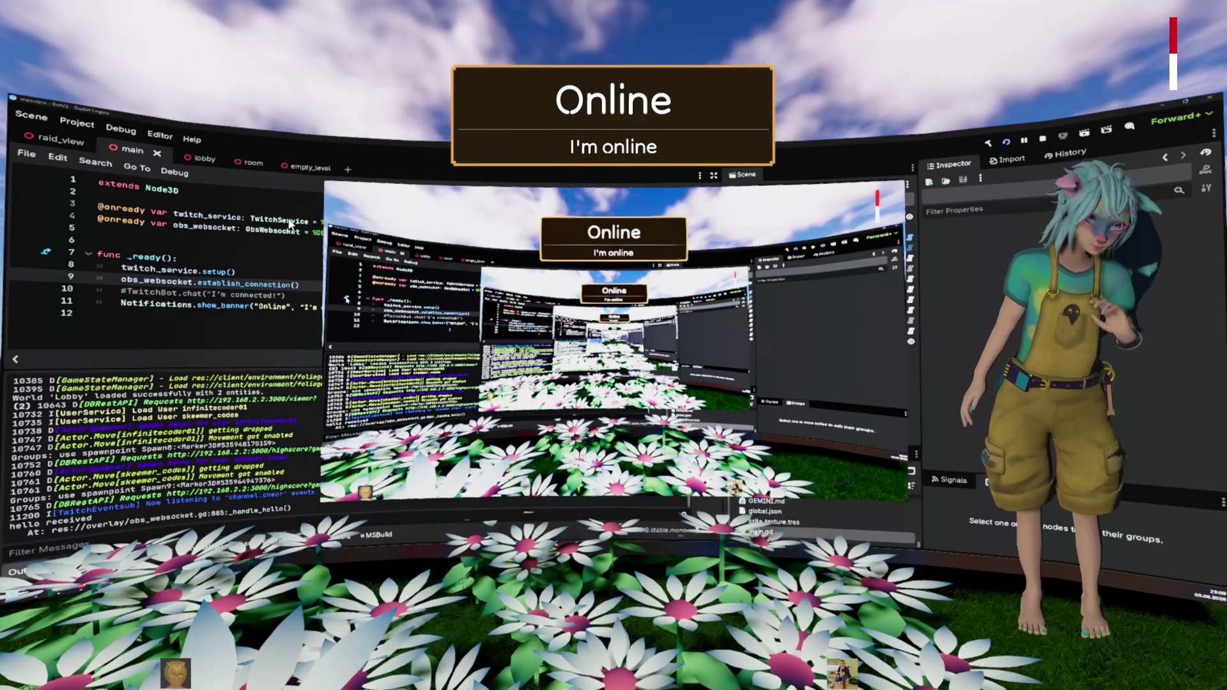
left_click(142, 515)
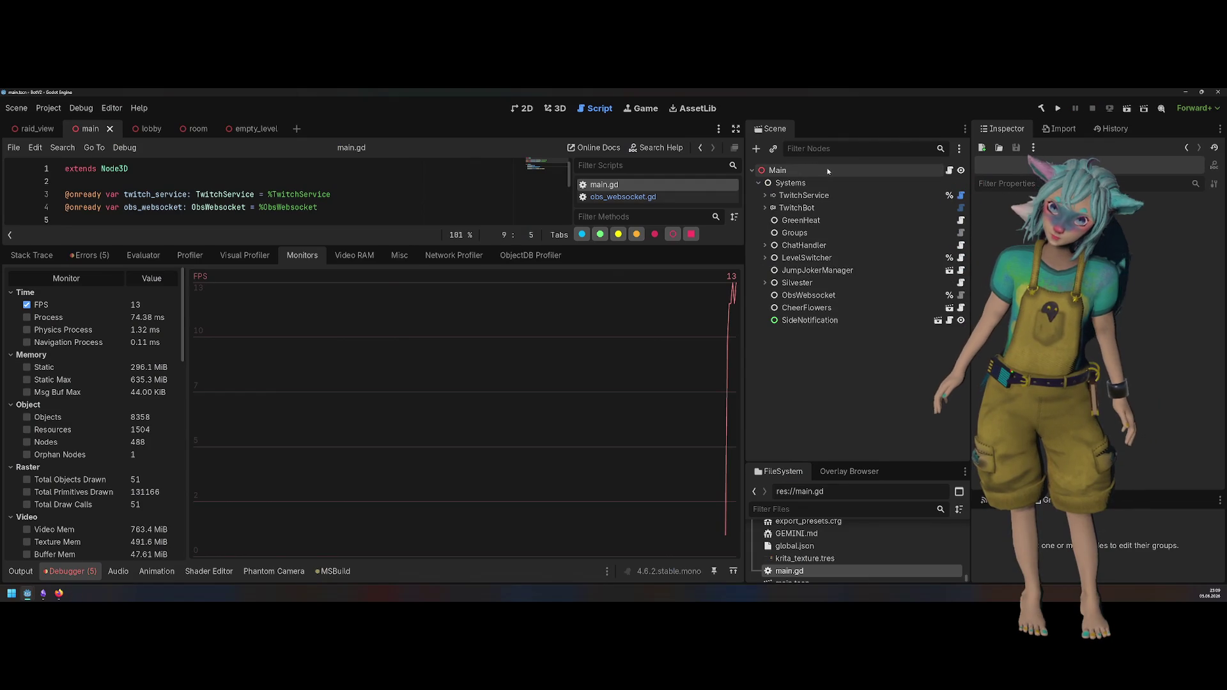
left_click(828, 171)
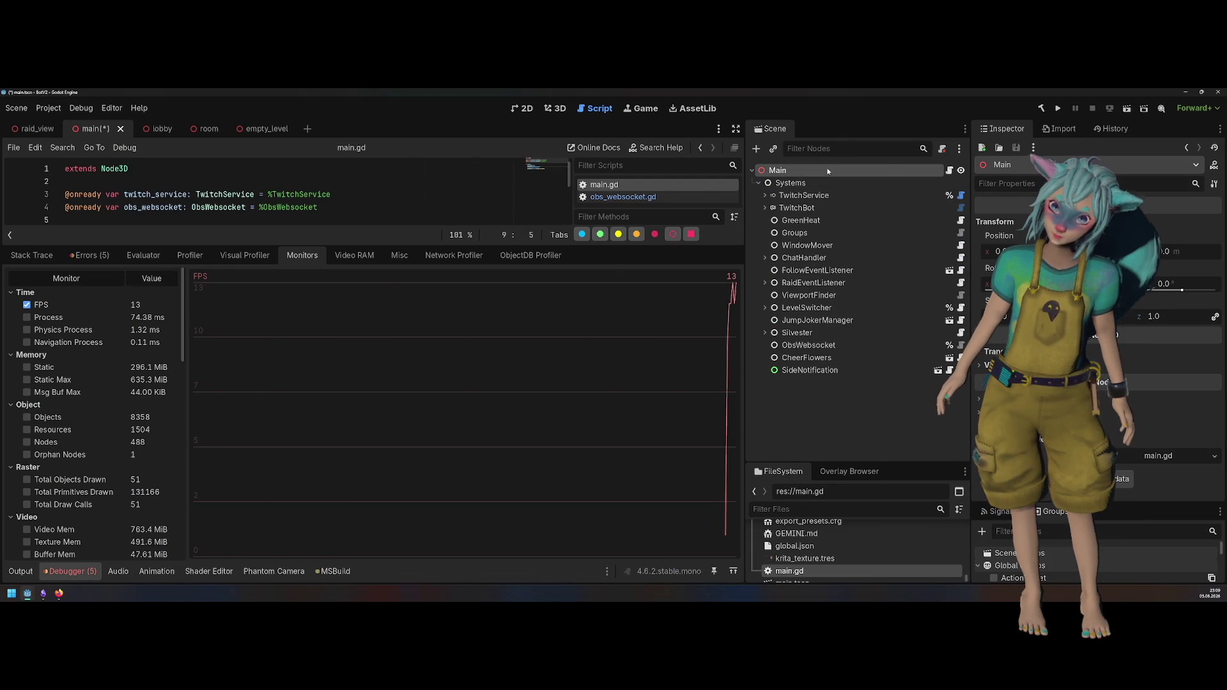
Step: Multi-select CheerFlowers, ObsWebsocket, Silvester and JumpJokerManager, delete them, and run the project
left_click(811, 219)
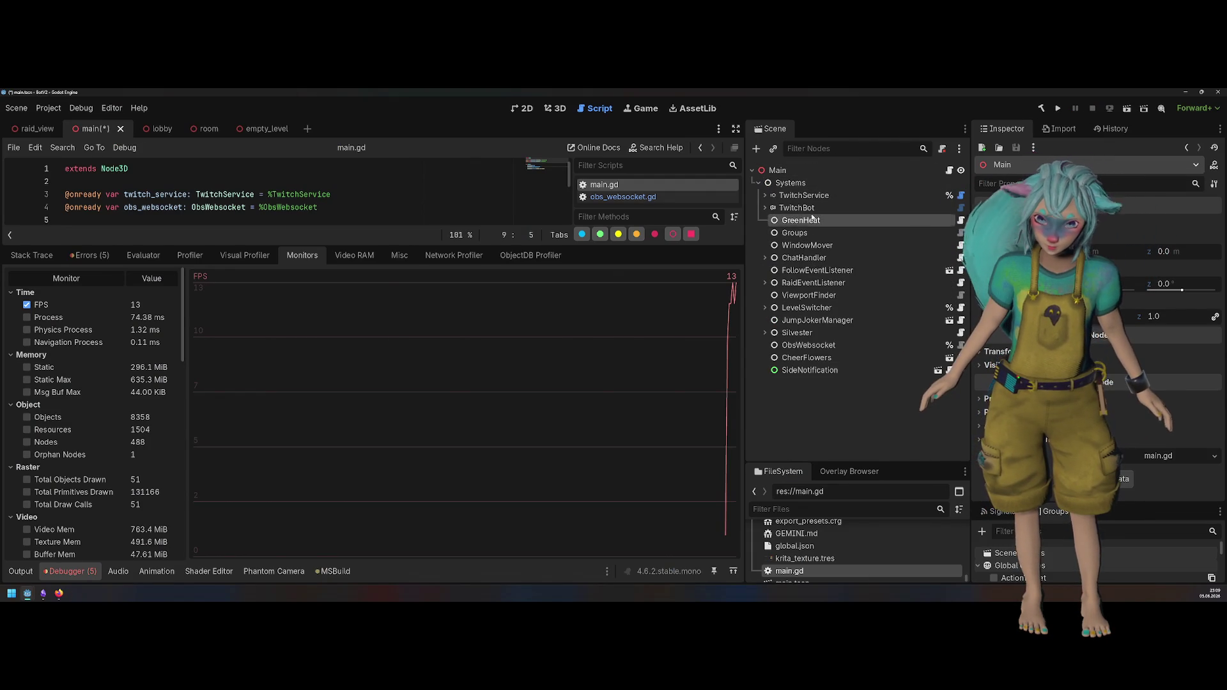
left_click(831, 356)
left_click(832, 345, "ctrl")
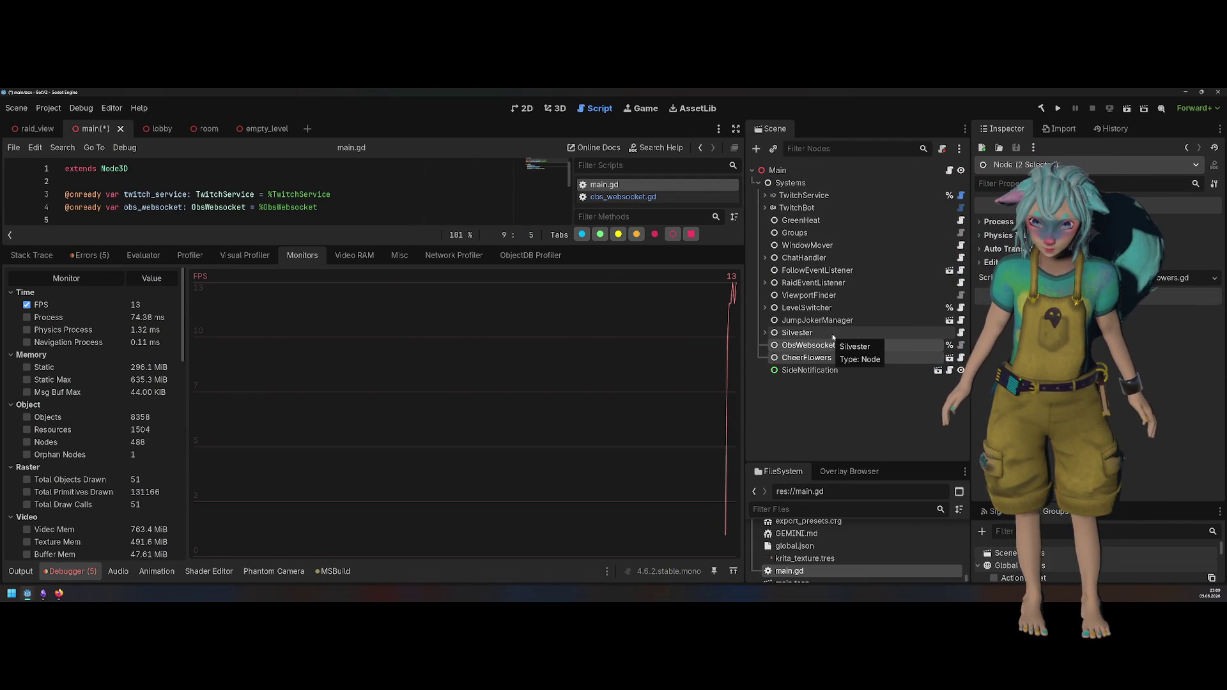
left_click(832, 337, "ctrl")
left_click(836, 308, "ctrl")
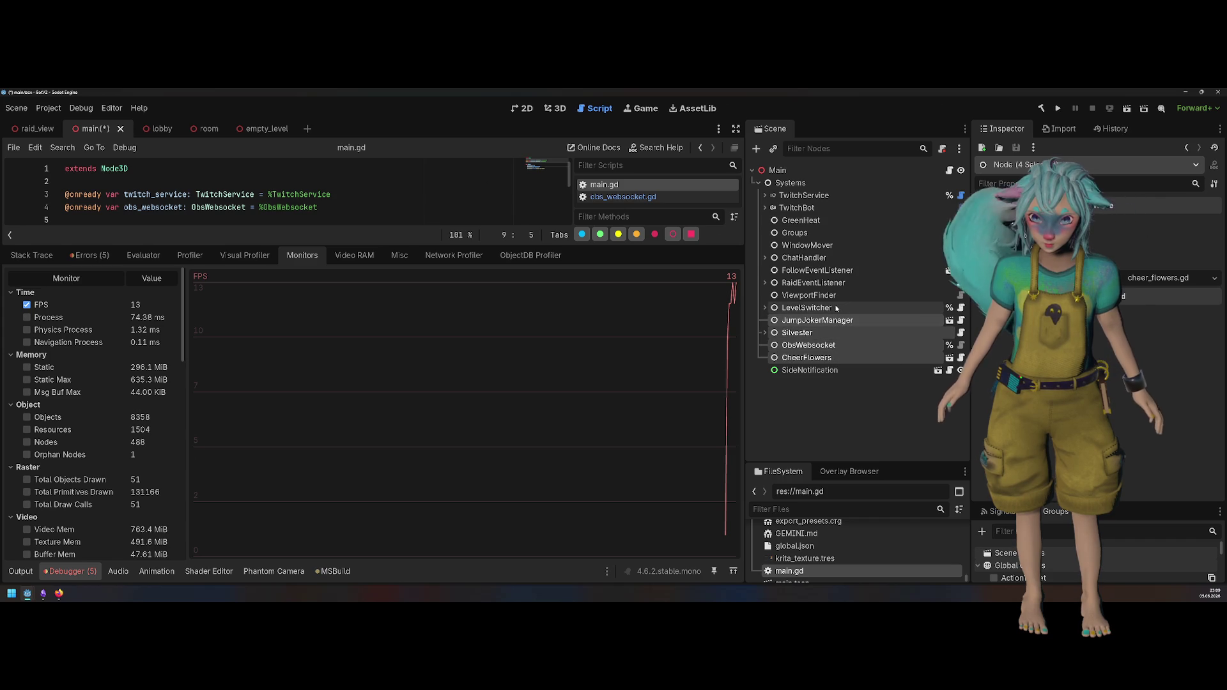
key("Delete")
left_click(1059, 108)
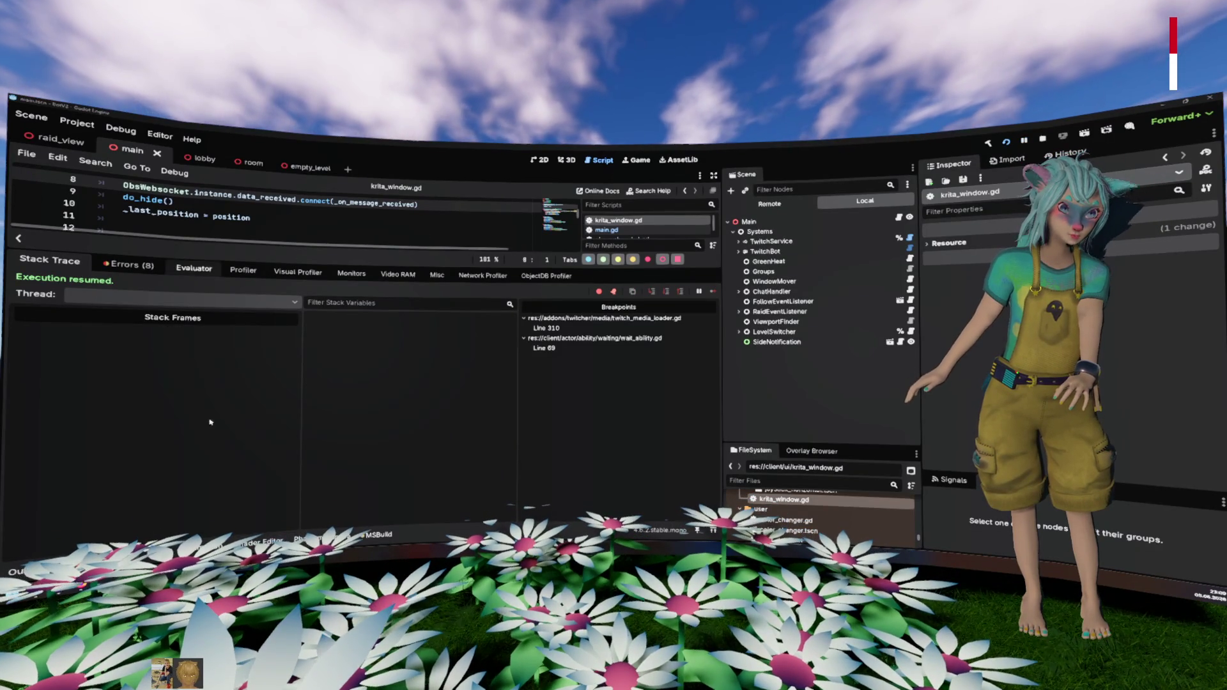
Step: Show the debugger's performance monitors and select the TwitchService node under Systems
left_click(194, 268)
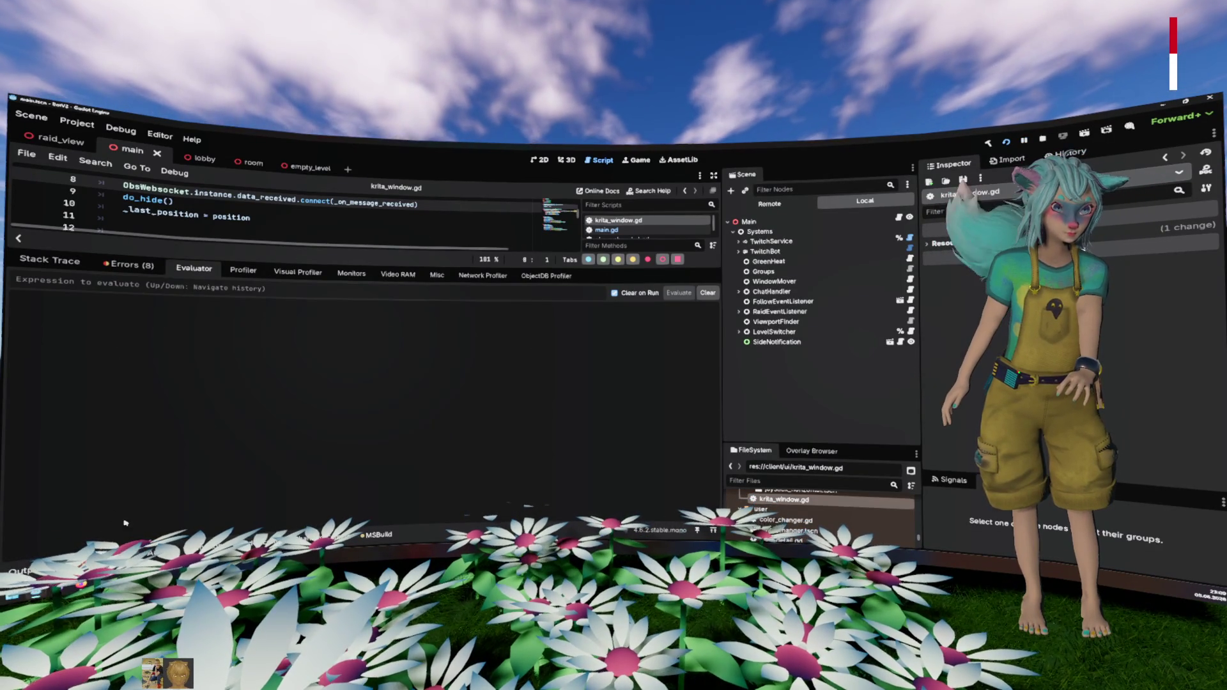
left_click(361, 273)
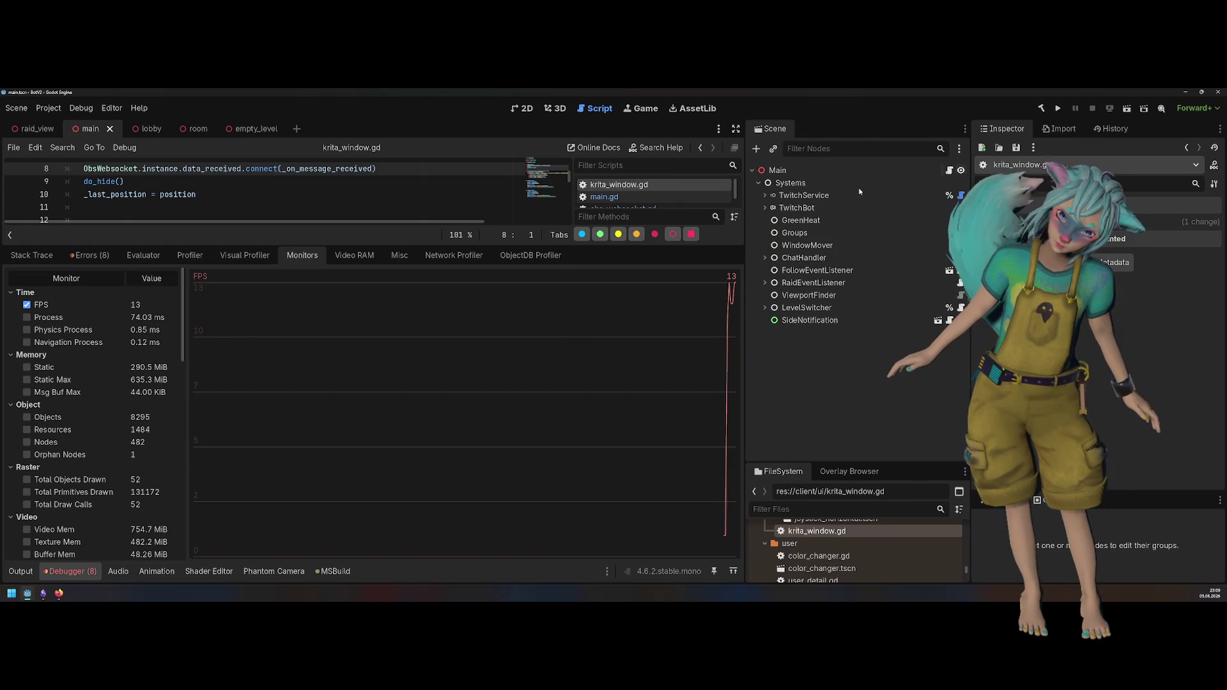
left_click(799, 183)
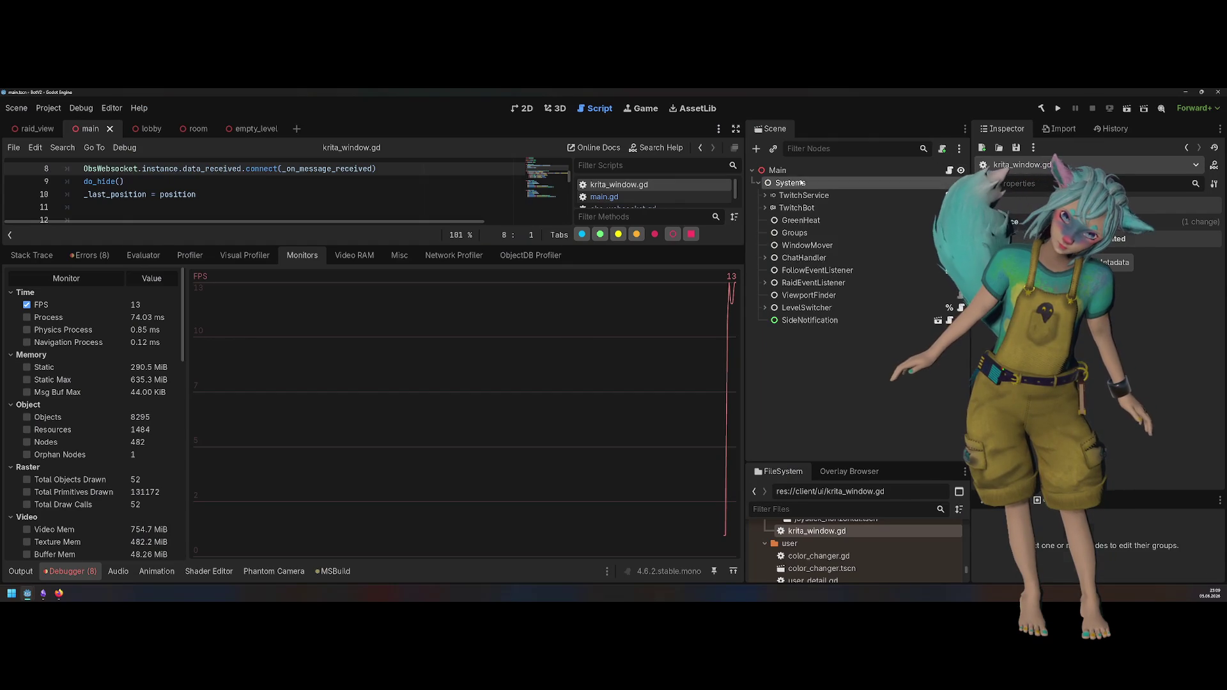
left_click(800, 196)
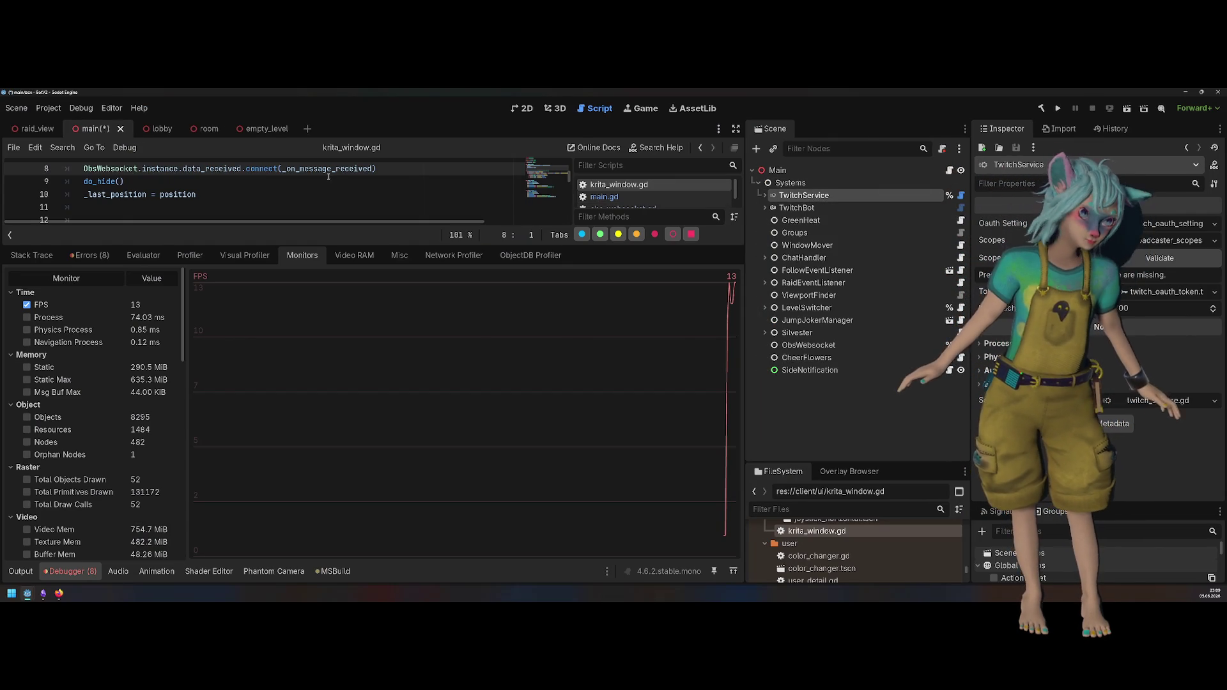
Step: Comment out twitch_service.setup() on line 8 of main.gd, save, and rerun the overlay
left_click(604, 197)
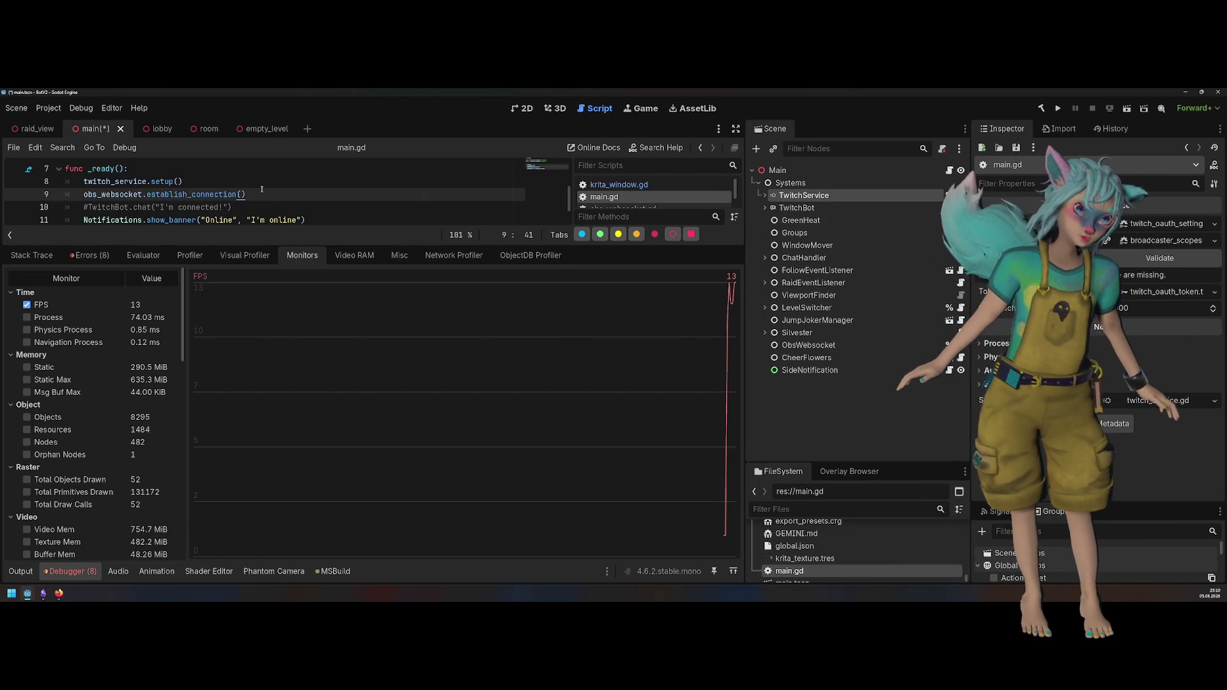
key("Up")
key("ctrl+s")
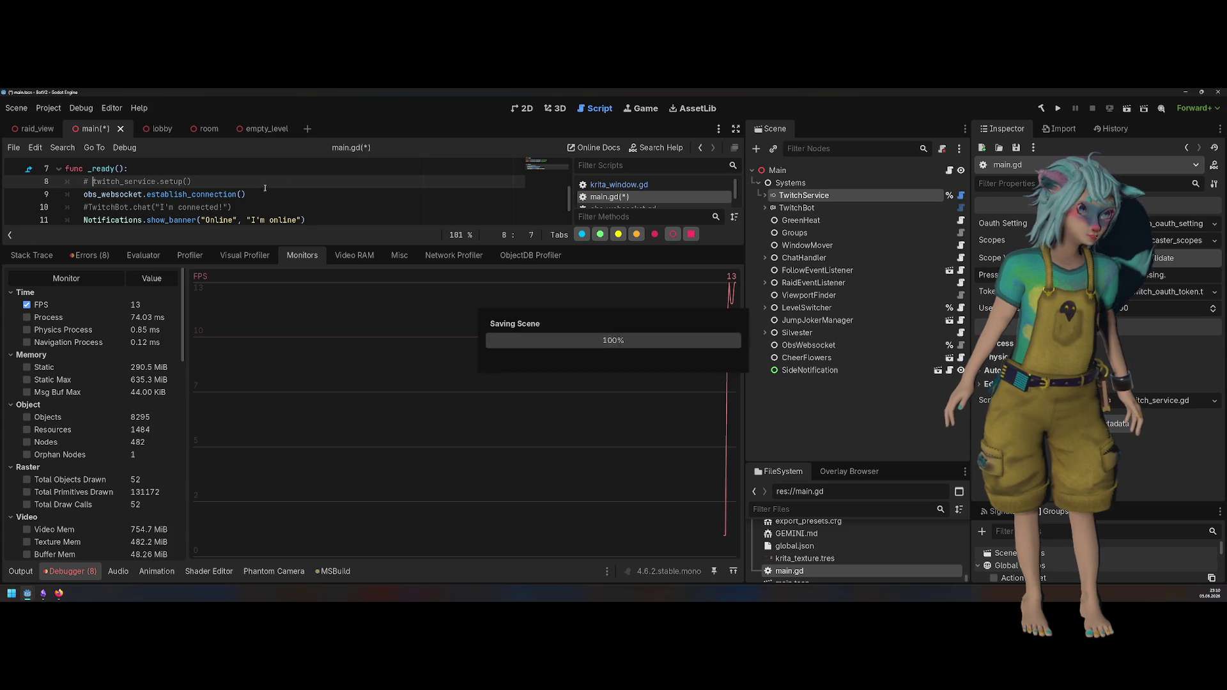
left_click(1057, 107)
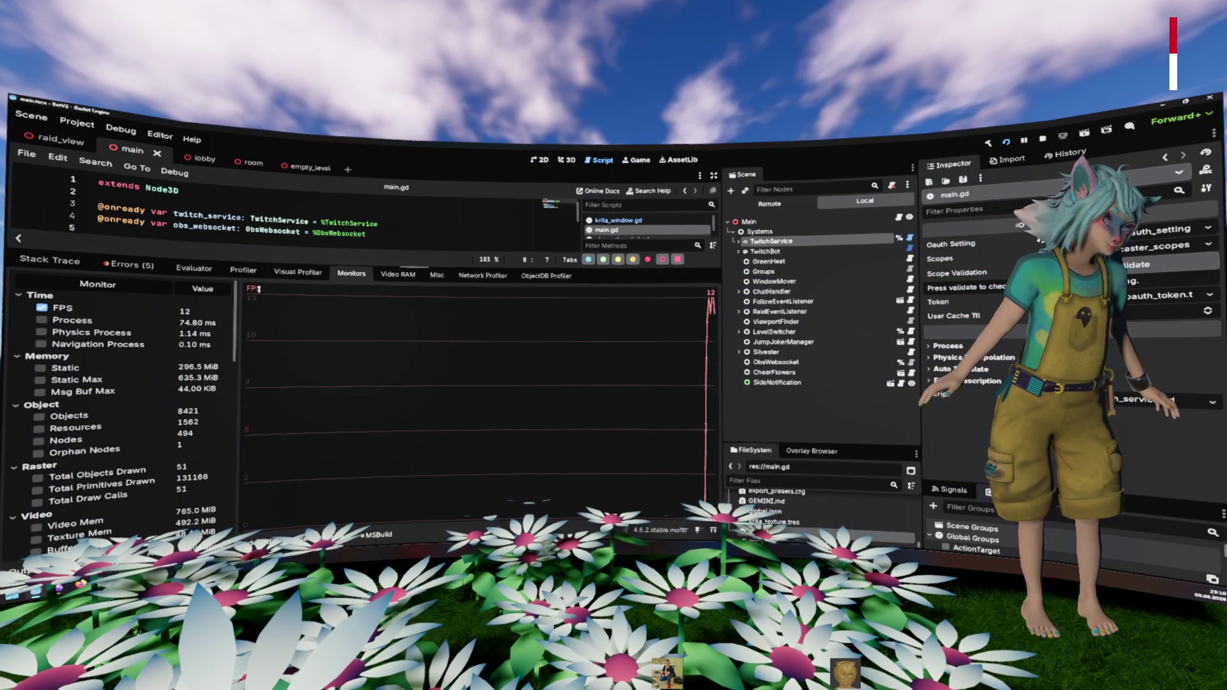
Step: Uncomment twitch_service.setup() on line 8 of main.gd, then open and run the lobby scene
left_click_drag(269, 263, 240, 364)
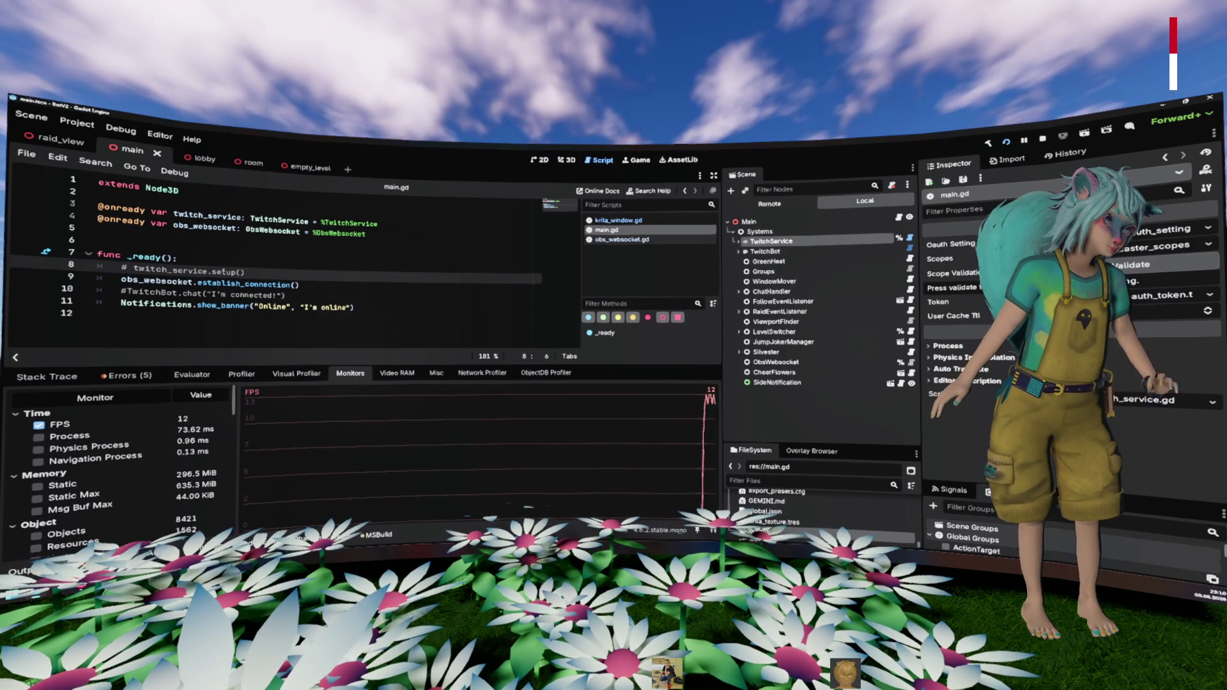
key("BackSpace")
key("BackSpace")
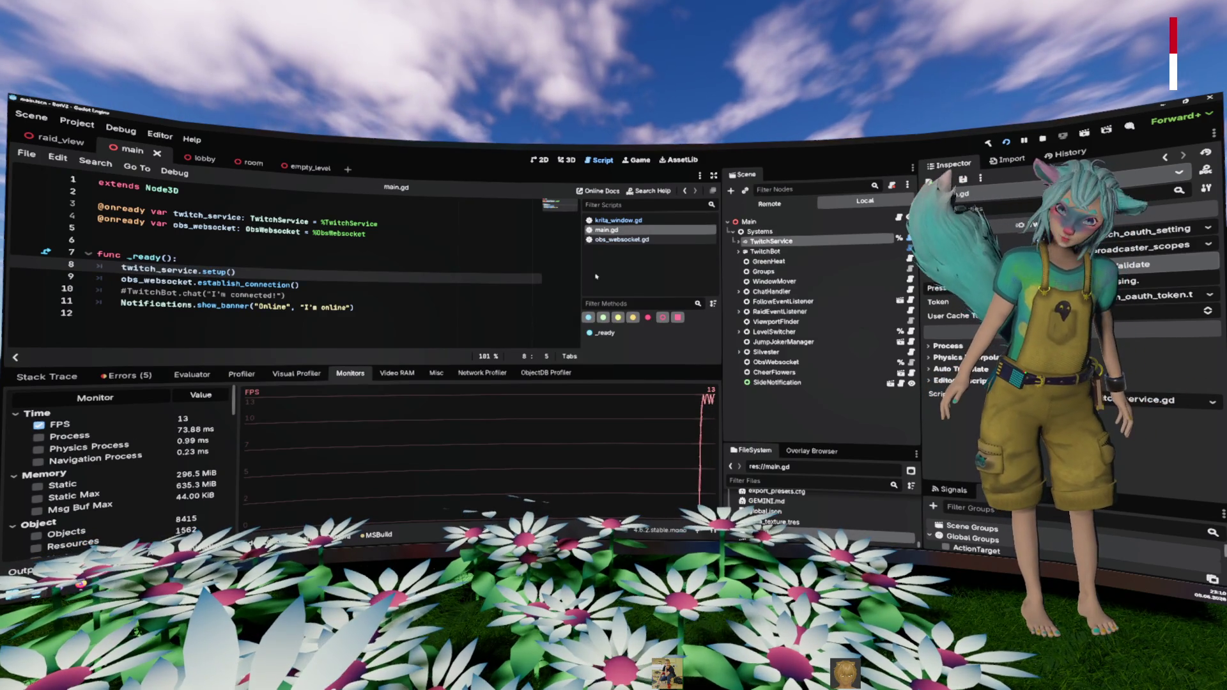
left_click(766, 252)
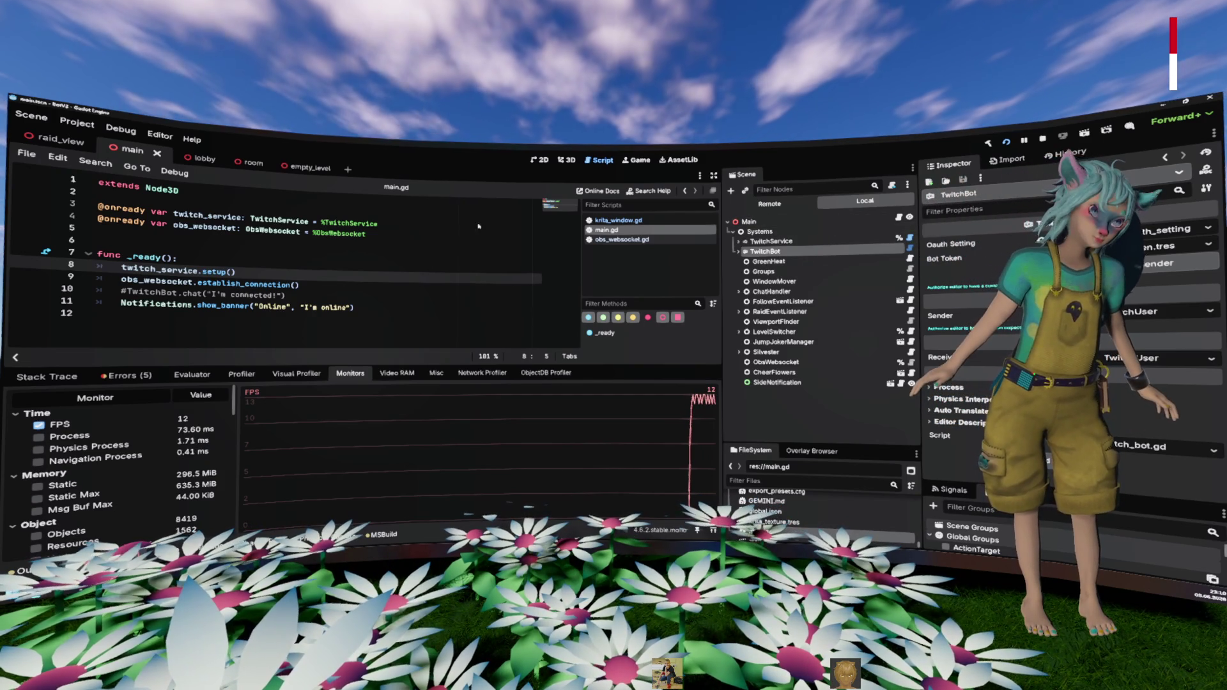
left_click(188, 157)
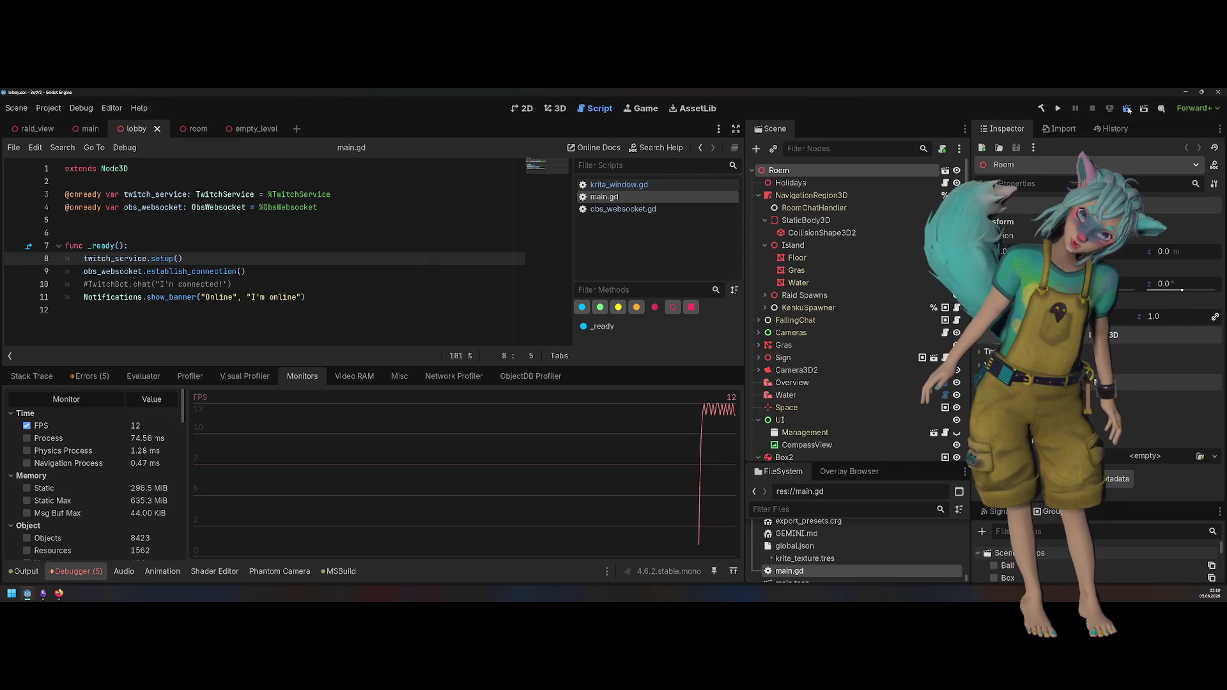
left_click(1127, 110)
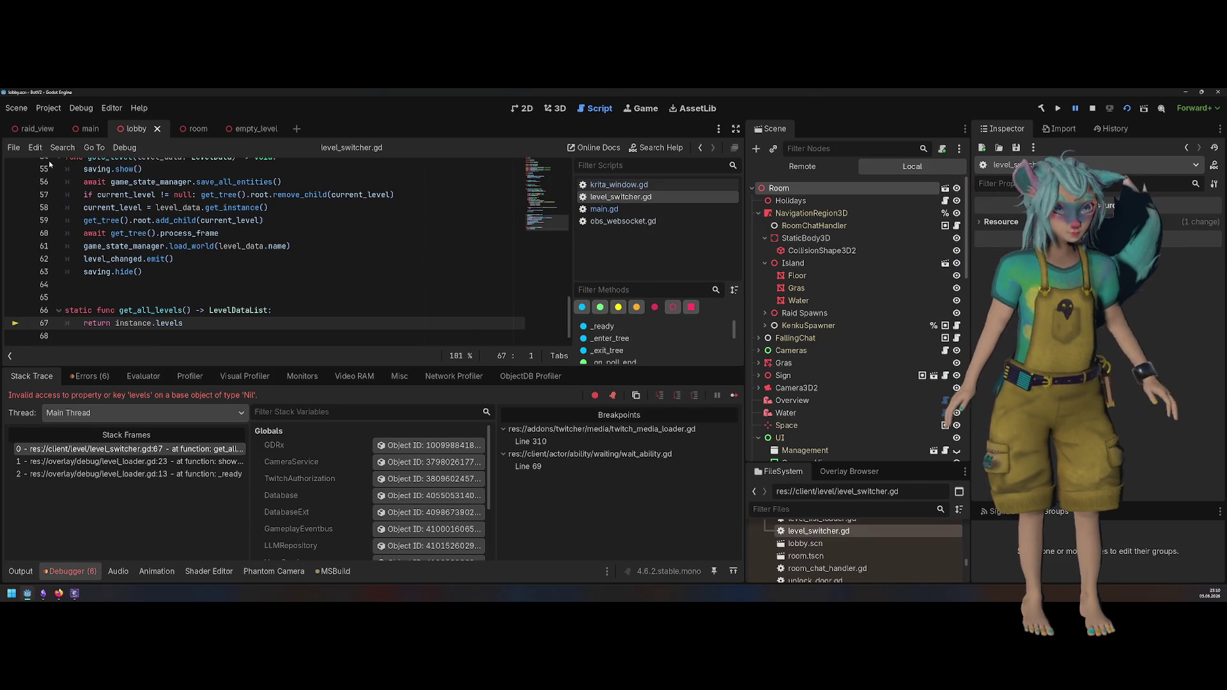
Step: Resume the lobby game past its error breaks, check its FPS in Monitors, then stop it
key("F12")
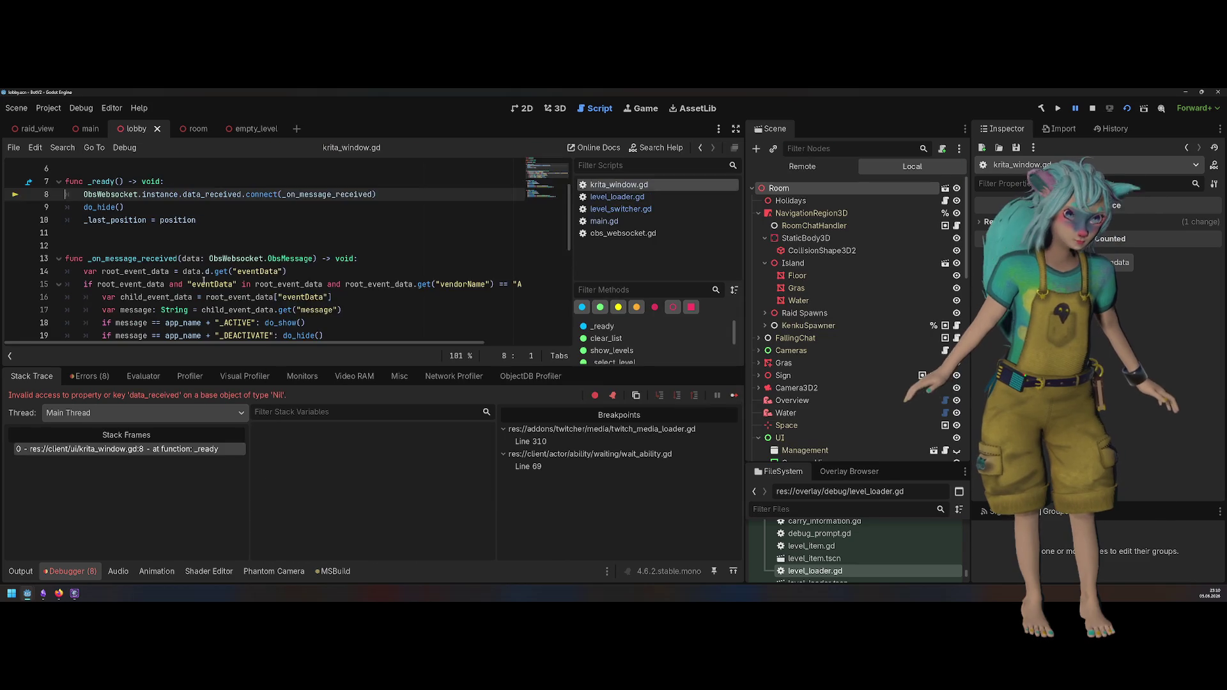
key("F12")
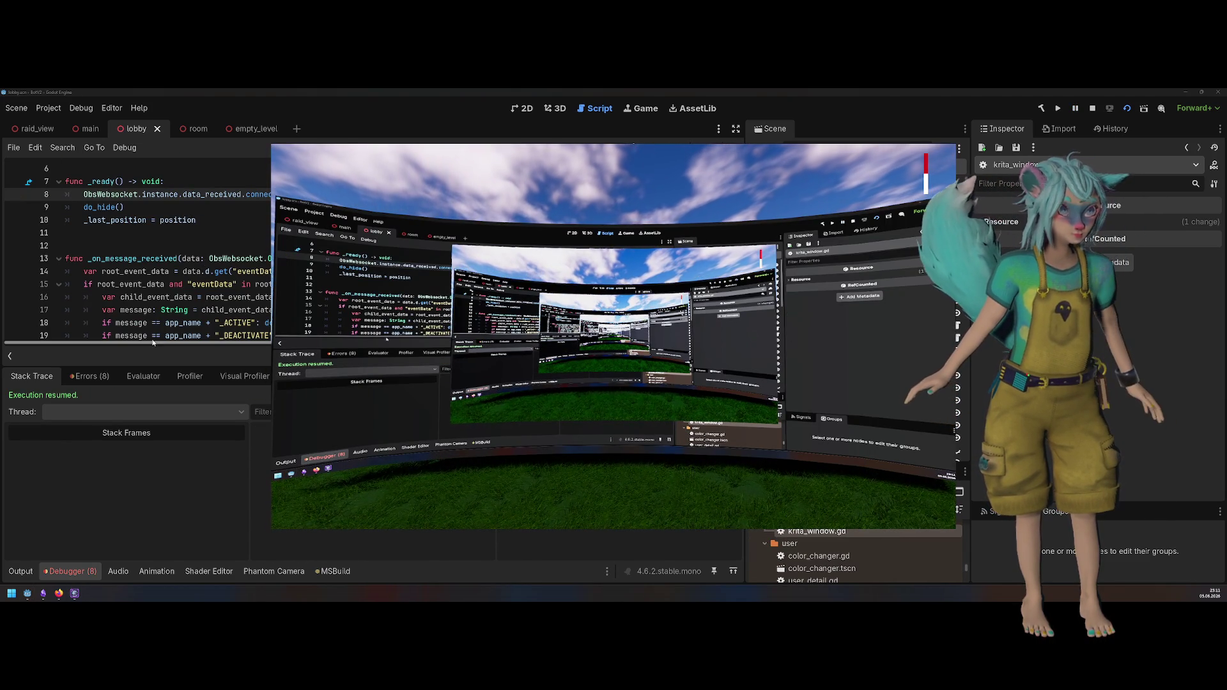
key("F12")
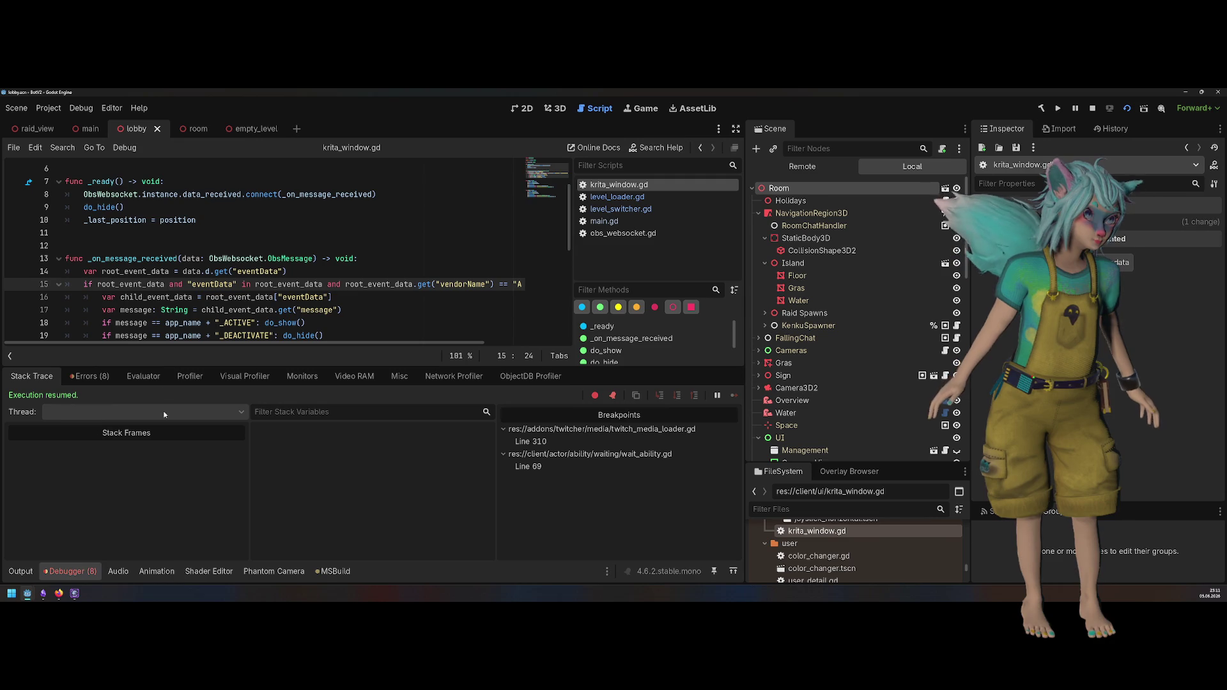
left_click(302, 378)
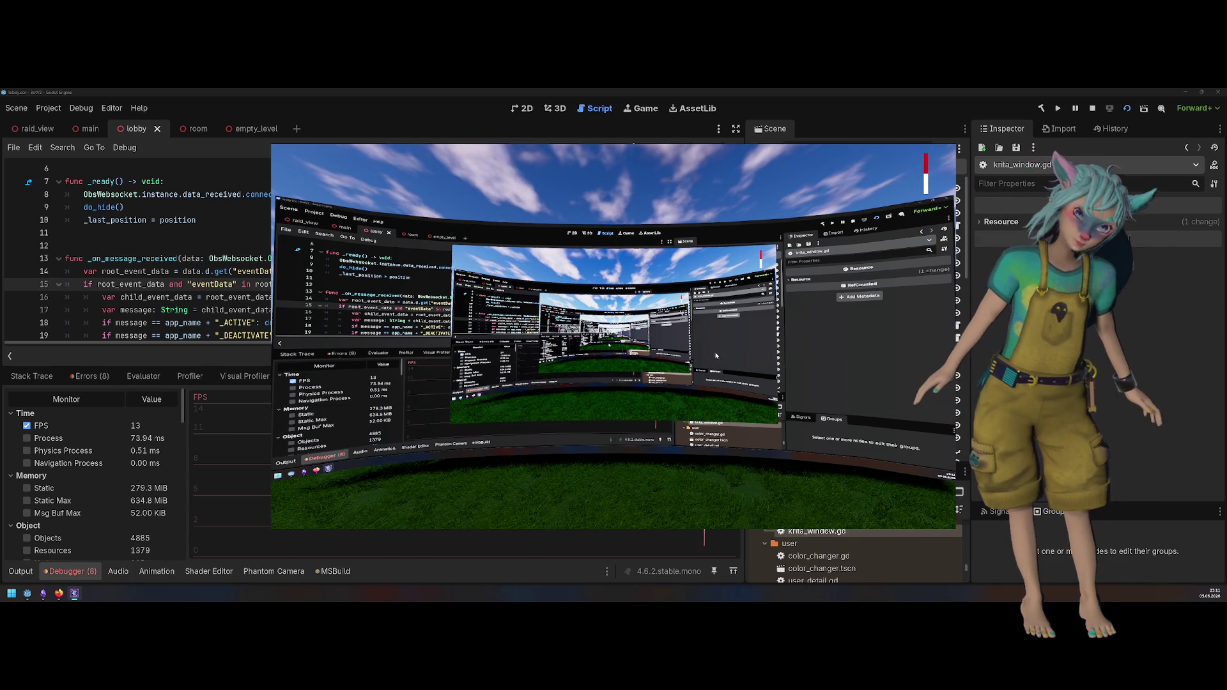
key("F8")
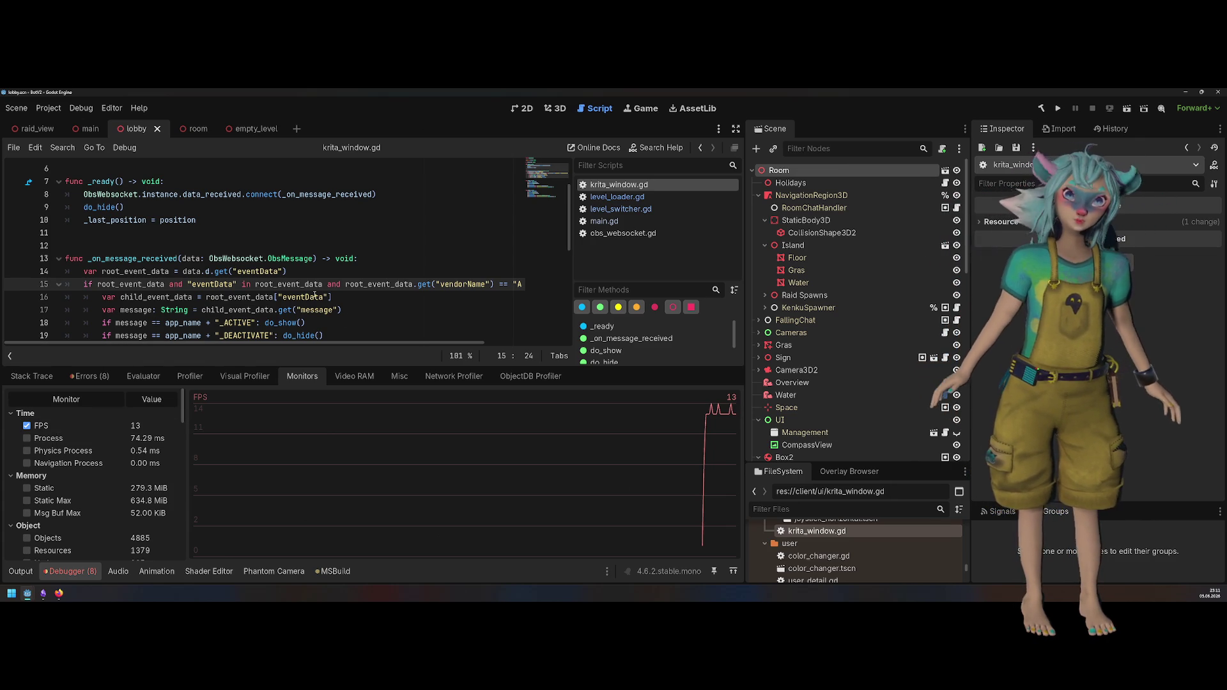
Step: Run the room scene on its own and continue past the debugger break
left_click(191, 128)
left_click(1124, 108)
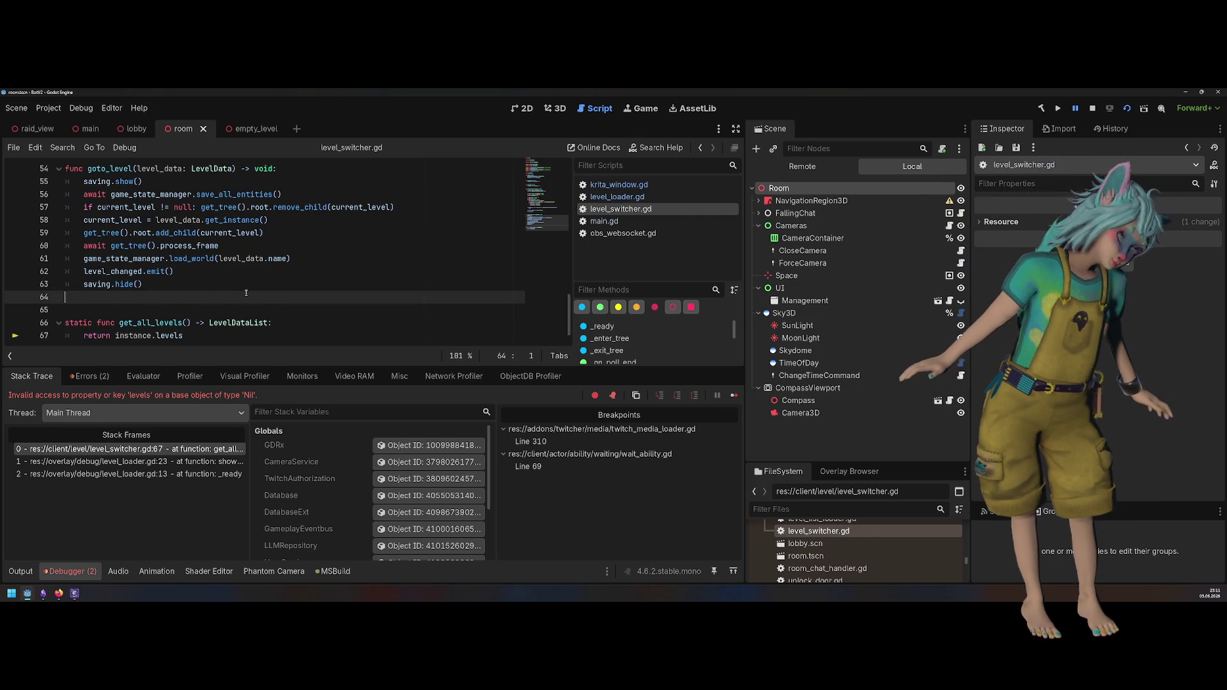
key("F12")
key("F12")
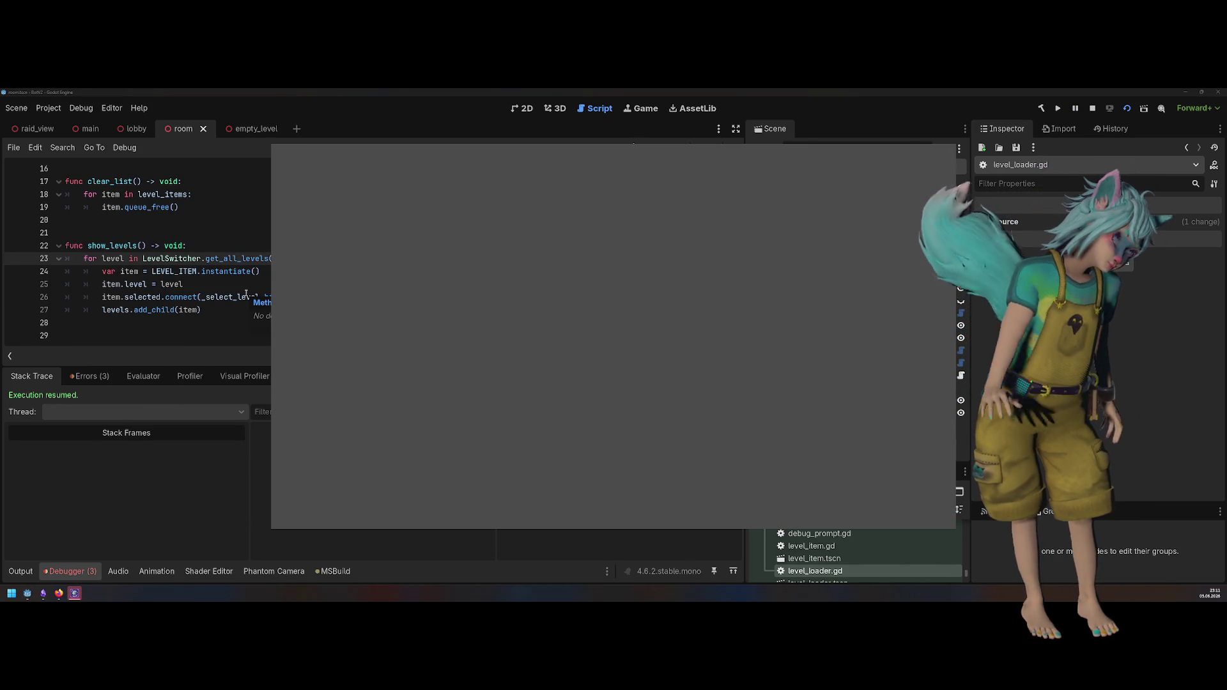
key("F8")
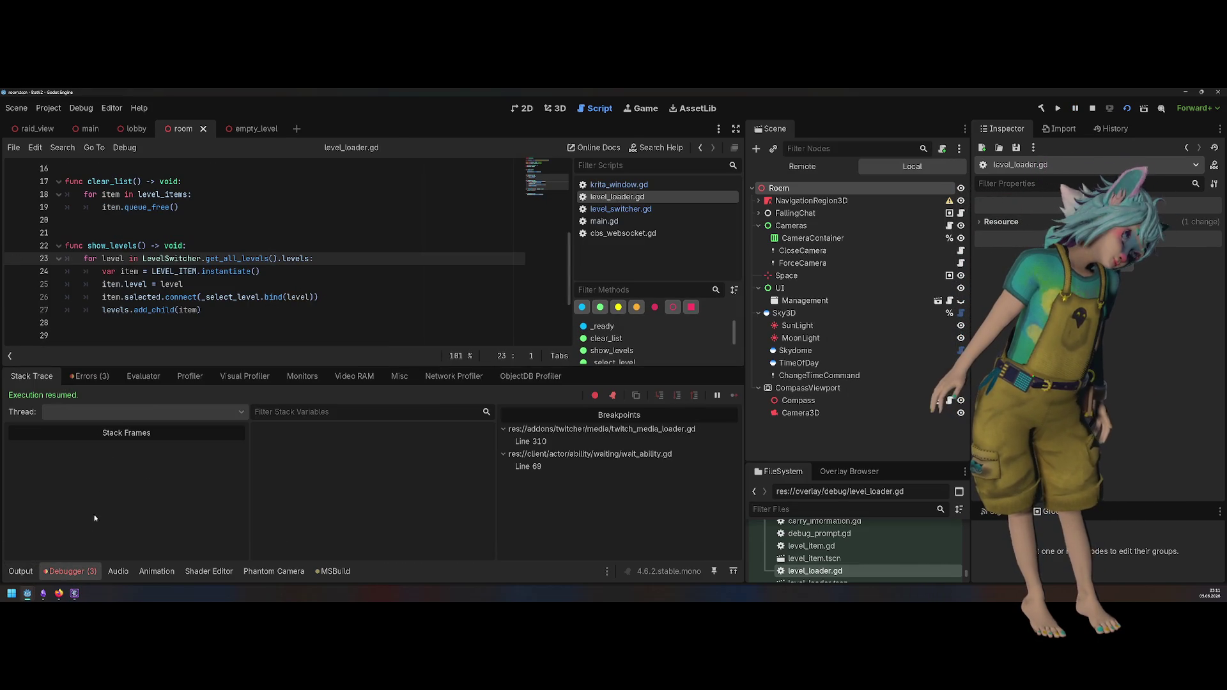
Step: Plot the room scene's FPS in the debugger Monitors, then stop it and return to the lobby
left_click(145, 377)
left_click(190, 377)
left_click(301, 377)
left_click(245, 376)
left_click(354, 377)
left_click(288, 381)
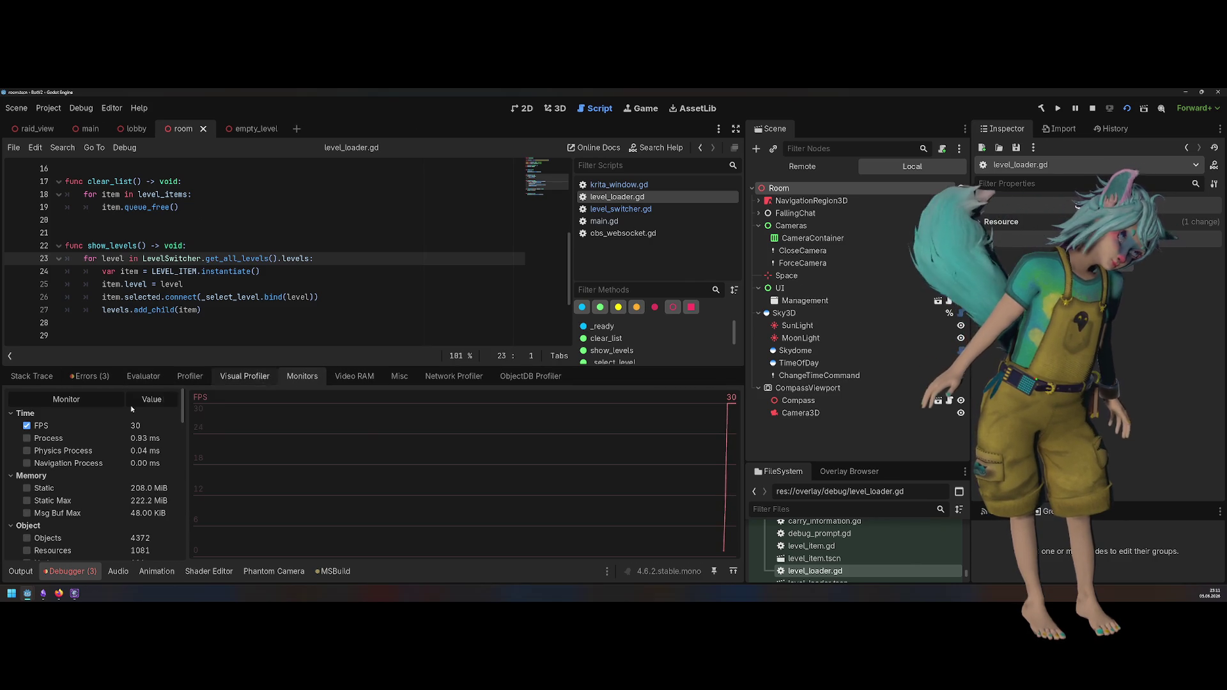
left_click(27, 426)
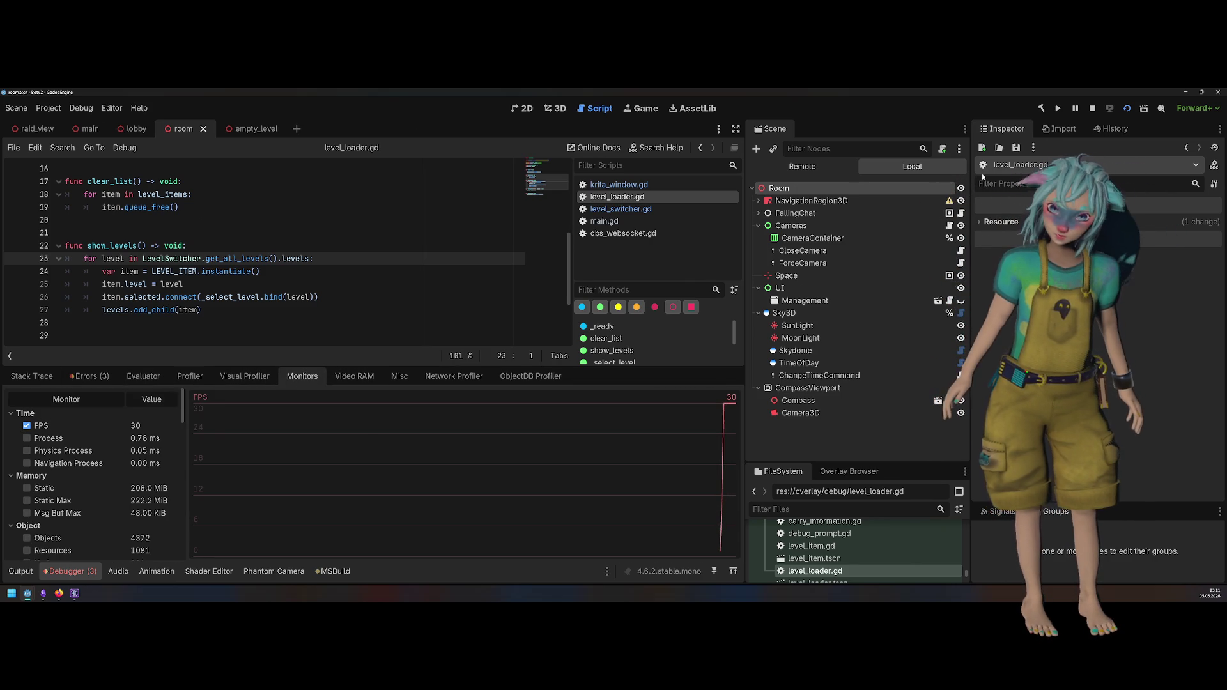
left_click(1092, 108)
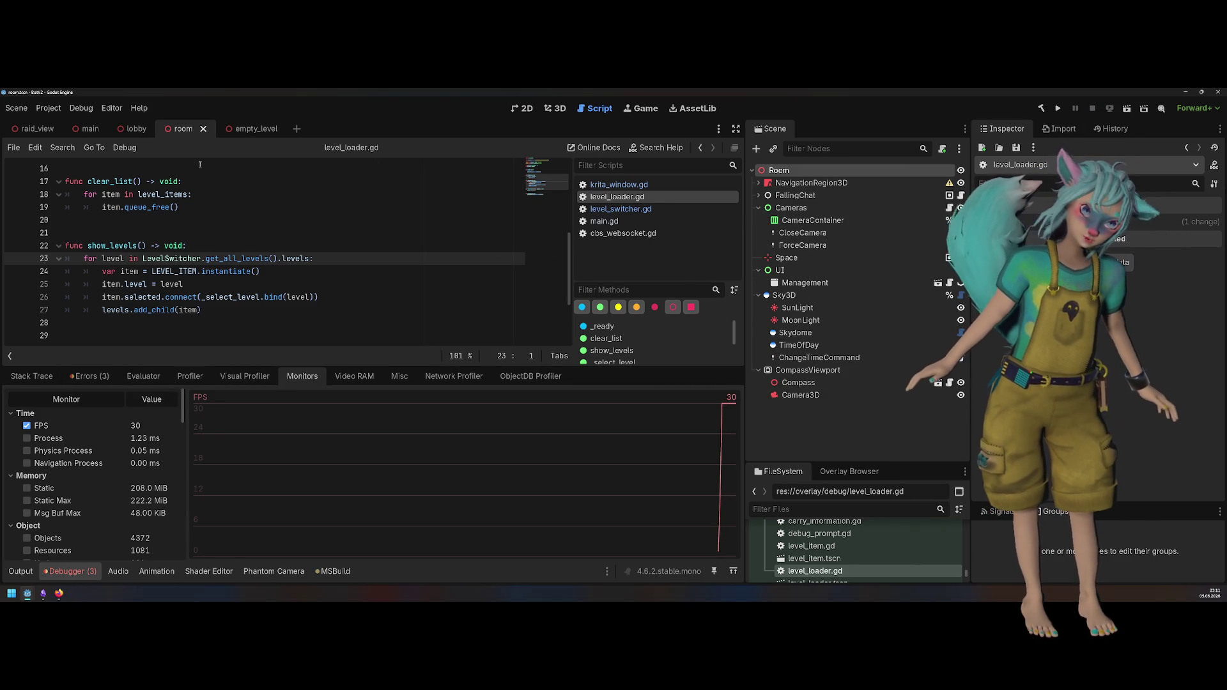
left_click(132, 129)
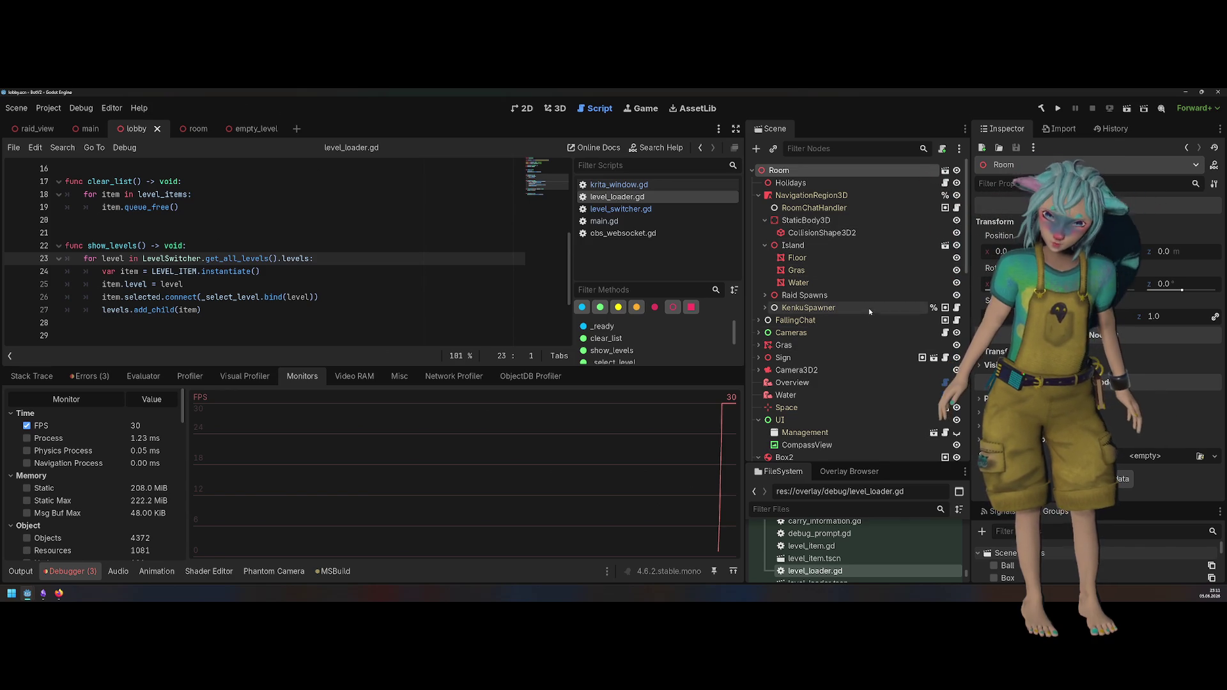
Step: Switch the lobby scene to the 3D view and select the box mesh
scroll(872, 281, "down", 5)
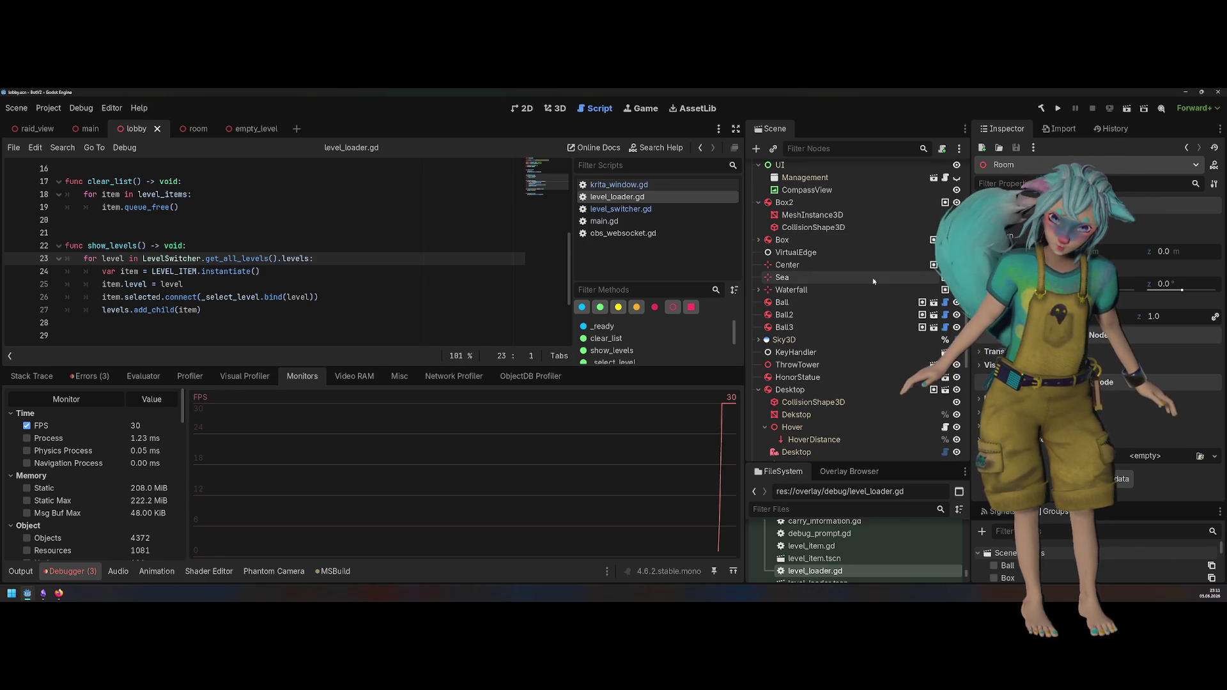
scroll(813, 389, "down", 3)
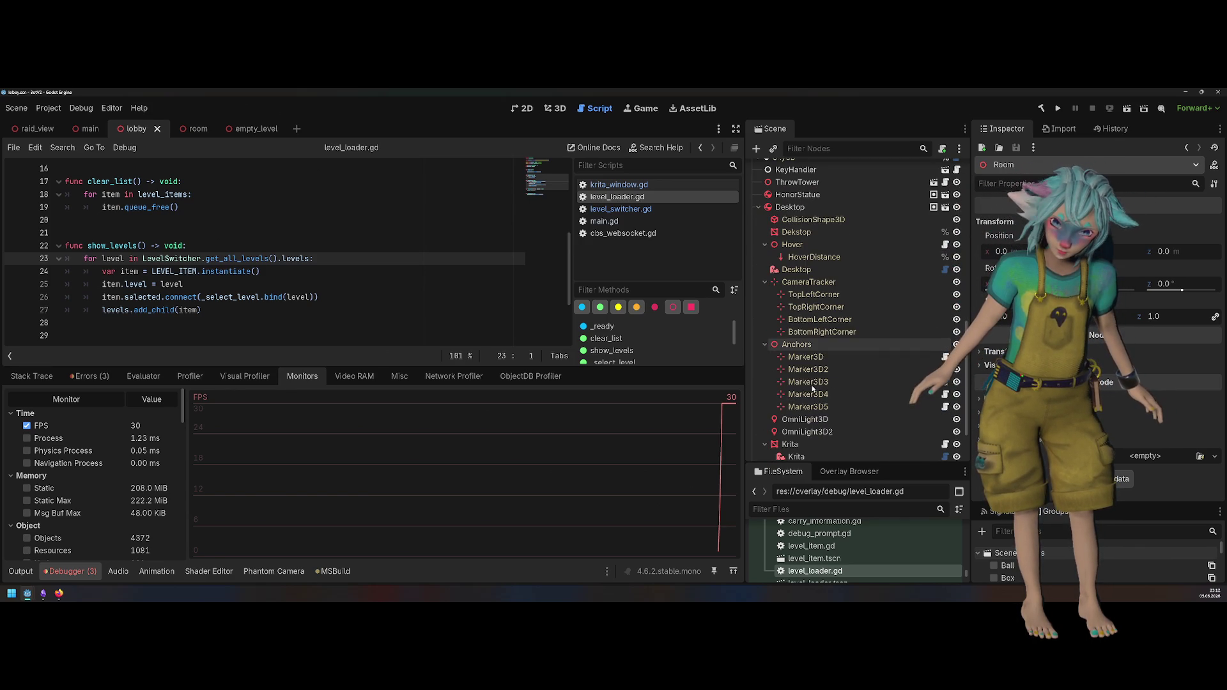
left_click(562, 110)
scroll(374, 262, "up", 5)
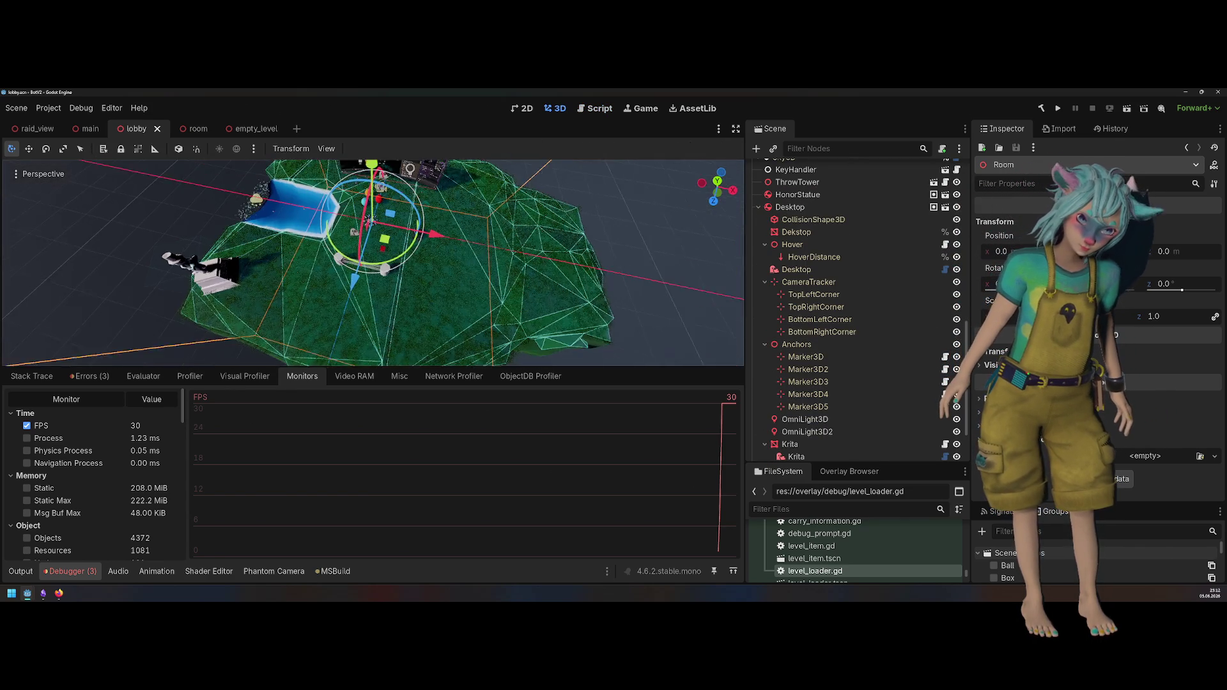
scroll(373, 262, "up", 5)
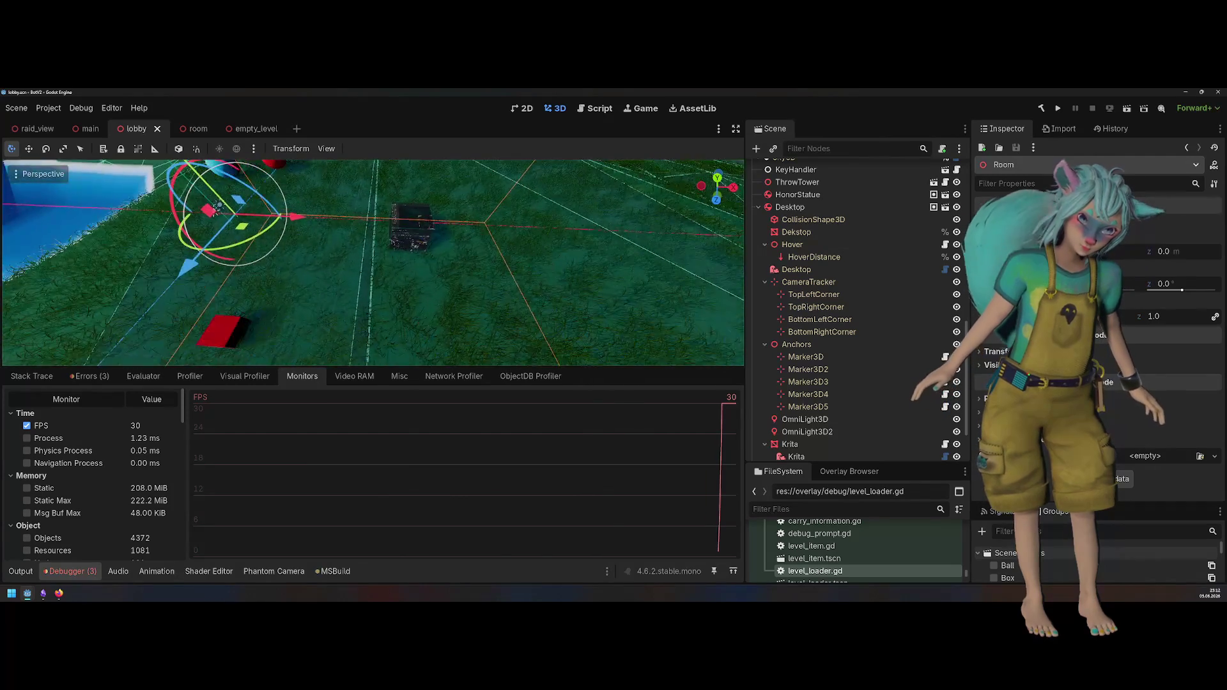
left_click(396, 221)
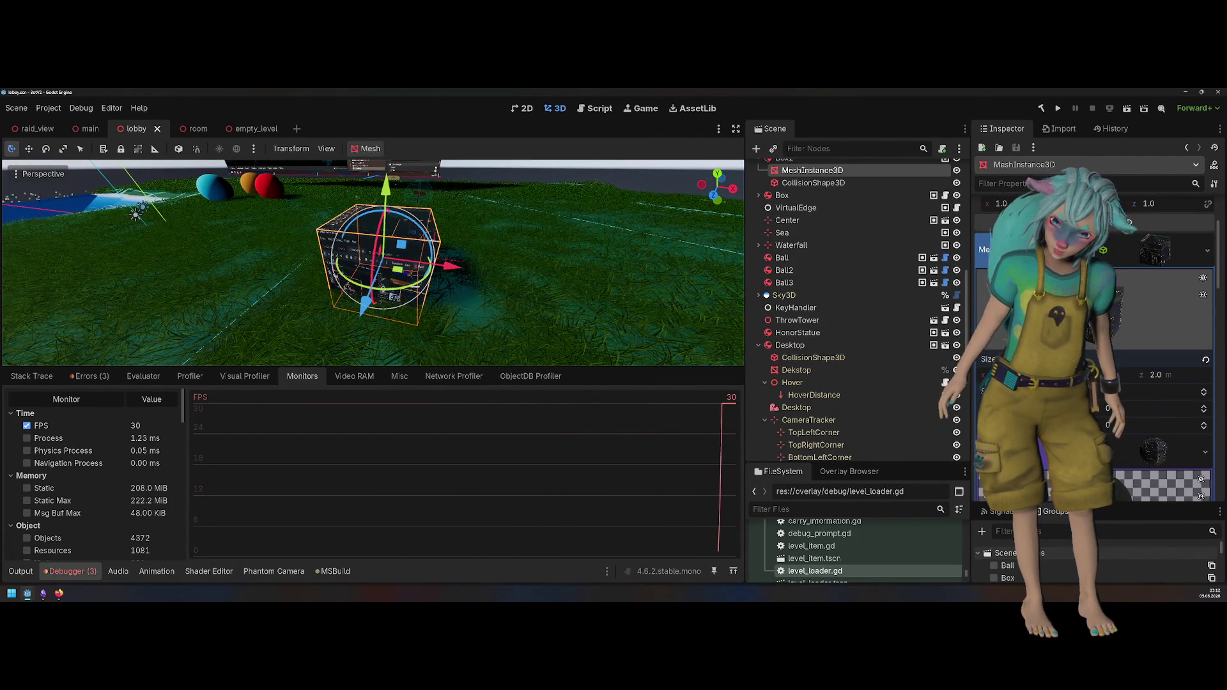
Step: Remove the desktop-texture material from the box so it renders white, and save the lobby
key("ctrl+z")
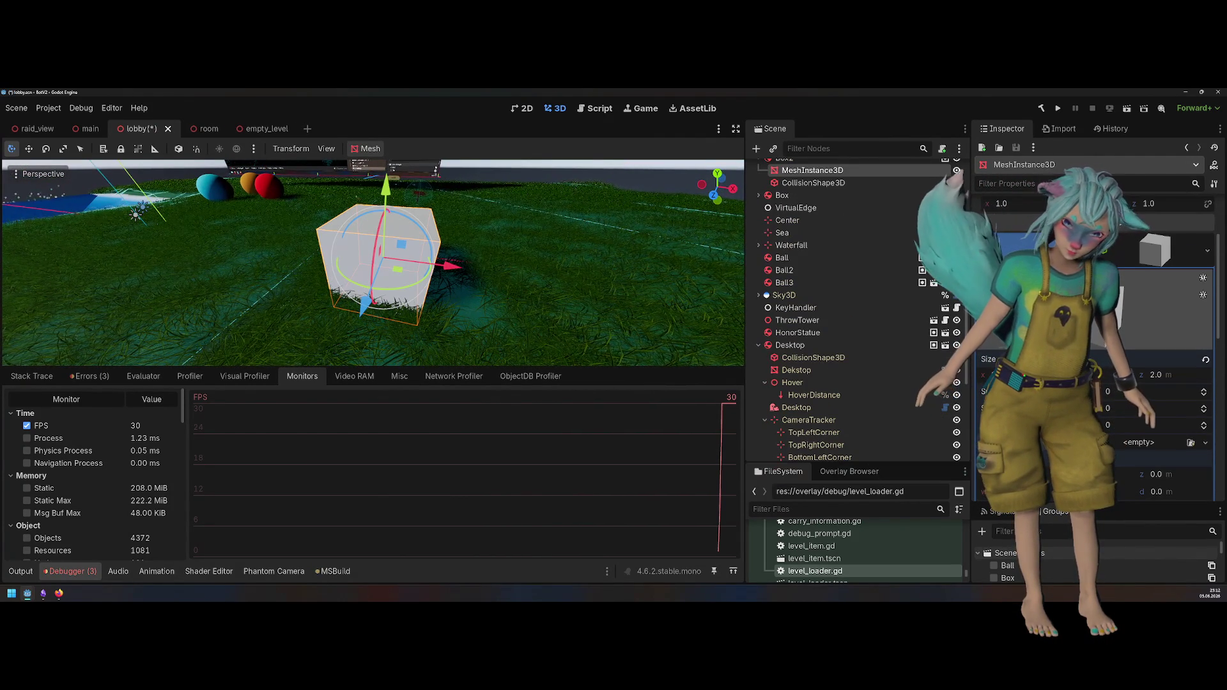
key("ctrl+shift+z")
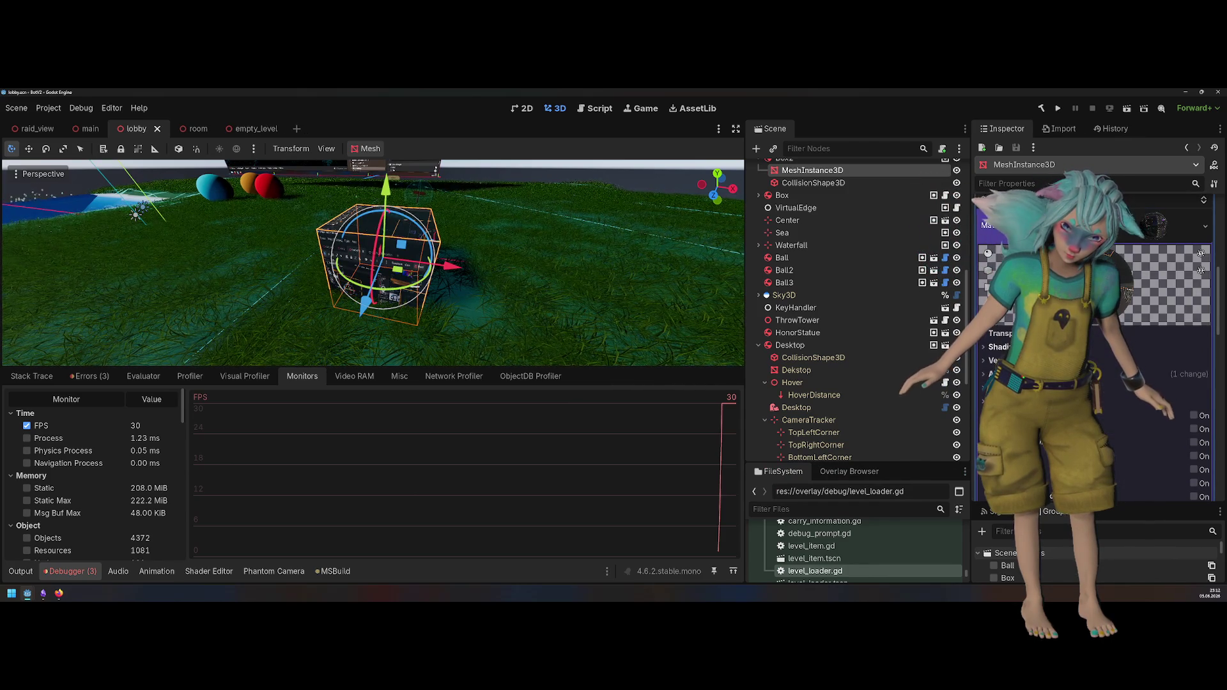
key("ctrl+z")
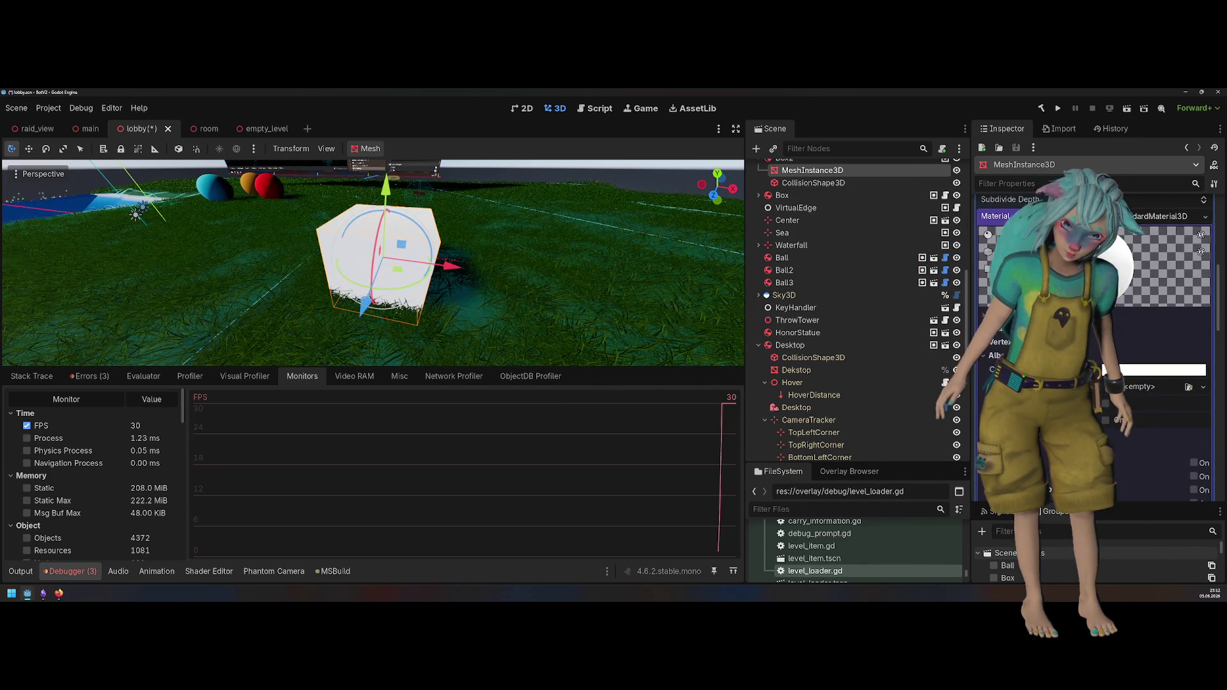
key("ctrl+s")
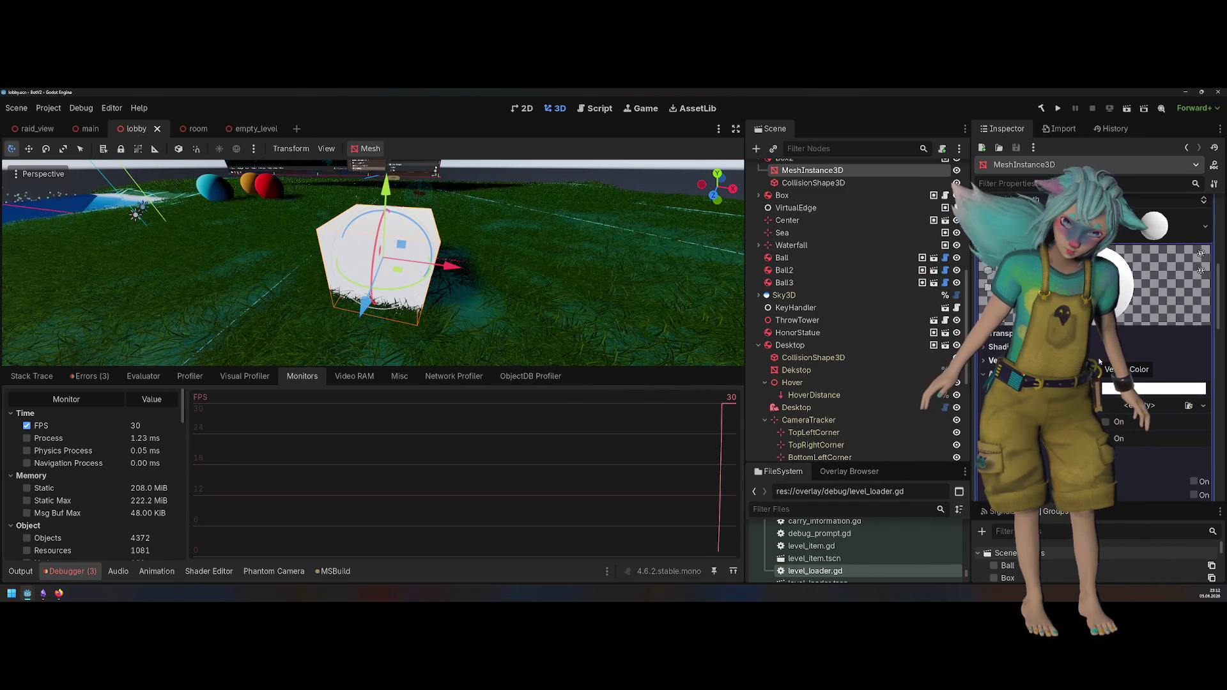
scroll(1099, 362, "down", 5)
scroll(938, 352, "down", 5)
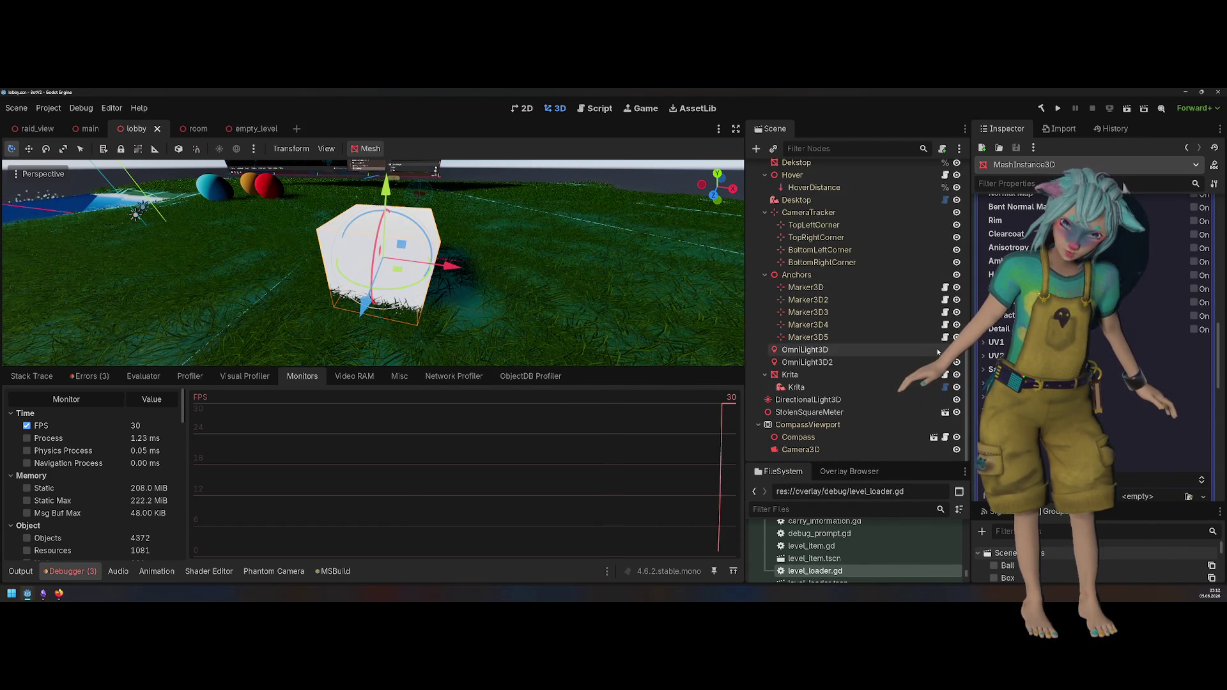
scroll(1092, 332, "down", 10)
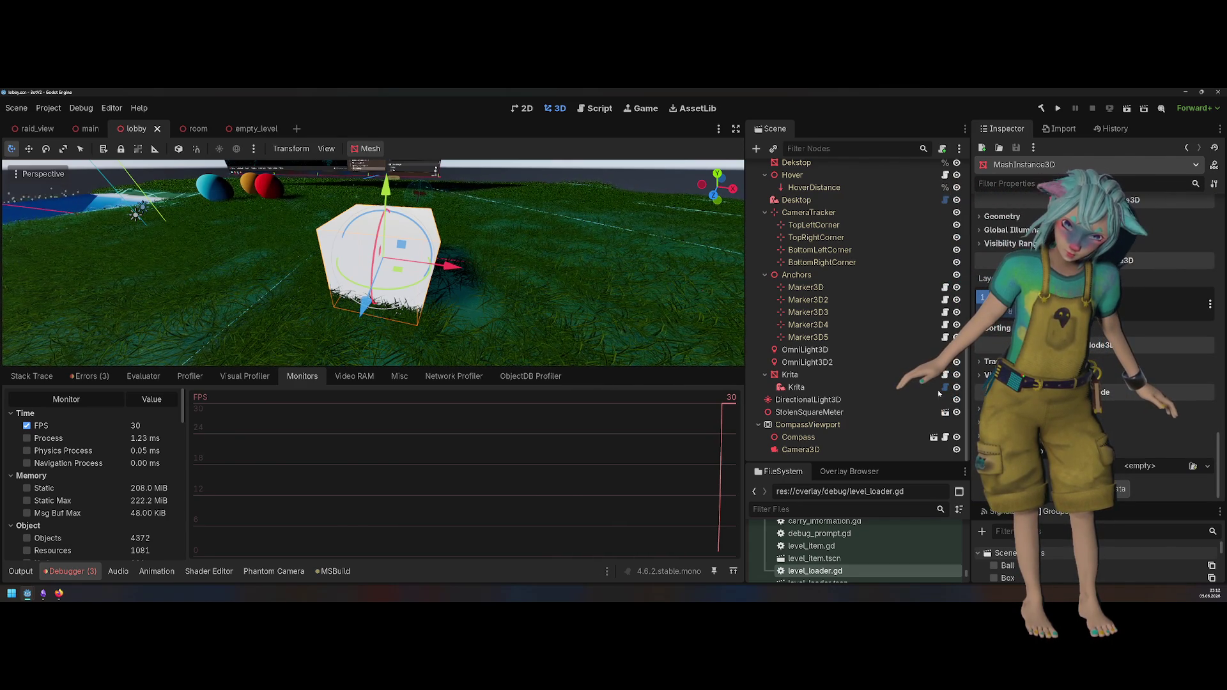
Step: Delete the Box2 node with its collision shape and mesh, save, and run the lobby again
scroll(939, 393, "up", 5)
scroll(926, 389, "up", 2)
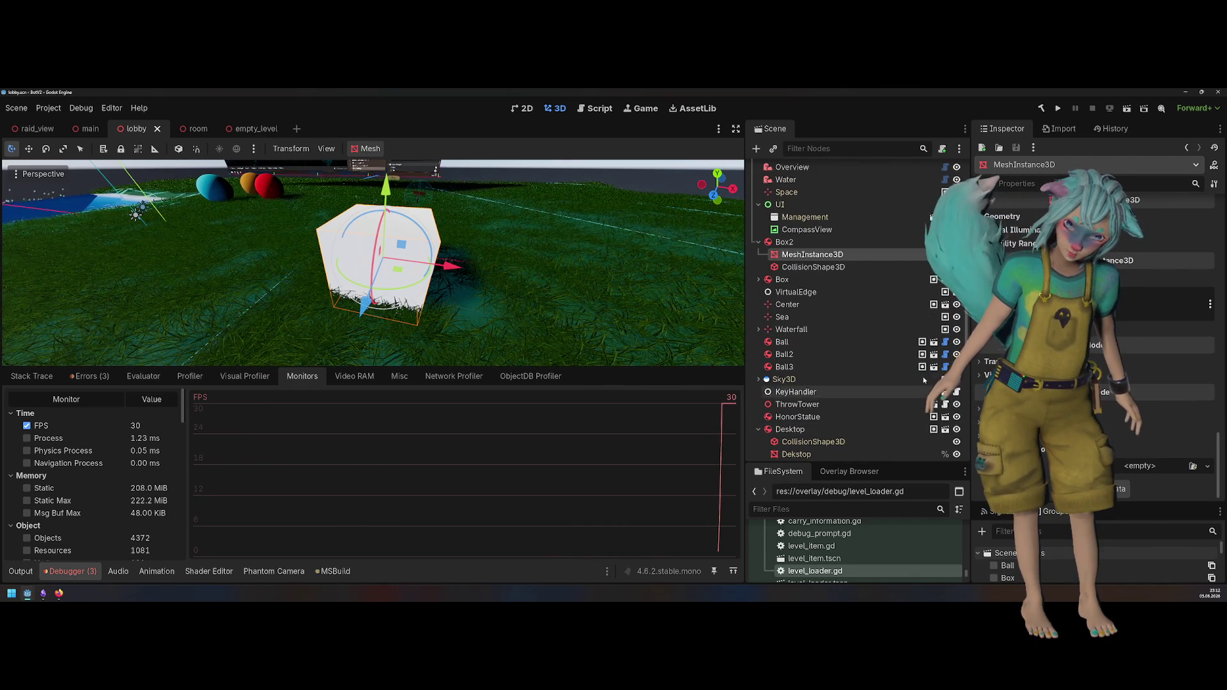
left_click(808, 266)
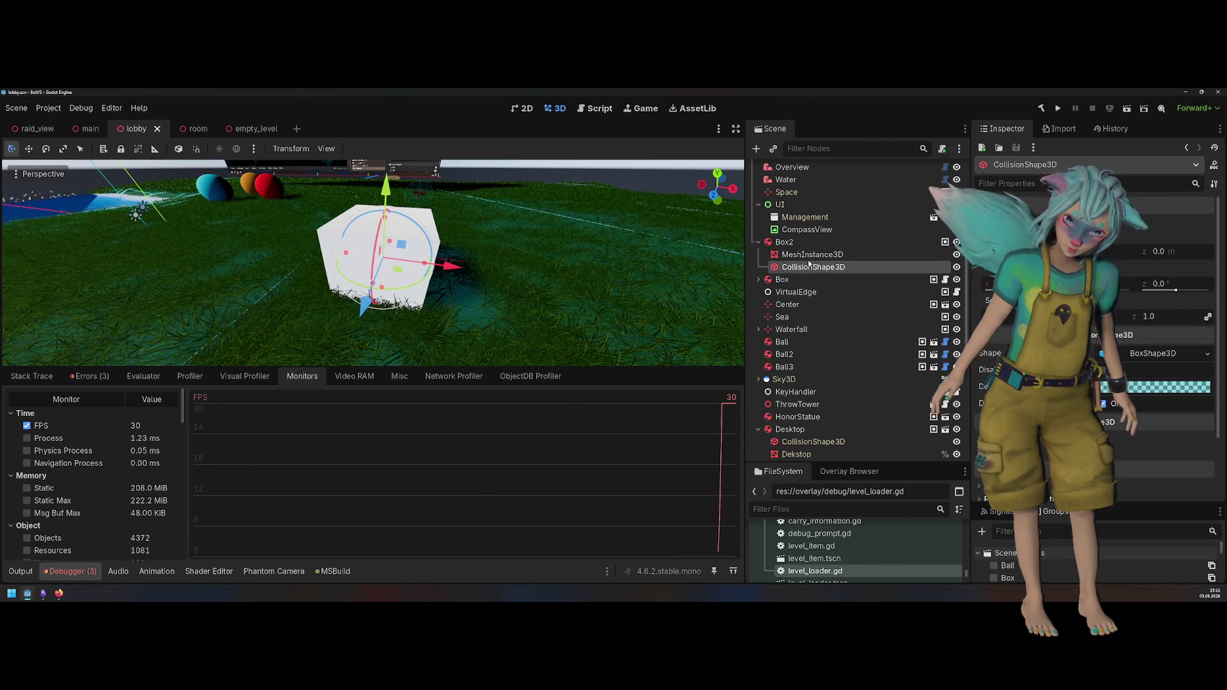
left_click(806, 254)
left_click(804, 242)
key("Delete")
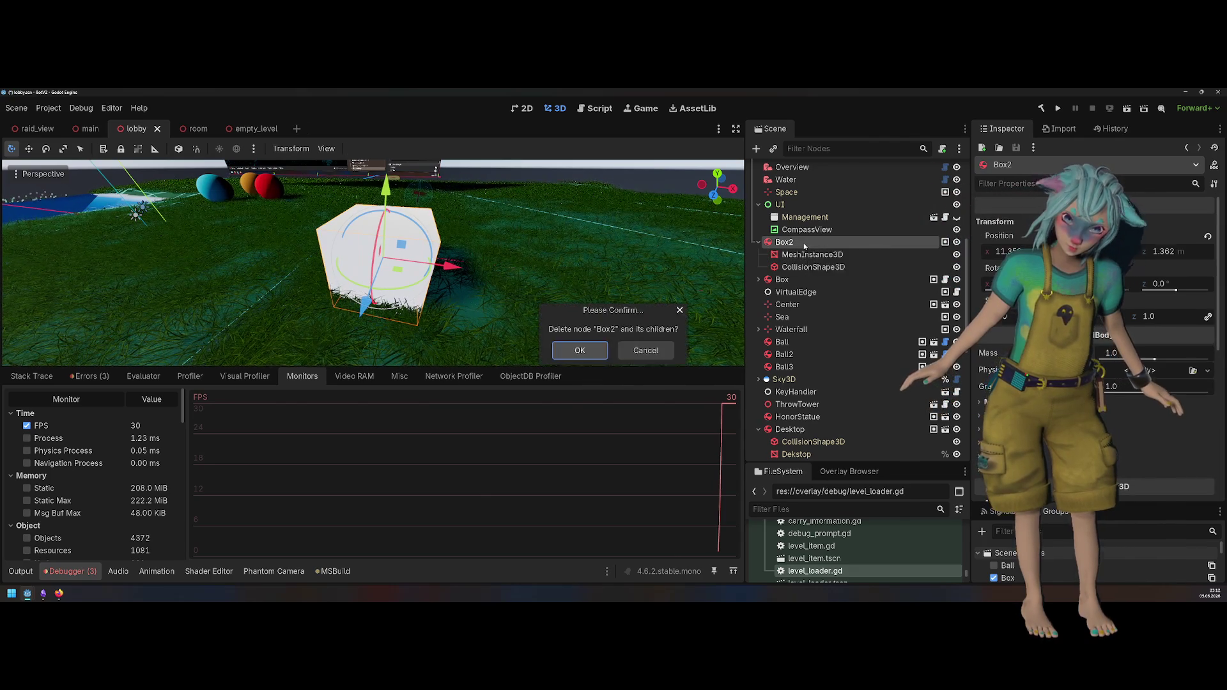
key("Return")
key("ctrl+s")
left_click(1057, 108)
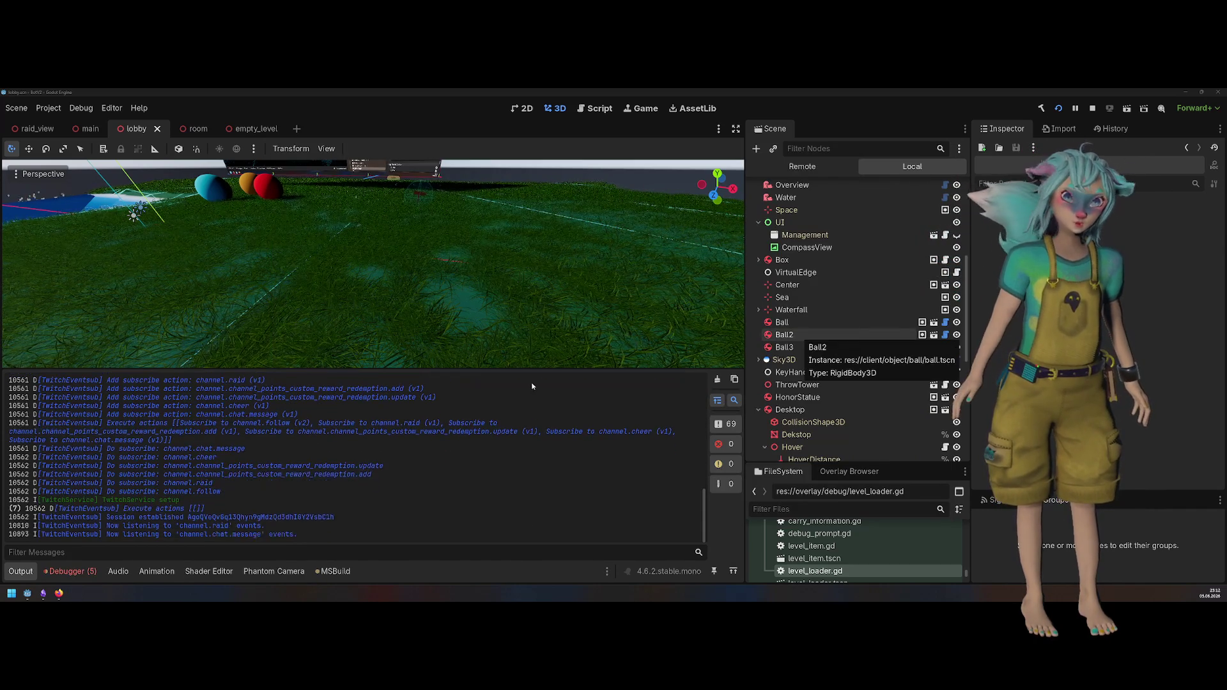
Step: Check the debugger's FPS monitors, stop the project, and inspect the ThrowTower node
left_click(208, 570)
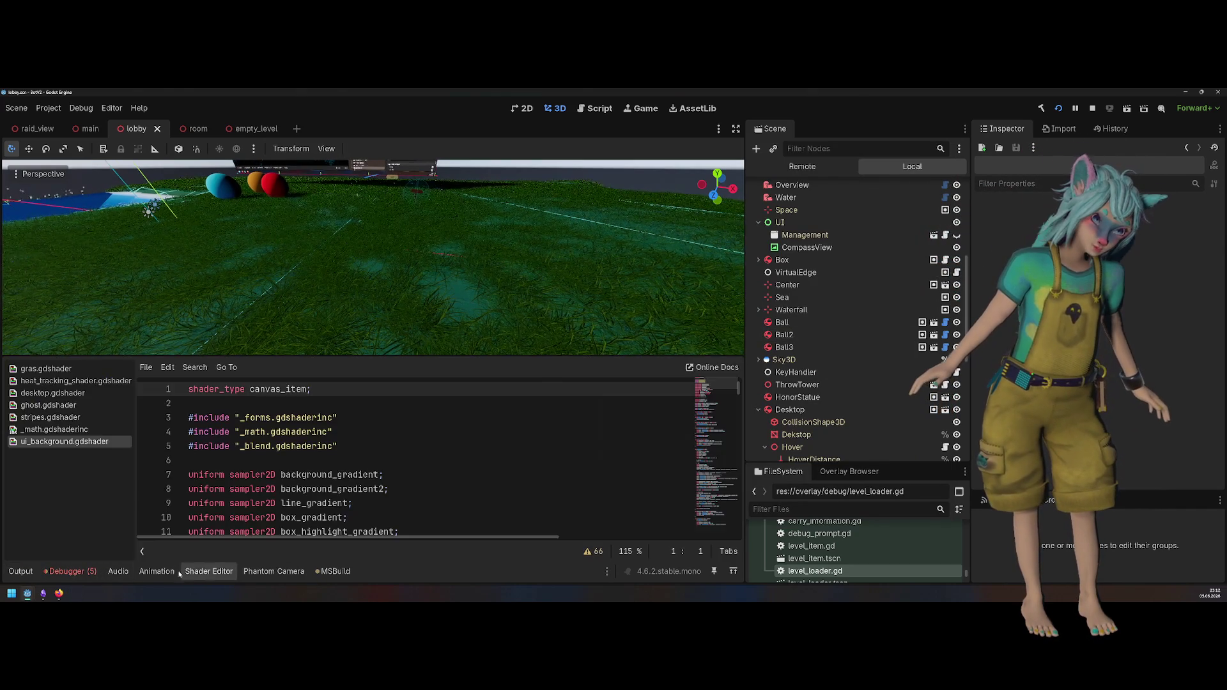
left_click(157, 571)
left_click(94, 572)
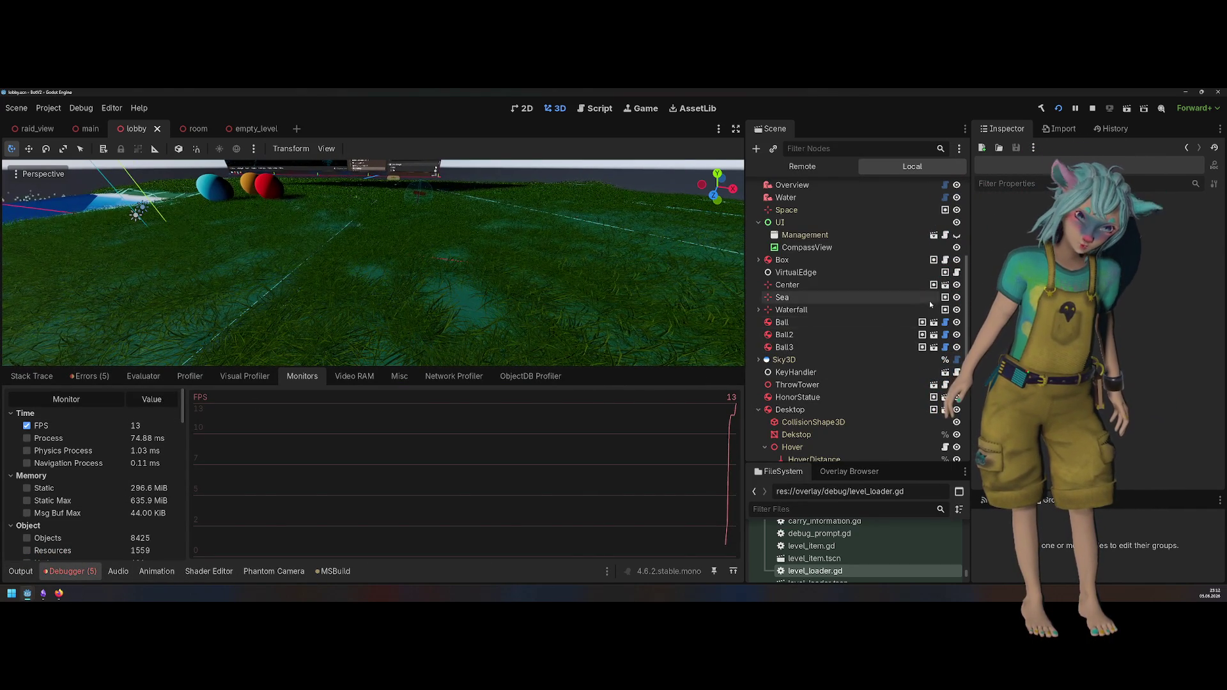
left_click(1092, 108)
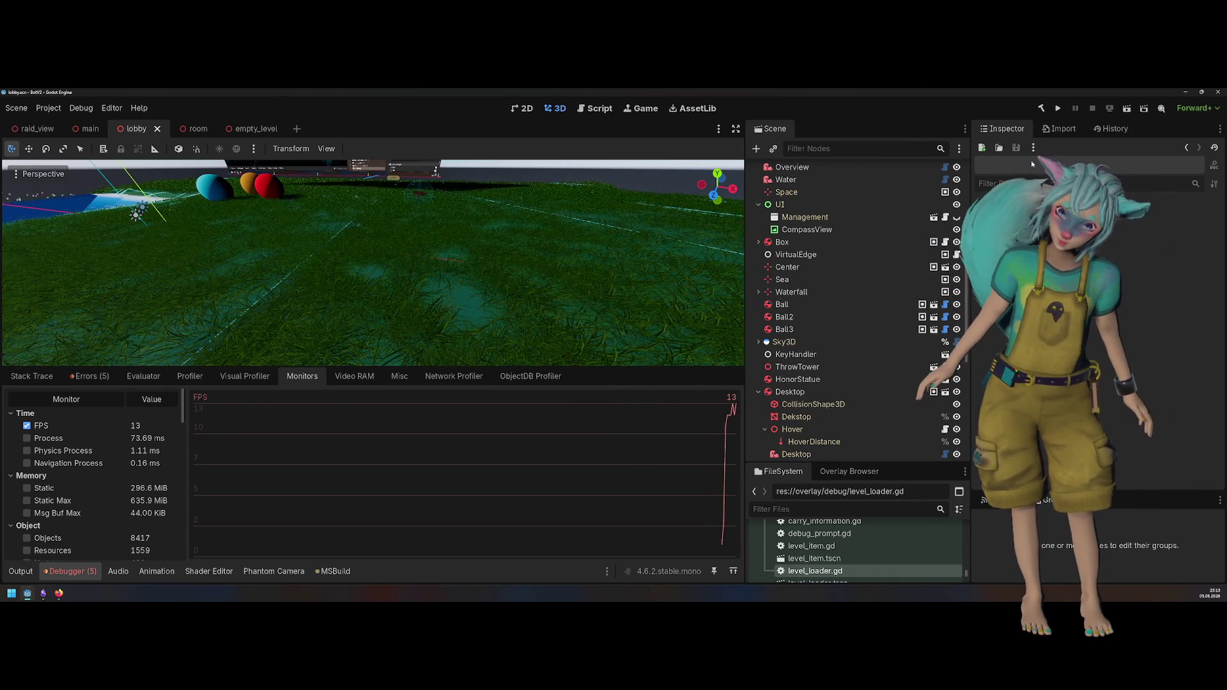
left_click(823, 367)
scroll(824, 368, "down", 5)
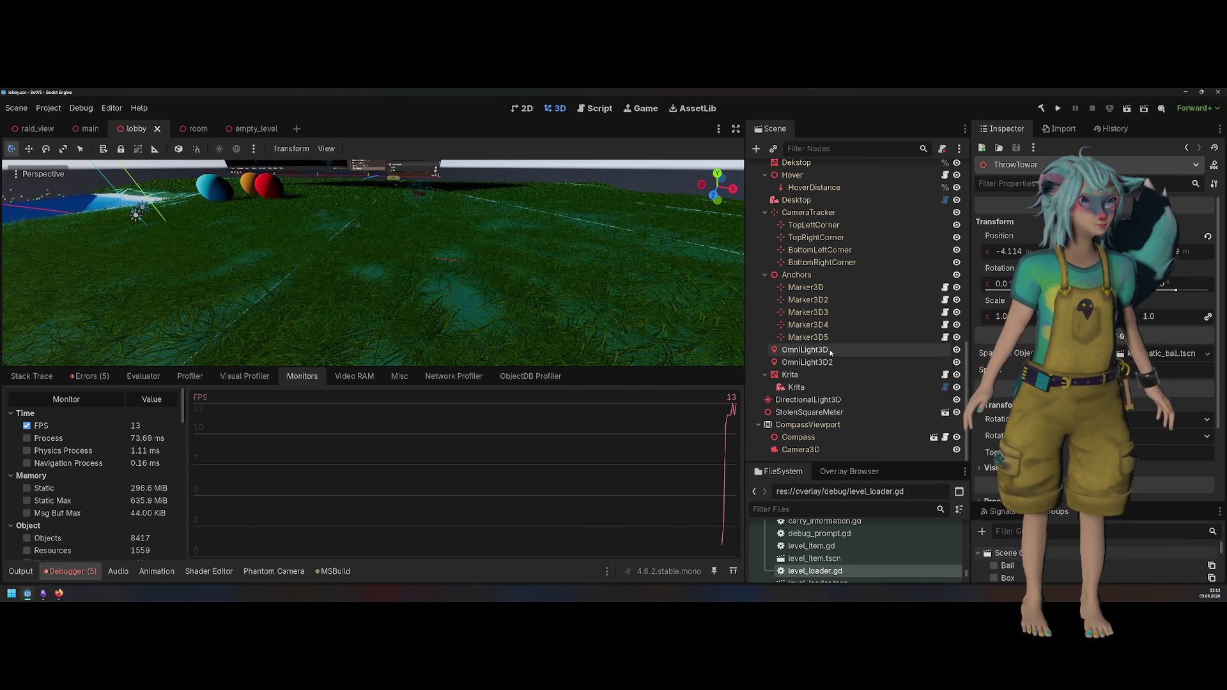
Step: Inspect the child Krita node and the Krita mesh's material texture
left_click(815, 383)
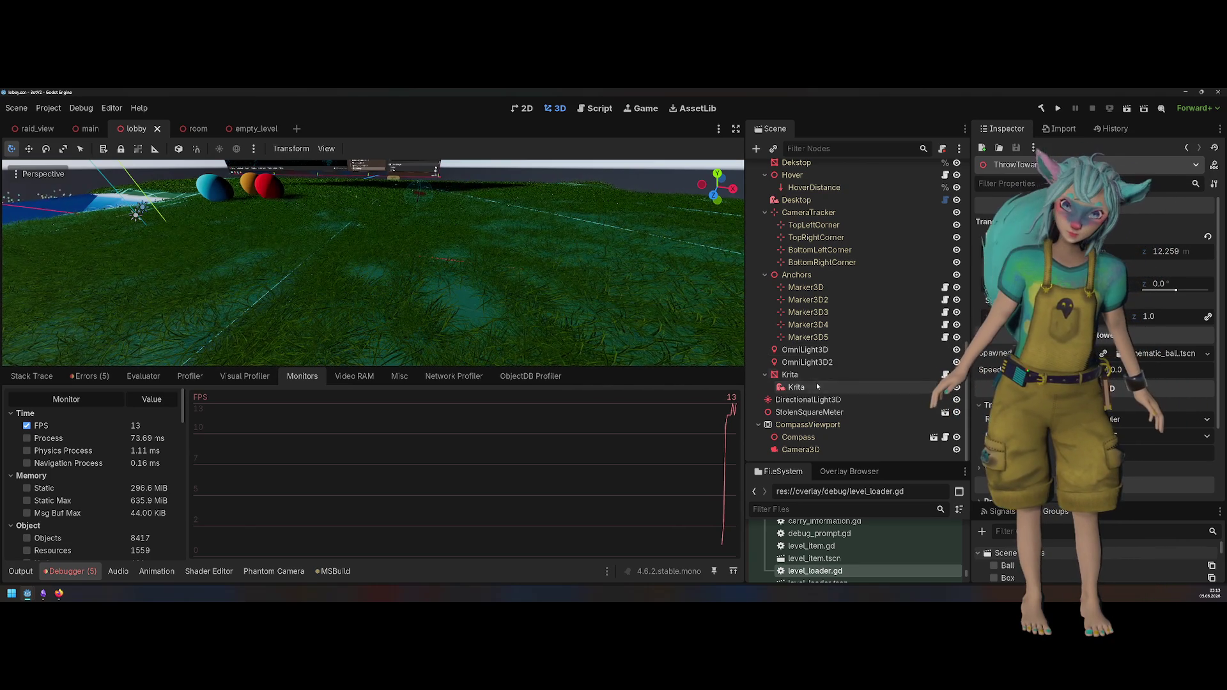
left_click(819, 375)
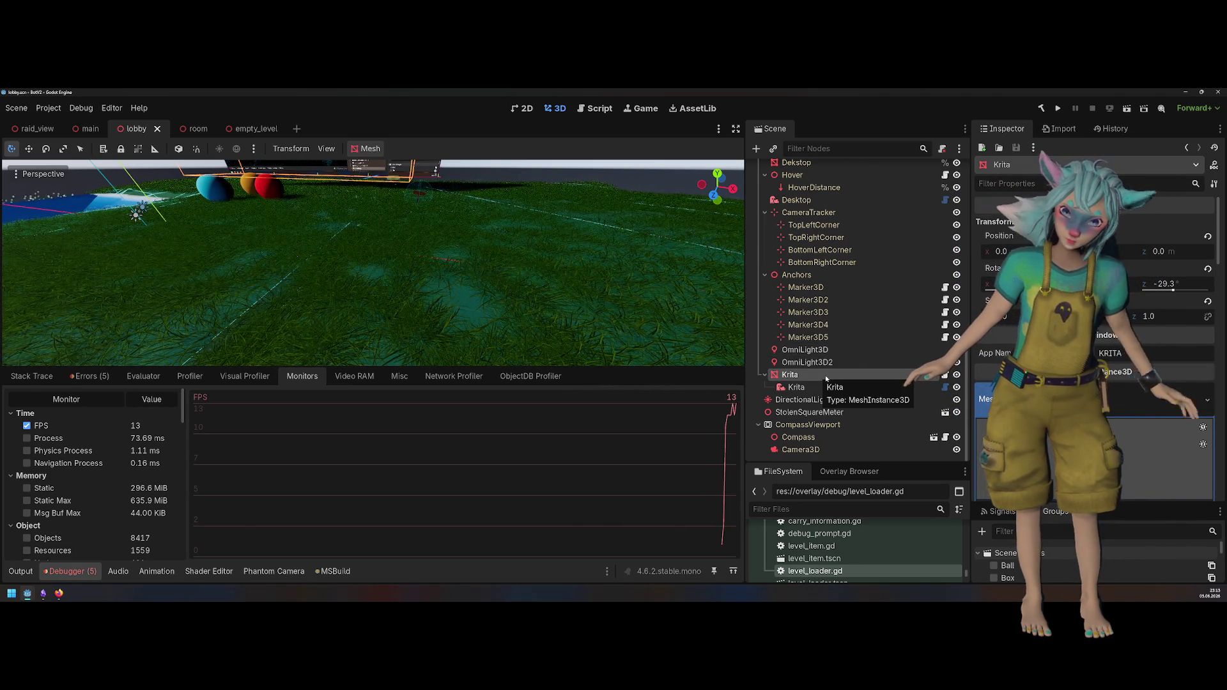
scroll(1093, 345, "down", 3)
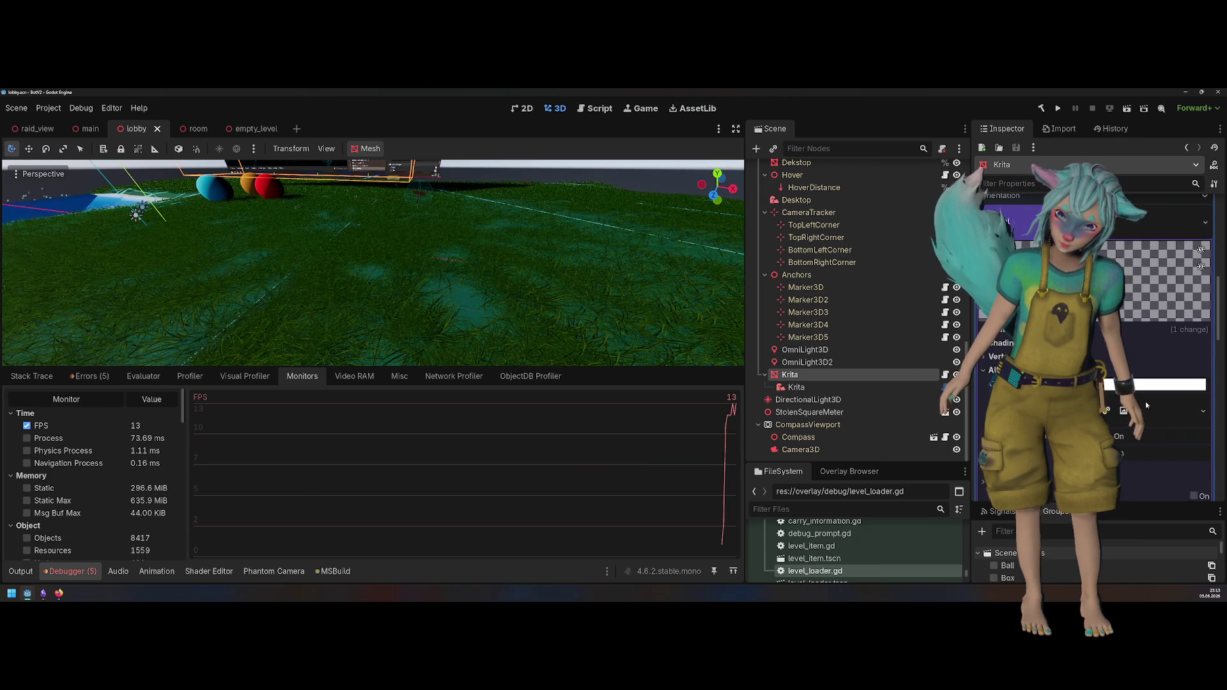
scroll(1157, 403, "down", 5)
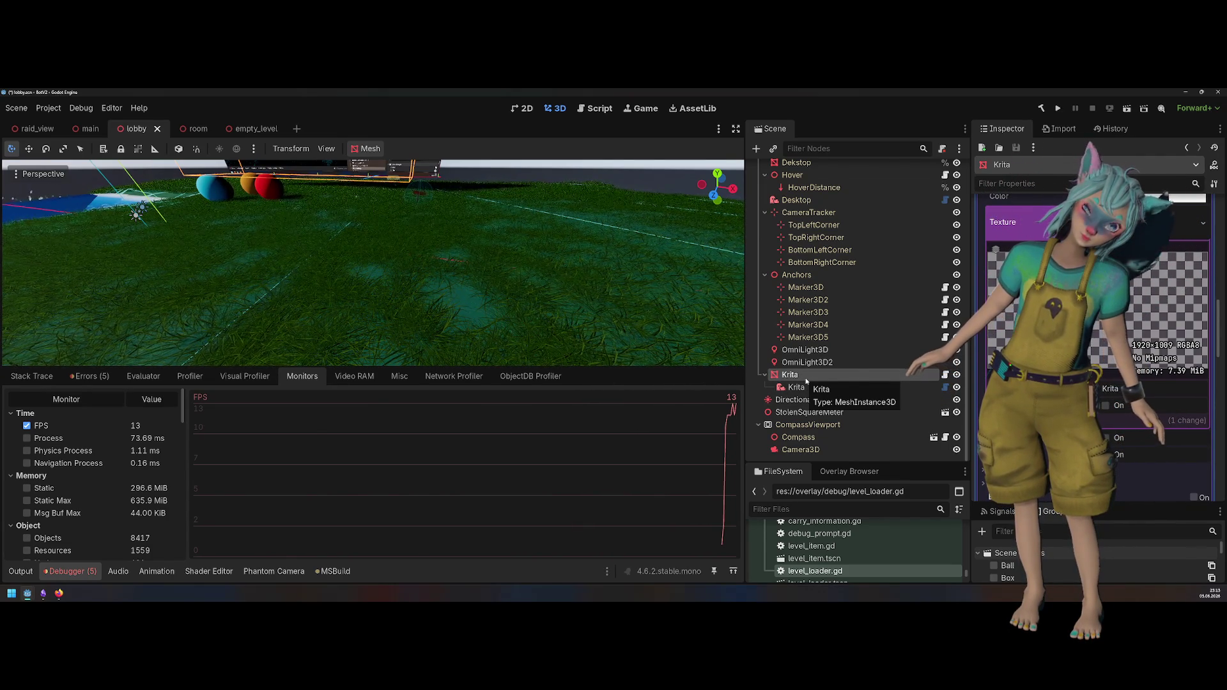
Step: Undo the accidental Krita reparenting, then save the lobby and run the project
left_click(810, 385)
left_click_drag(815, 374, 808, 378)
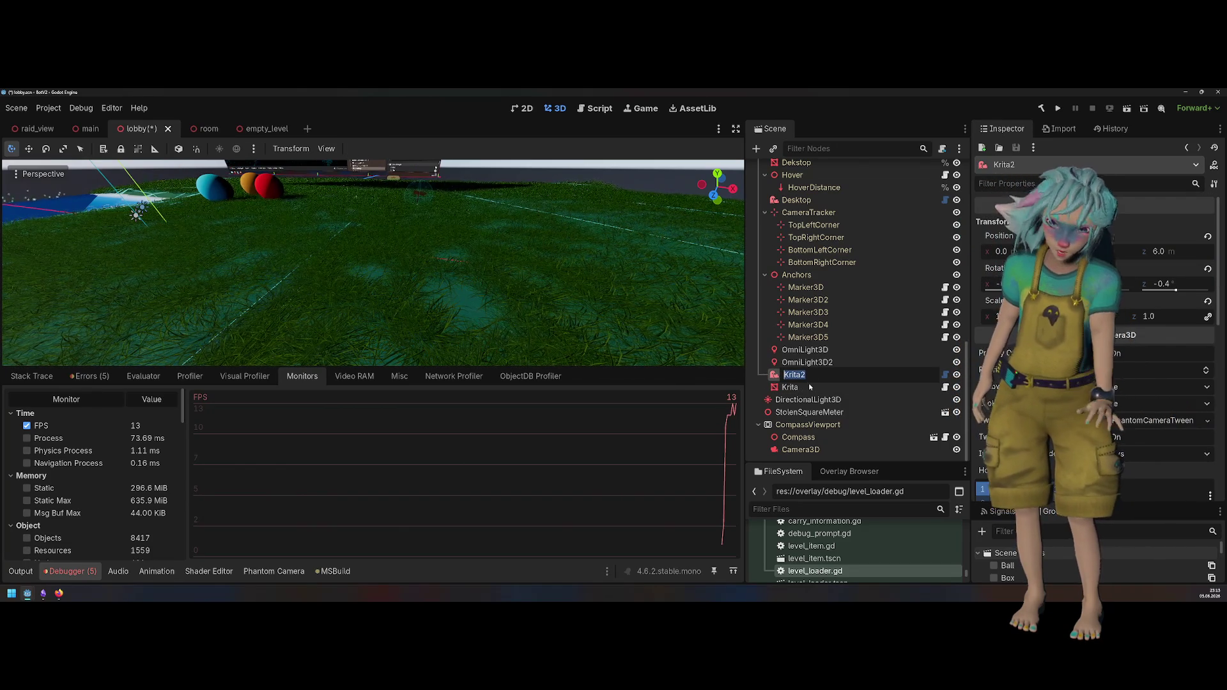
key("ctrl+z")
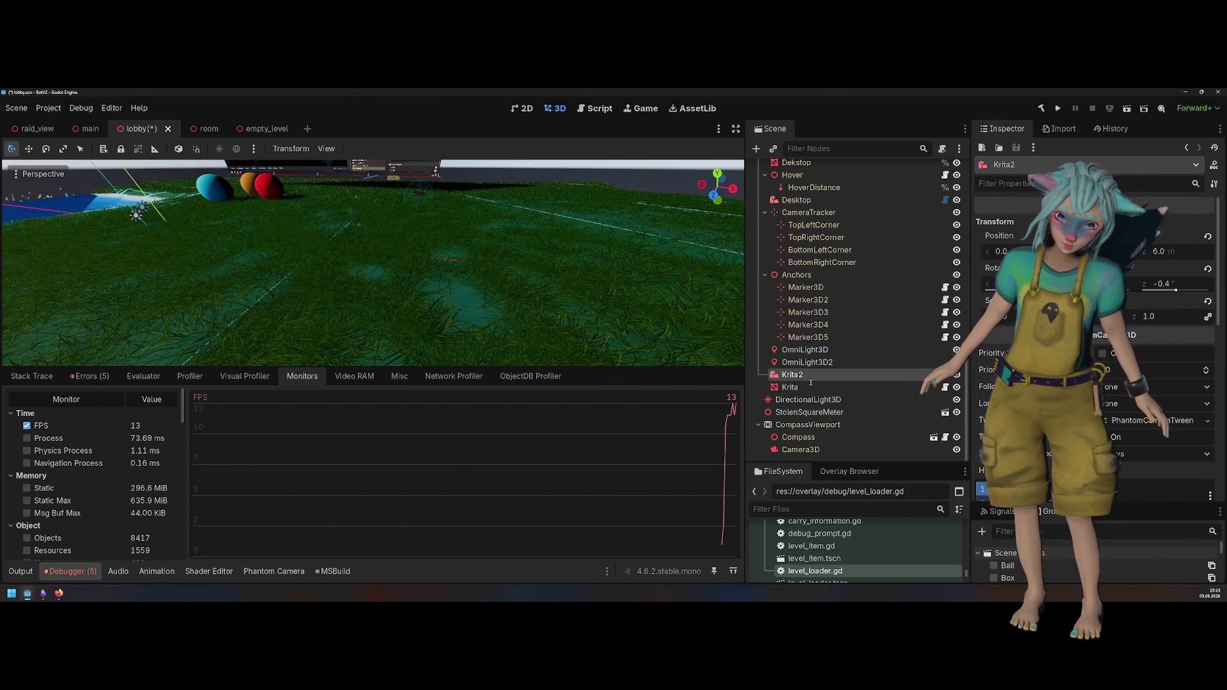
left_click(809, 376)
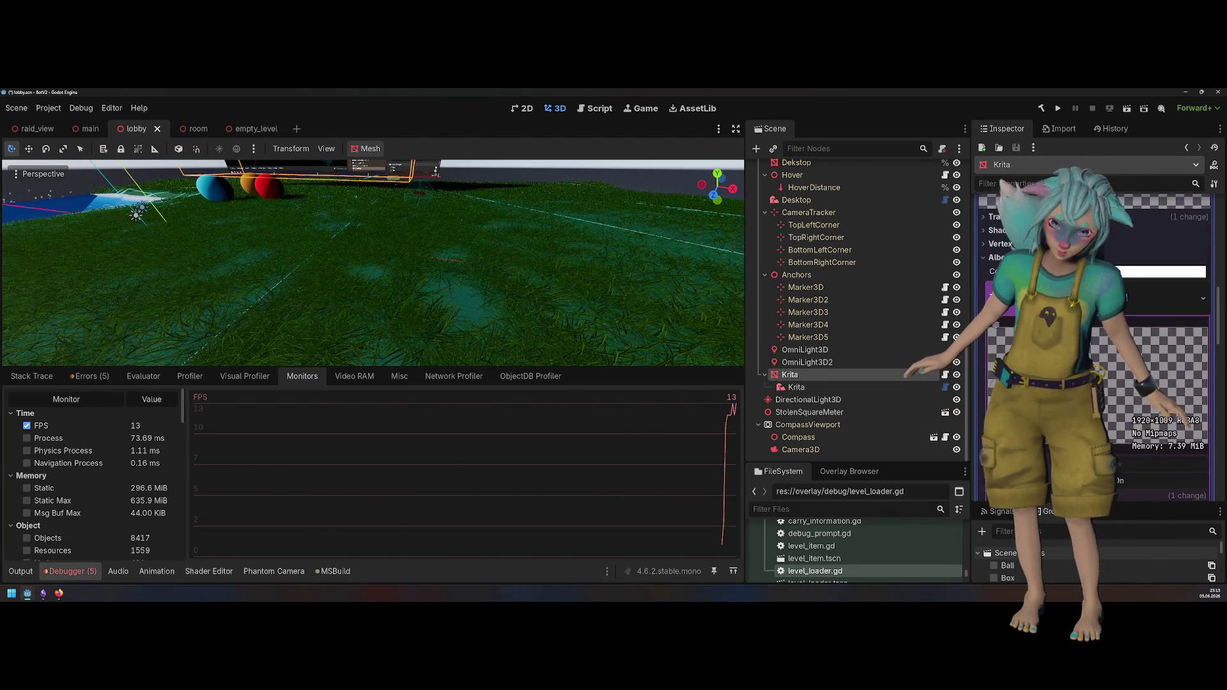
left_click(1058, 109)
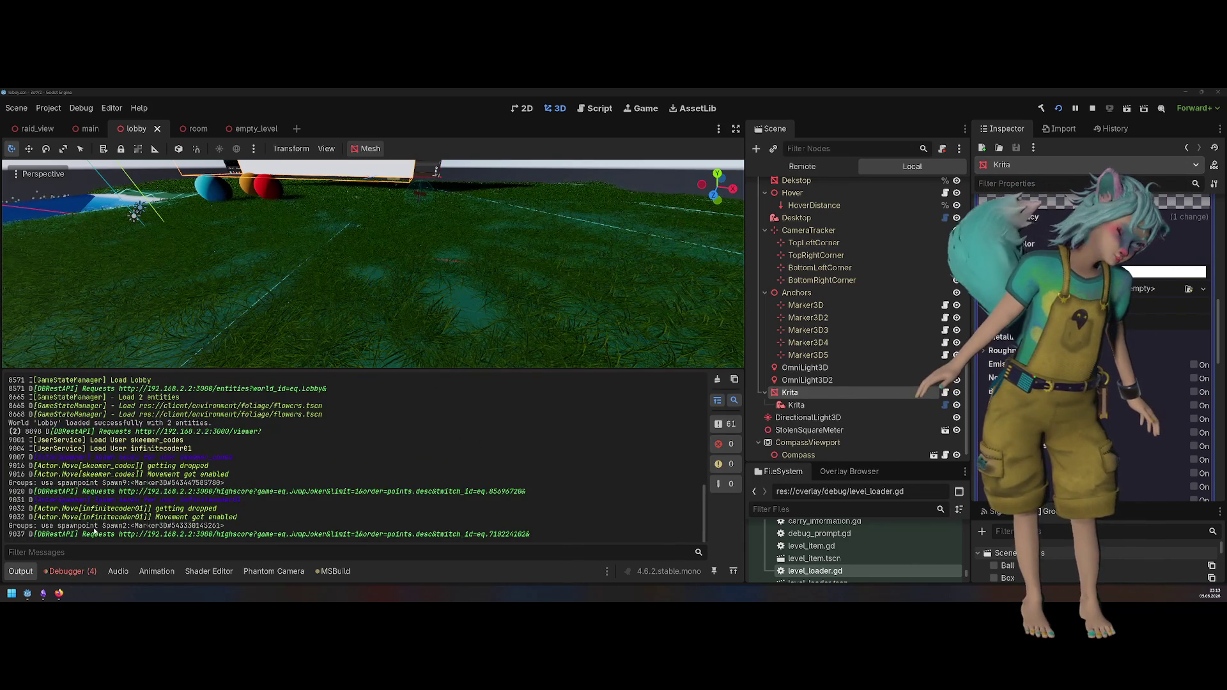
Step: Chart the lobby run's 30 FPS and memory in the performance monitors, and save the scene
left_click(77, 571)
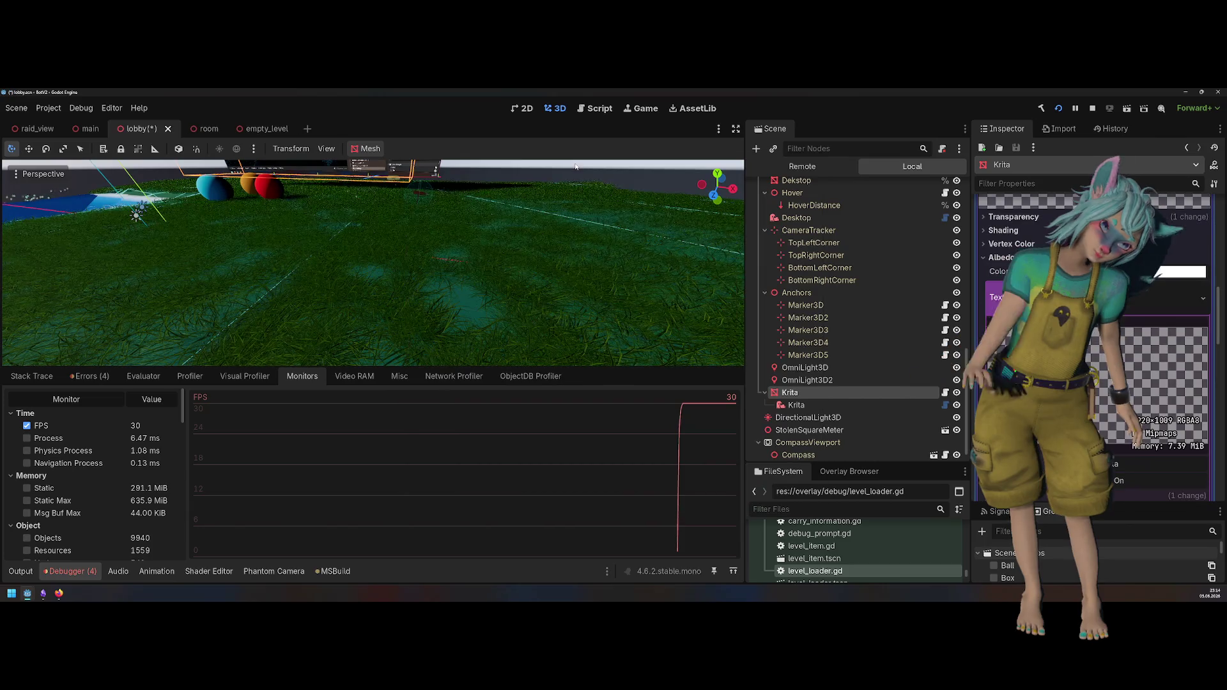
key("ctrl+s")
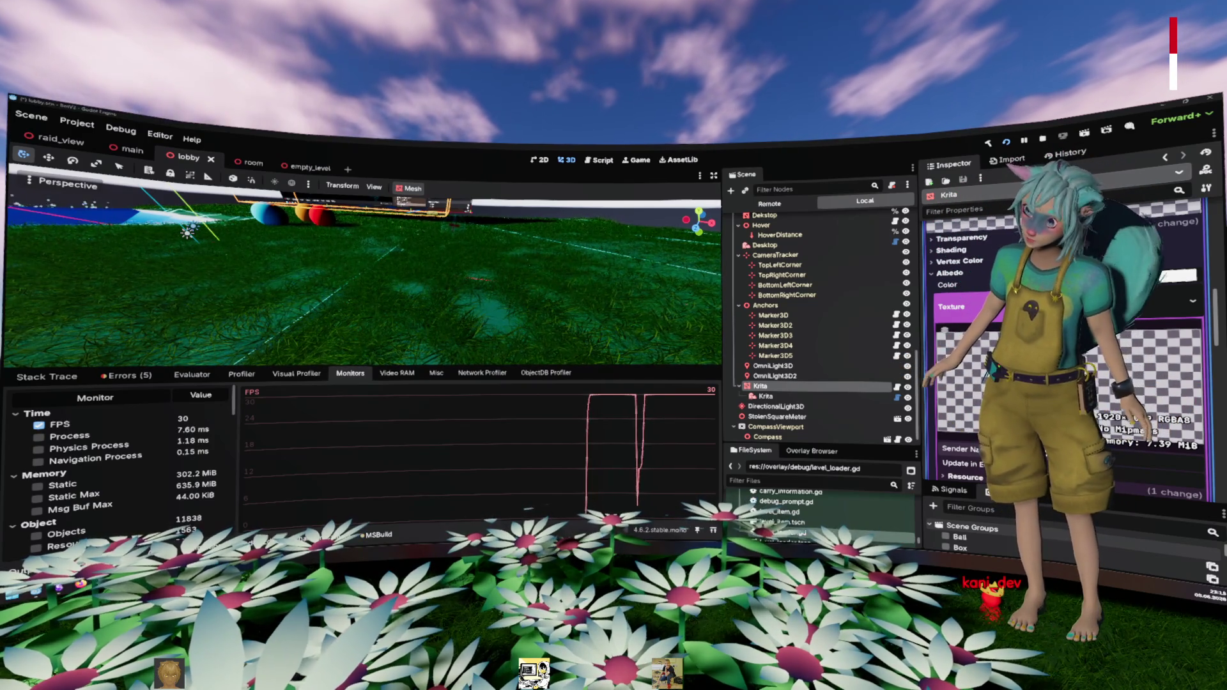
Step: View the OAuth login-flow diagram in Krita, return to Godot, and save the lobby scene
key("alt+Tab")
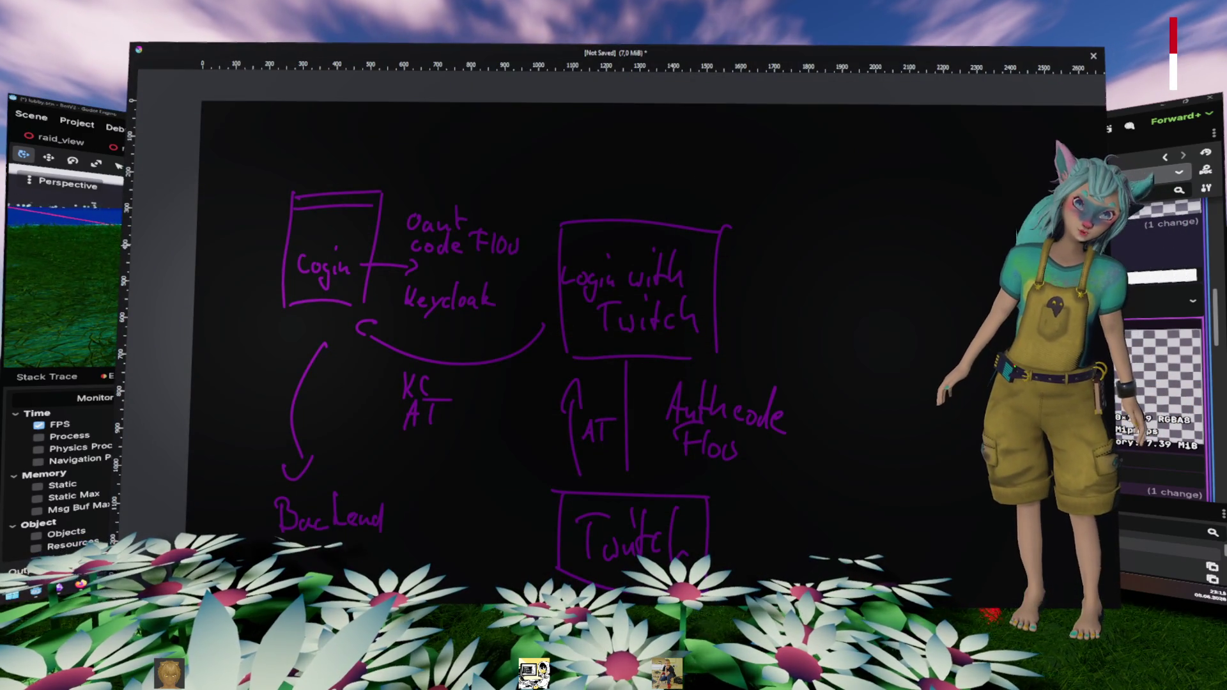
key("alt+Tab")
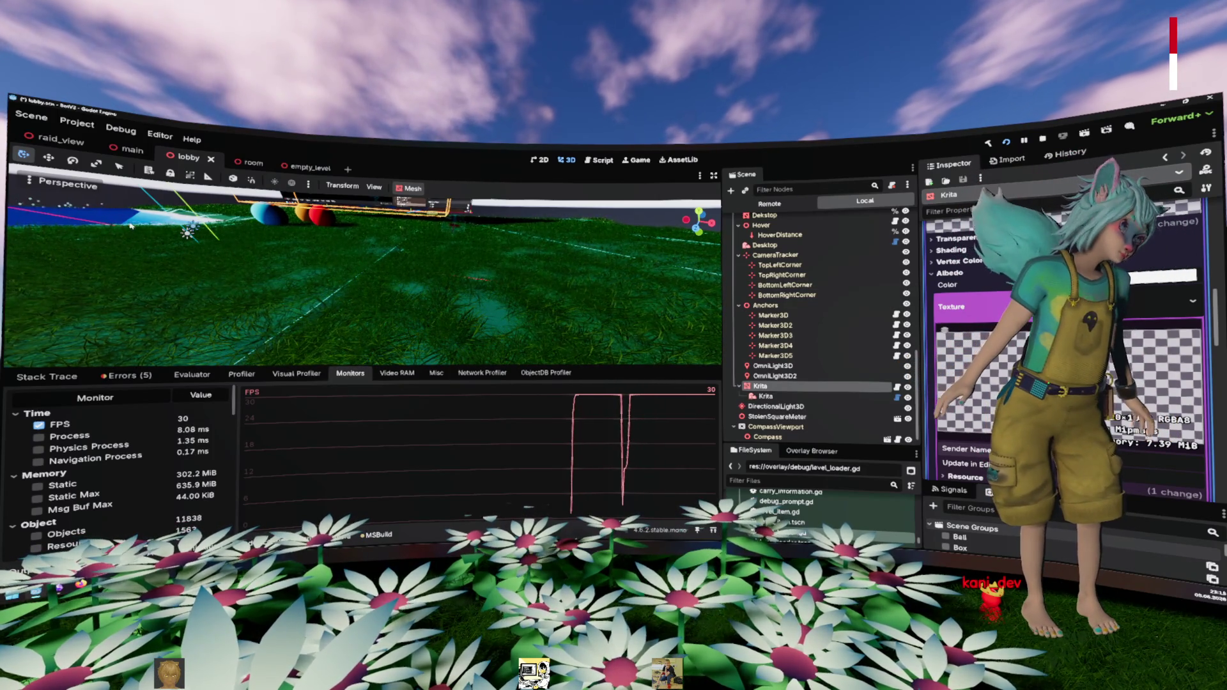
key("ctrl+s")
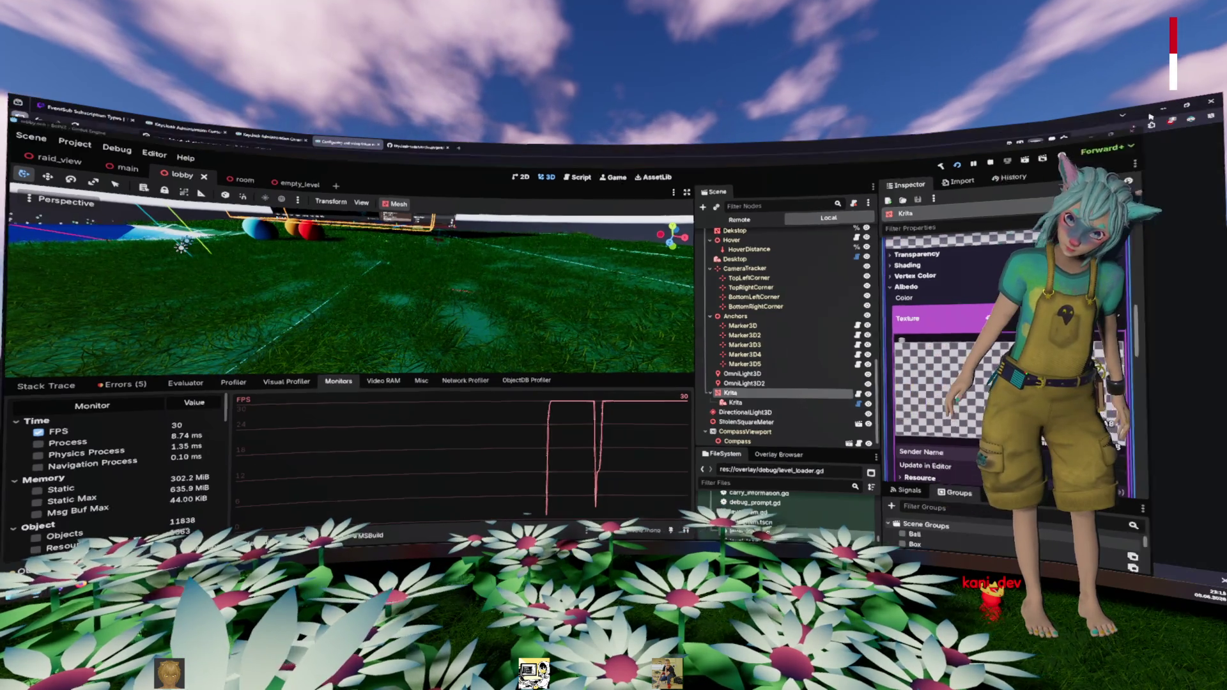
Step: Read the Keycloak token exchange documentation in the browser, then return to control.gd in Godot
key("alt+Tab")
key("alt+Tab")
key("alt+Tab")
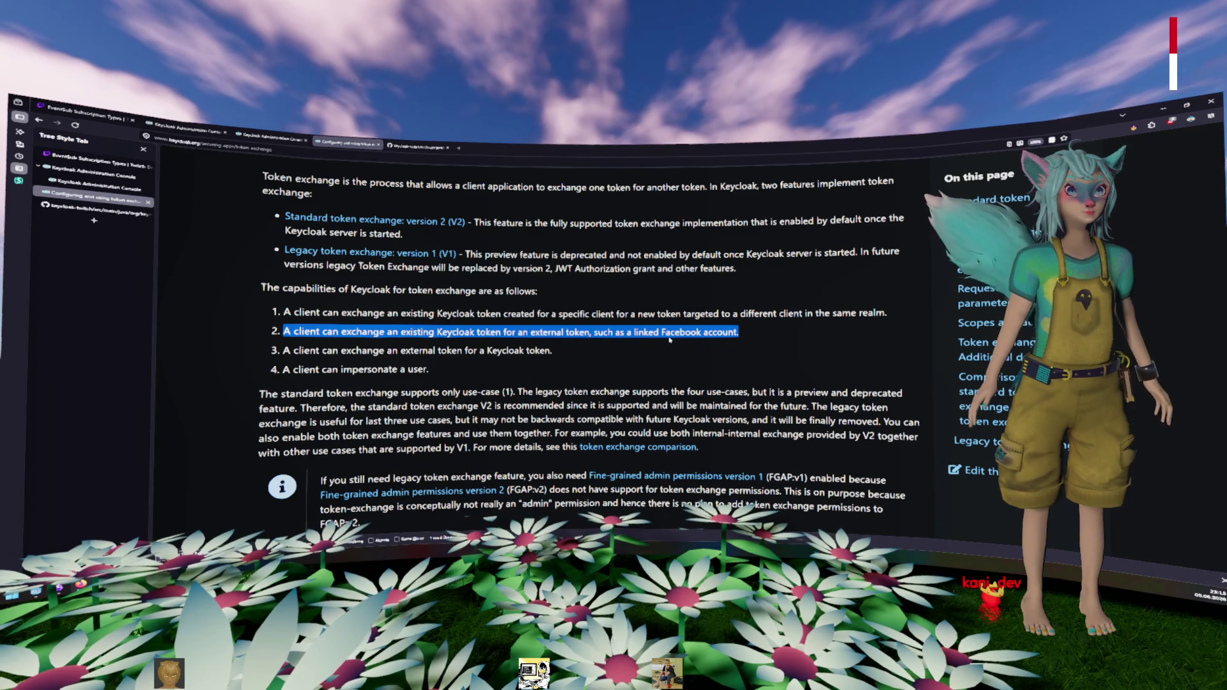
key("alt+Tab")
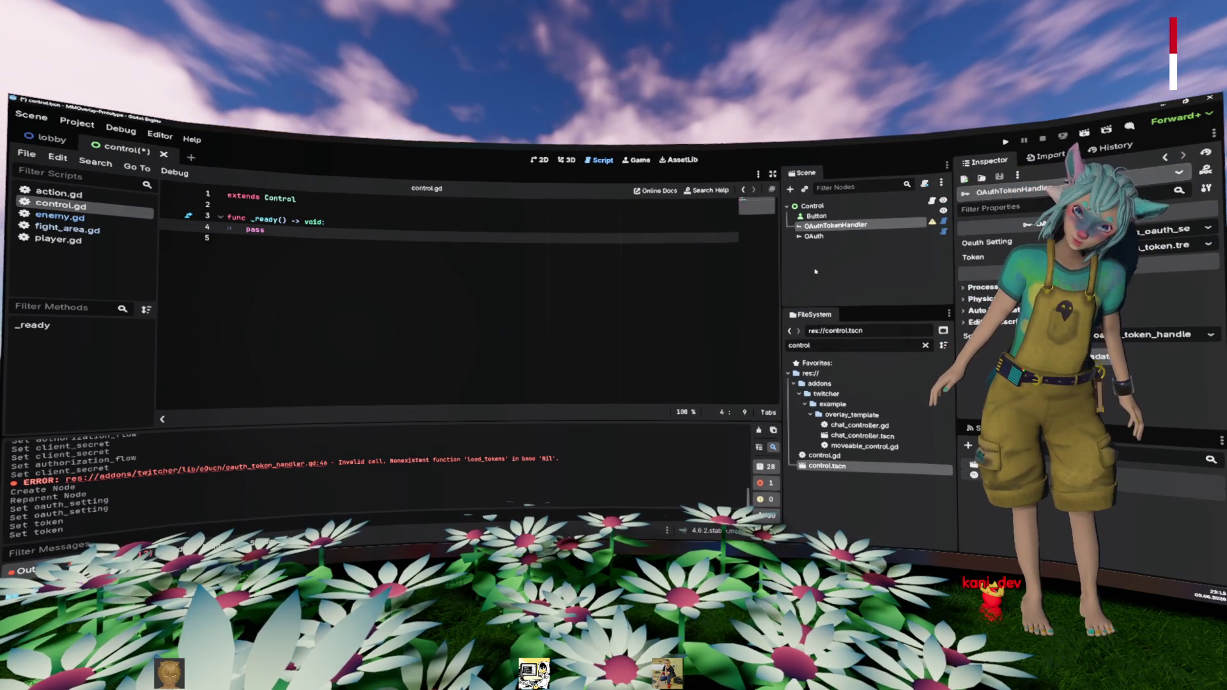
Step: Save the control scene and open the OAuthTokenHandler node's script with the output panel hidden
key("ctrl+s")
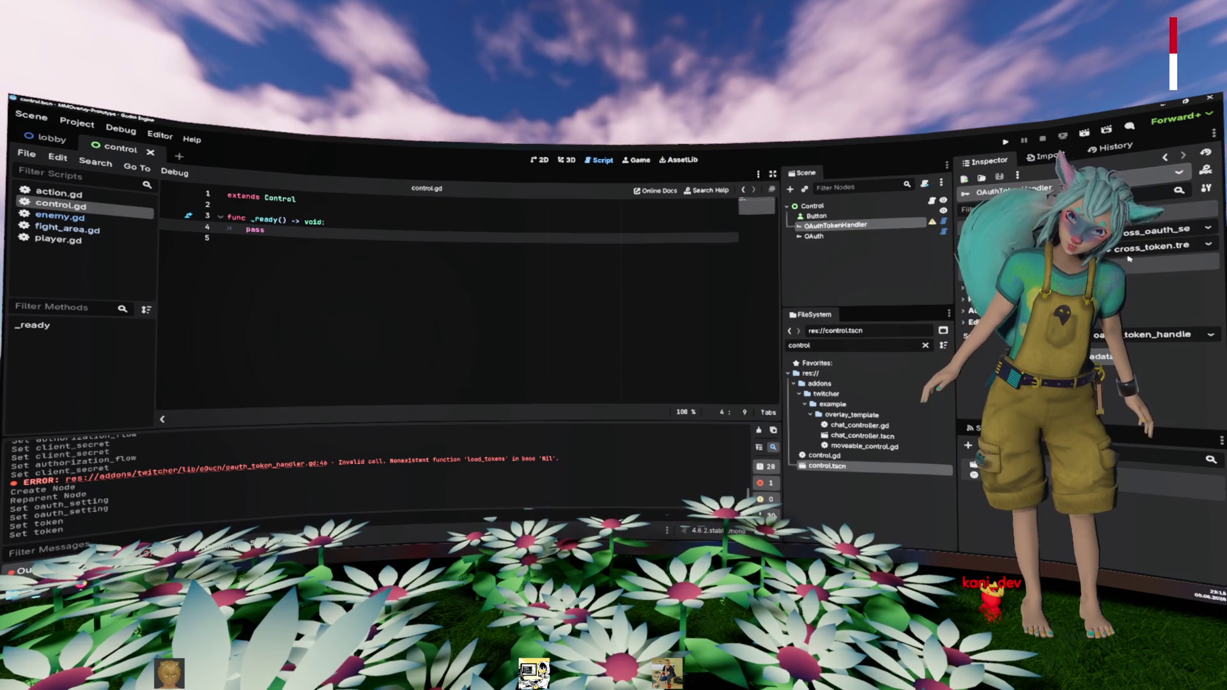
left_click(943, 223)
scroll(403, 310, "down", 15)
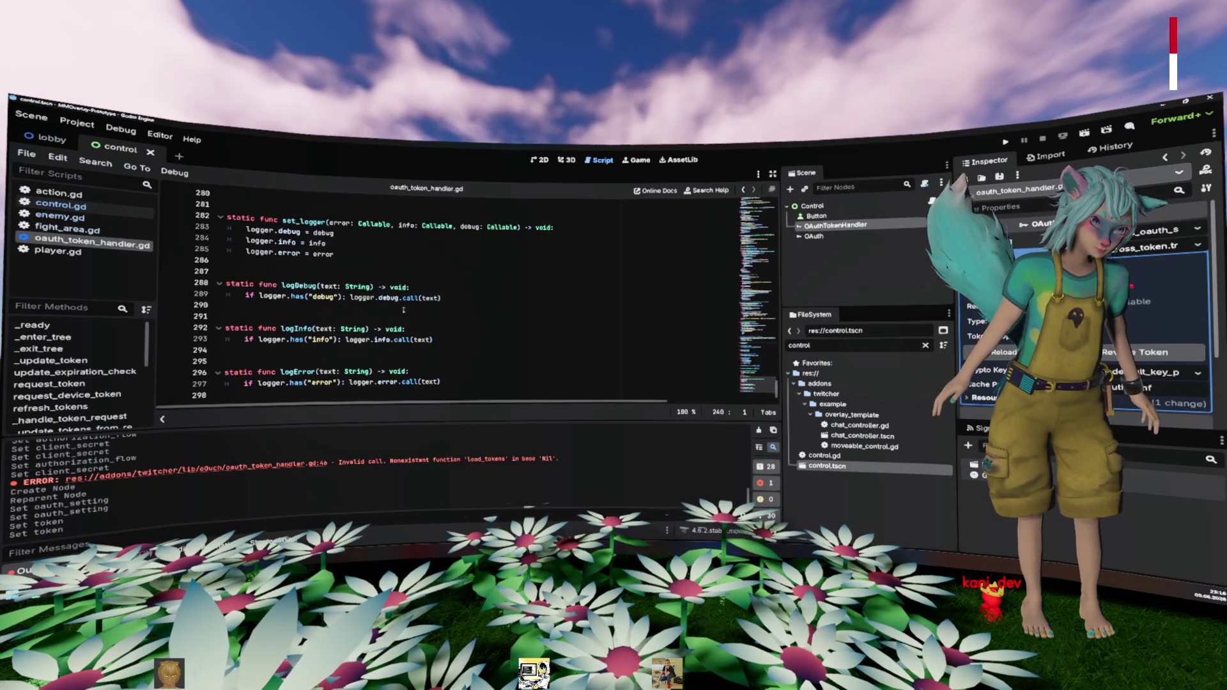
scroll(403, 310, "up", 8)
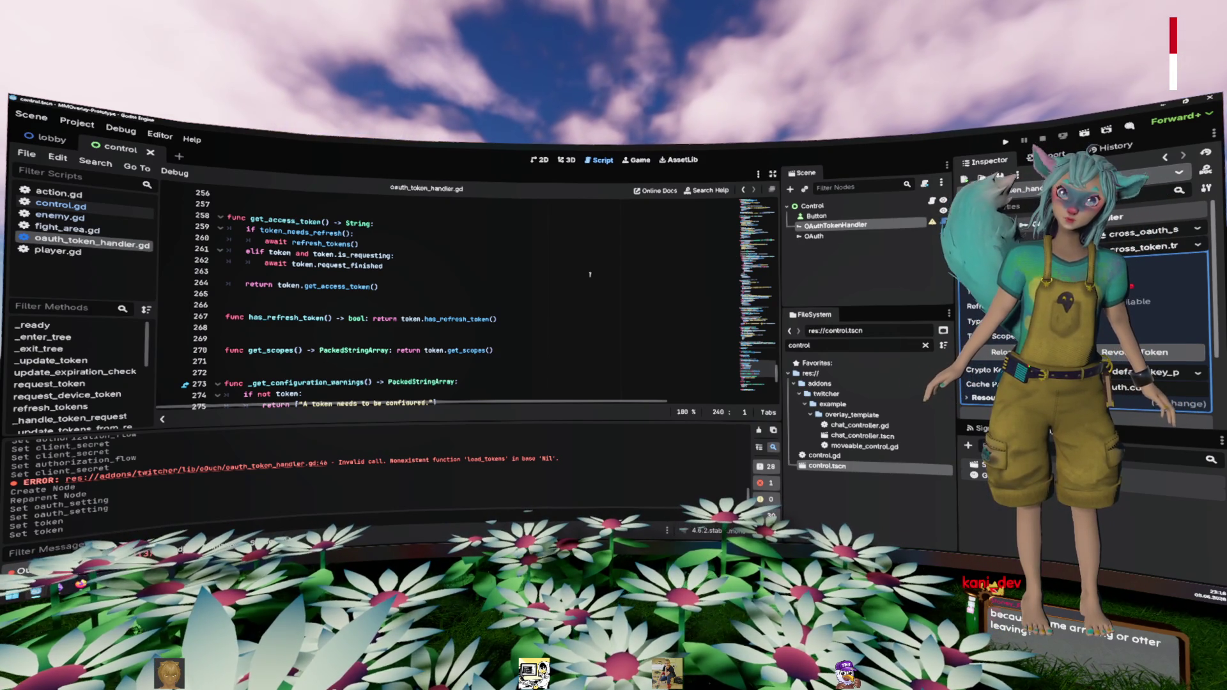
scroll(589, 275, "up", 19)
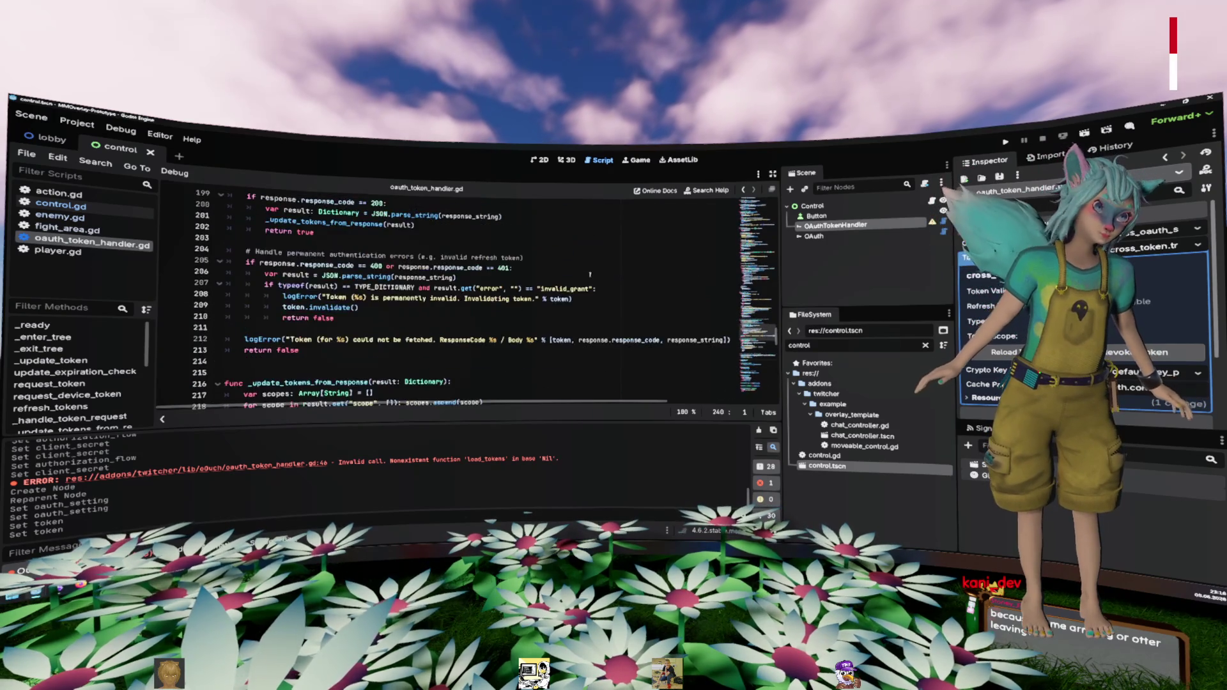
scroll(590, 275, "up", 20)
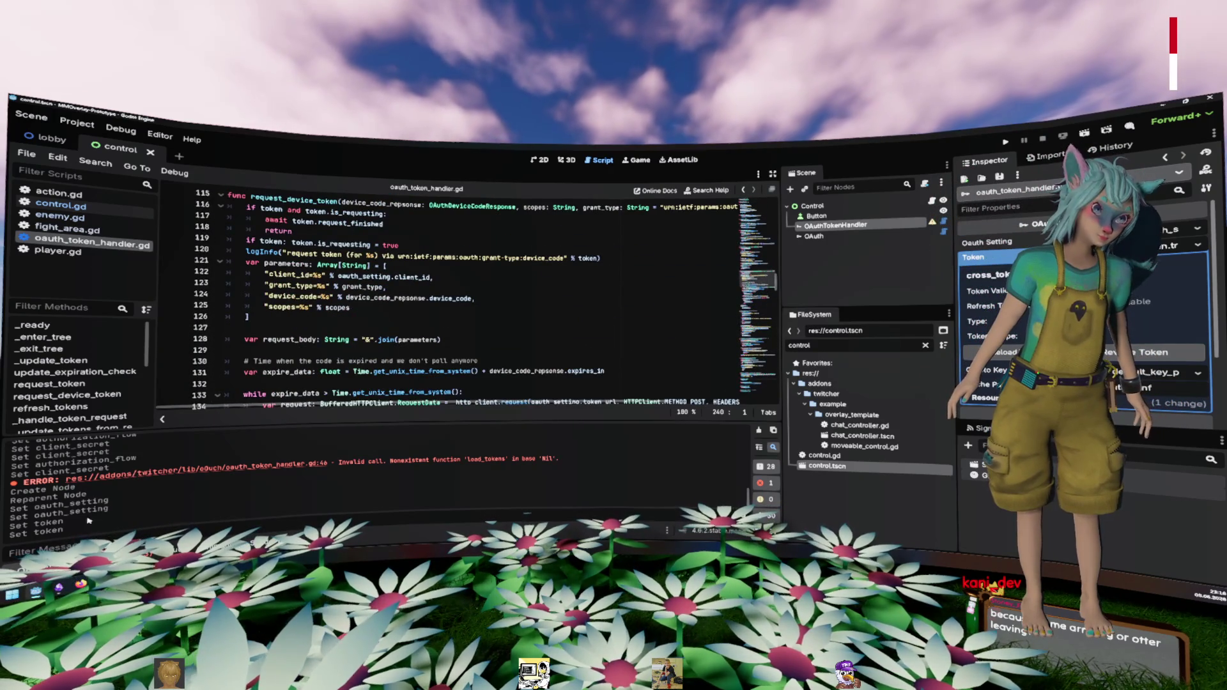
key("ctrl+j")
scroll(168, 494, "up", 20)
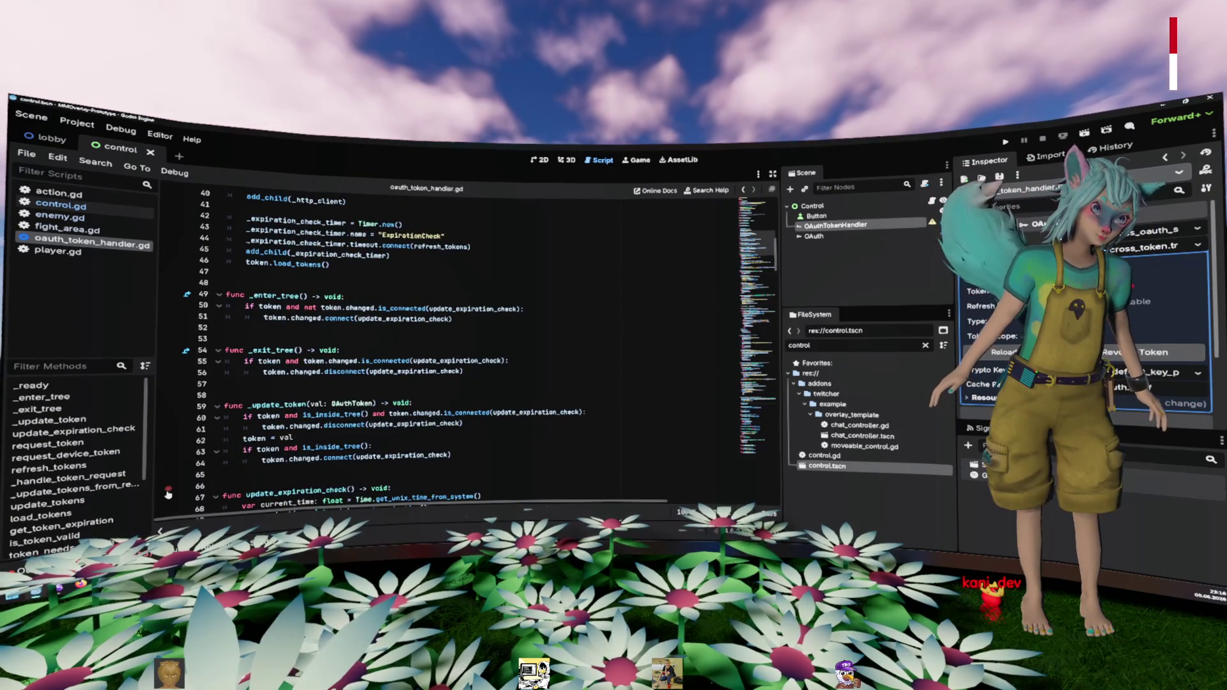
scroll(167, 494, "up", 5)
Step: Jump from the token setter reference on line 28 to the _update_token function definition
left_click(465, 332)
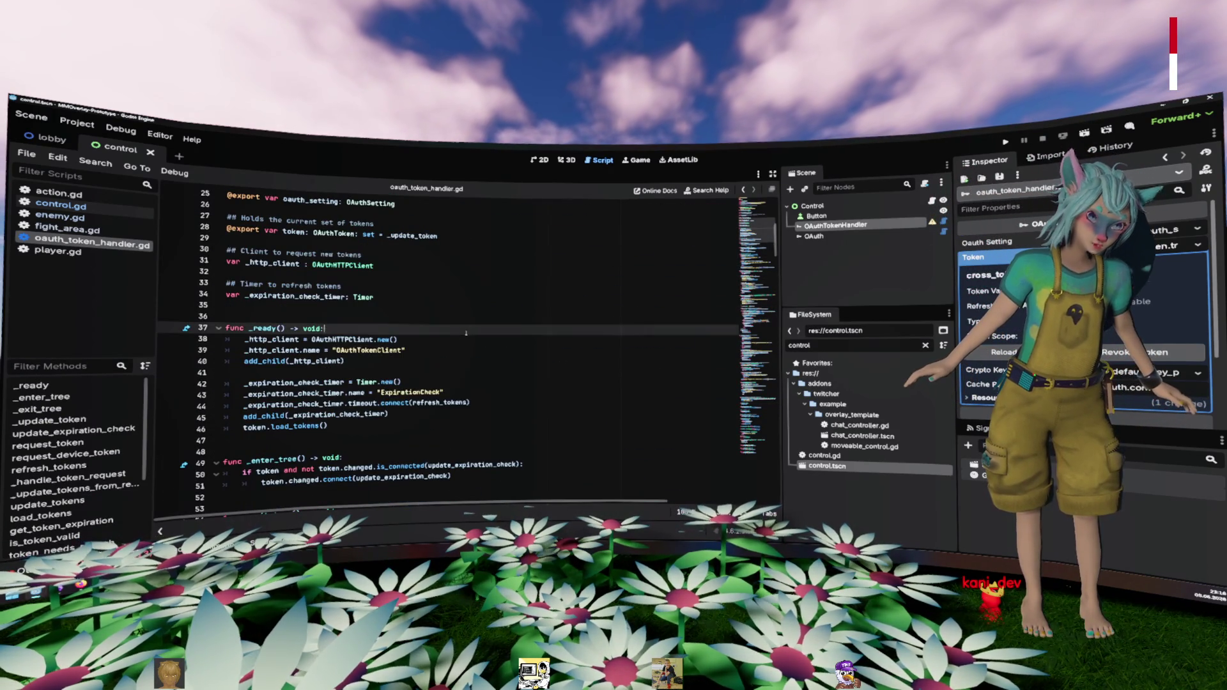
left_click_drag(448, 426, 398, 290)
left_click(398, 305)
scroll(398, 285, "up", 3)
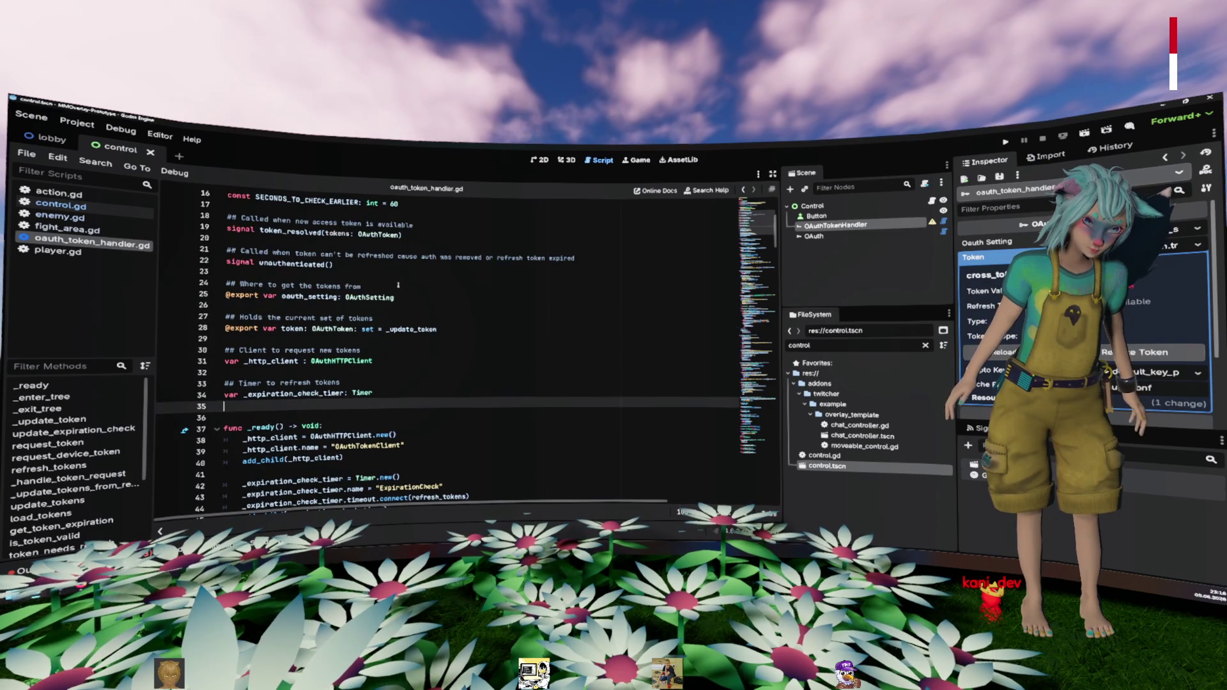
left_click(426, 328)
left_click(425, 329, "ctrl")
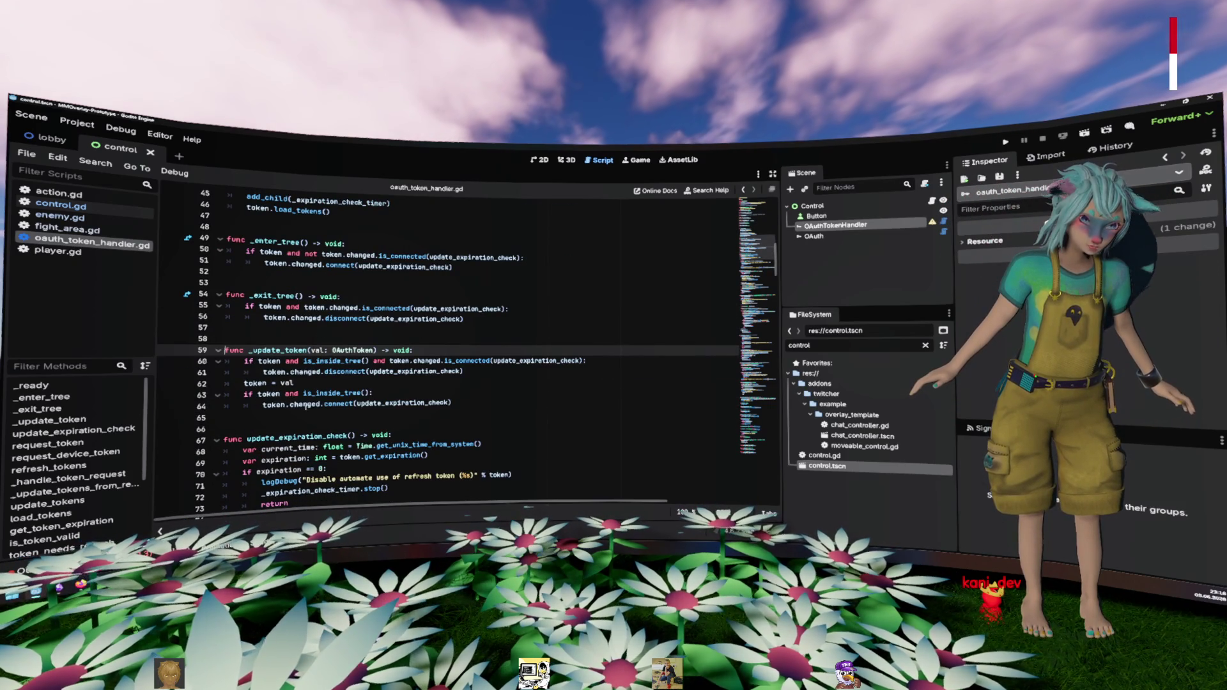
mouse_move(331, 407)
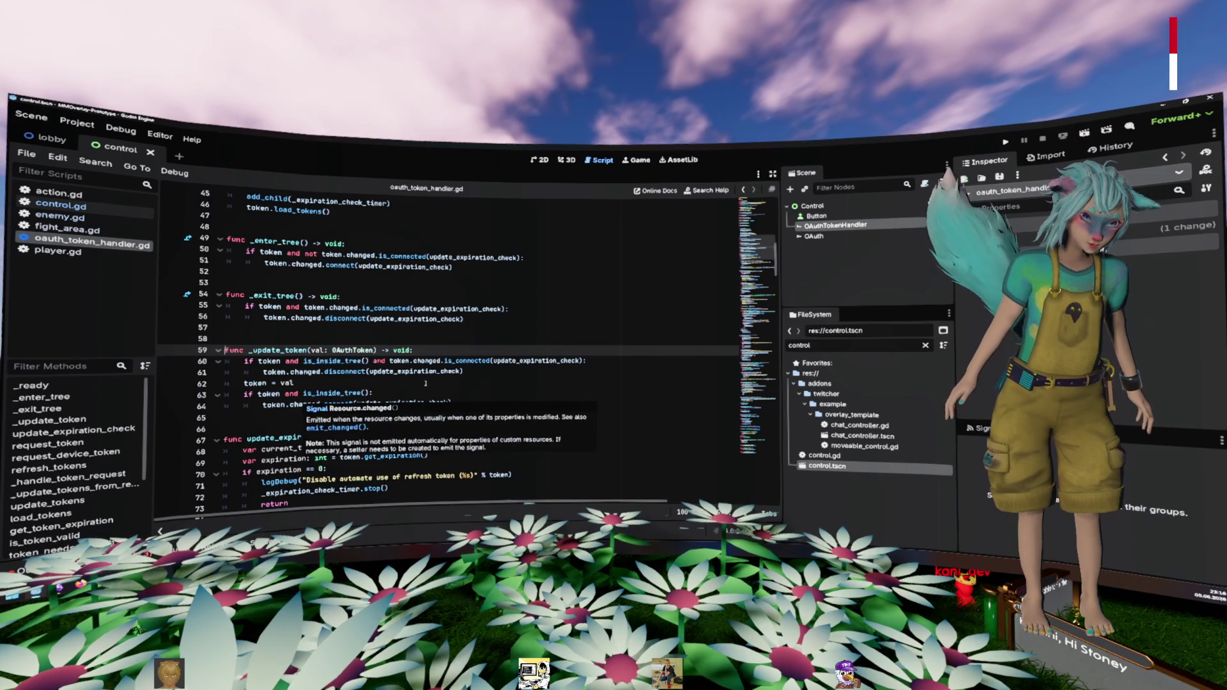
Step: Add update_configuration_warnings() after 'token = val' in _update_token and save the script
left_click(474, 372)
key("Down")
key("Return")
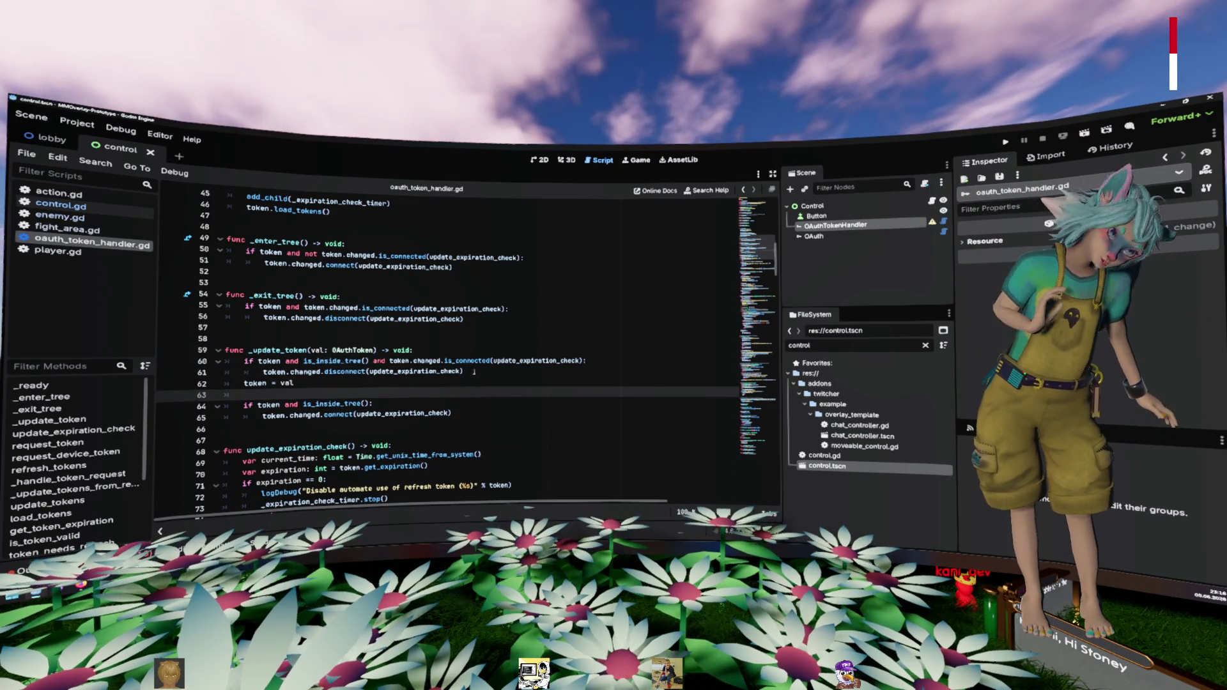
type("upda")
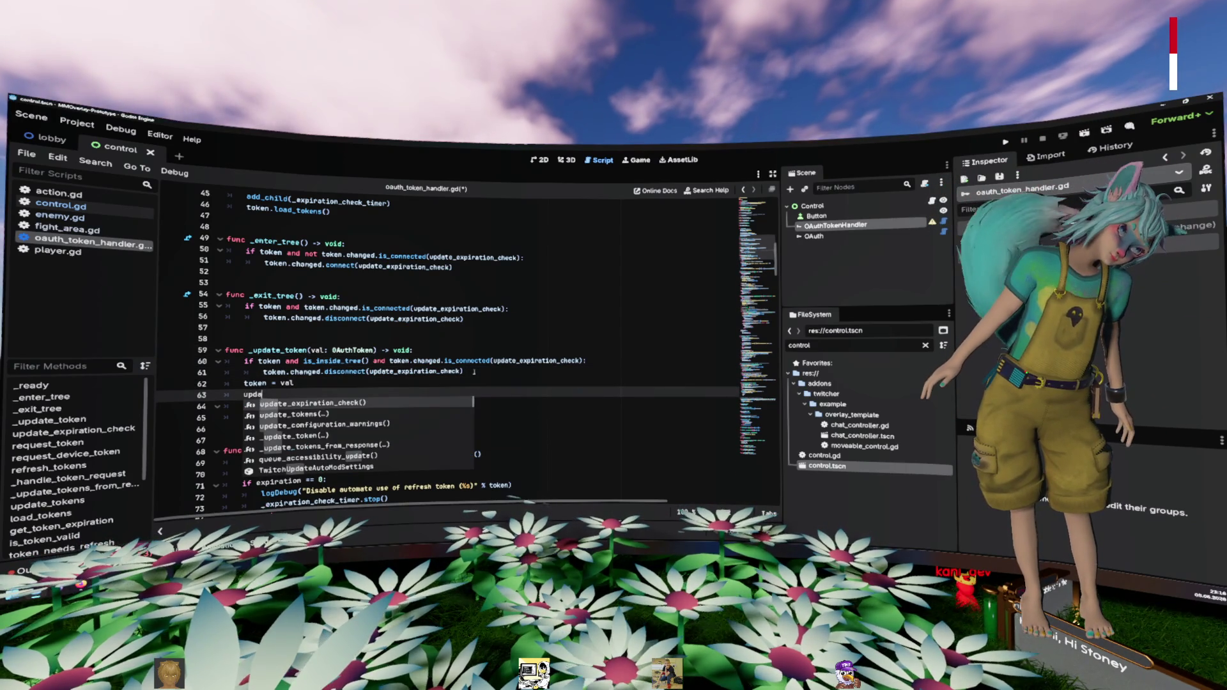
key("Down")
key("Down")
key("Return")
key("Up")
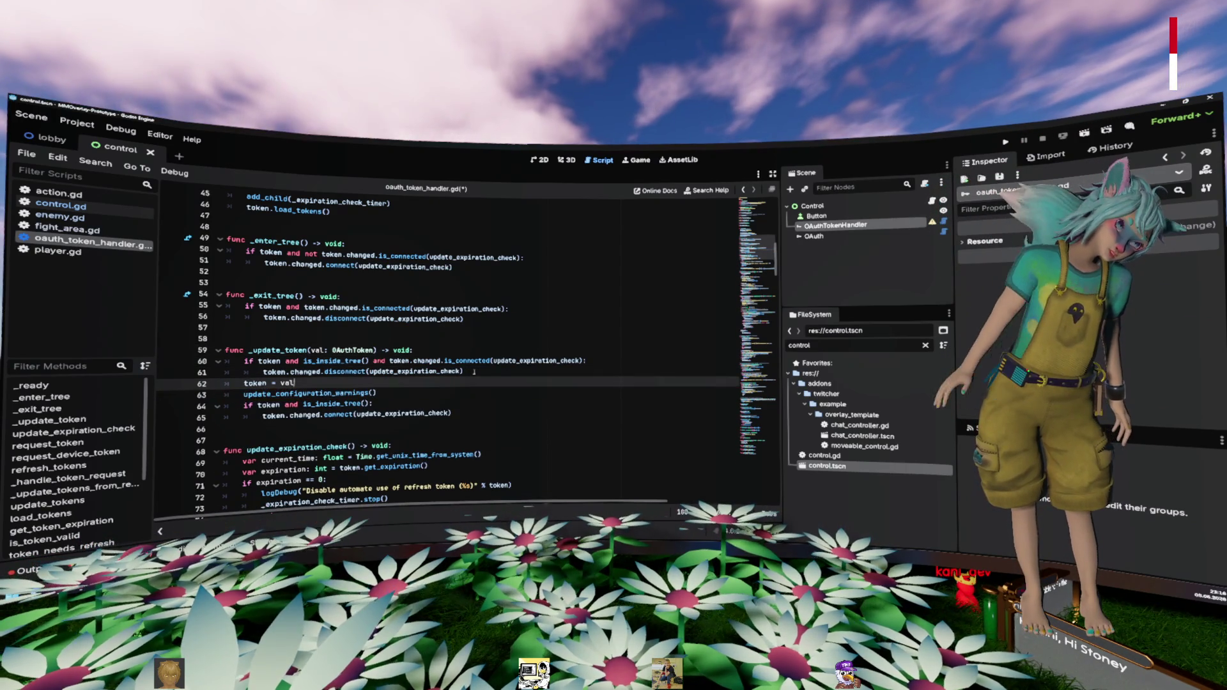
key("ctrl+s")
Step: Load cross_token.tres into OAuthTokenHandler's Token property and save the control scene
left_click(842, 225)
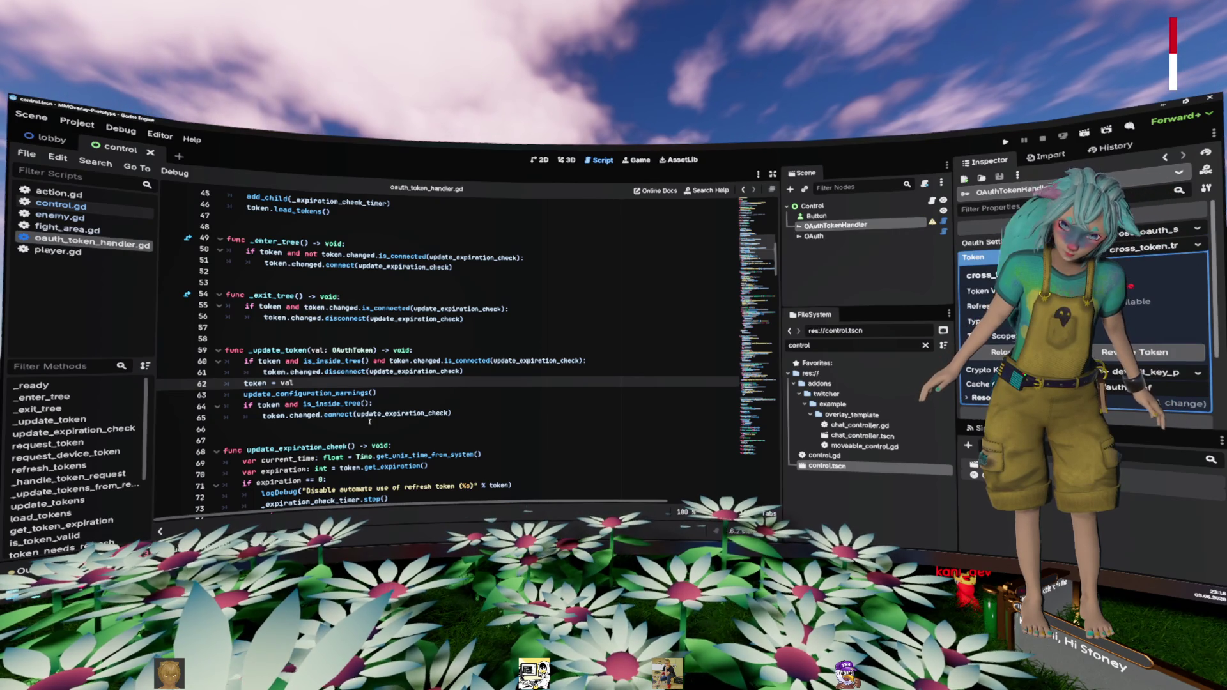
left_click(1196, 246)
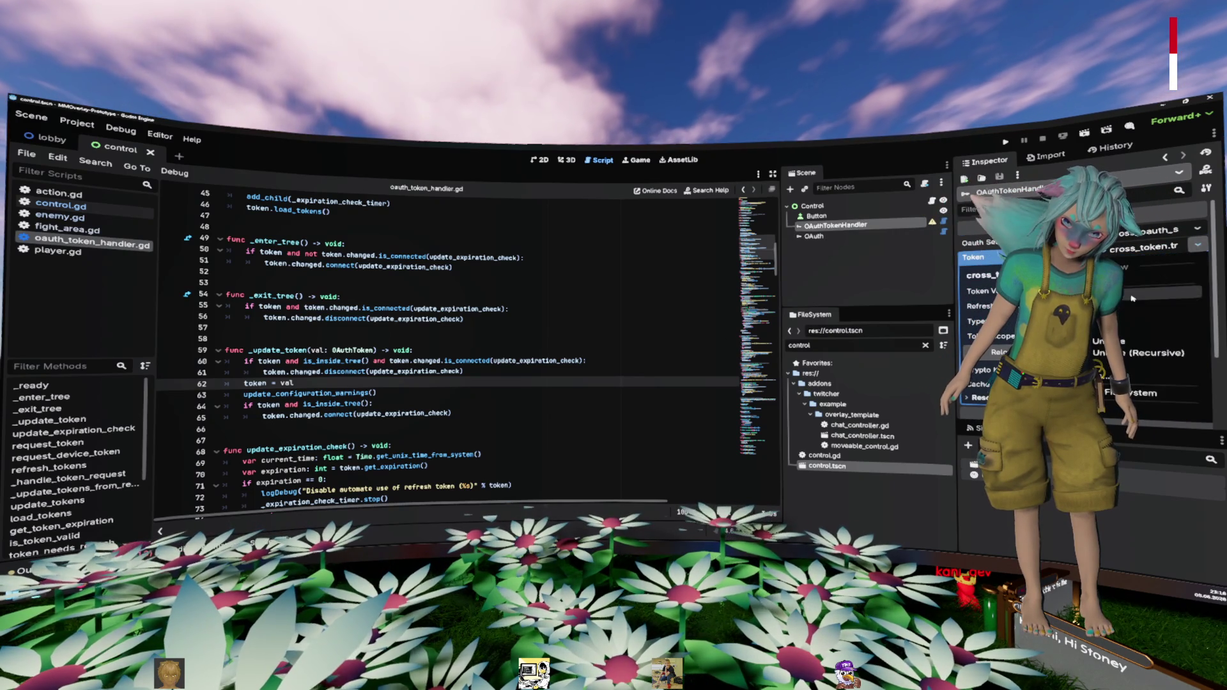
left_click(1132, 298)
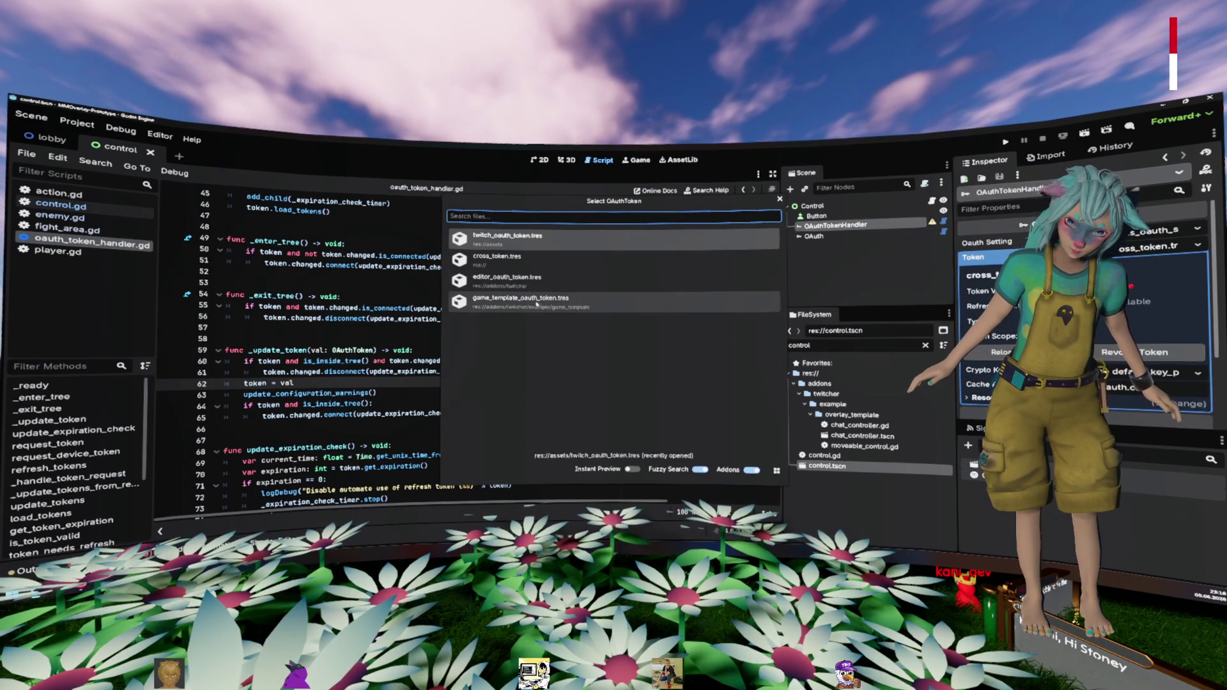
left_click(528, 267)
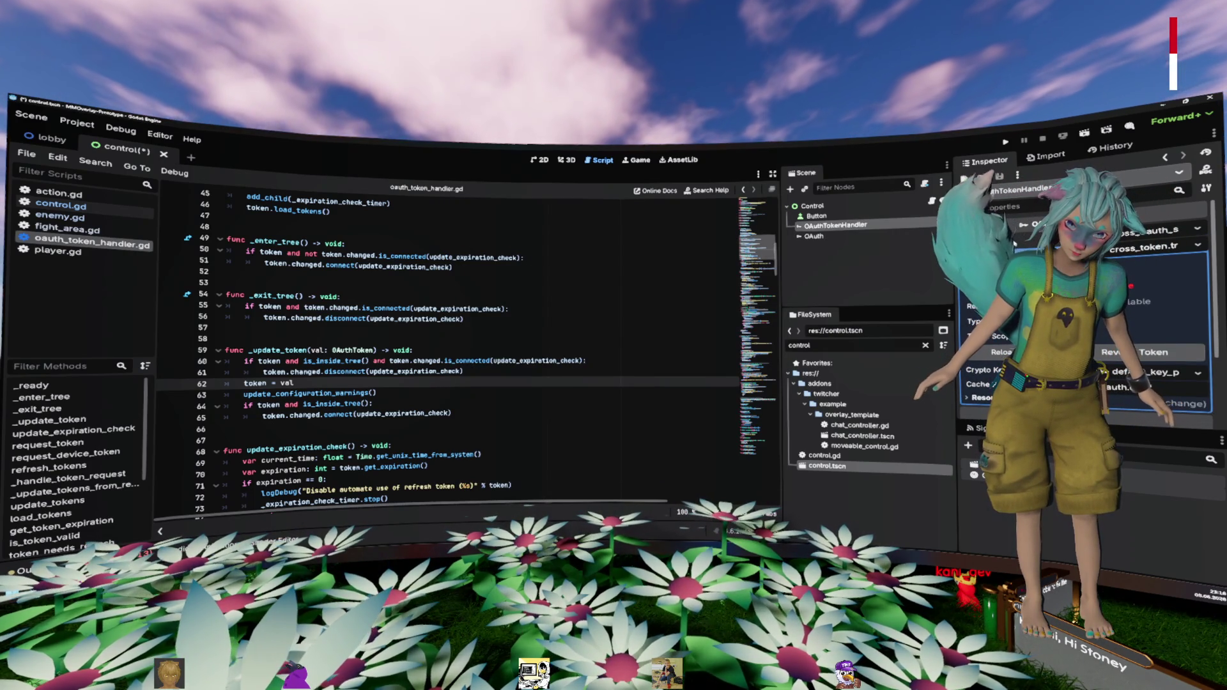
key("ctrl+s")
double_click(300, 393)
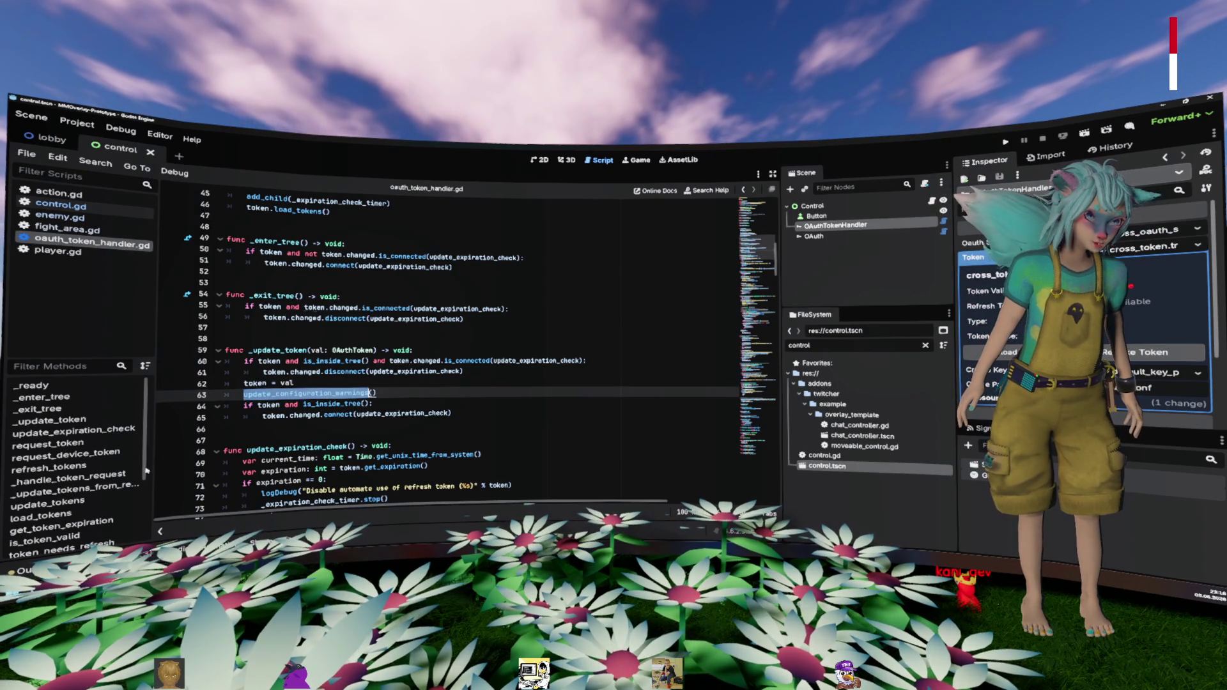
left_click_drag(379, 394, 235, 396)
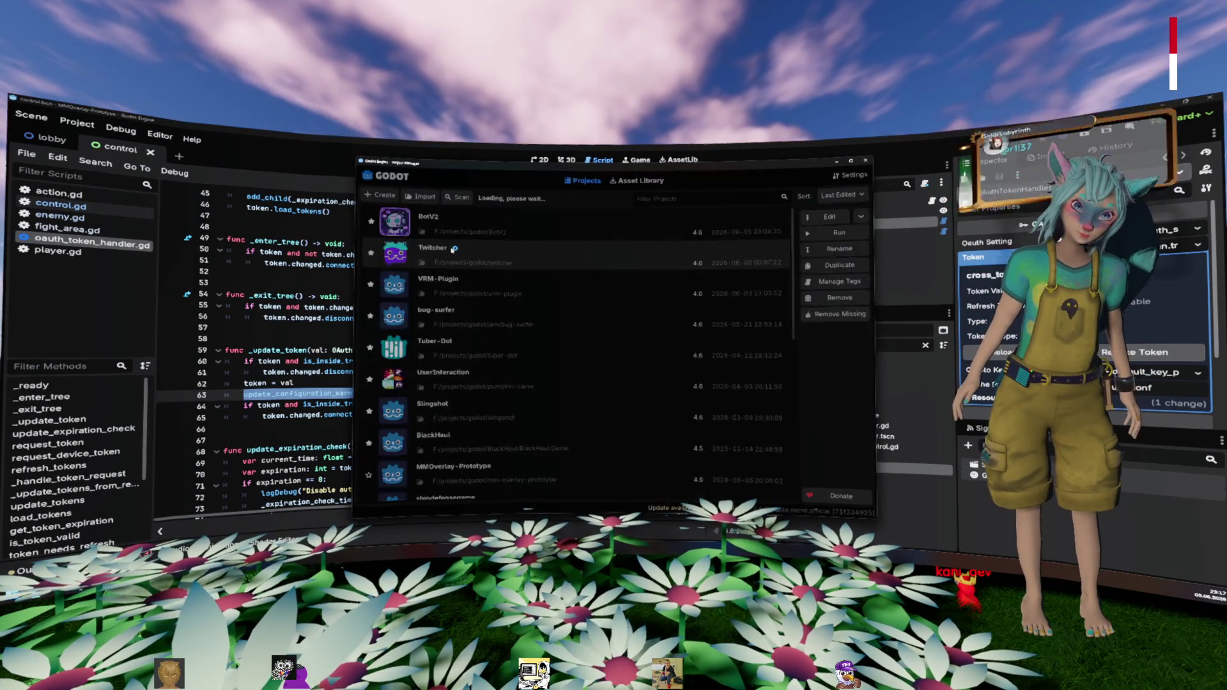
Step: Open the Twitcher project from the Project Manager
double_click(453, 249)
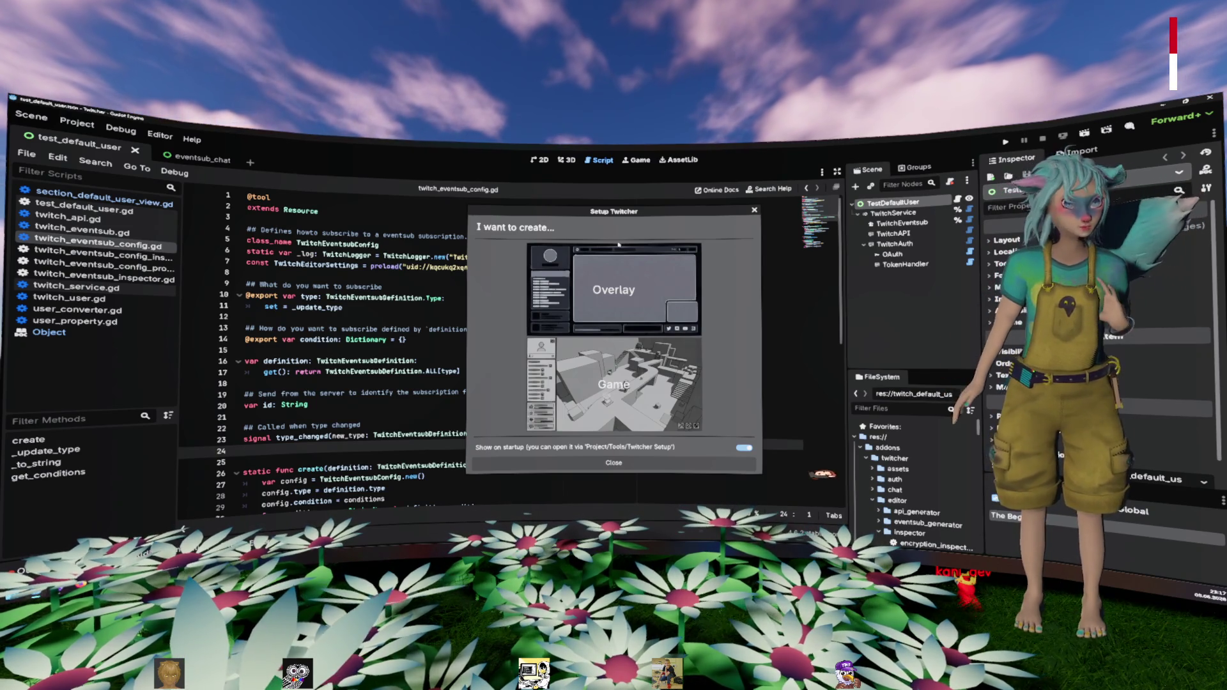
Step: Dismiss the Setup Twitcher dialog and look through the OAuth node's login script
key("Escape")
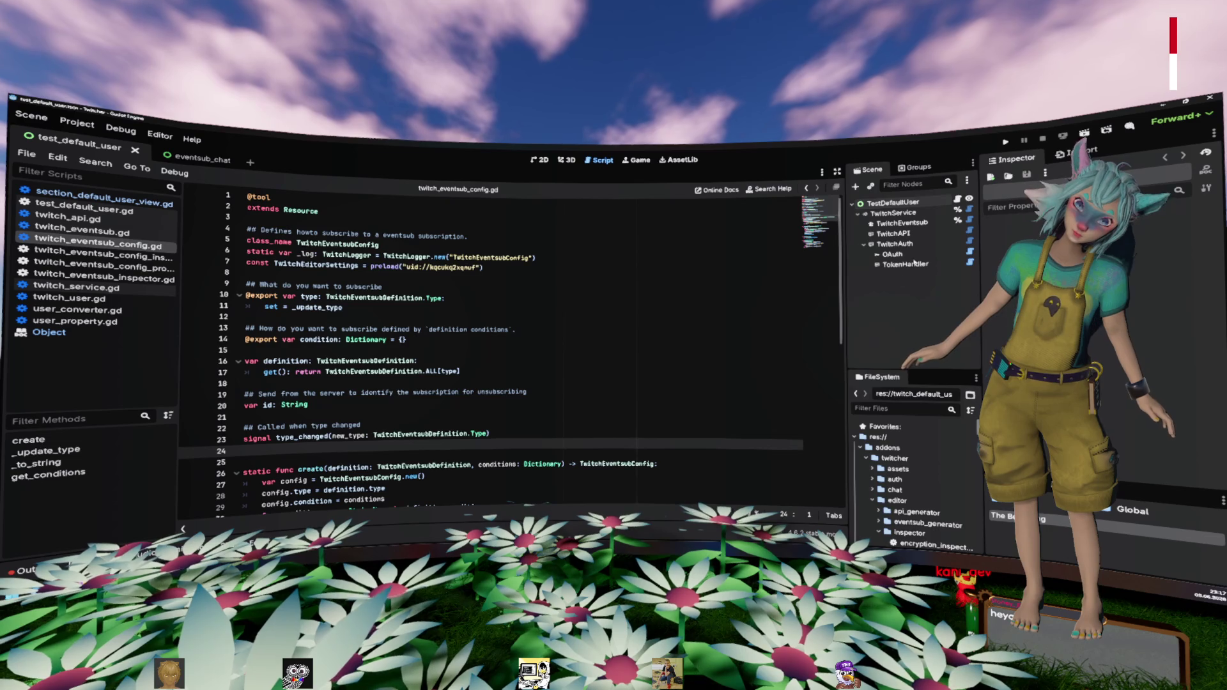
left_click(893, 254)
scroll(476, 283, "down", 8)
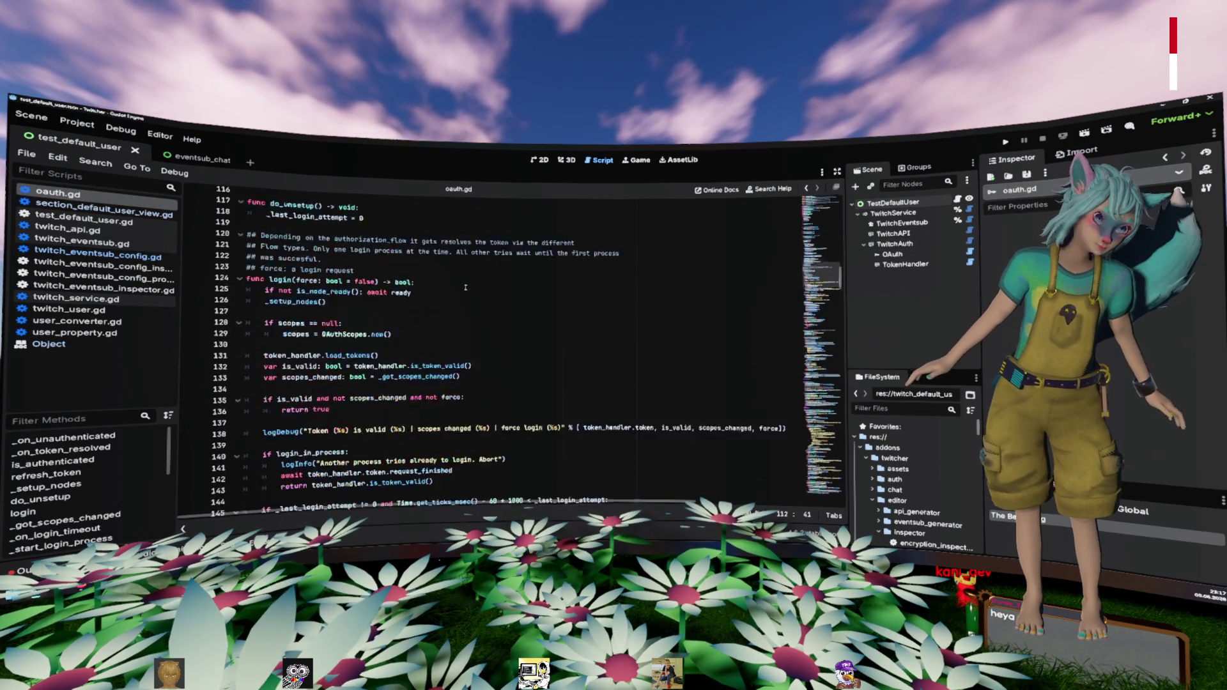
left_click(476, 283)
scroll(476, 283, "up", 20)
scroll(825, 310, "up", 10)
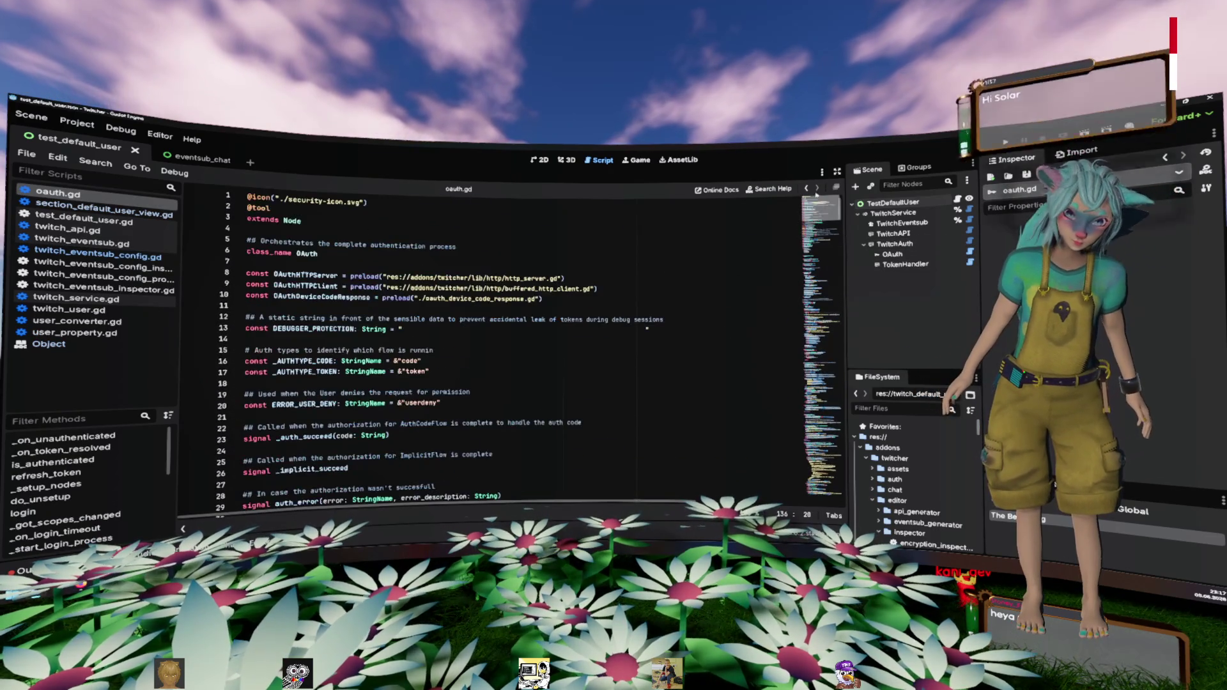
scroll(470, 360, "down", 5)
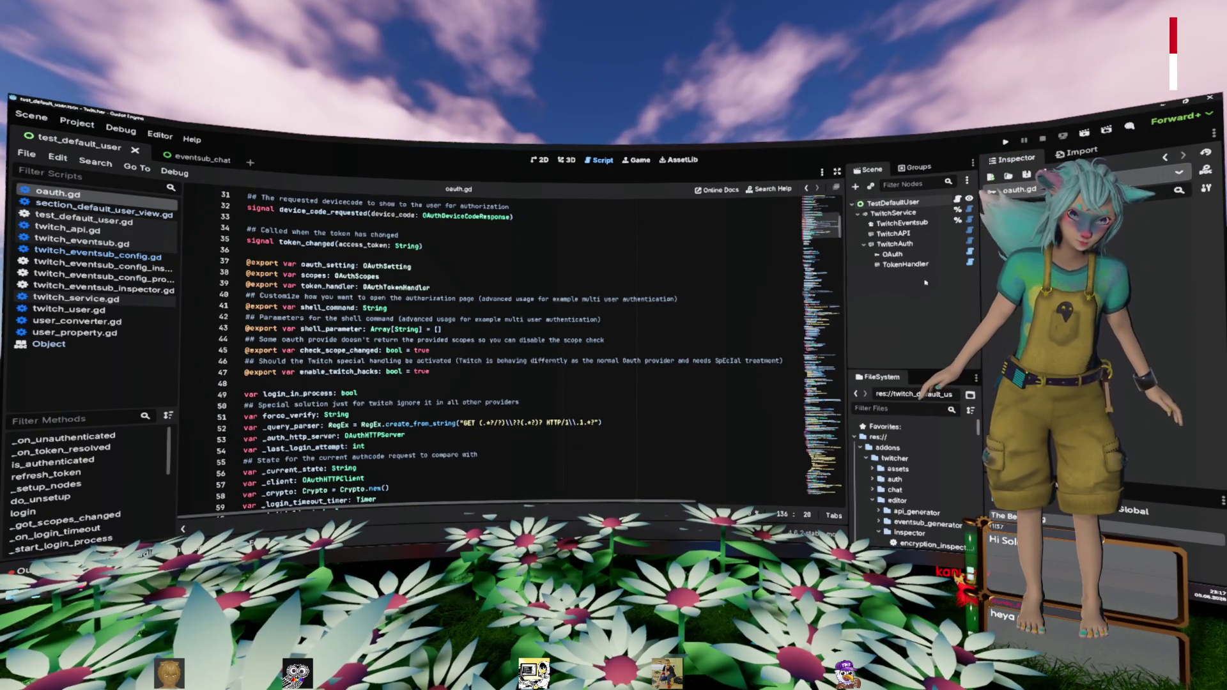
Step: Open TokenHandler's twitch_token_handler.gd and select the node to view its properties
left_click(940, 265)
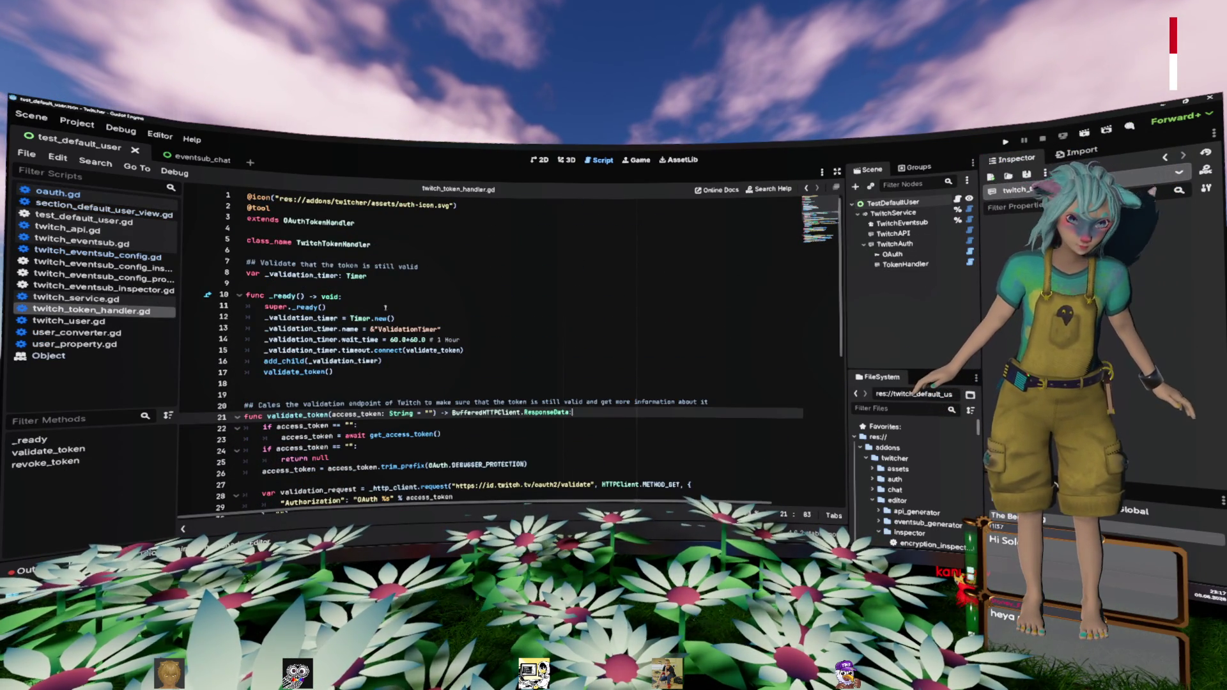
scroll(476, 339, "down", 8)
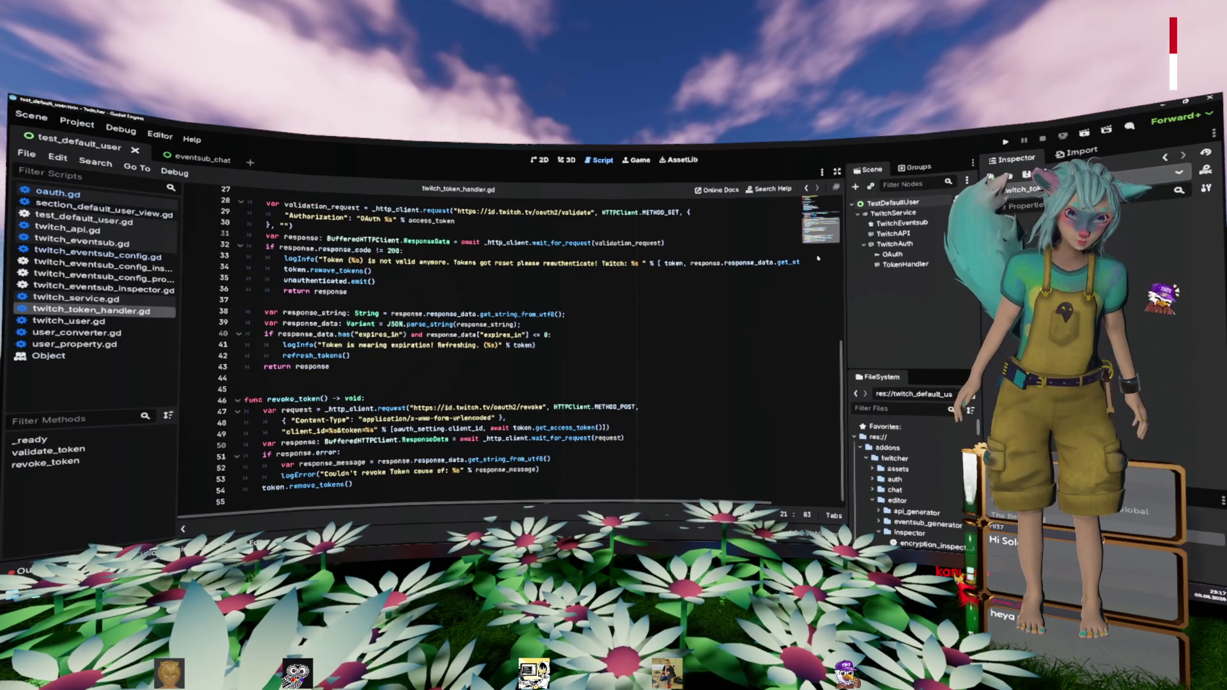
left_click(906, 264)
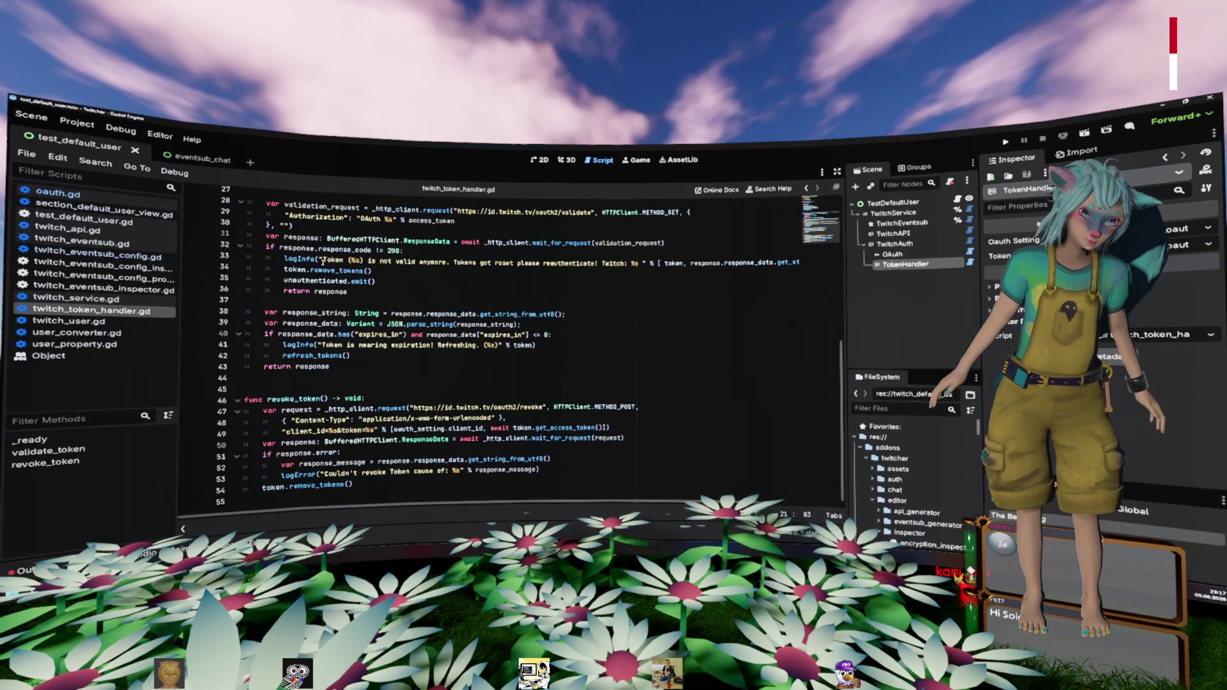
left_click(483, 282)
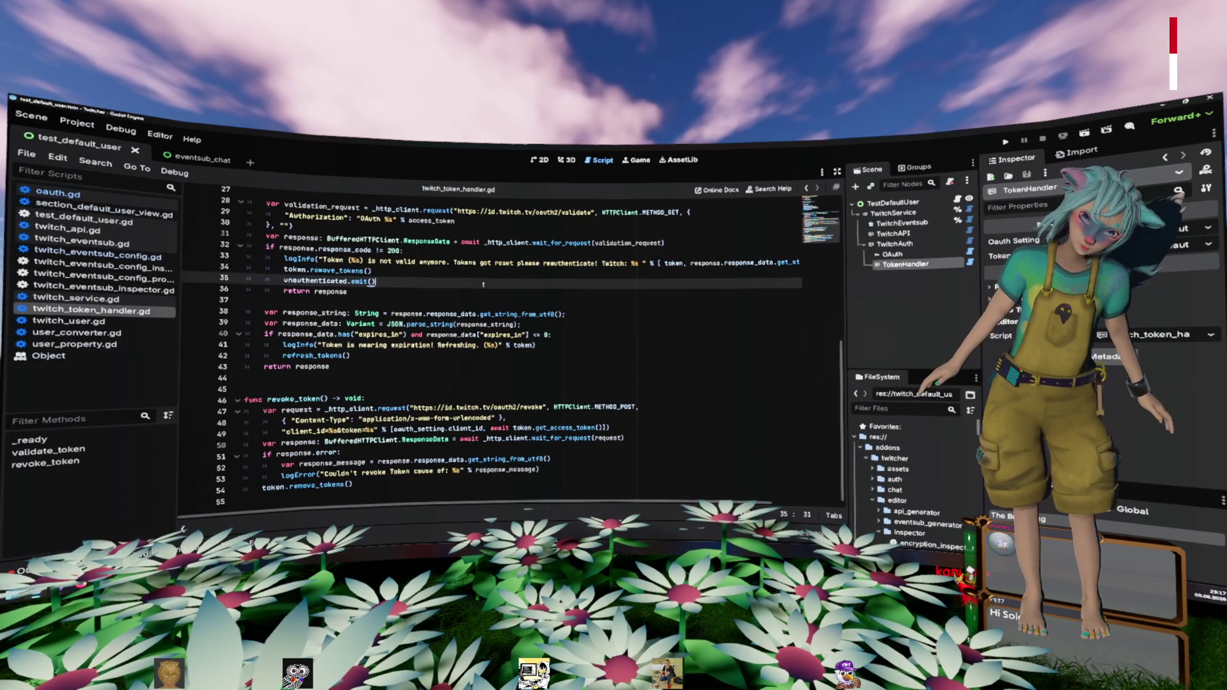
key("ctrl+shift+o")
Step: Find and open oauth_token_handler.gd through the quick resource search
type("oaut")
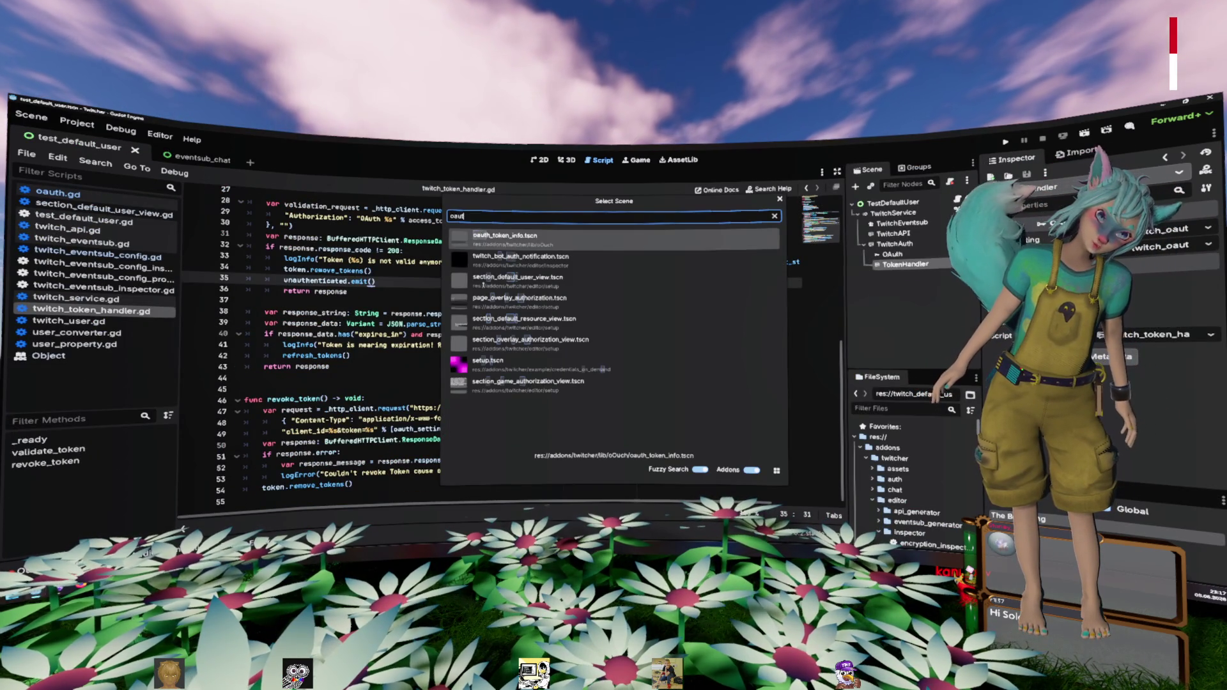
key("Down")
key("Down")
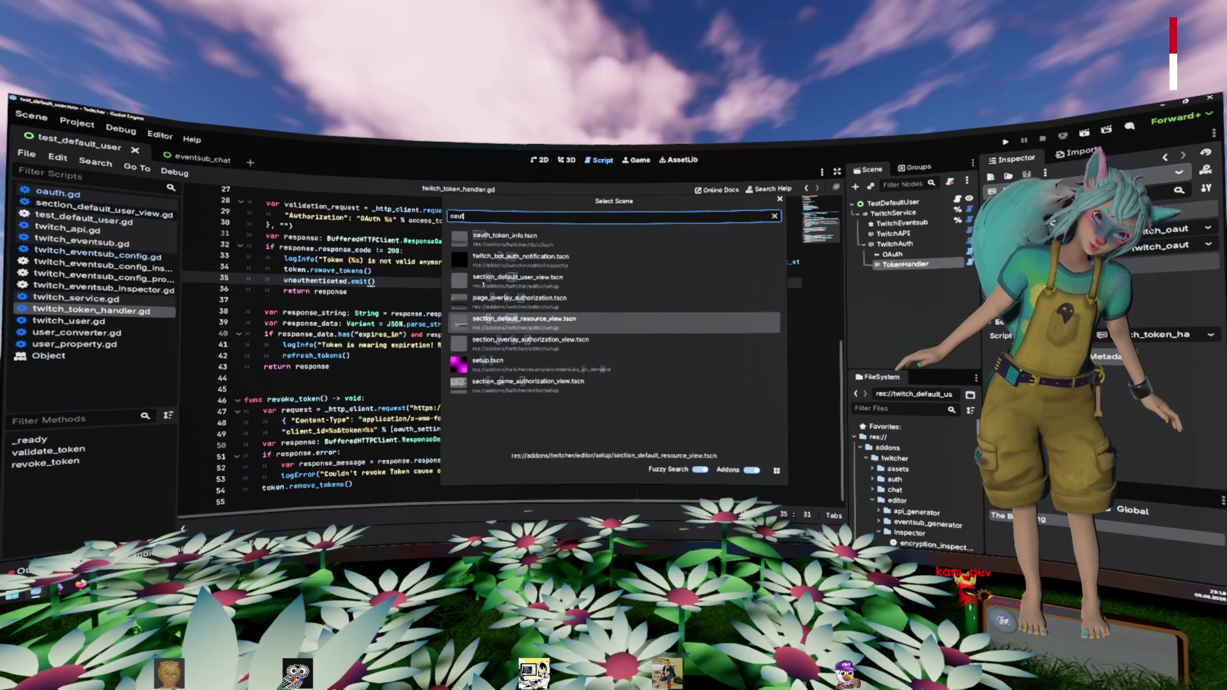
key("Escape")
key("shift+alt+o")
type("oauth_toje")
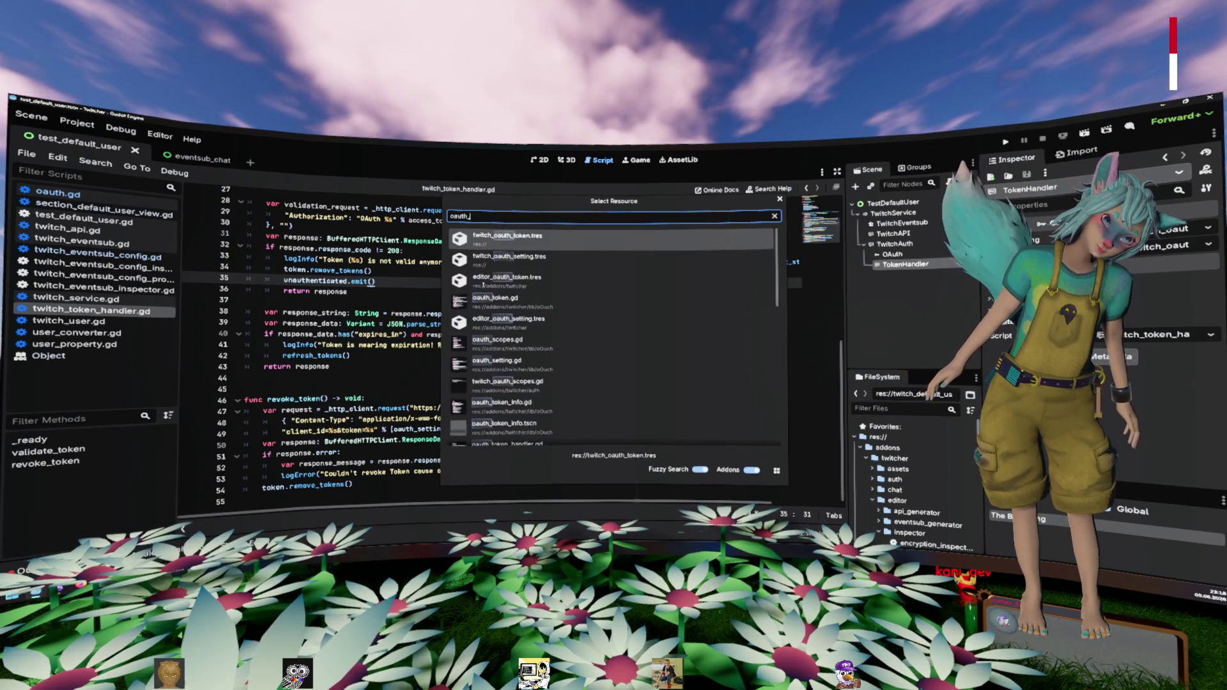
key("BackSpace")
key("BackSpace")
type("ken_")
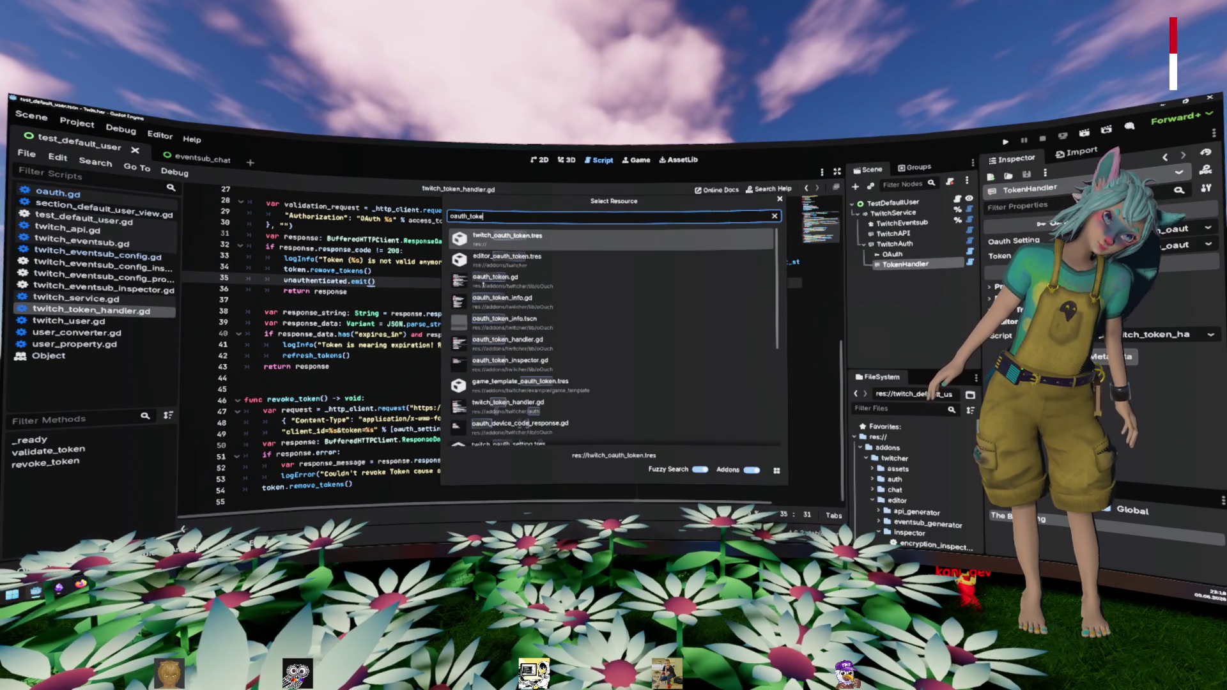
key("Down")
key("Down")
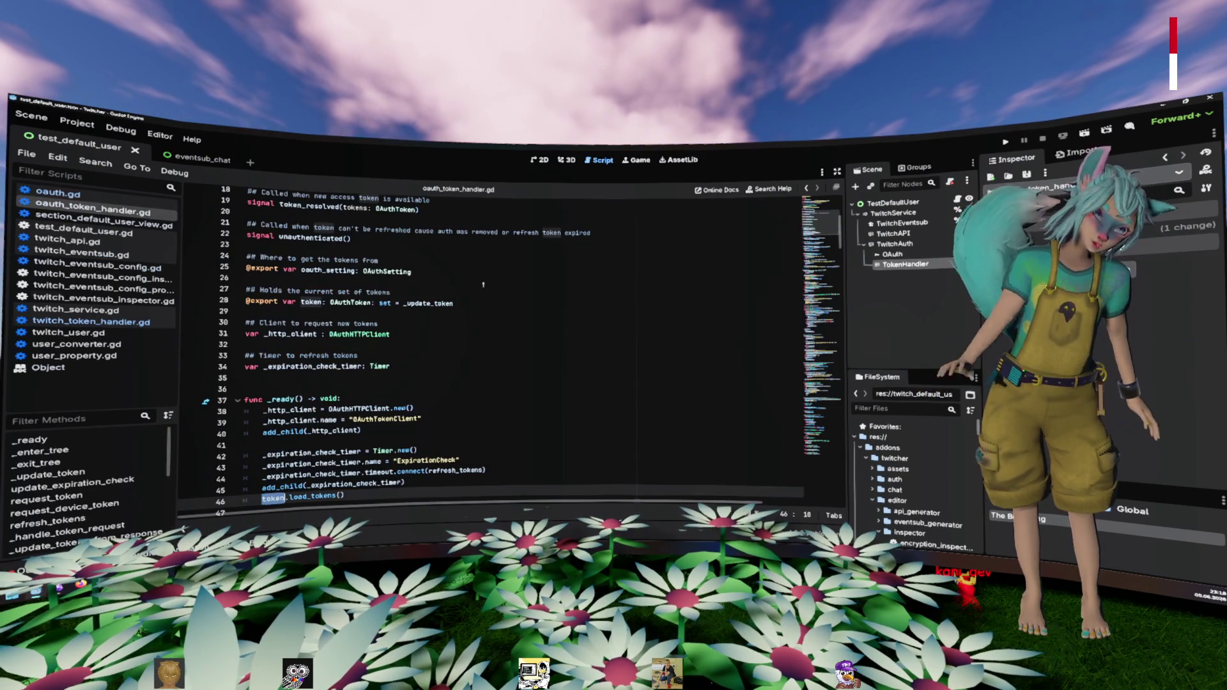
key("Return")
Step: Locate the _update_token function in oauth_token_handler.gd
scroll(483, 284, "down", 2)
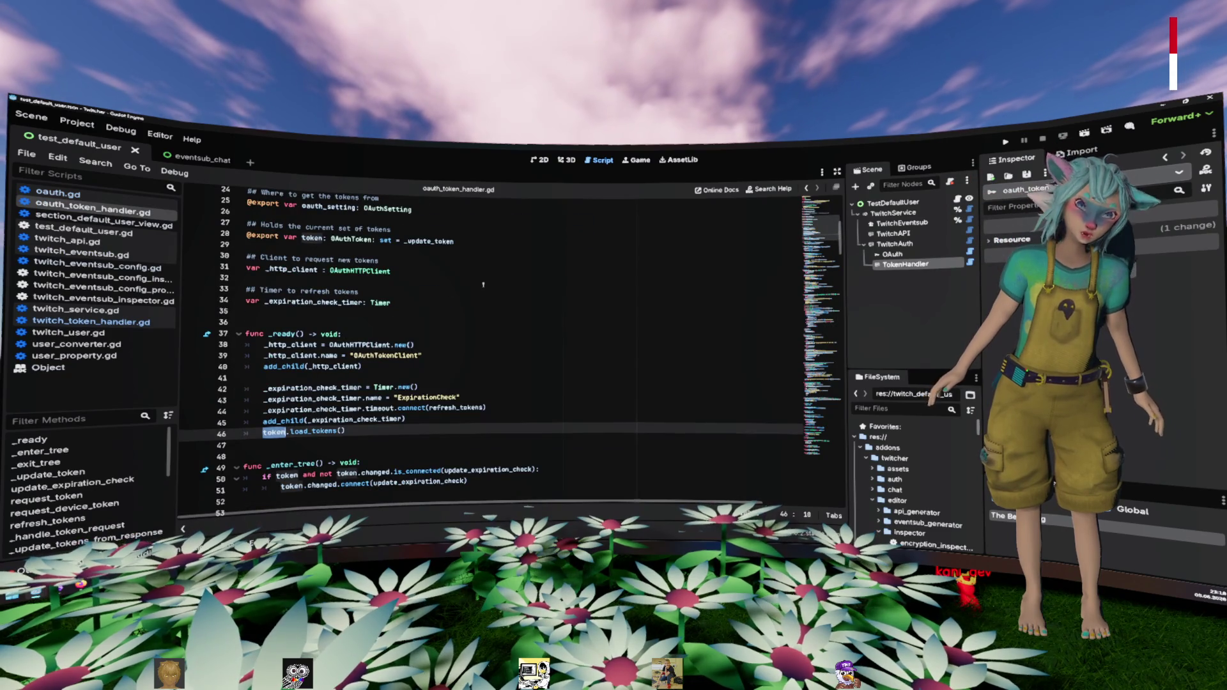
scroll(483, 284, "down", 15)
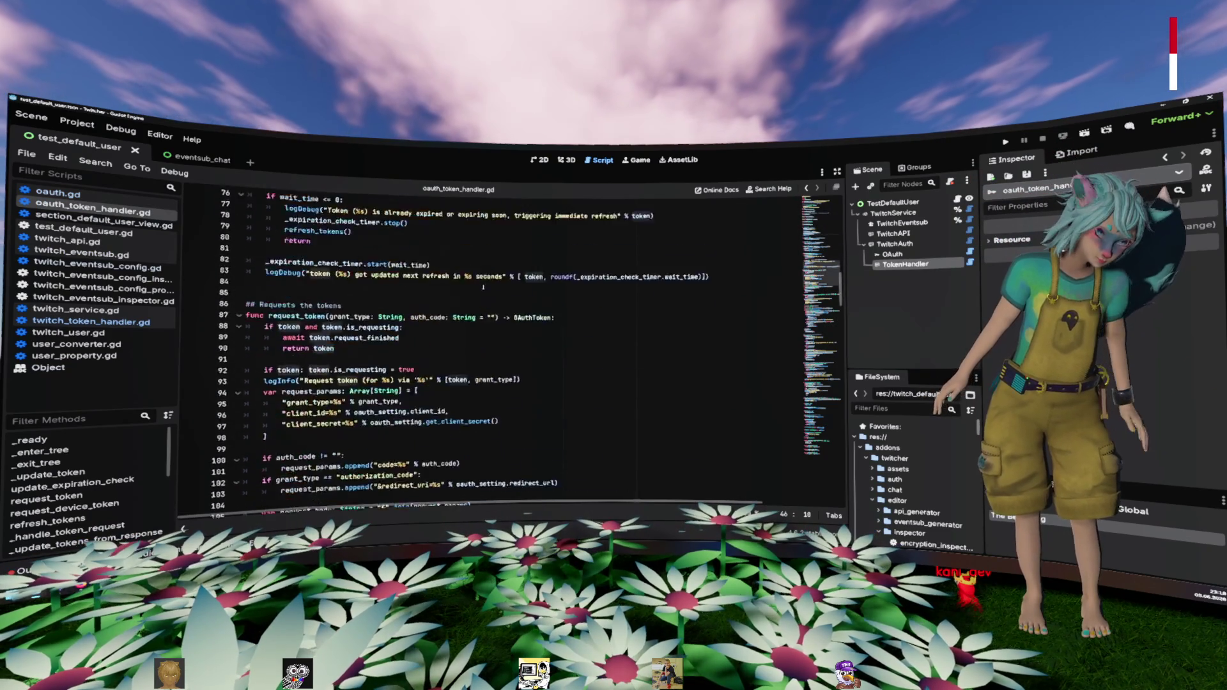
scroll(483, 287, "down", 20)
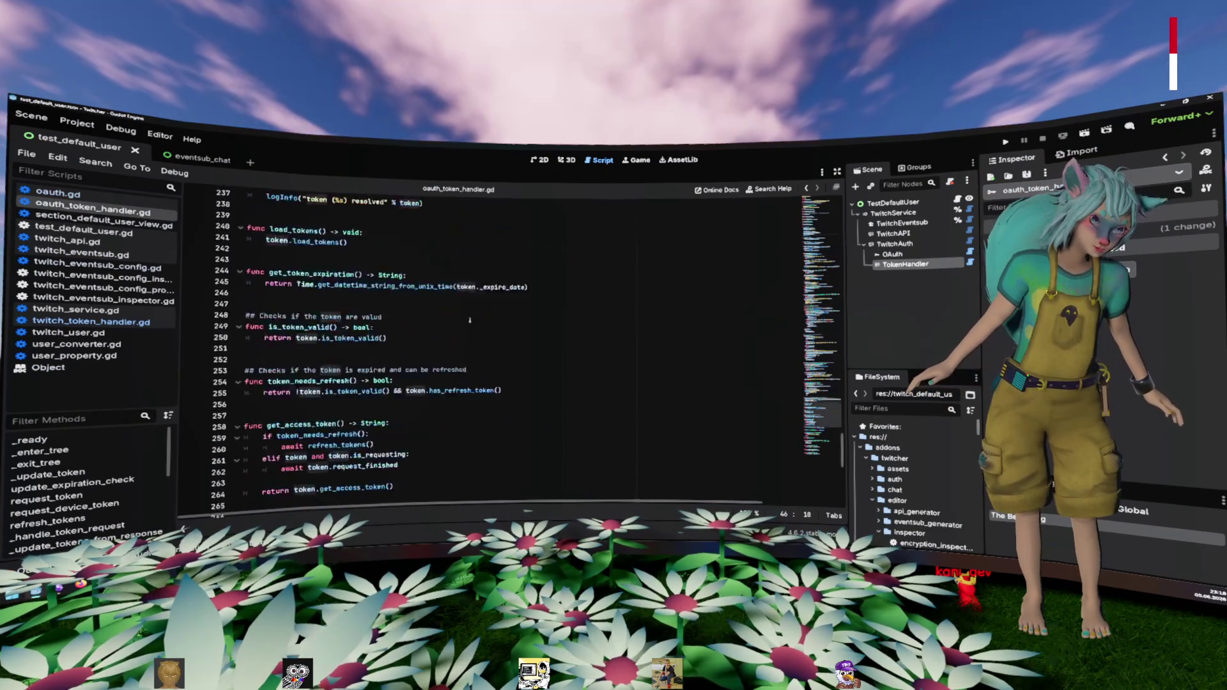
scroll(469, 320, "down", 10)
scroll(468, 323, "up", 7)
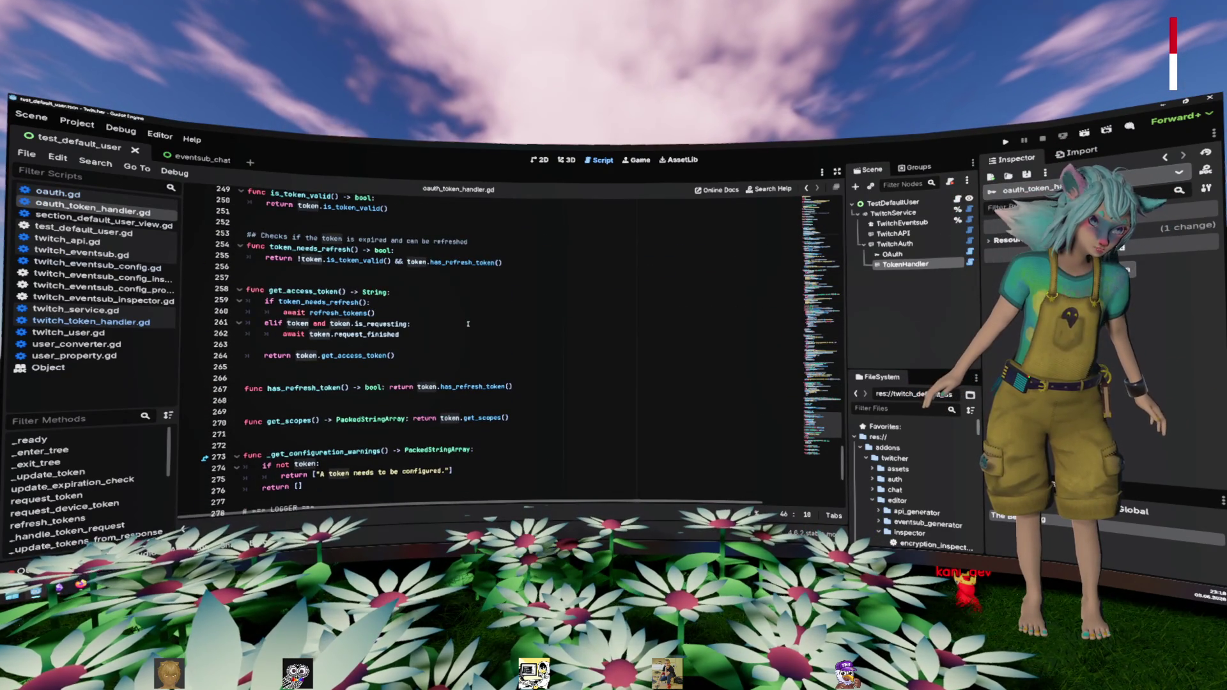
left_click(468, 324)
scroll(466, 320, "up", 5)
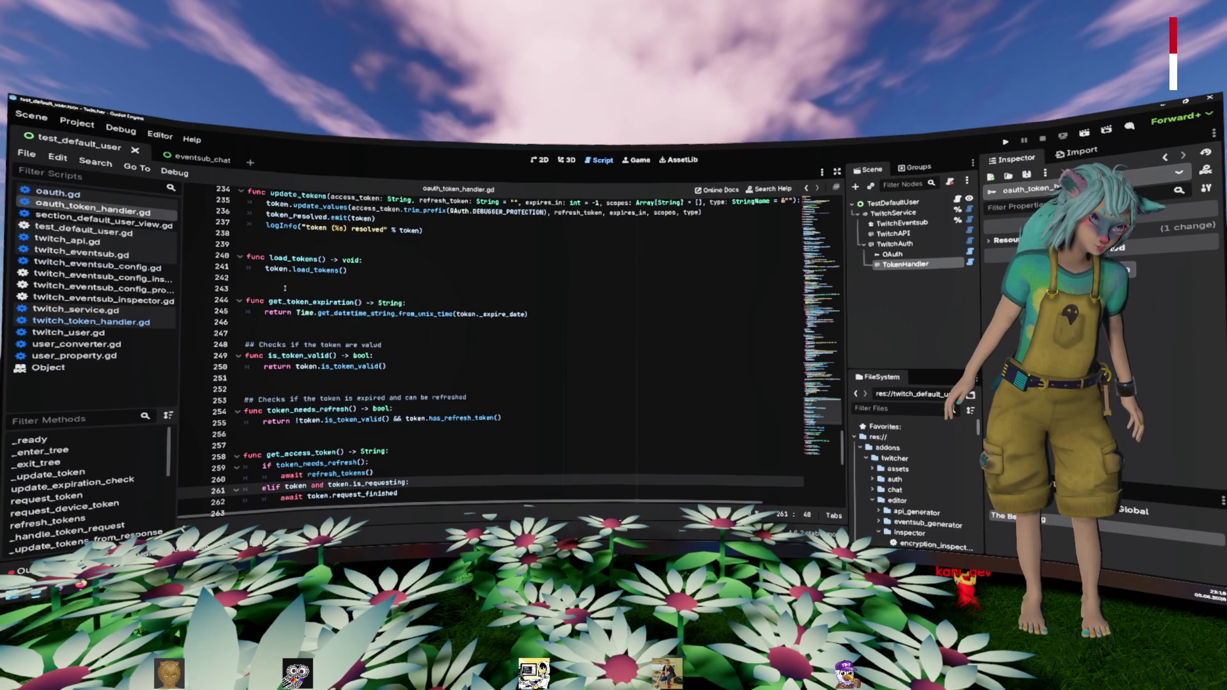
scroll(285, 289, "up", 5)
double_click(294, 355)
scroll(294, 355, "up", 6)
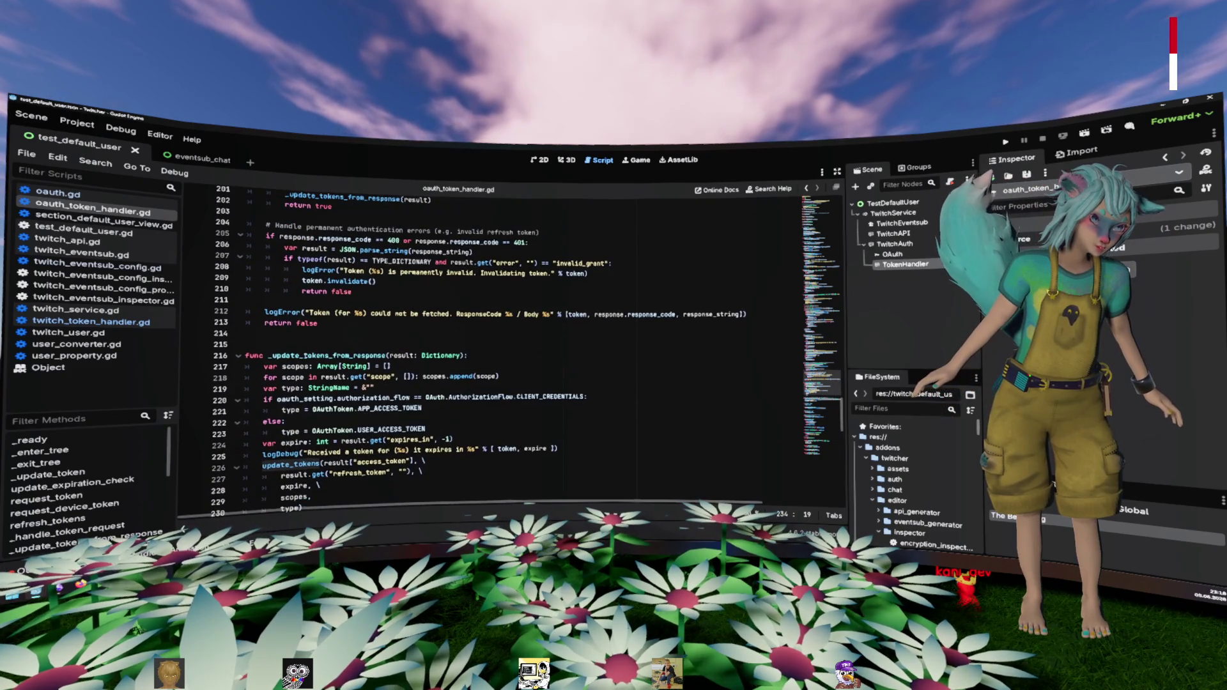
scroll(440, 341, "up", 20)
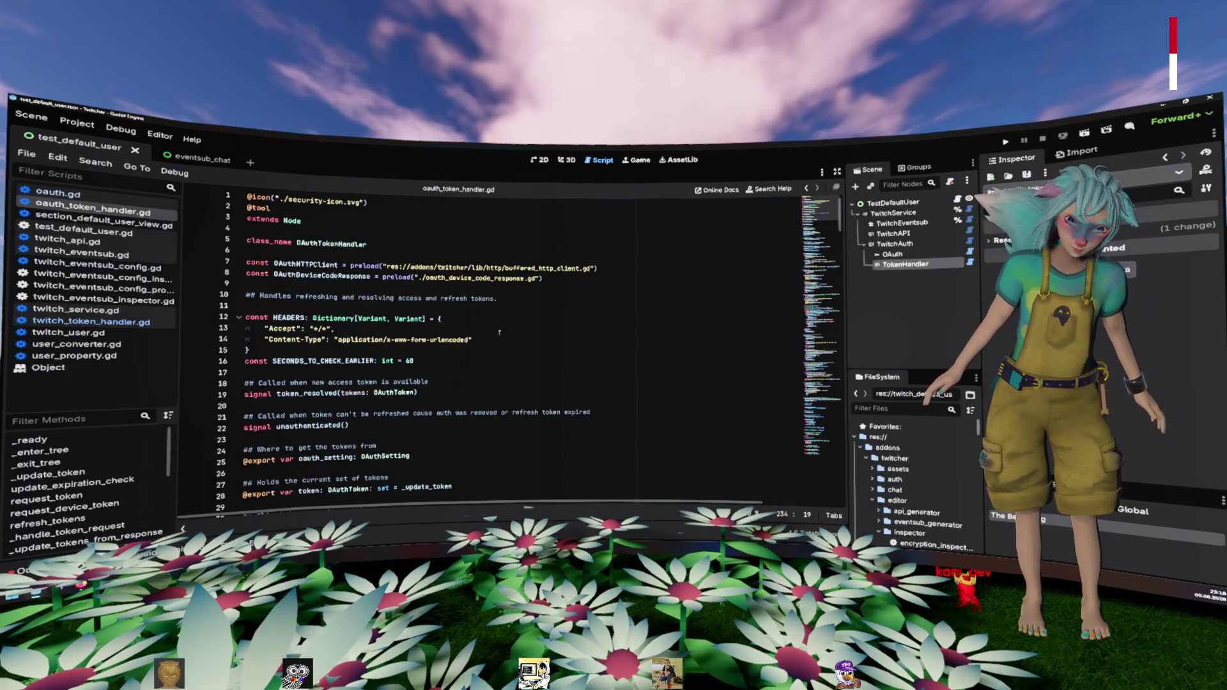
left_click(436, 330, "ctrl")
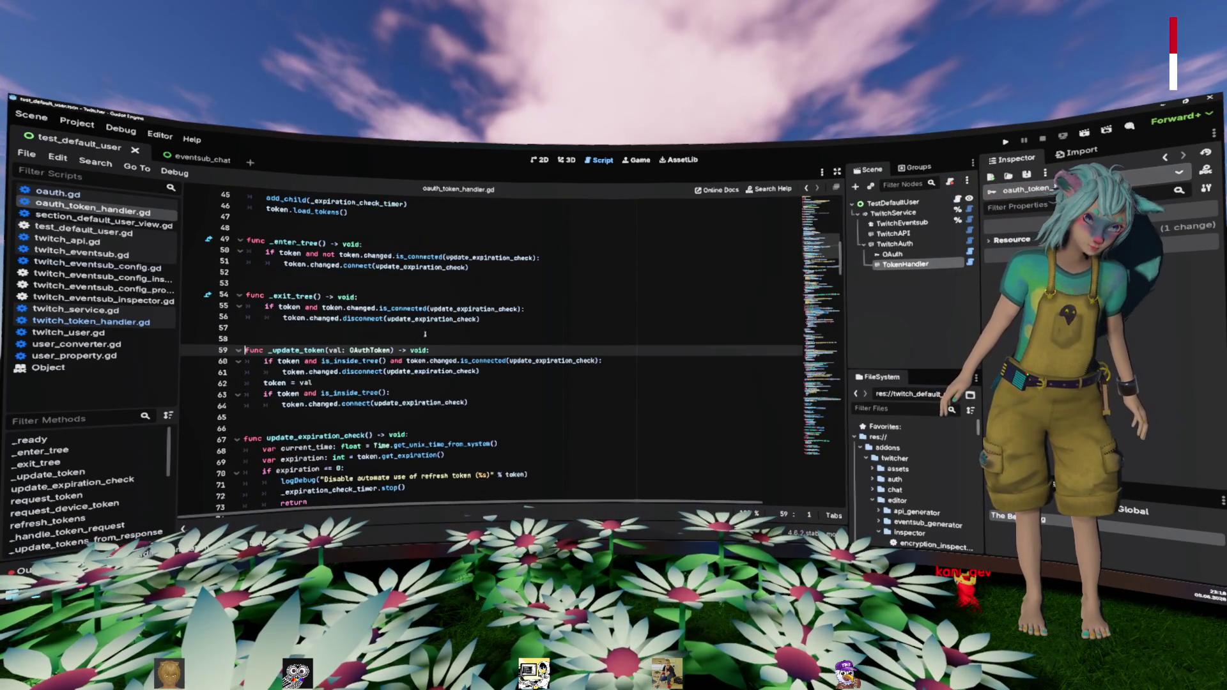
Step: Insert update_configuration_warnings() on a new line after the token assignment
left_click(379, 386)
key("Return")
type("update_configuration_warnings(")
key("Return")
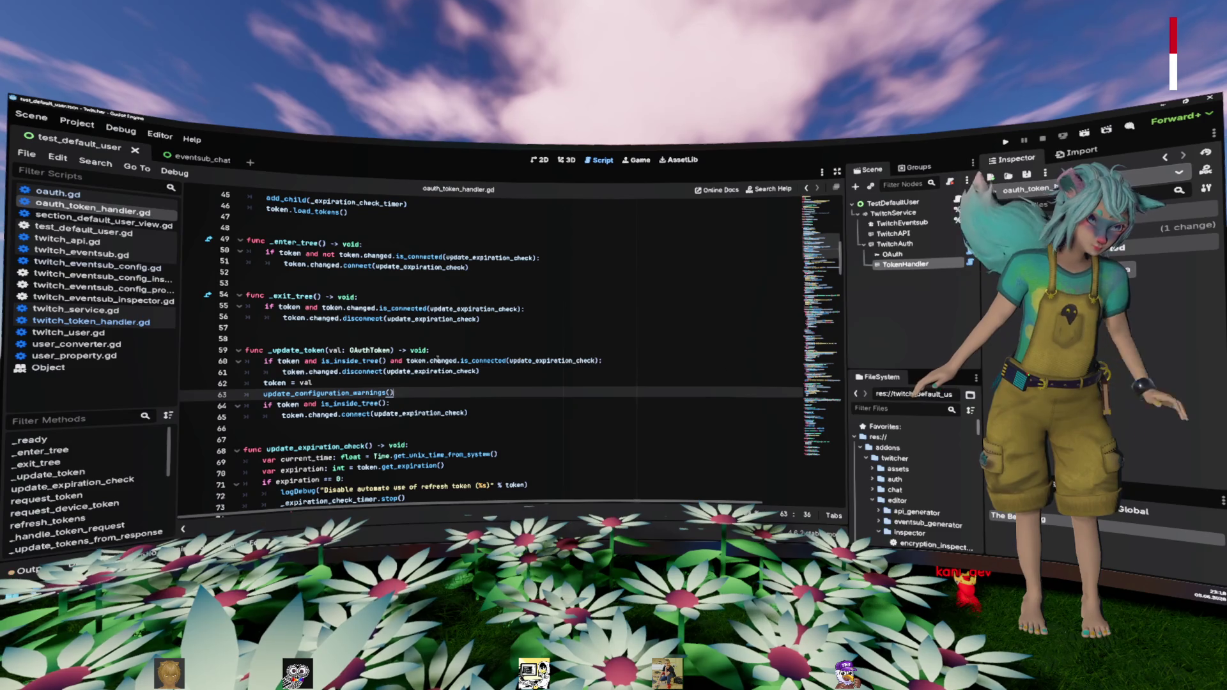
left_click(462, 337)
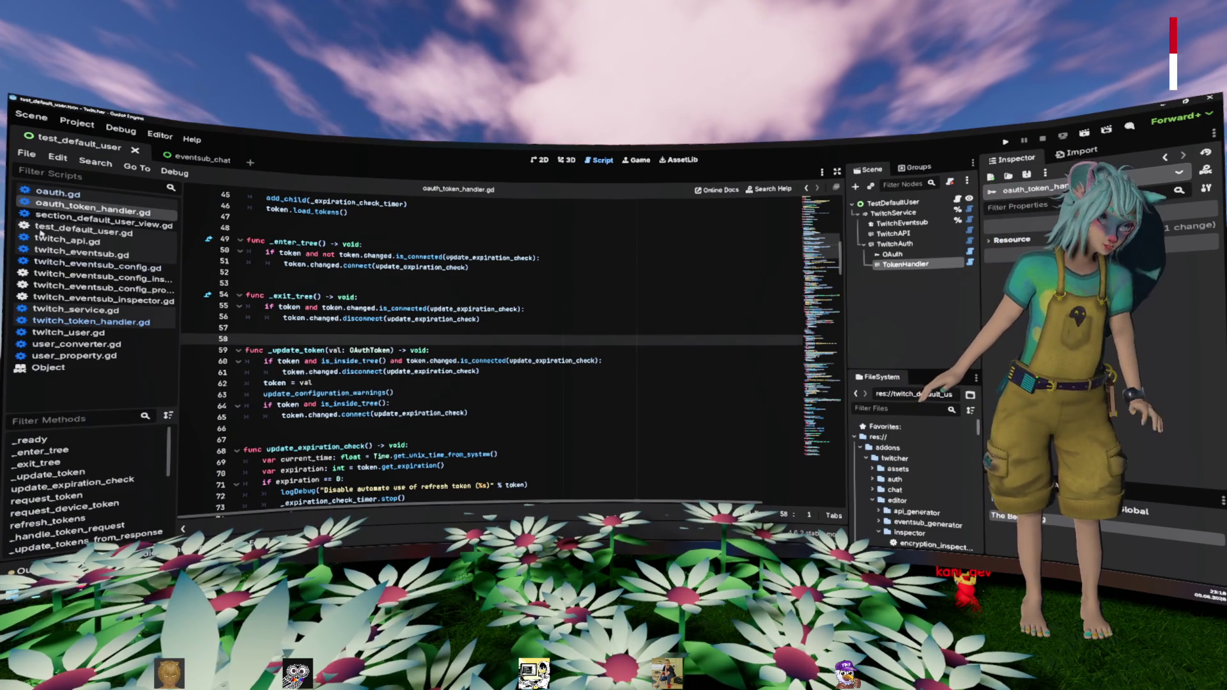
key("alt+Tab")
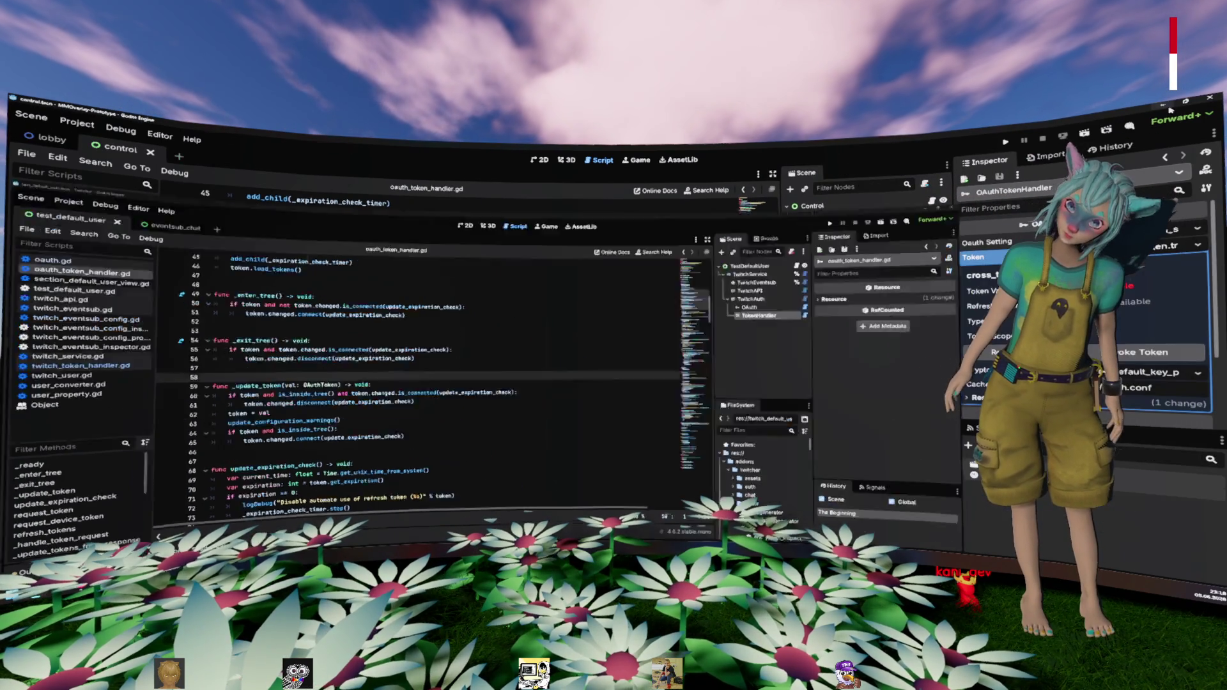
left_click(498, 321)
middle_click(130, 248)
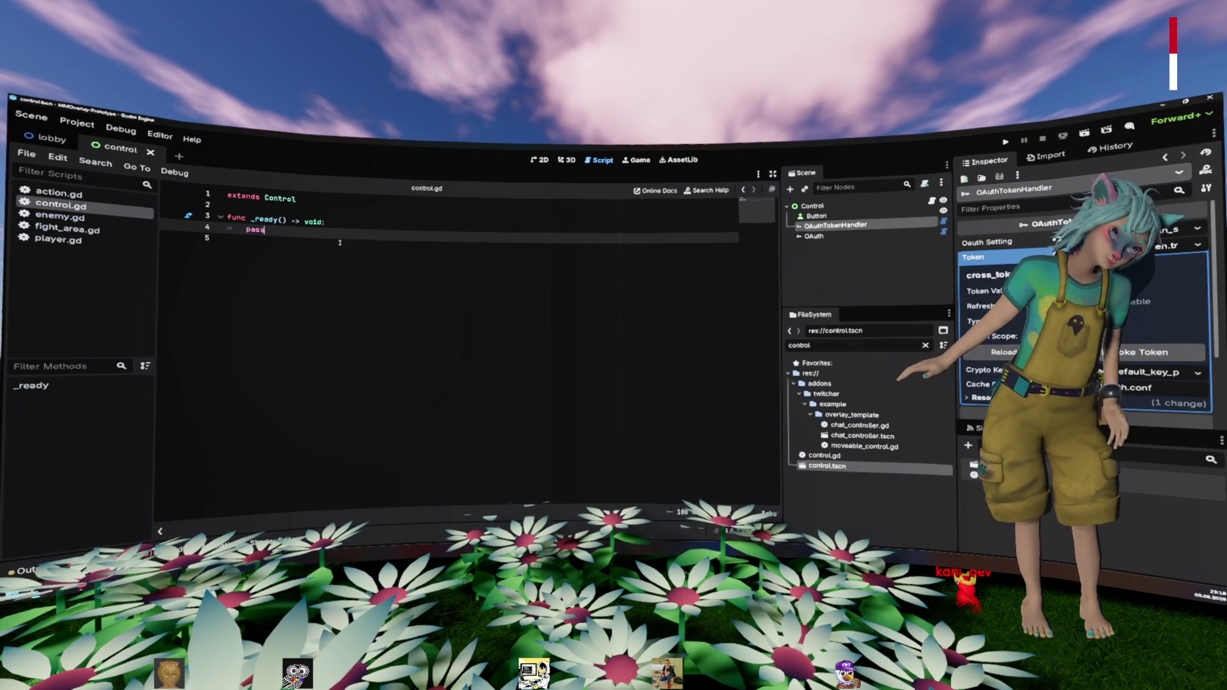
mouse_move(813, 236)
left_mouse_down()
mouse_move(474, 269)
mouse_move(396, 241)
mouse_move(649, 252)
left_mouse_up()
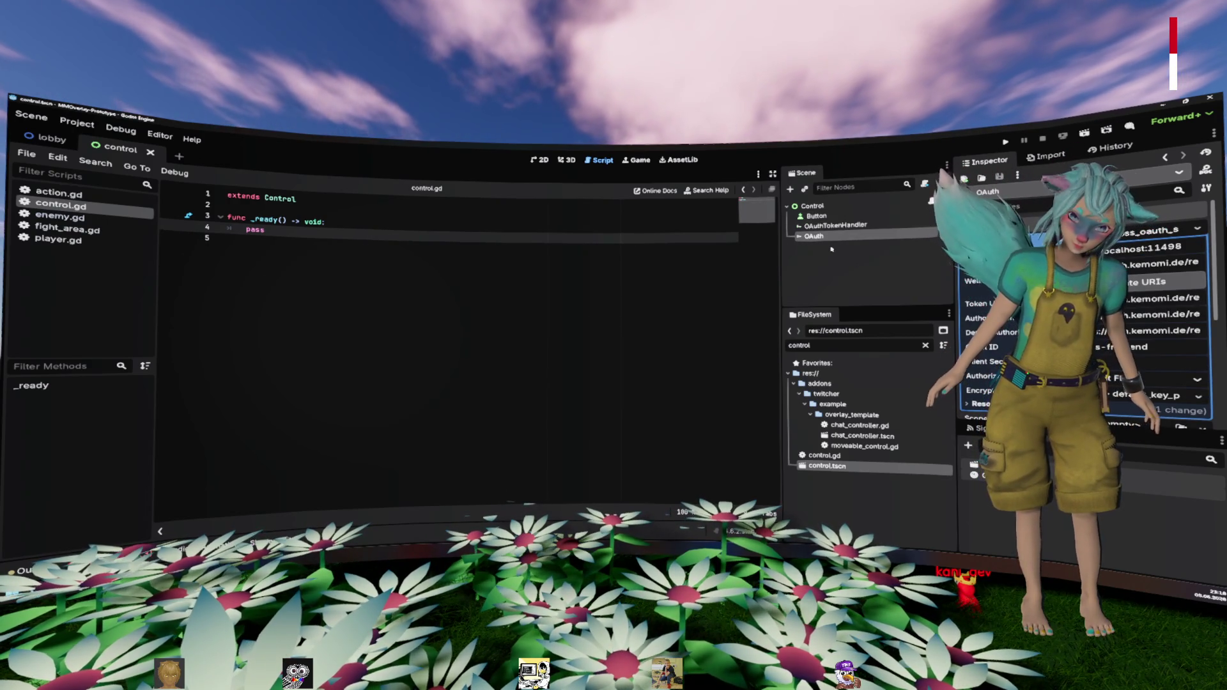
right_click(821, 216)
left_click(827, 239)
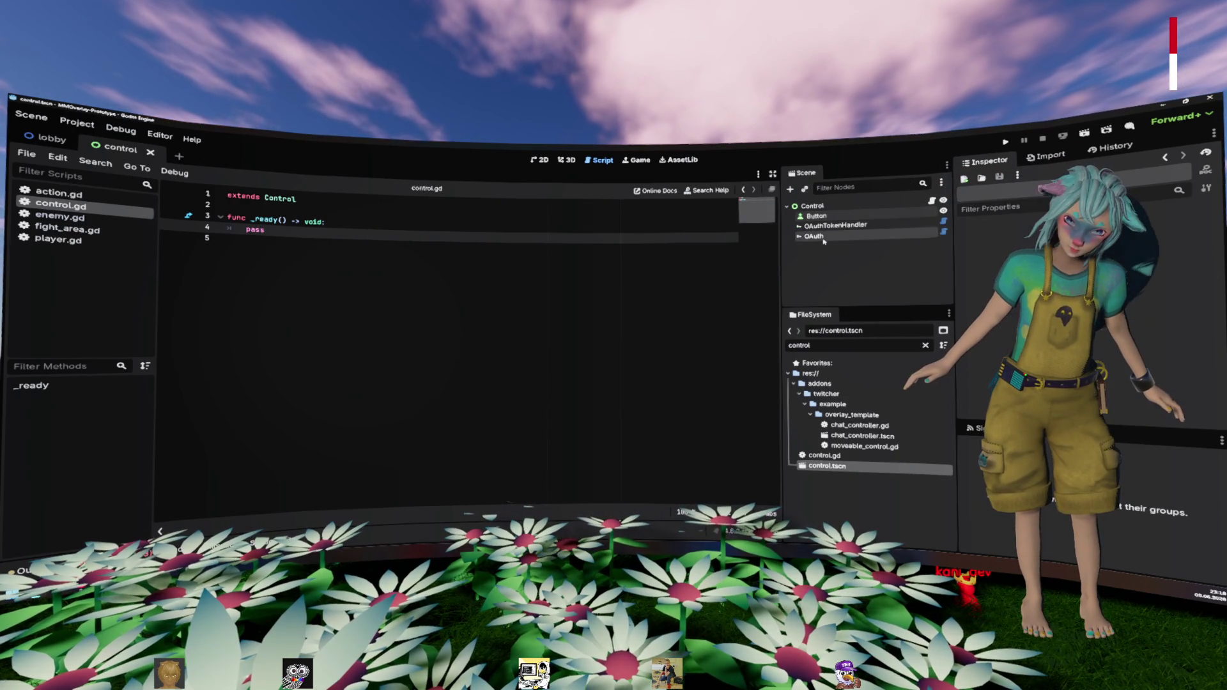
left_click(824, 239)
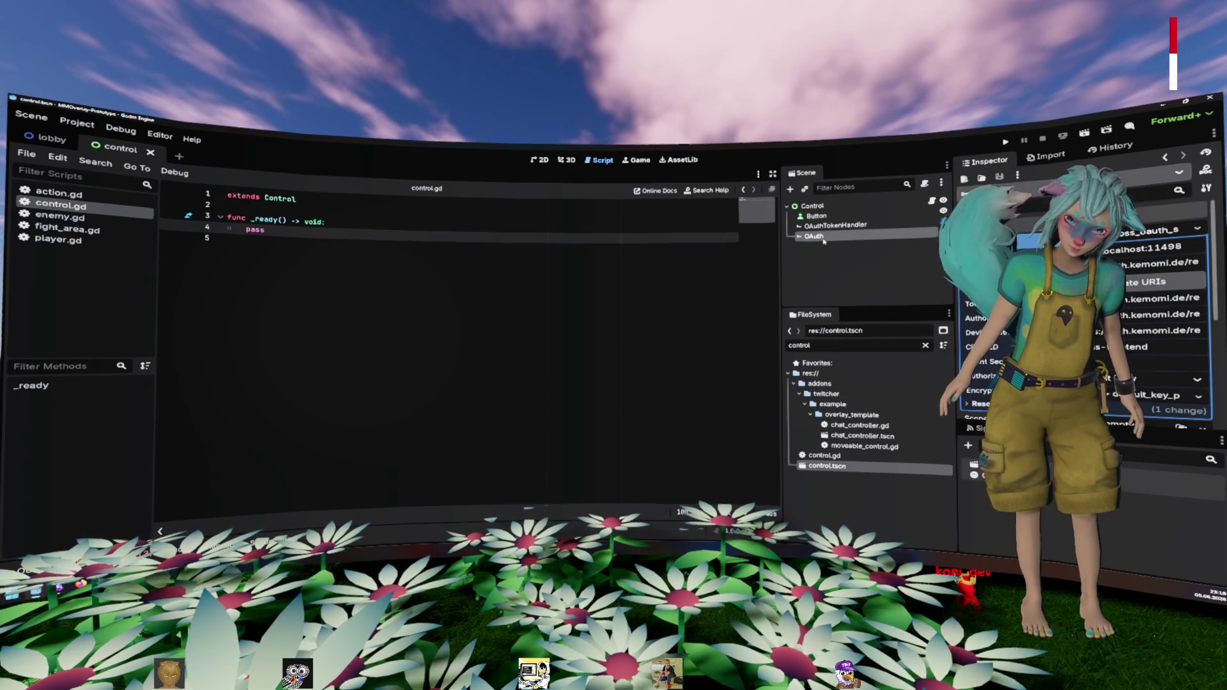
left_click_drag(824, 240, 281, 220)
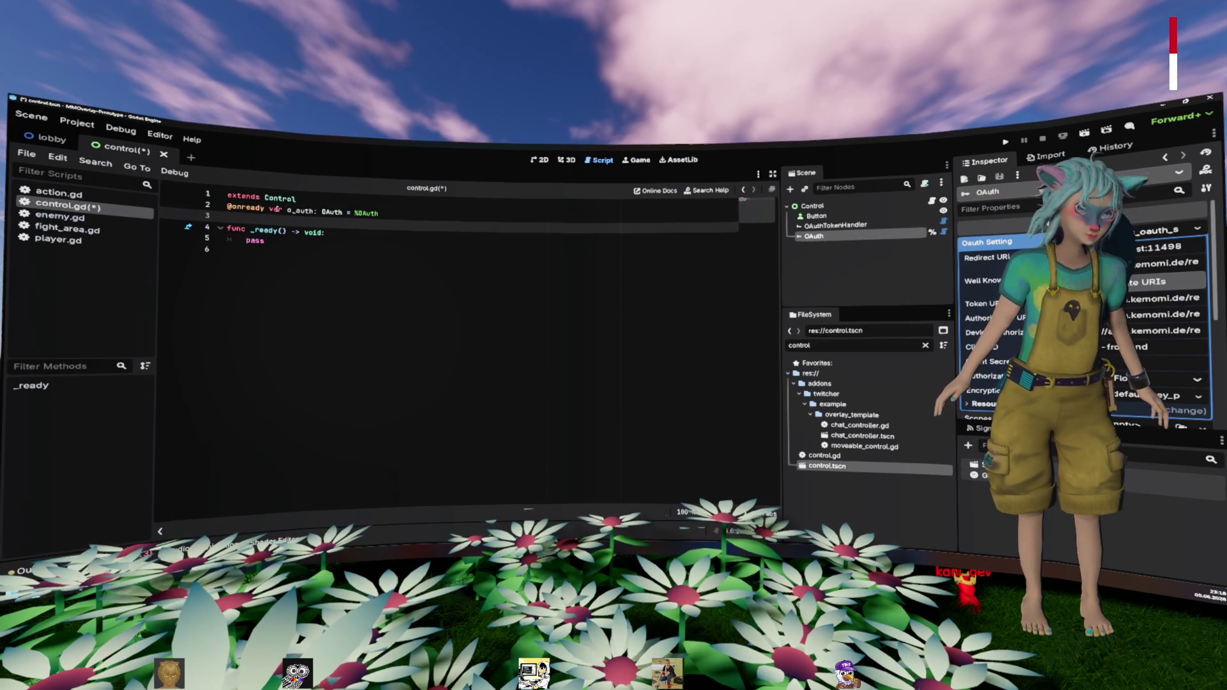
Step: Replace pass in _ready with 'await o_auth.login()'
left_click(343, 236)
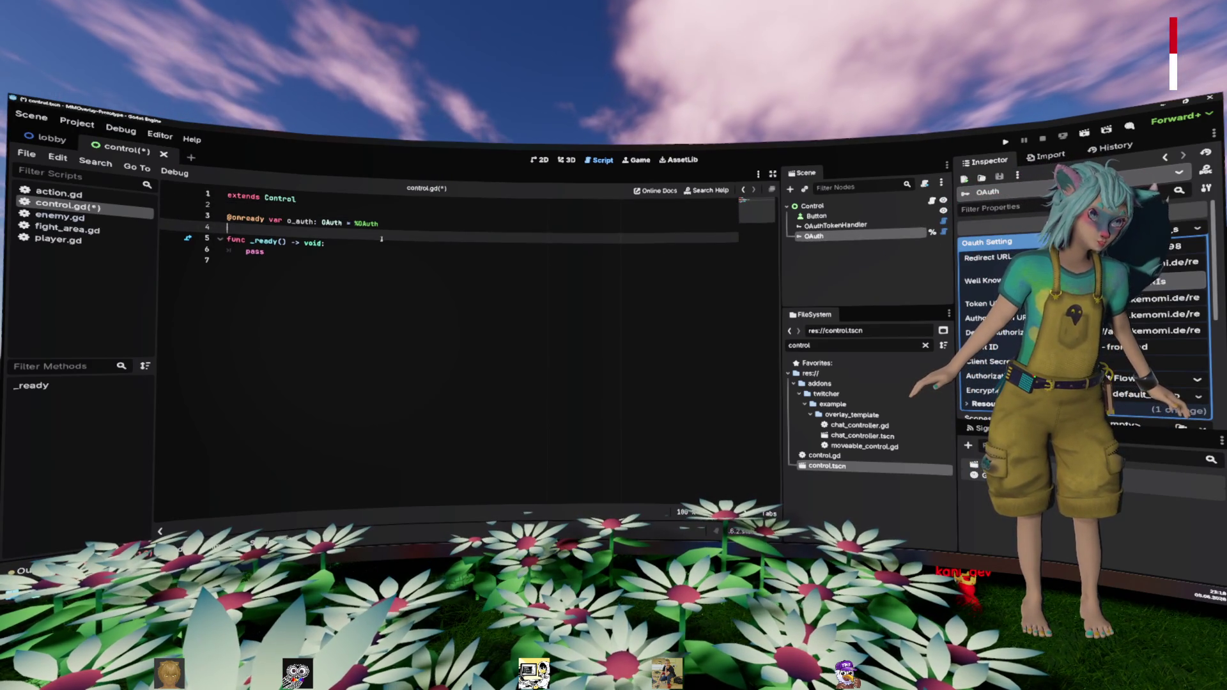
key("Down")
key("Tab")
key("Return")
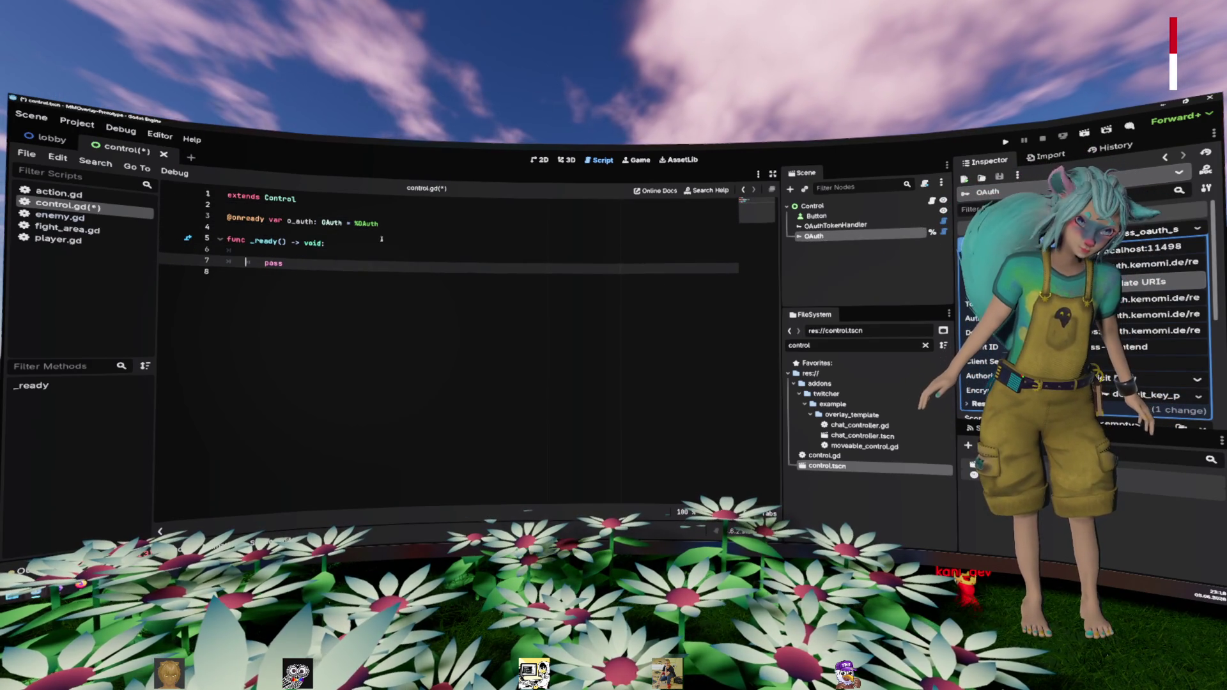
key("Up")
type("o_auth.lo")
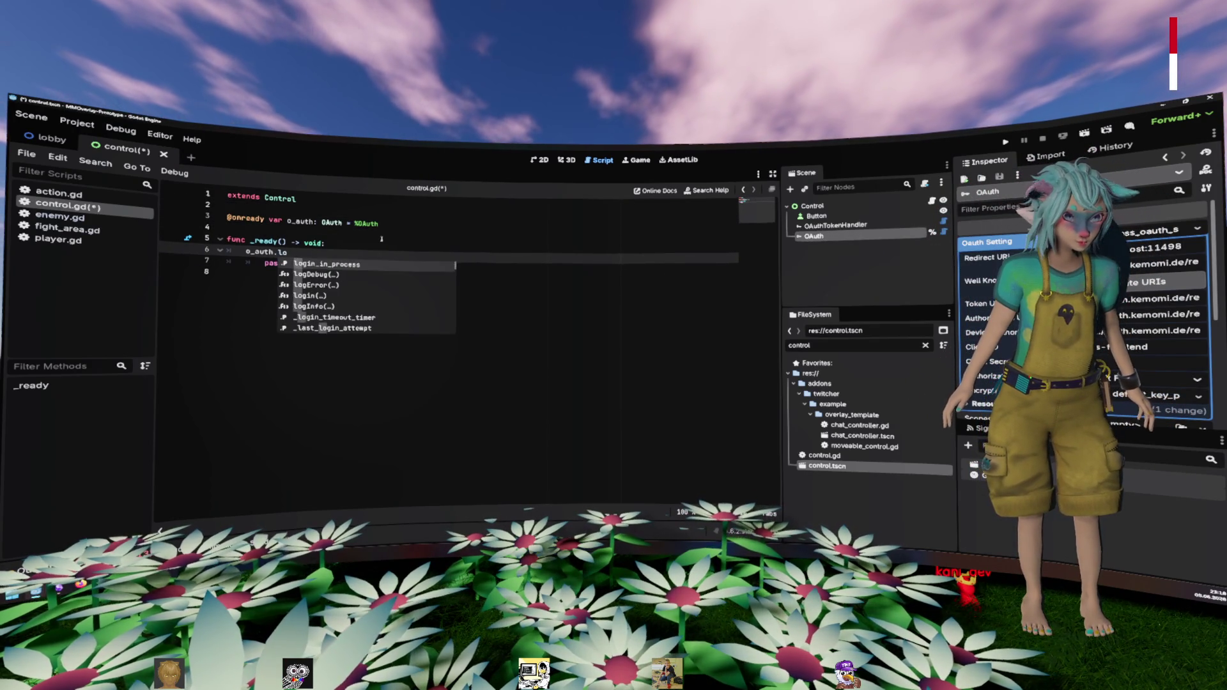
key("Down")
key("Down")
key("Down")
key("Return")
key("Home")
type("var l")
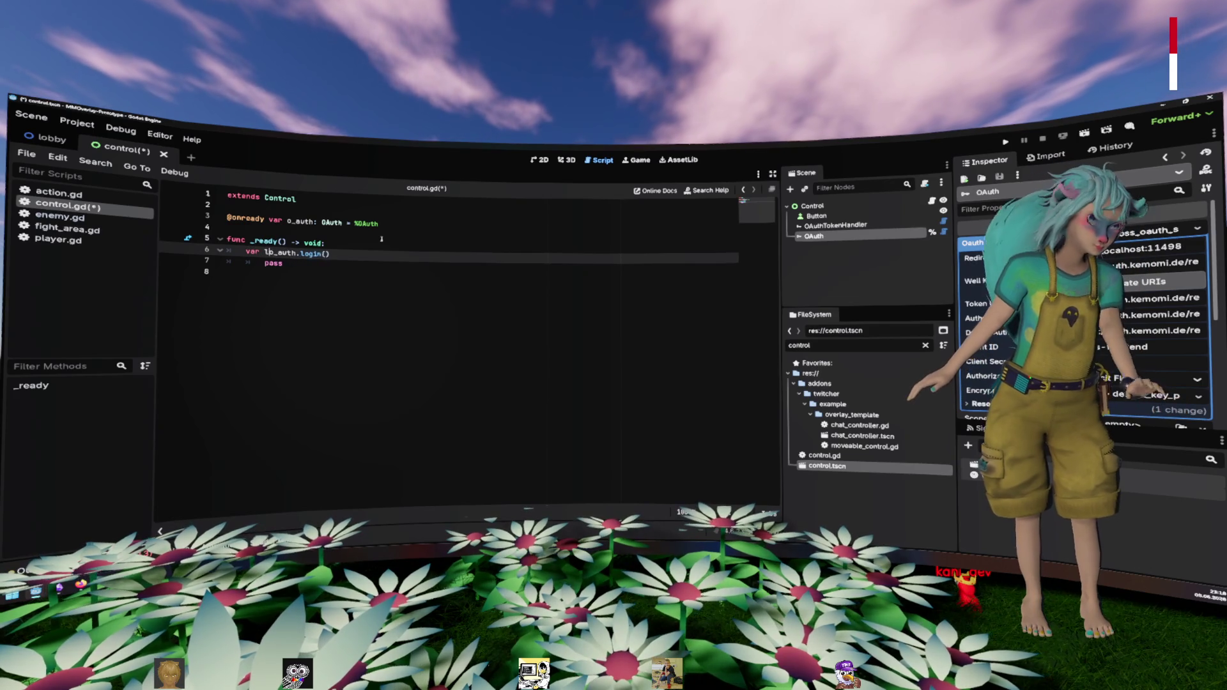
type("ogin :=")
key("Down")
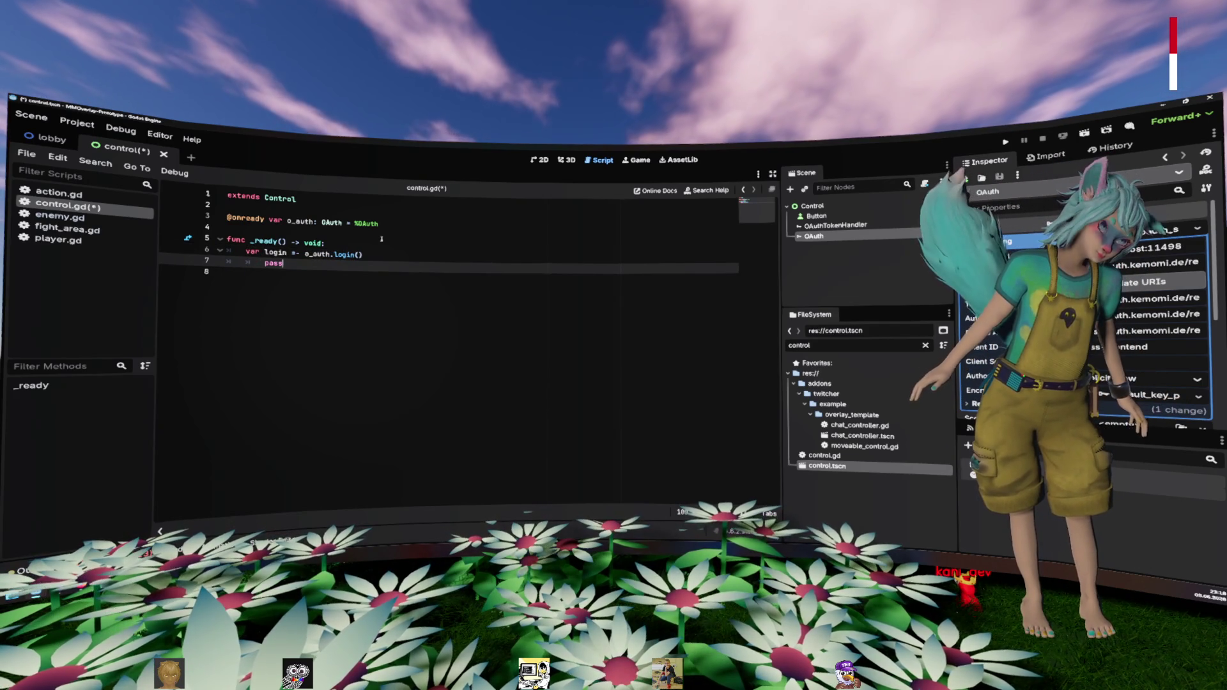
key("BackSpace")
key("BackSpace")
key("BackSpace")
key("ctrl+shift+Right")
key("ctrl+shift+Right")
key("ctrl+shift+Right")
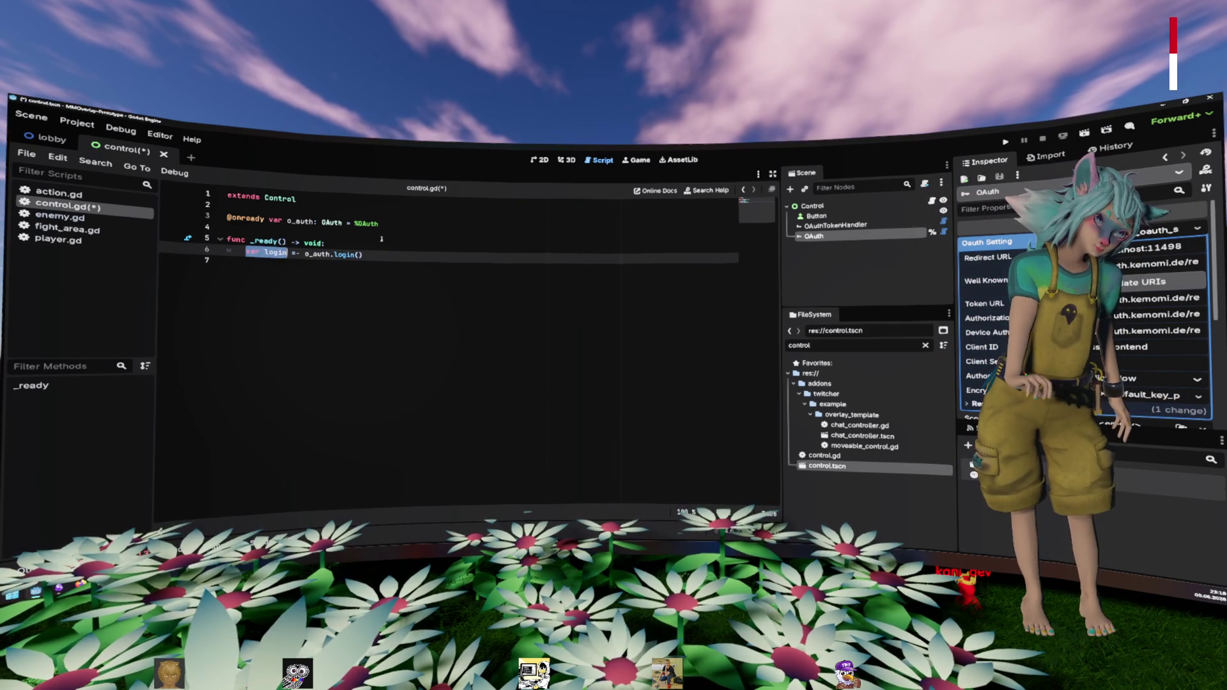
key("Delete")
type("await")
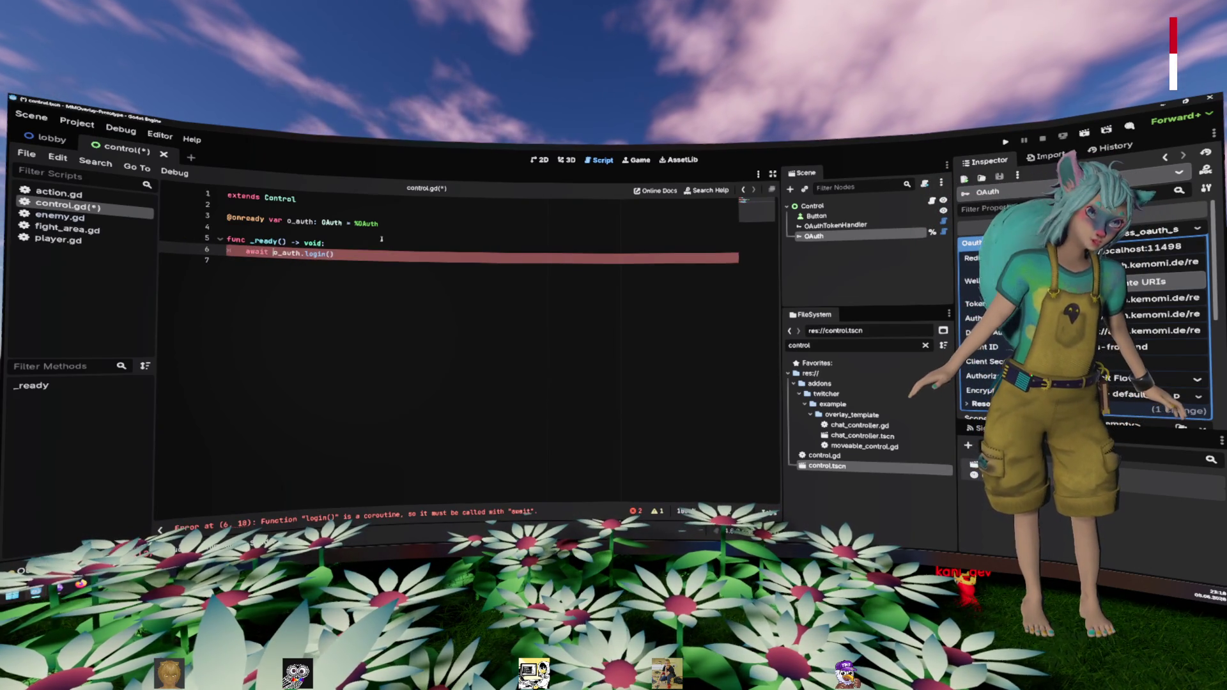
key("Down")
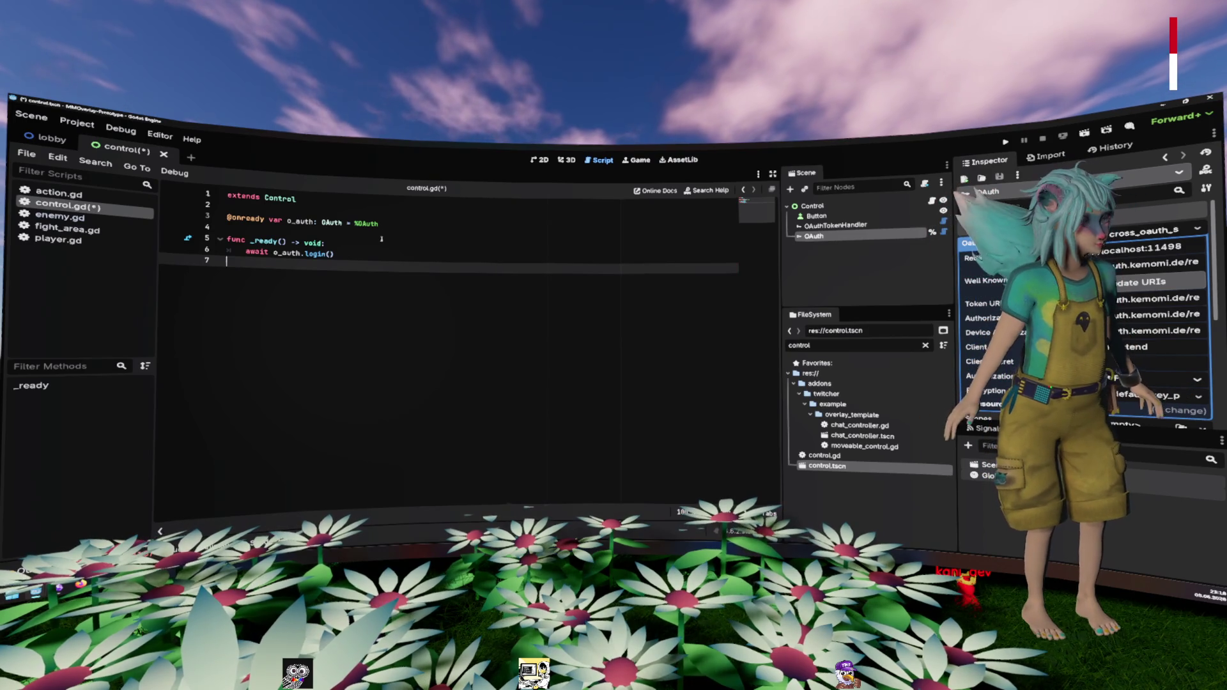
Step: Move the await into a new 'func login() -> void:' and call login() from _ready
left_click(382, 239)
key("Return")
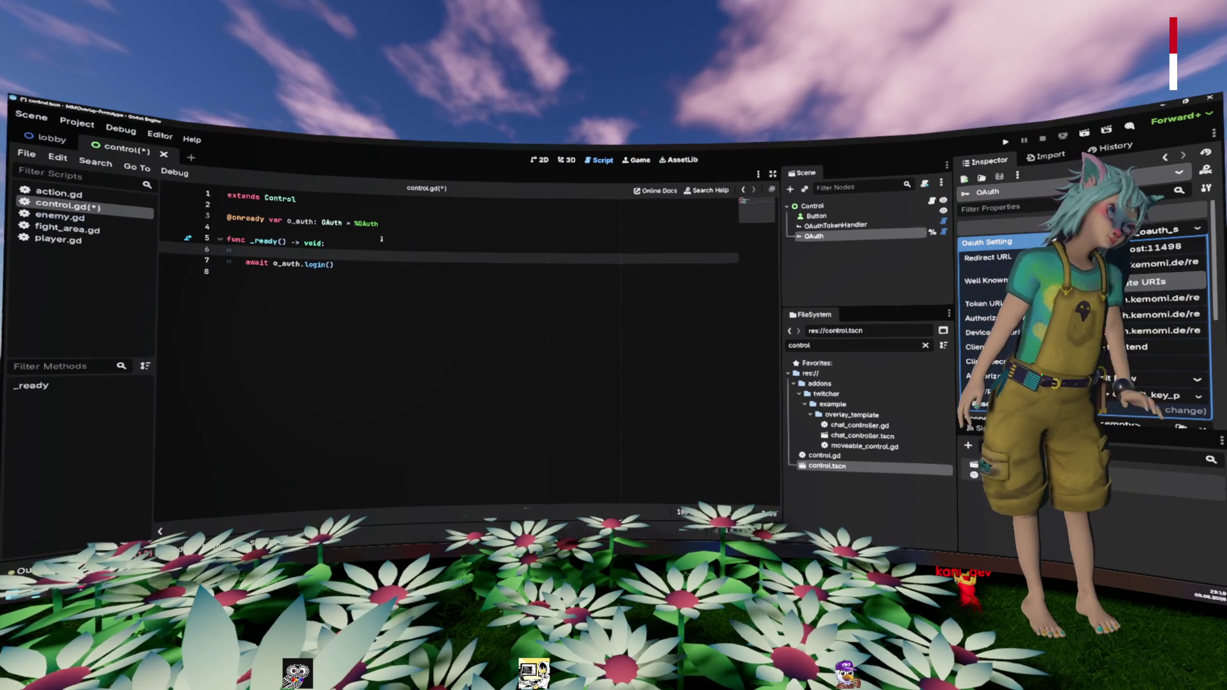
key("Return")
key("BackSpace")
type("func login()")
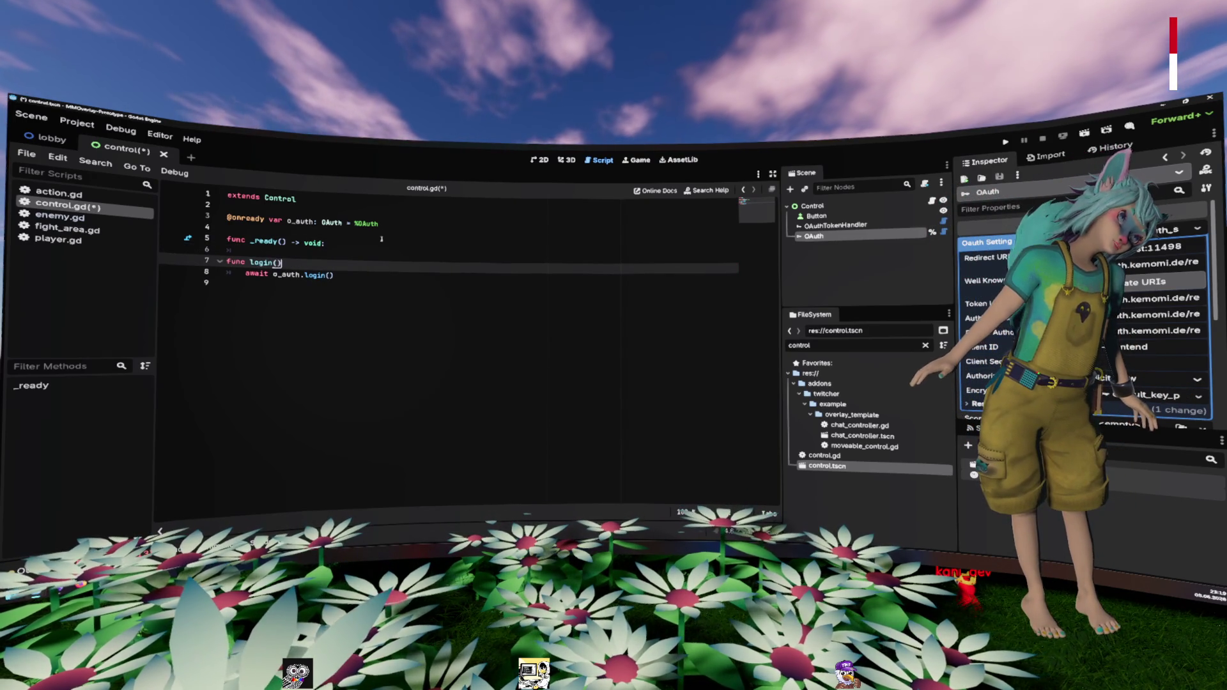
type(") -> void:")
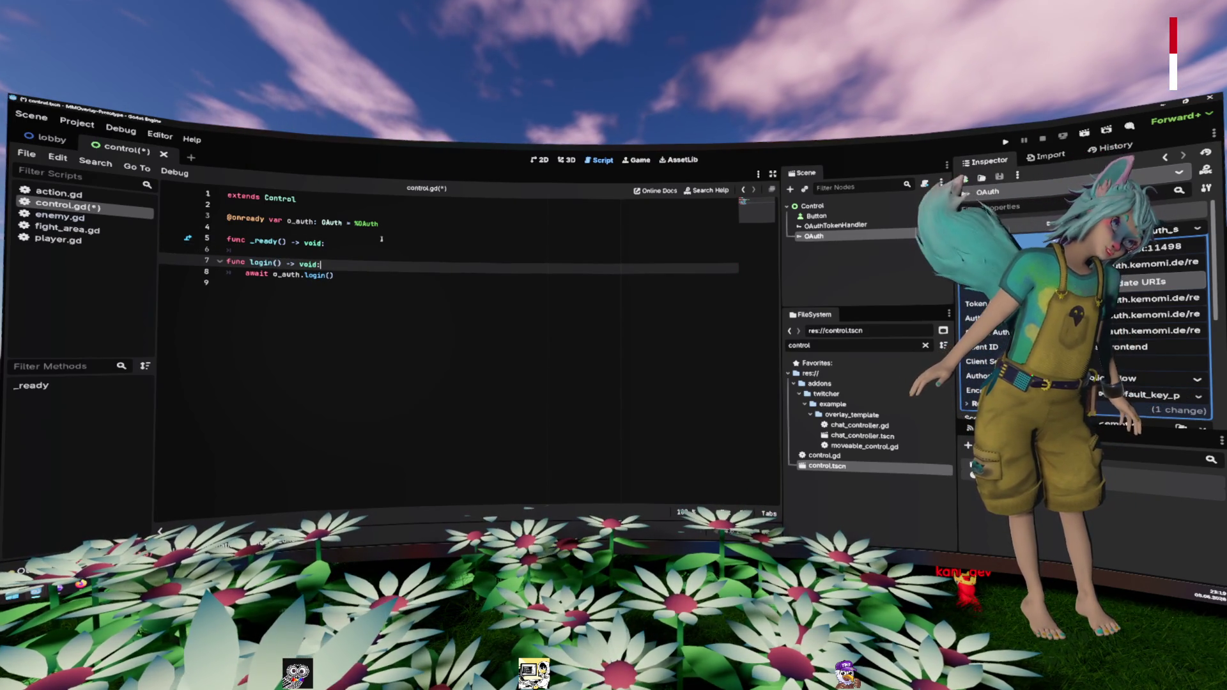
key("Home")
left_click(382, 239)
key("Return")
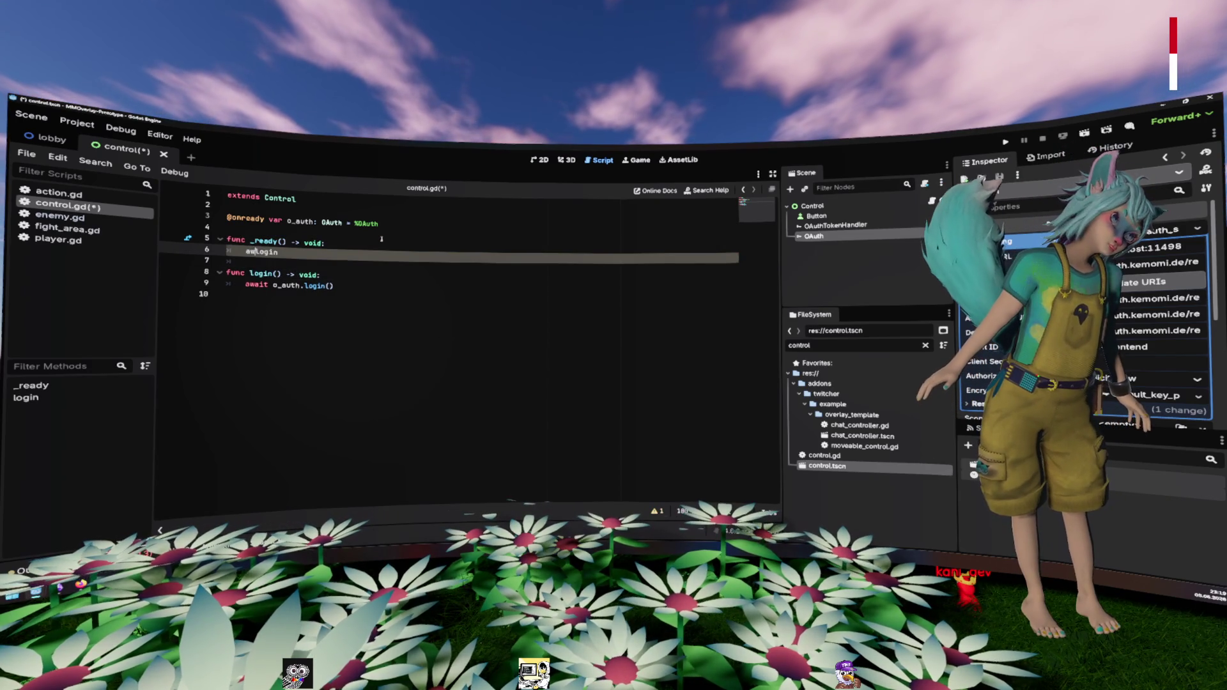
type("()")
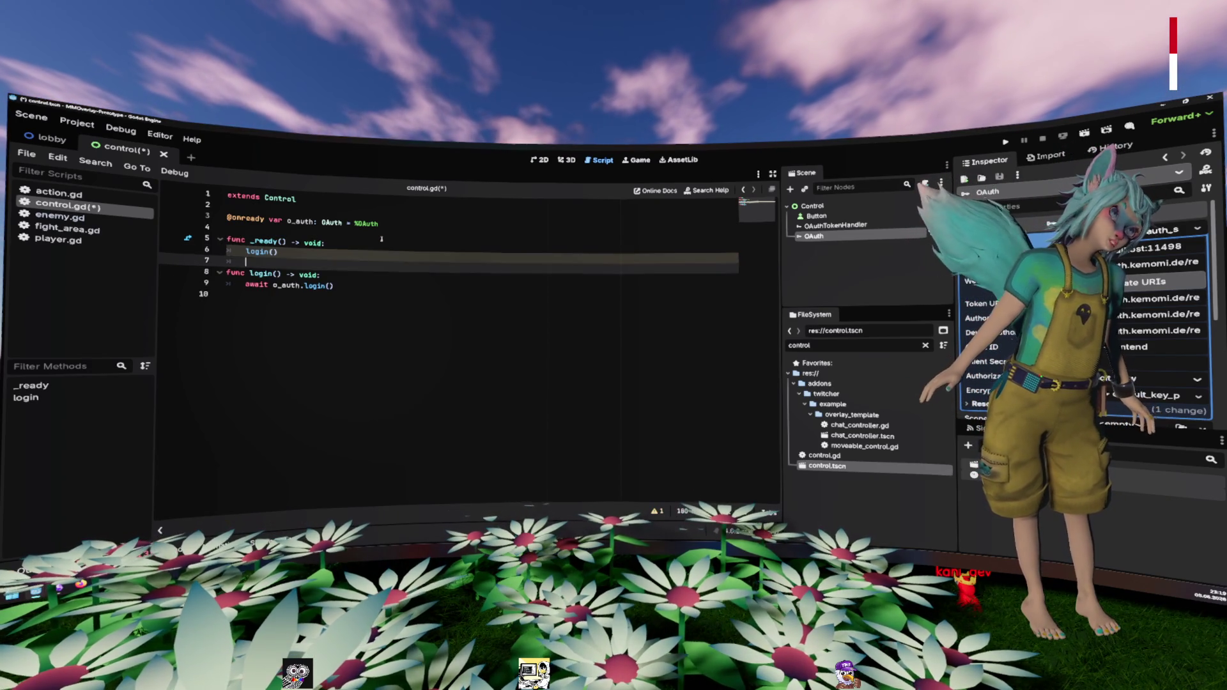
key("Down")
key("Down")
key("ctrl+s")
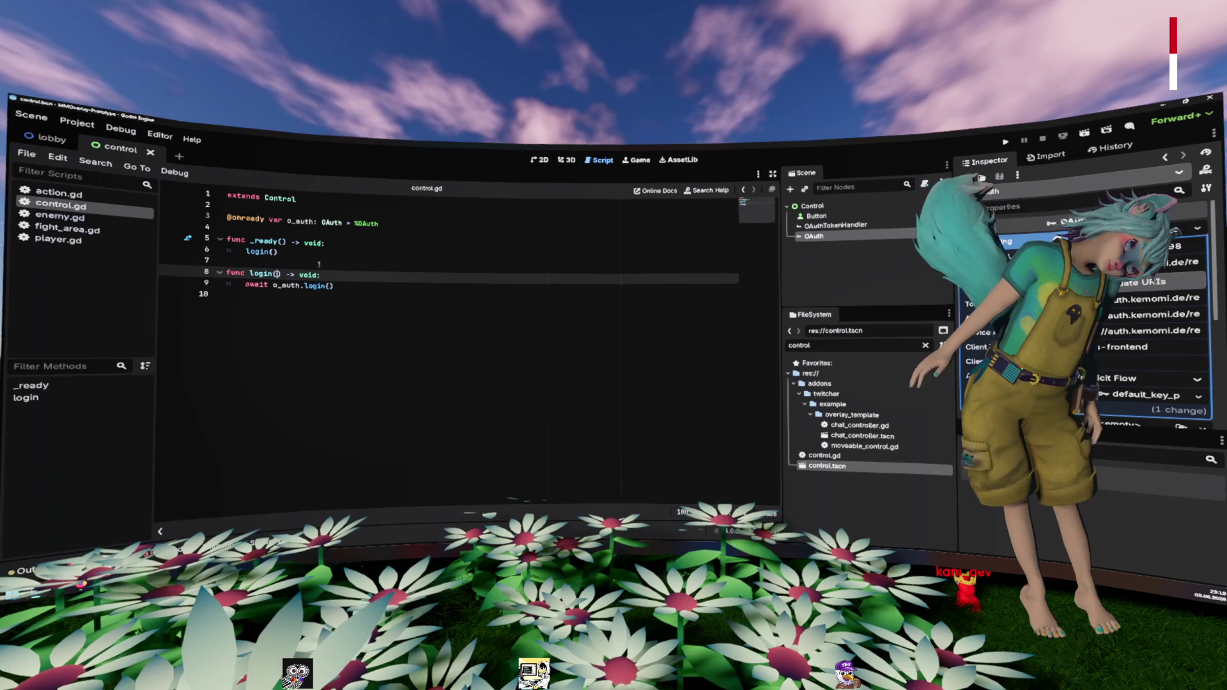
left_click(397, 284)
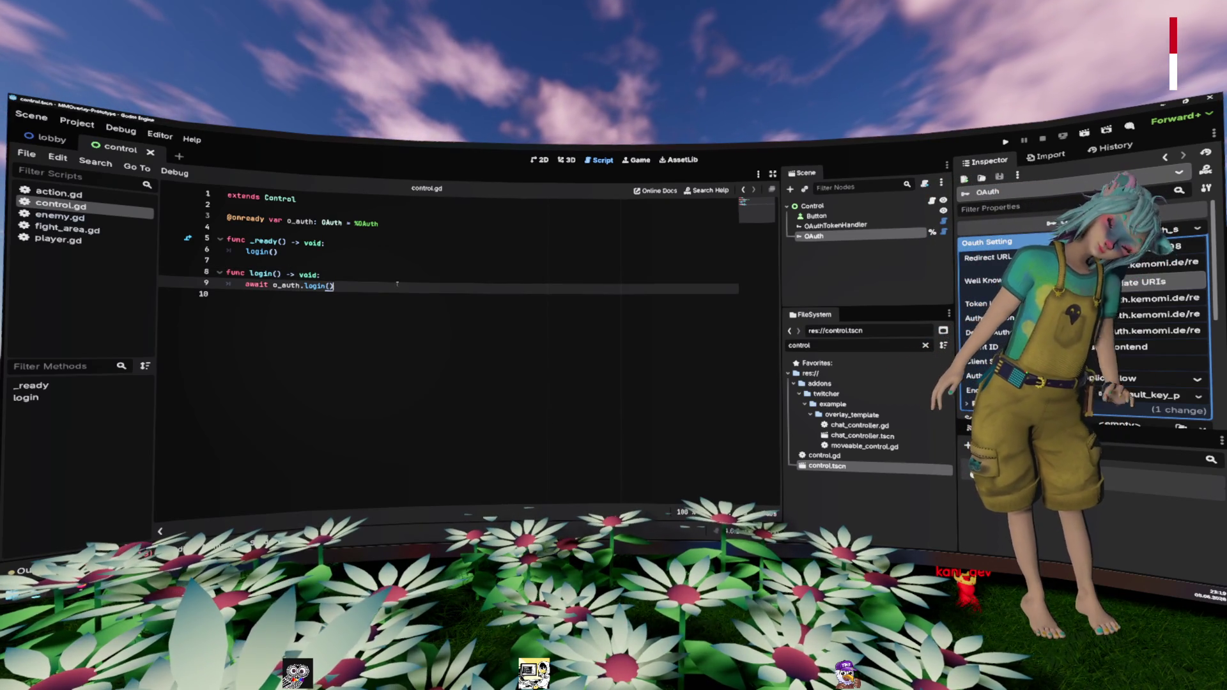
key("Return")
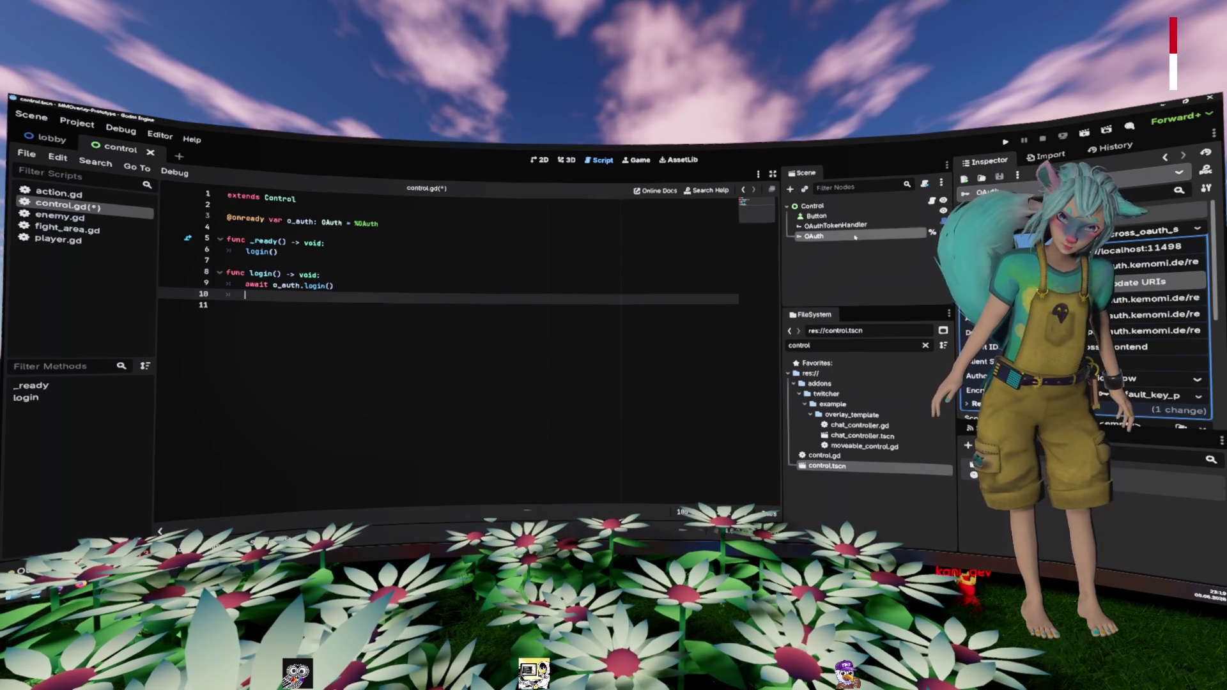
left_click(835, 225)
mouse_move(836, 225)
left_mouse_down()
mouse_move(528, 252)
mouse_move(396, 228)
left_mouse_up()
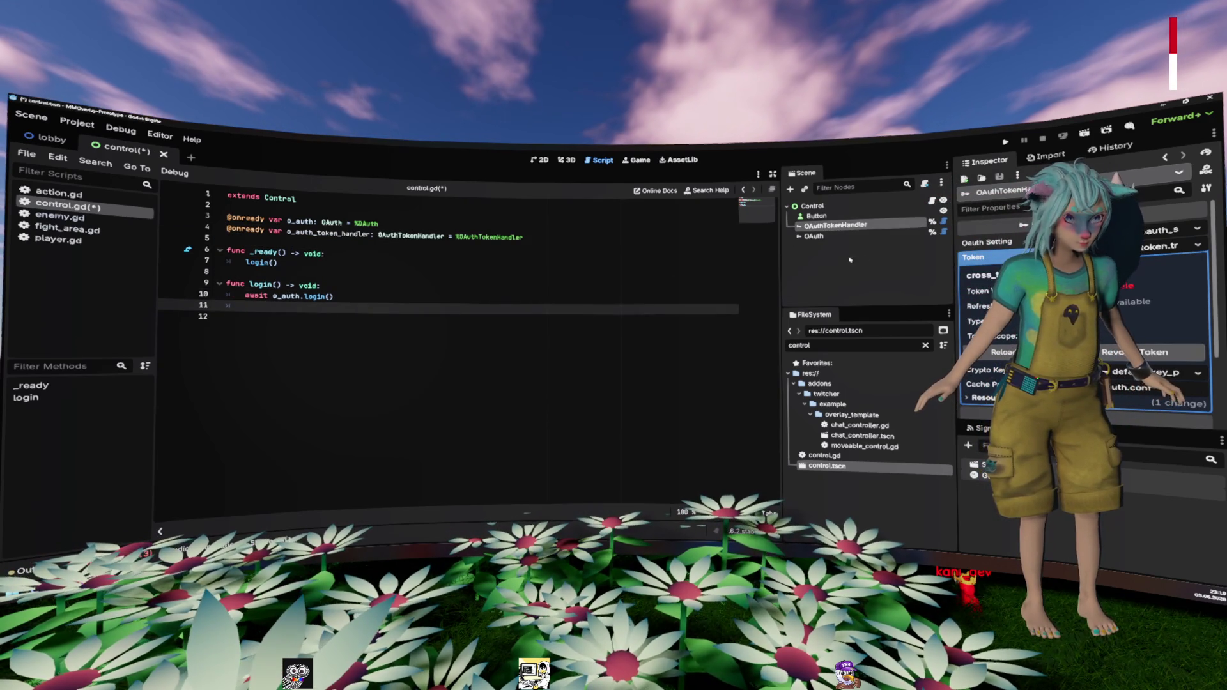
type("oaut")
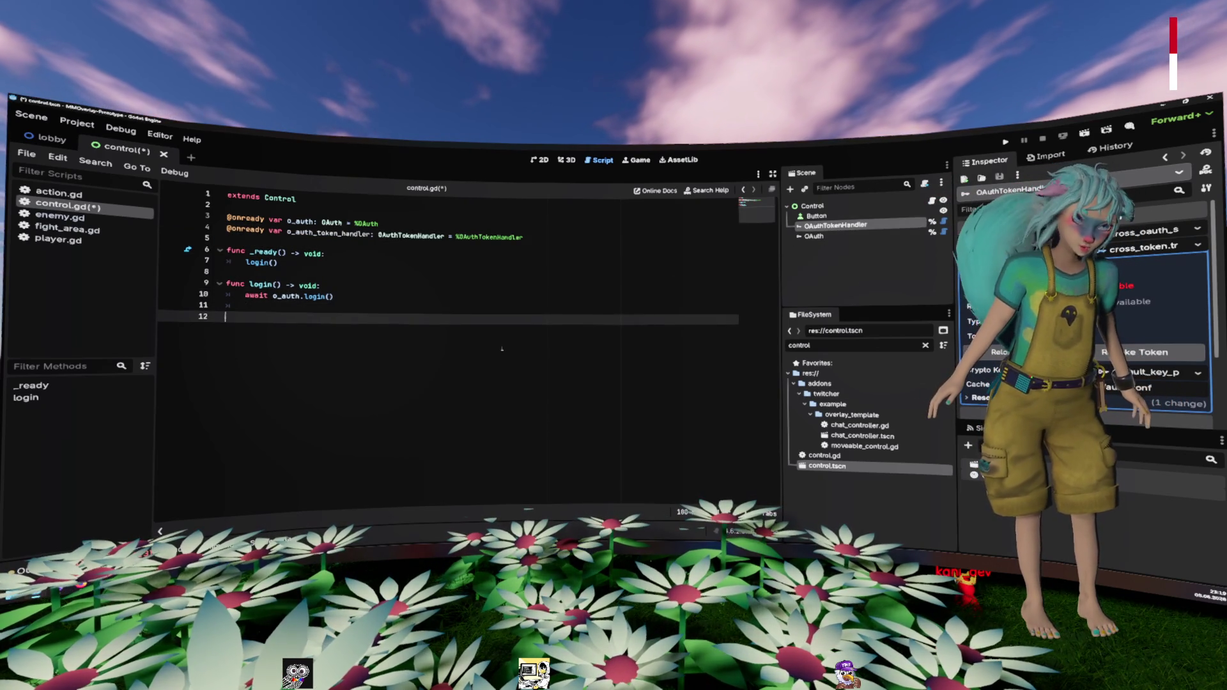
type("h.tok")
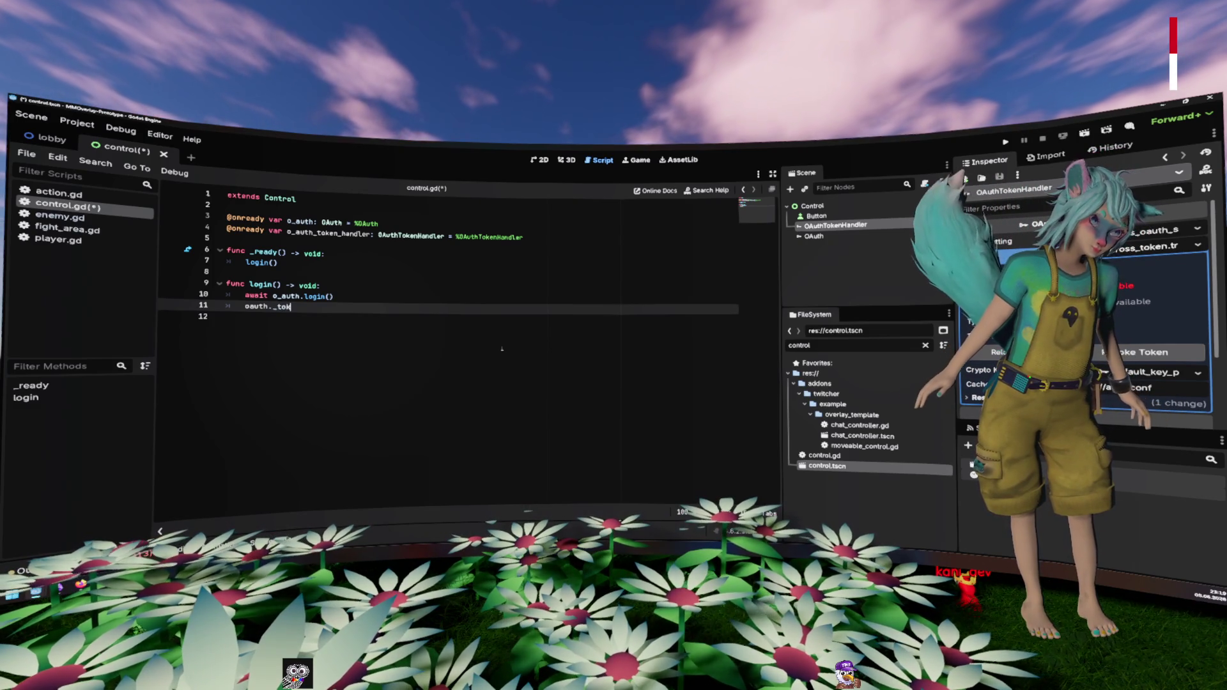
key("ctrl+BackSpace")
key("ctrl+BackSpace")
key("ctrl+BackSpace")
type("th_t")
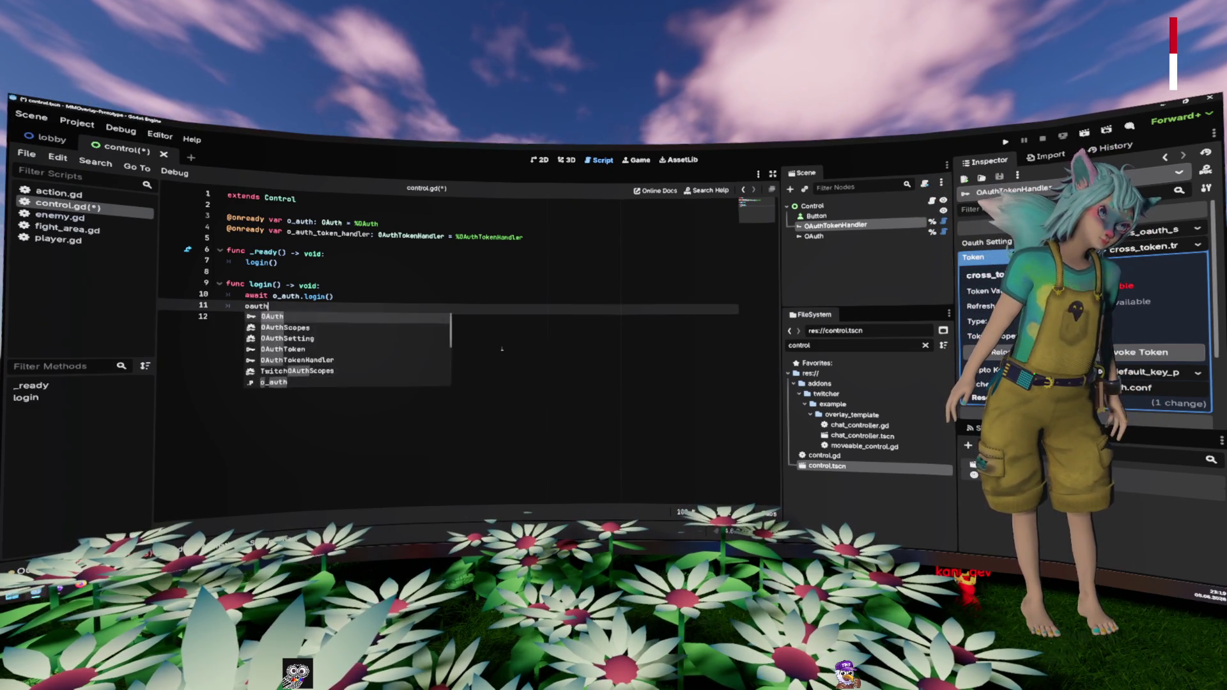
key("Return")
type(".")
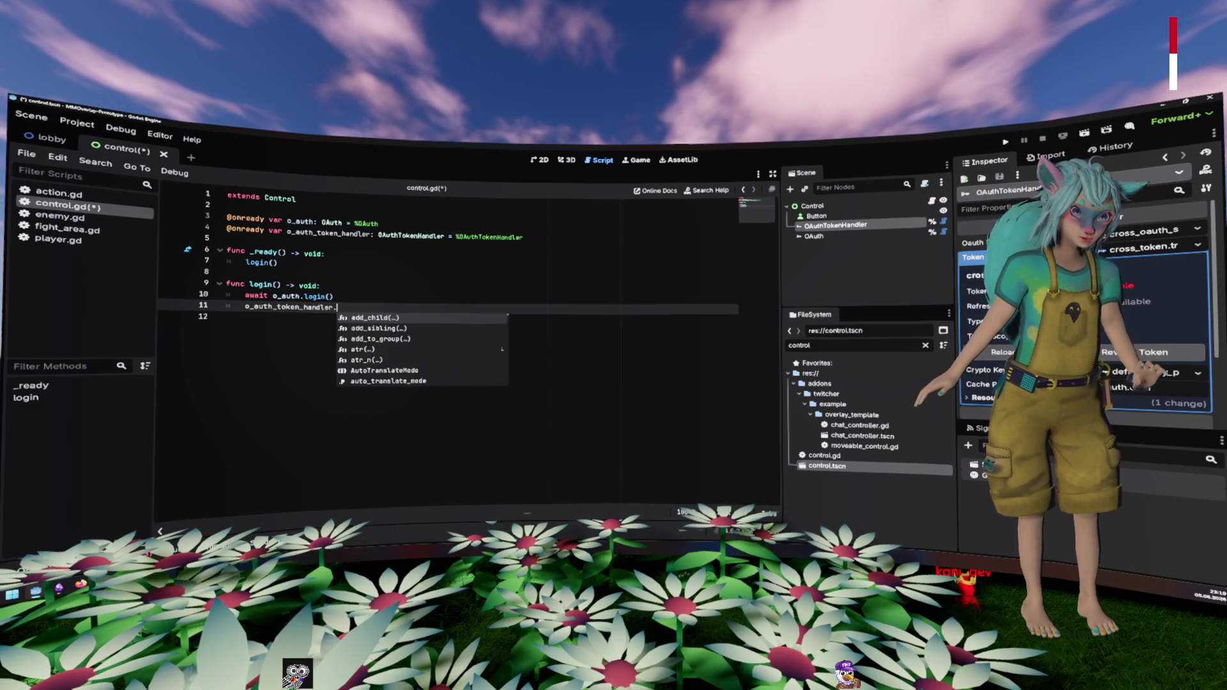
type("get_tok")
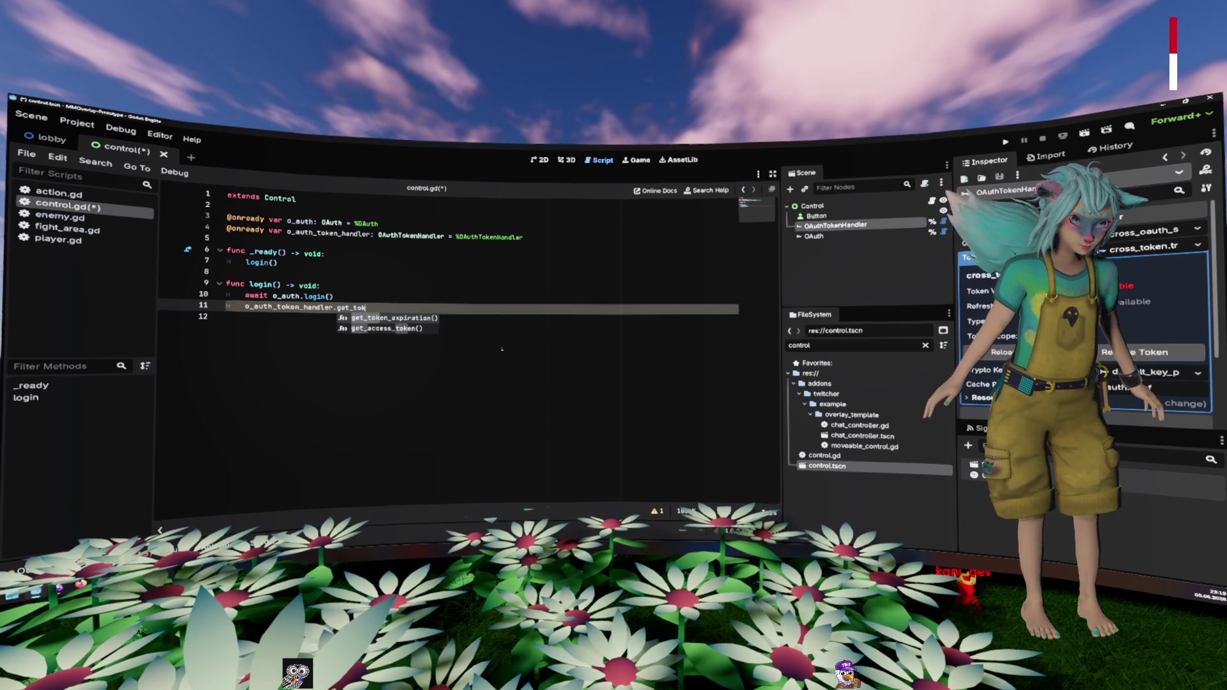
key("ctrl+shift+Left")
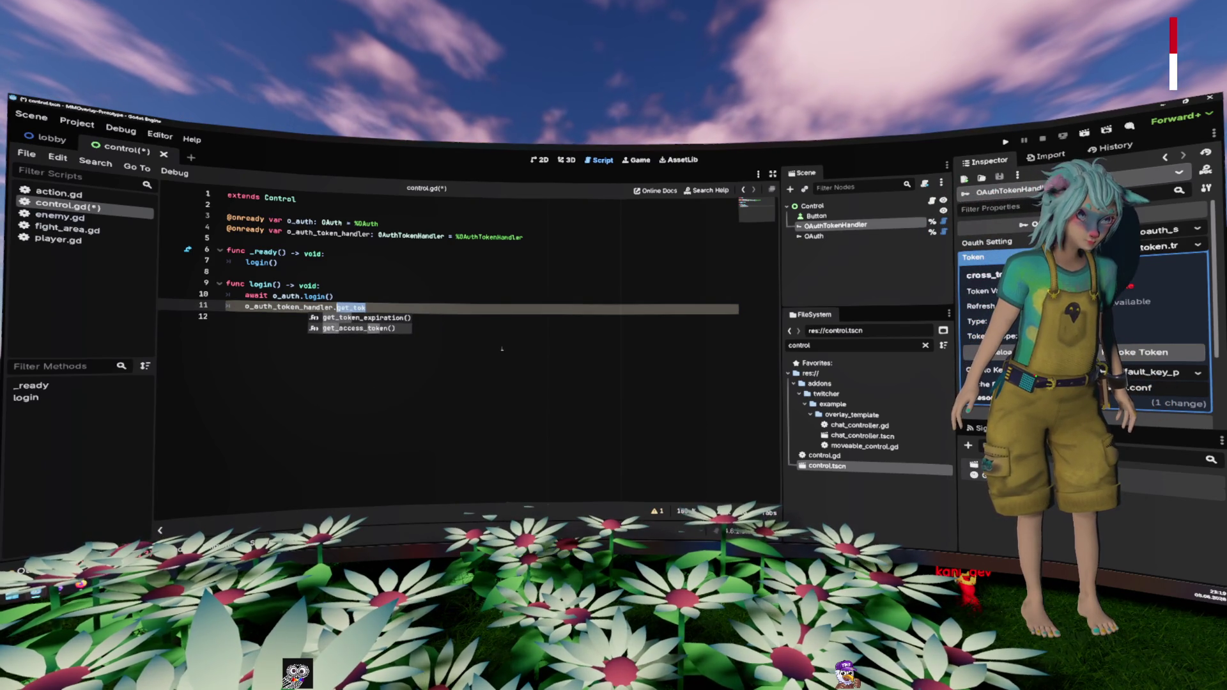
key("Down")
key("Return")
key("ctrl+z")
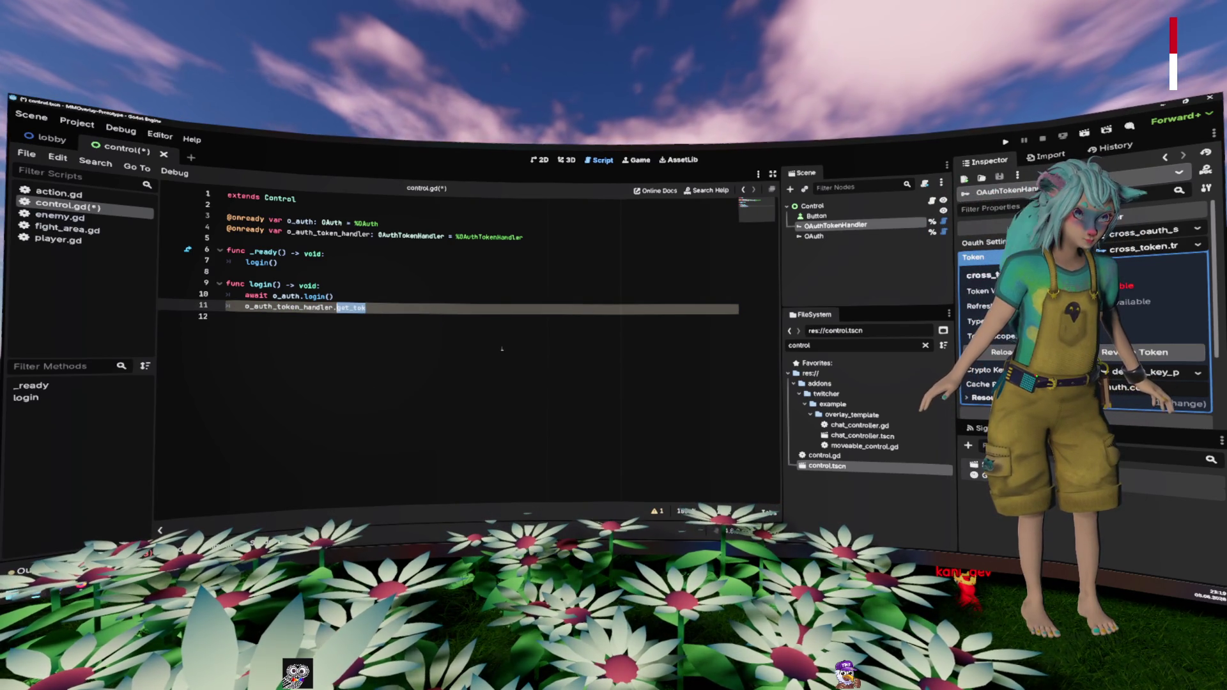
key("ctrl+space")
key("Down")
key("Return")
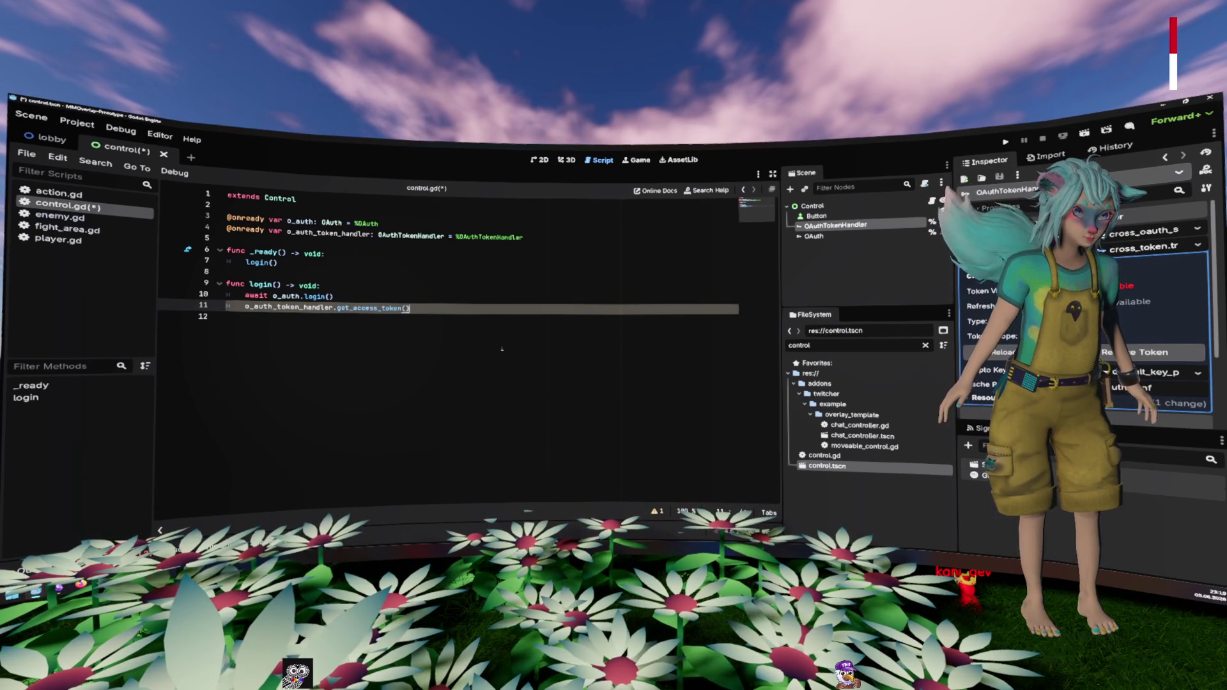
Step: Make it 'if await o_auth_token_handler.get_access_token():' printing " HAS WORKED", save, and run
type("if ")
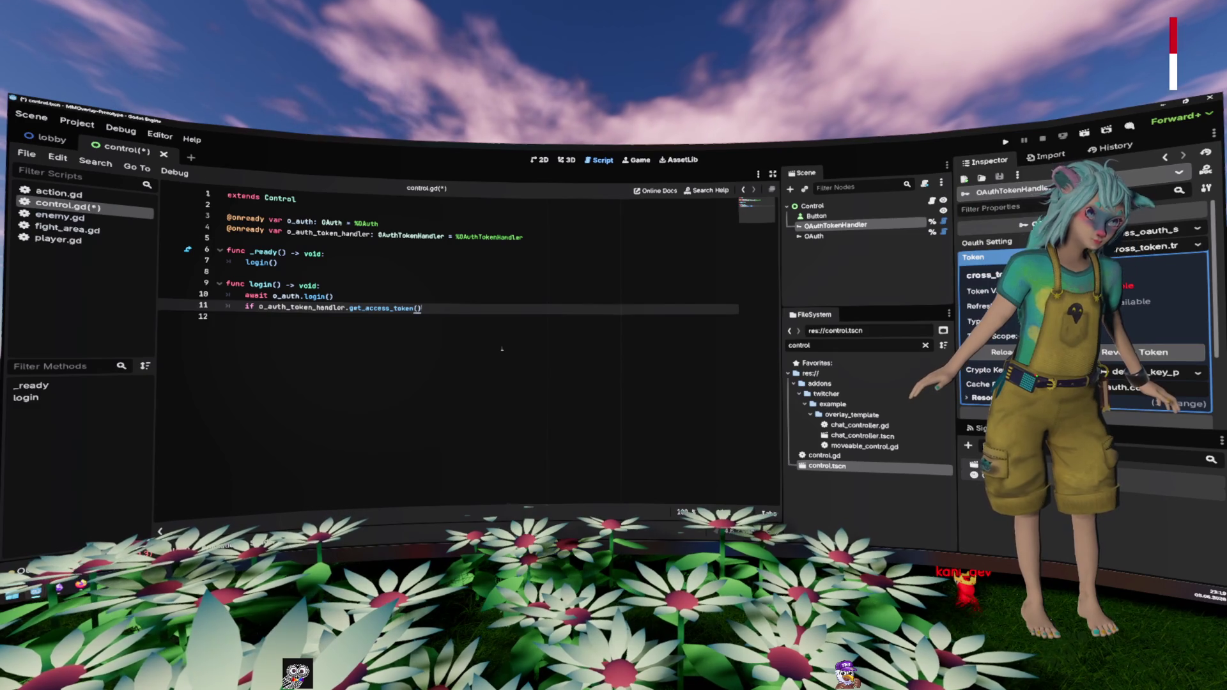
type(":")
key("Return")
type("print")
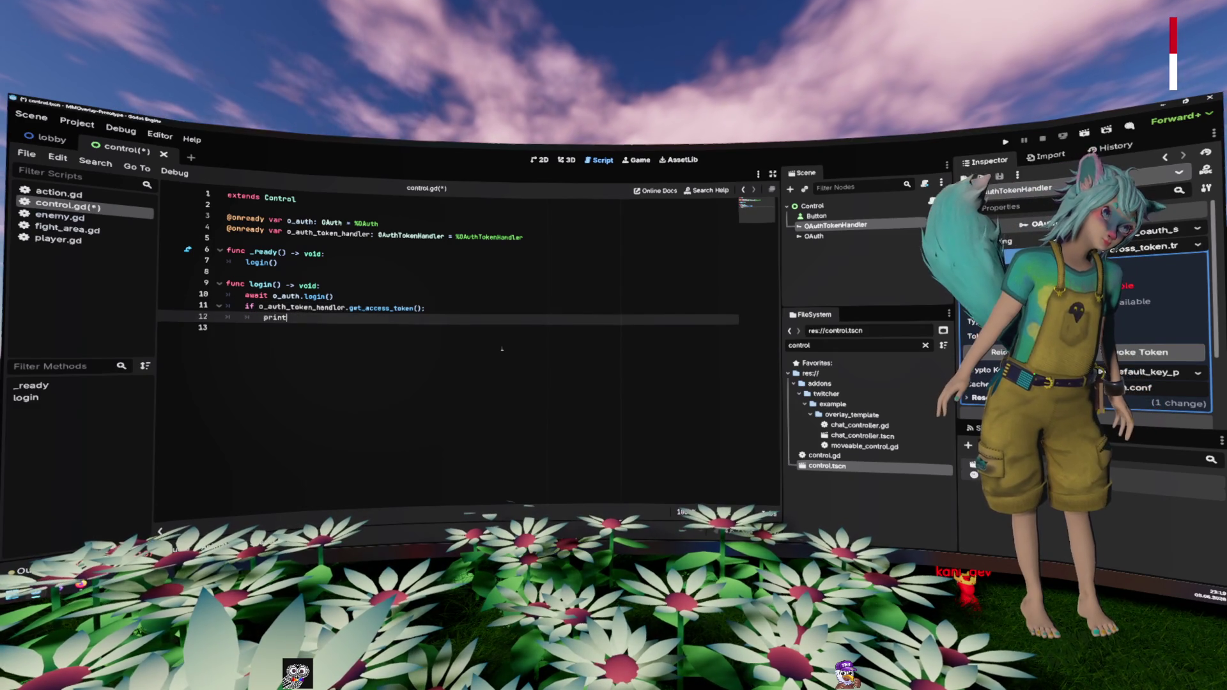
type("(\" HAS E")
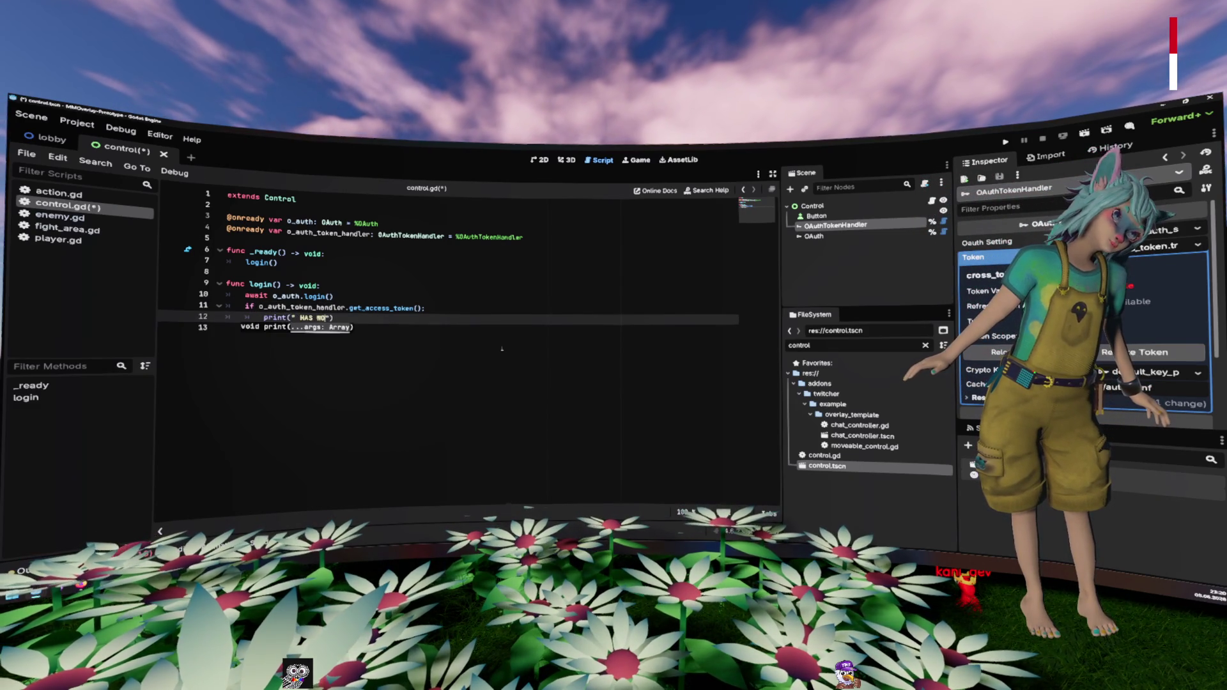
type("RKED")
key("ctrl+s")
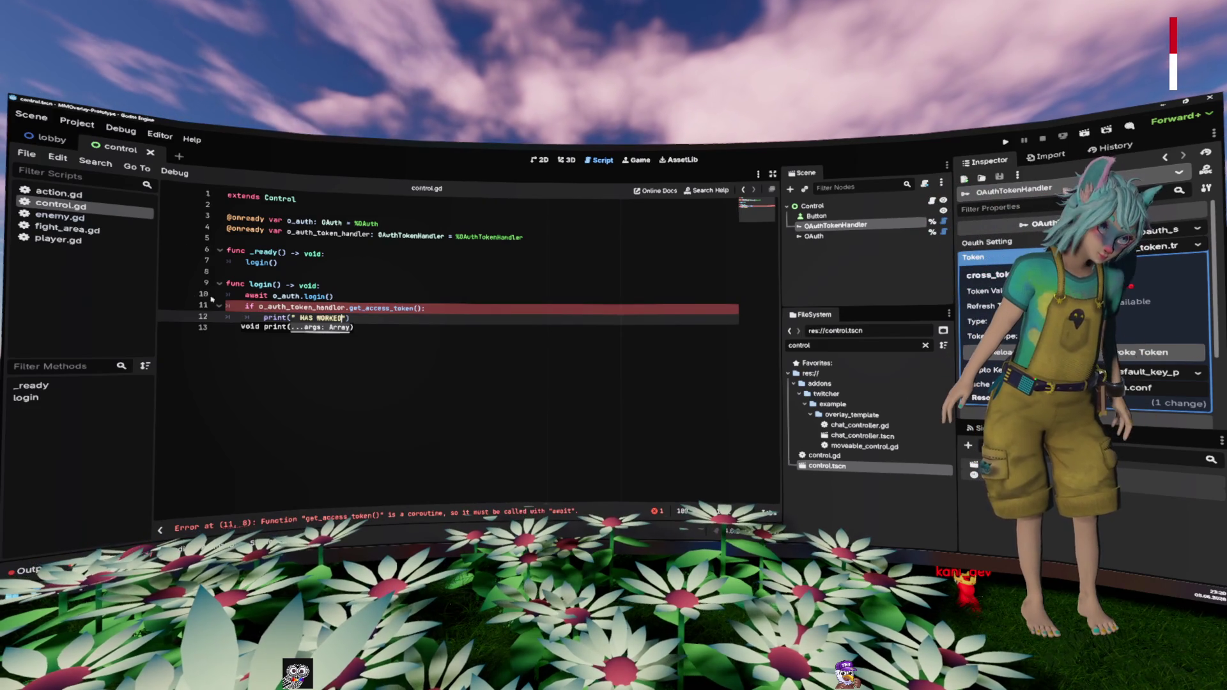
left_click(258, 307)
type("await")
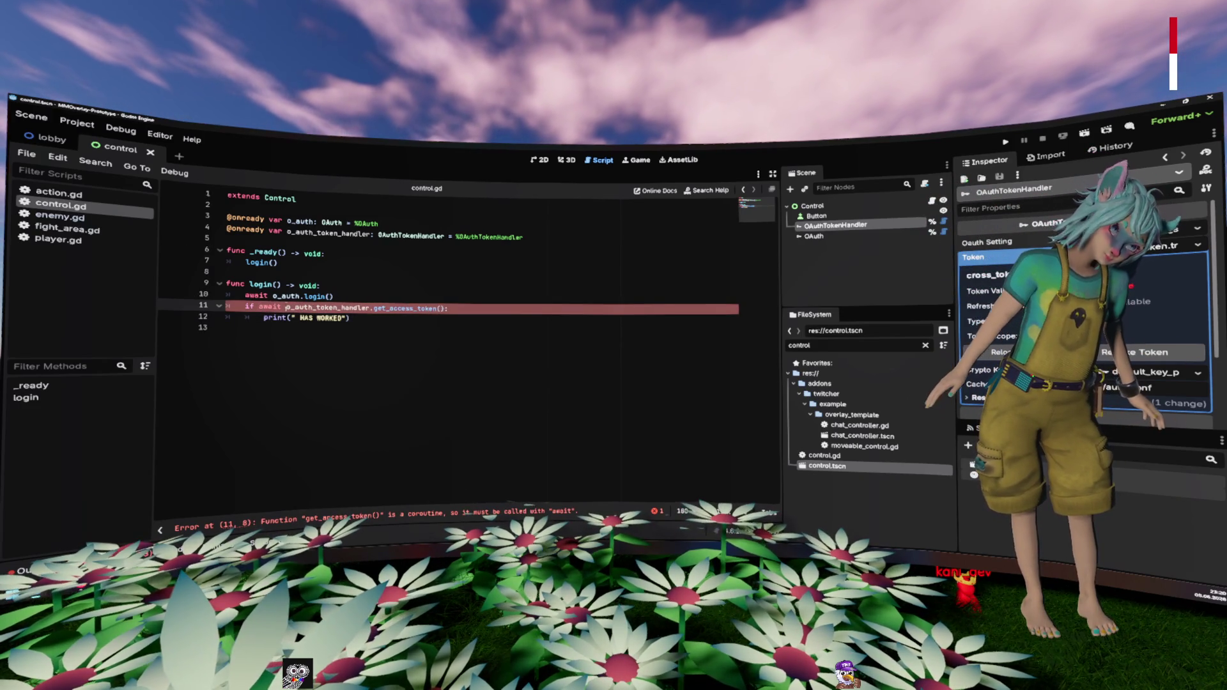
left_click(362, 289)
key("ctrl+s")
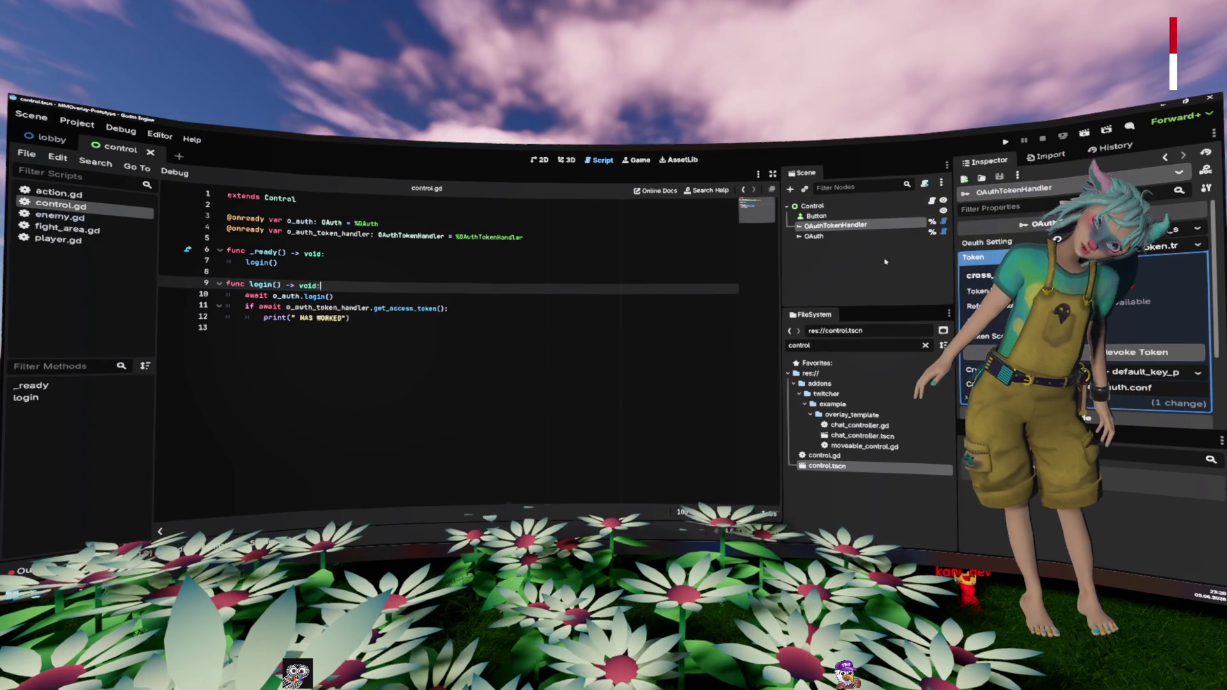
key("F5")
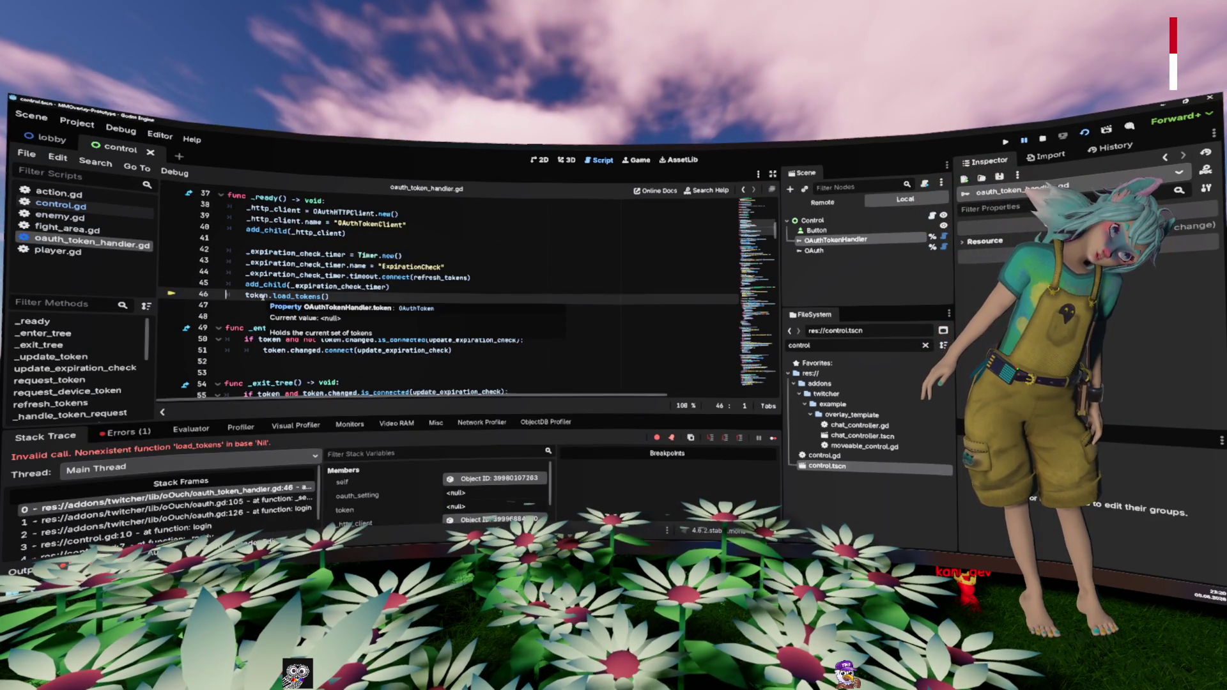
Step: Assign OAuthTokenHandler as the OAuth node's Token Handler
left_click(261, 297)
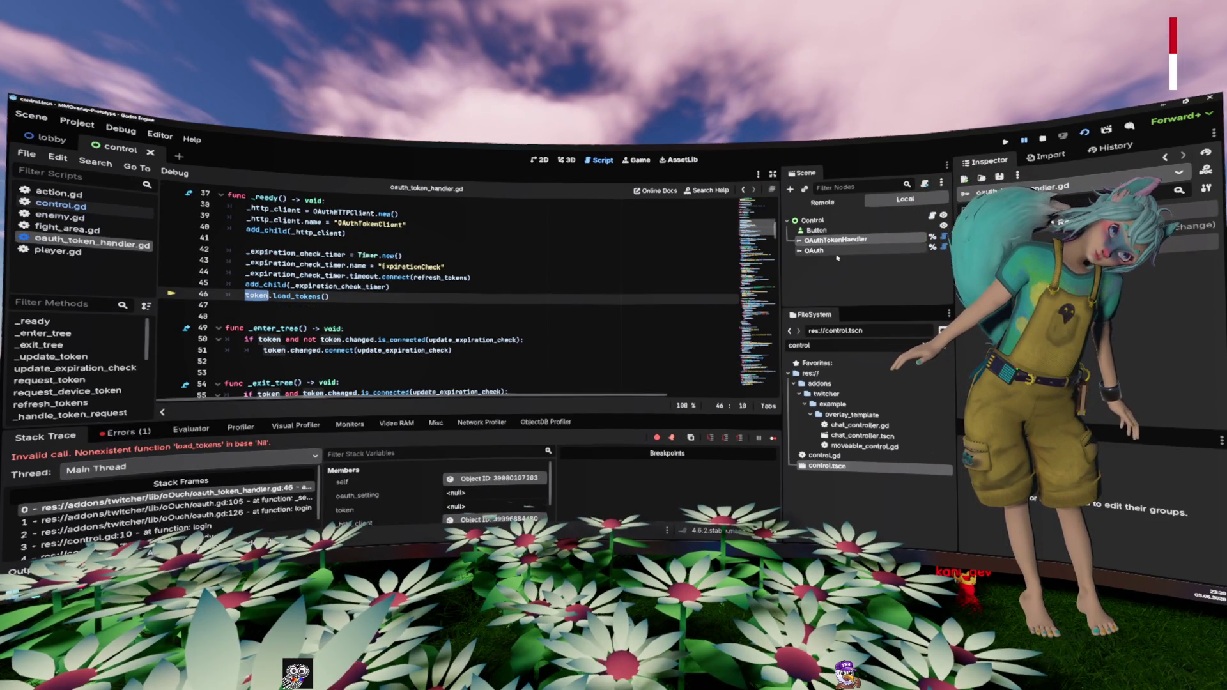
left_click(824, 251)
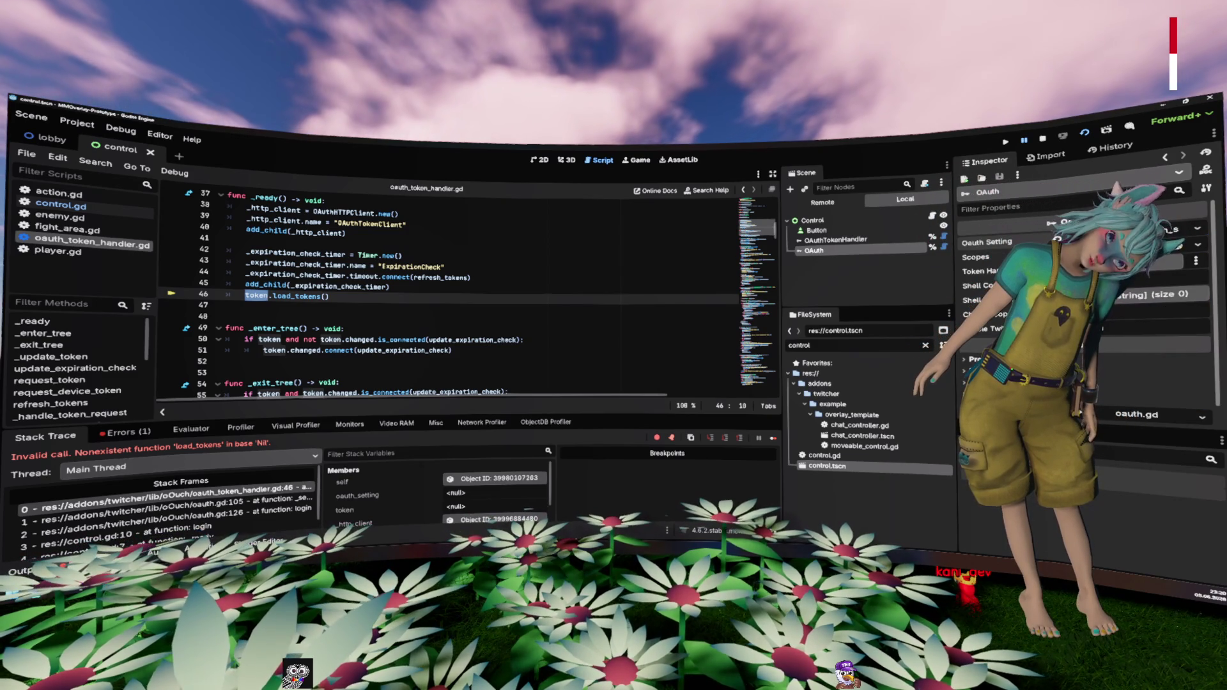
left_click(1131, 262)
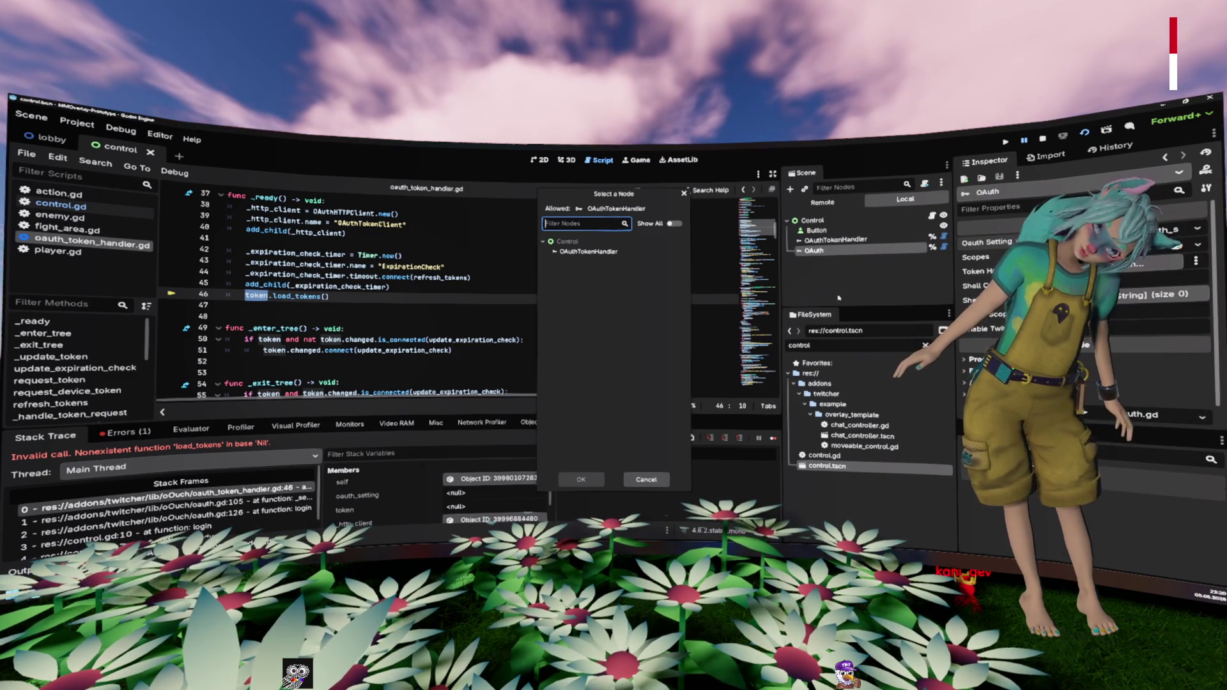
double_click(620, 252)
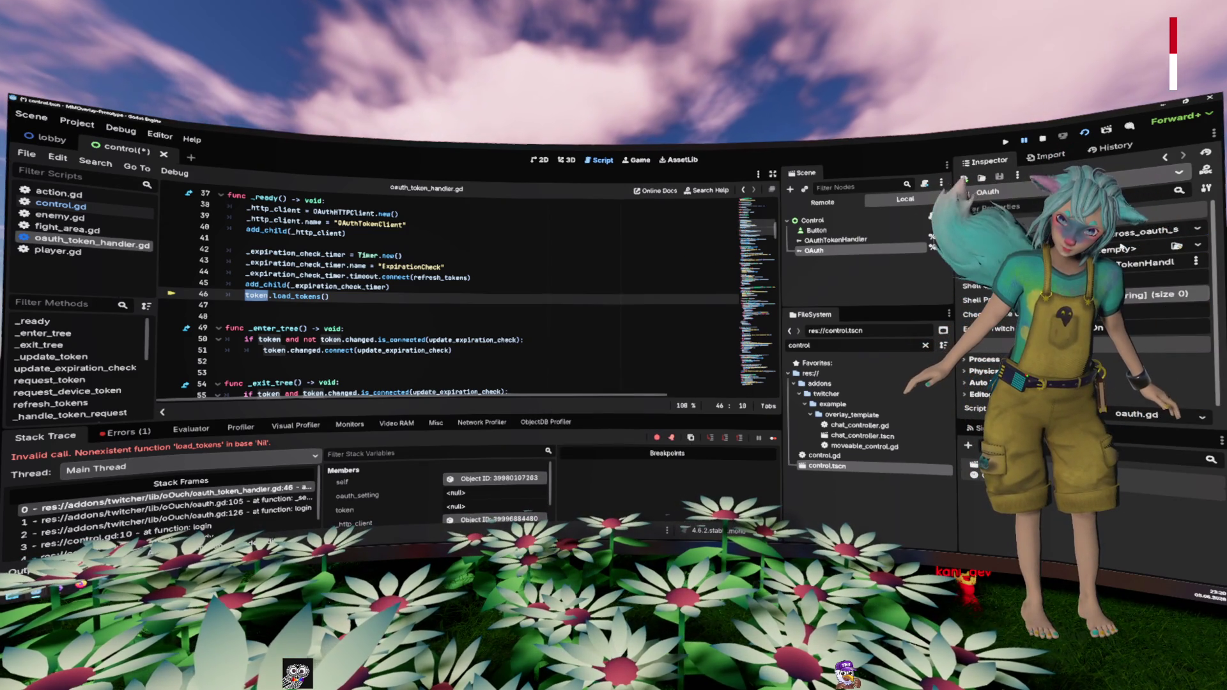
Step: Give OAuth a new OAuthScopes resource with a chat:read scope, then save the scene
left_click(1199, 246)
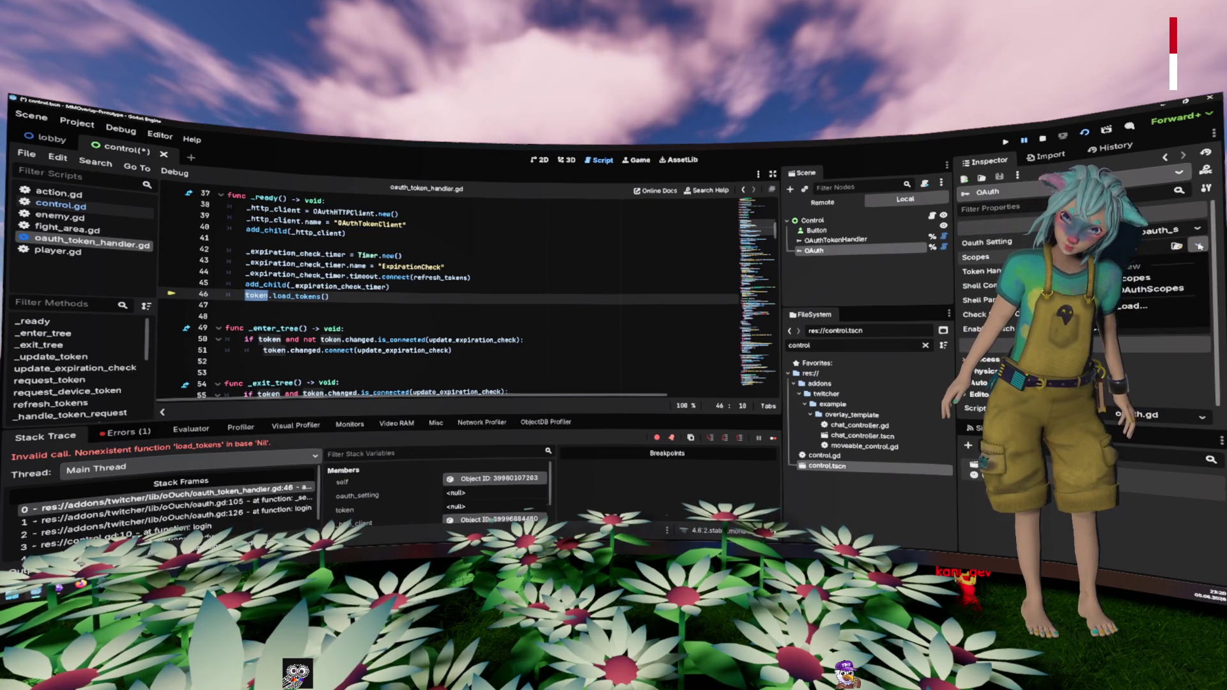
left_click(1137, 290)
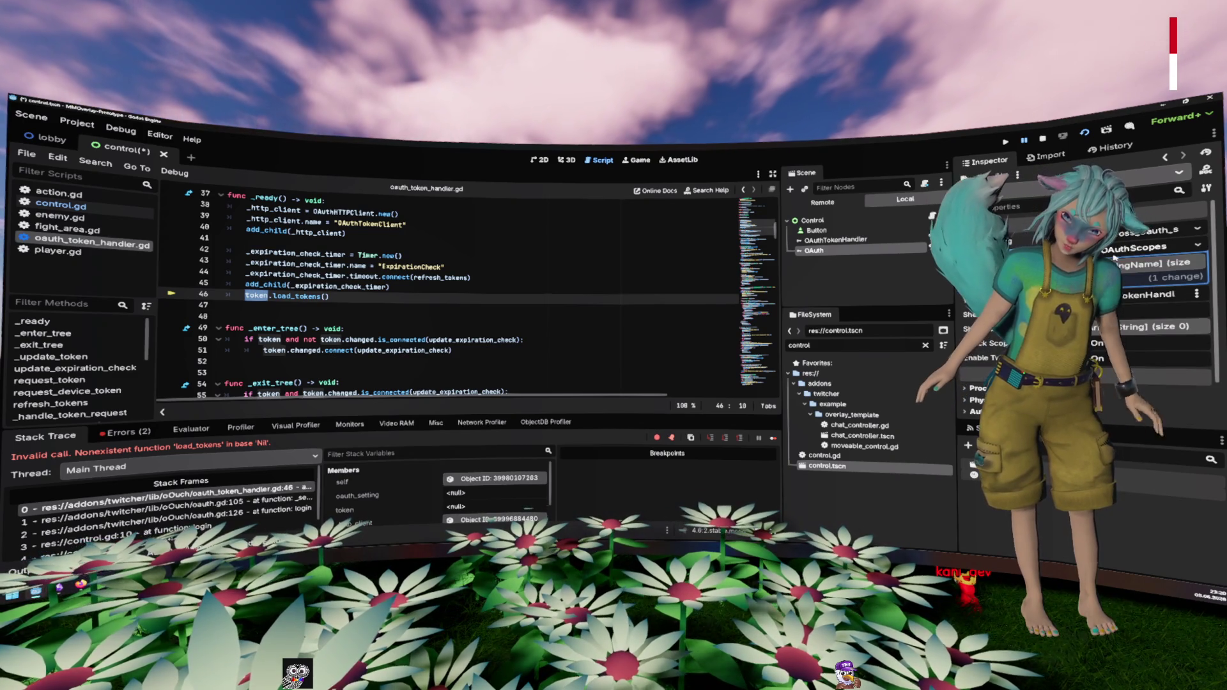
left_click(1134, 247)
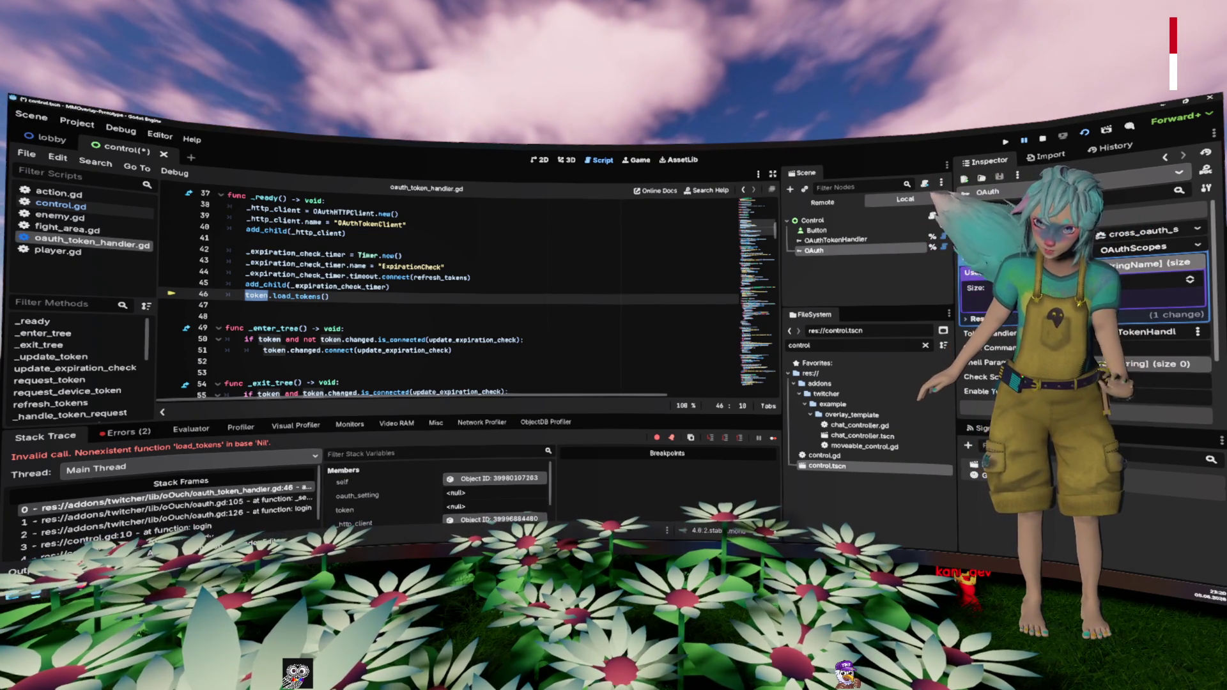
left_click(1150, 295)
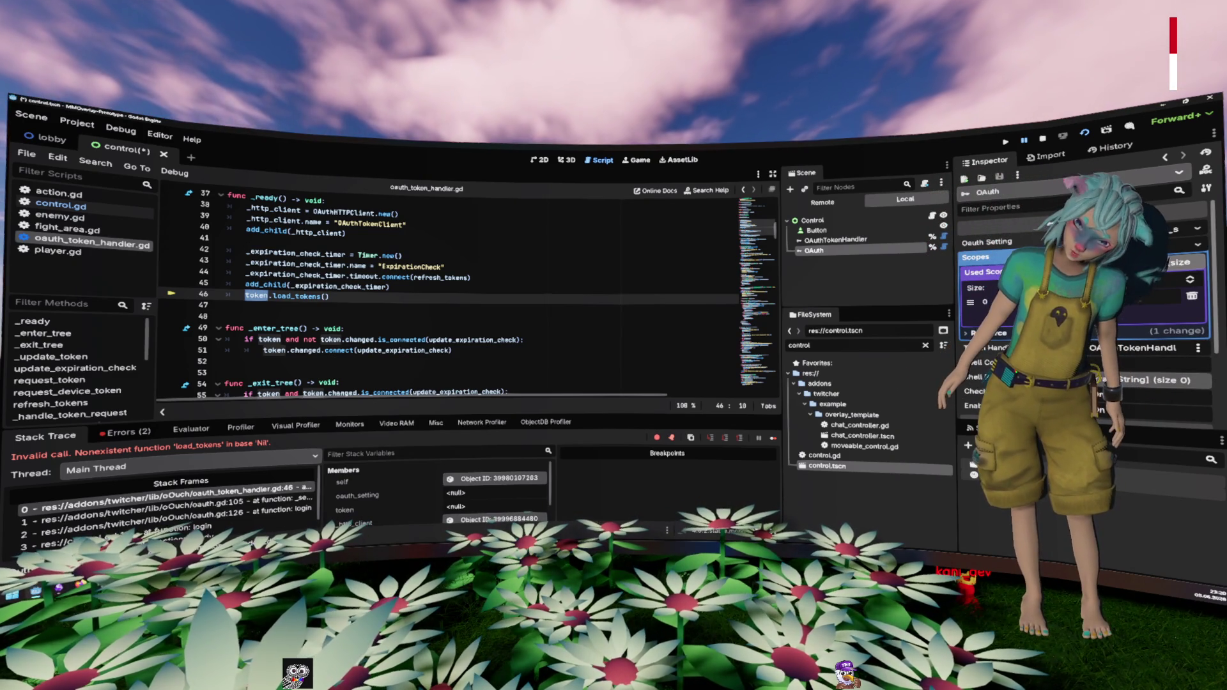
type("chat:read")
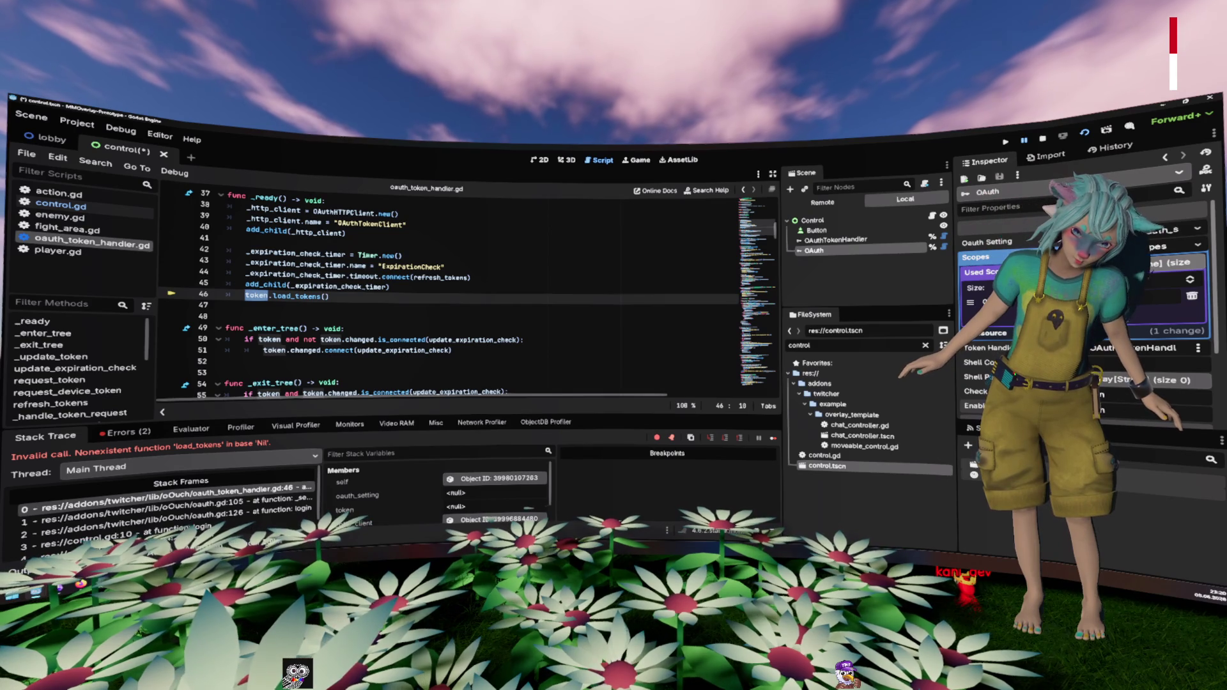
left_click(824, 240)
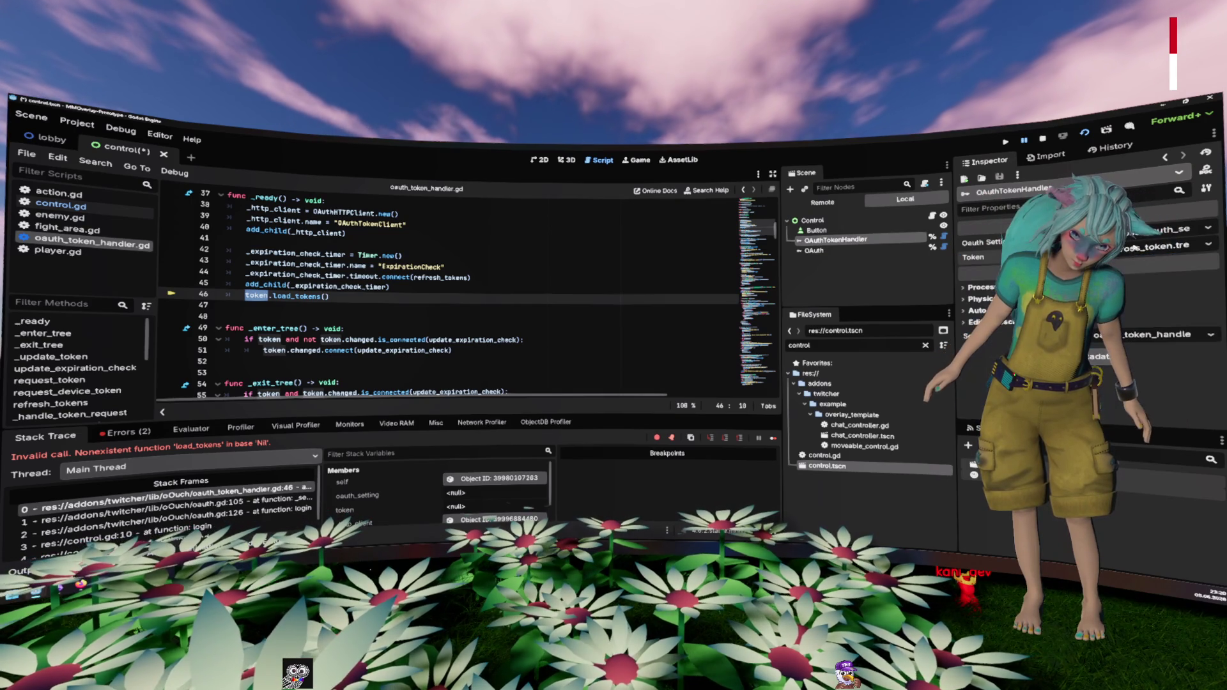
key("ctrl+s")
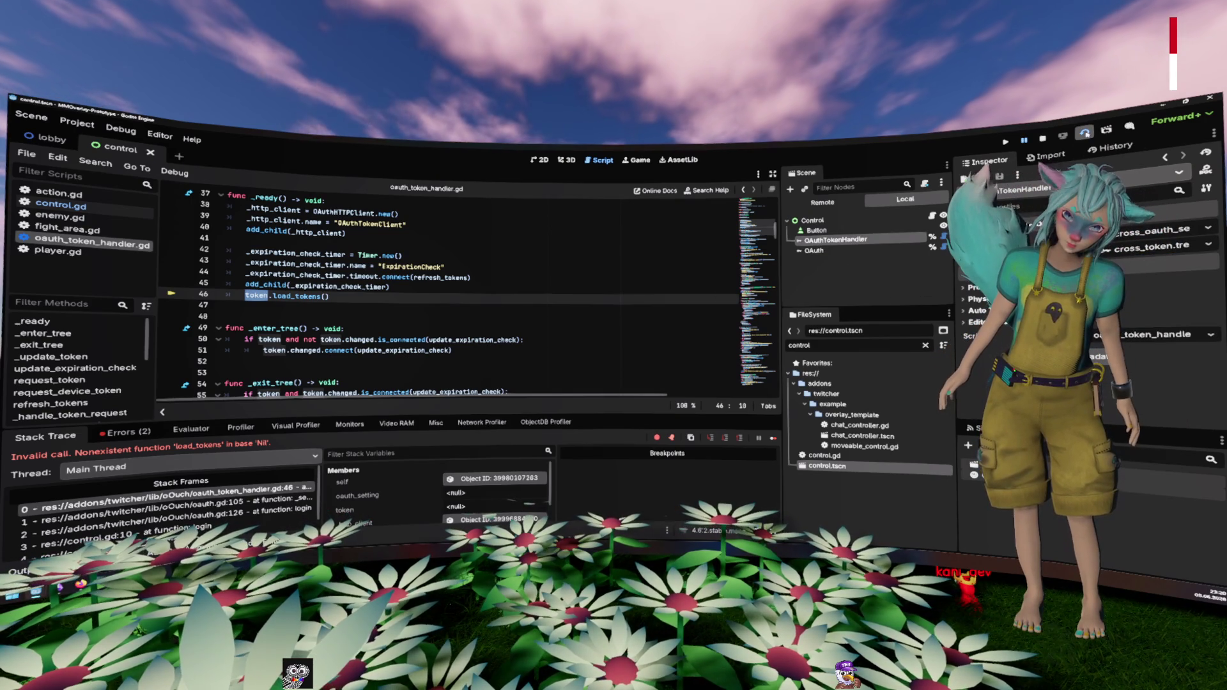
Step: Check the Keycloak token exchange docs, then review the OAuth and OAuthTokenHandler node settings
key("alt+Tab")
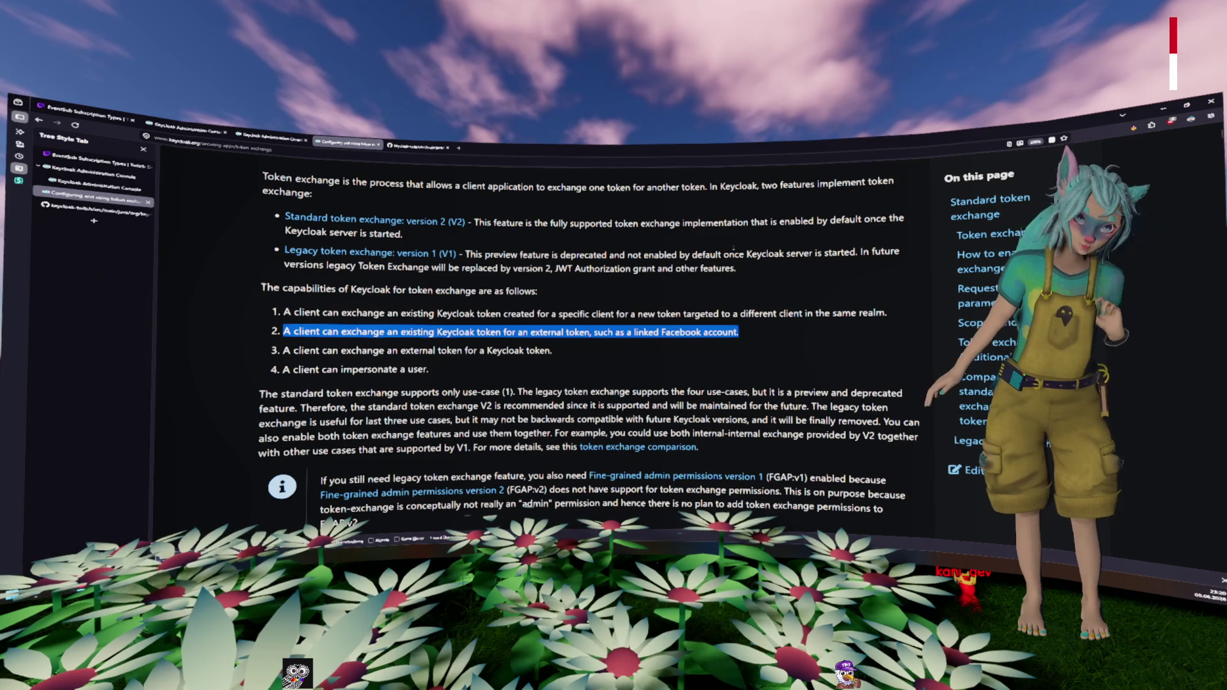
key("alt+Tab")
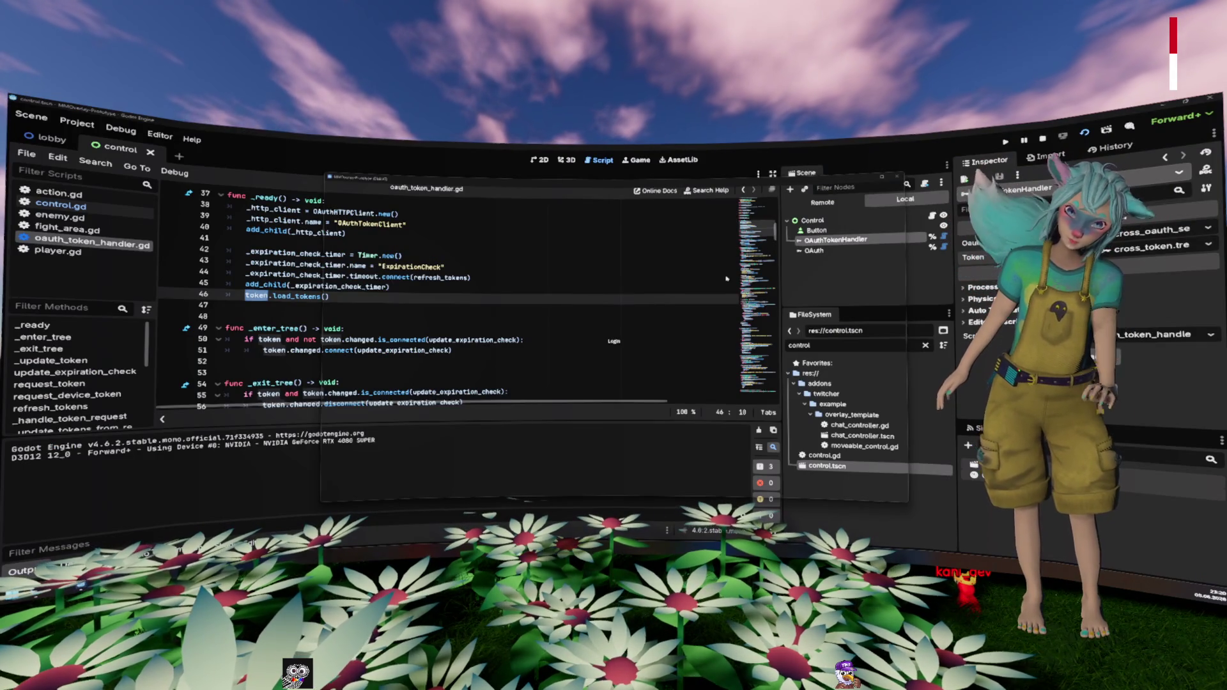
key("Down")
key("Down")
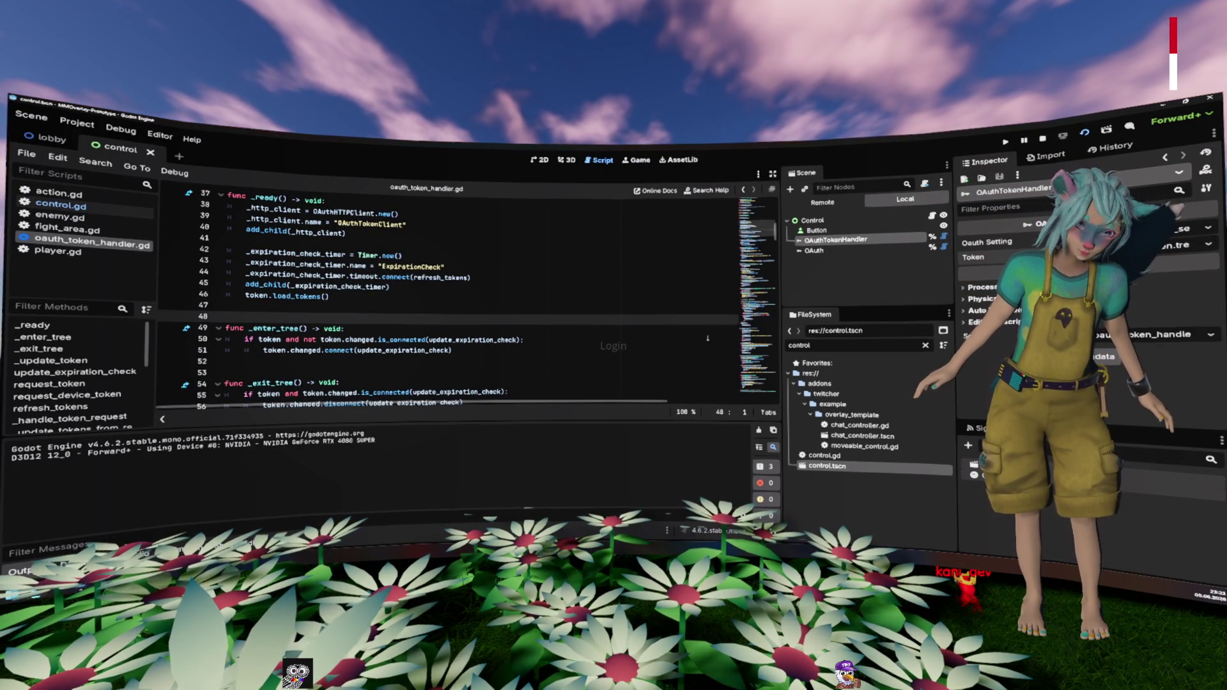
left_click(844, 251)
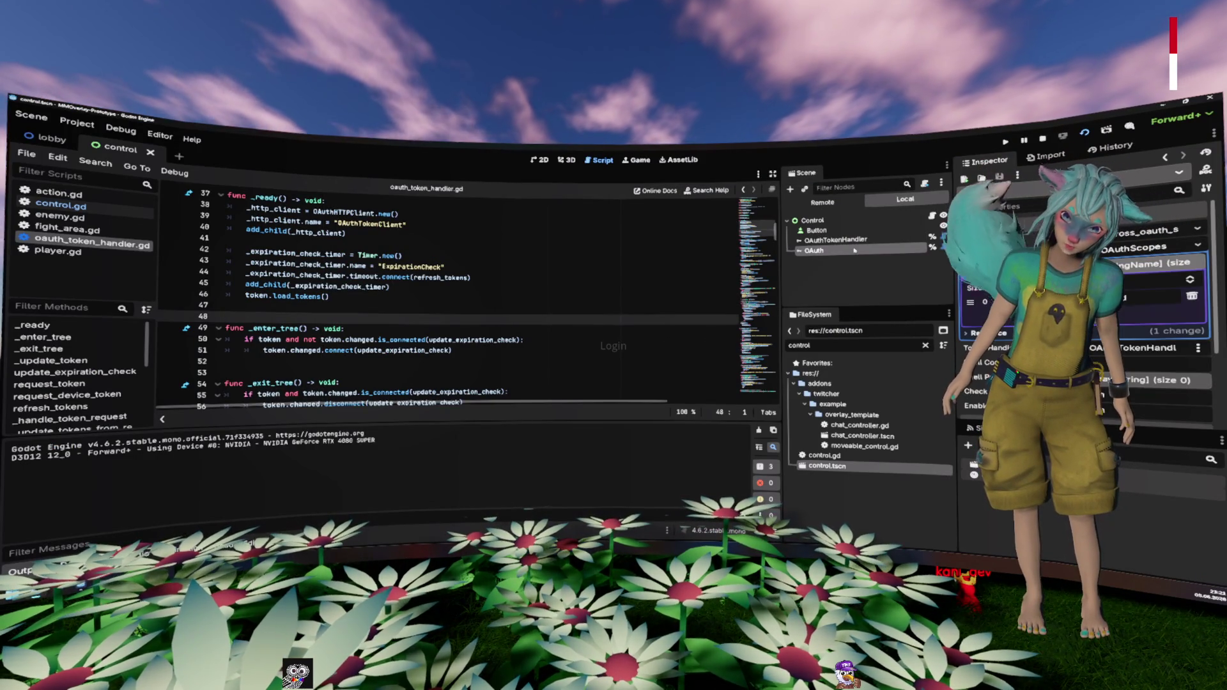
left_click(856, 240)
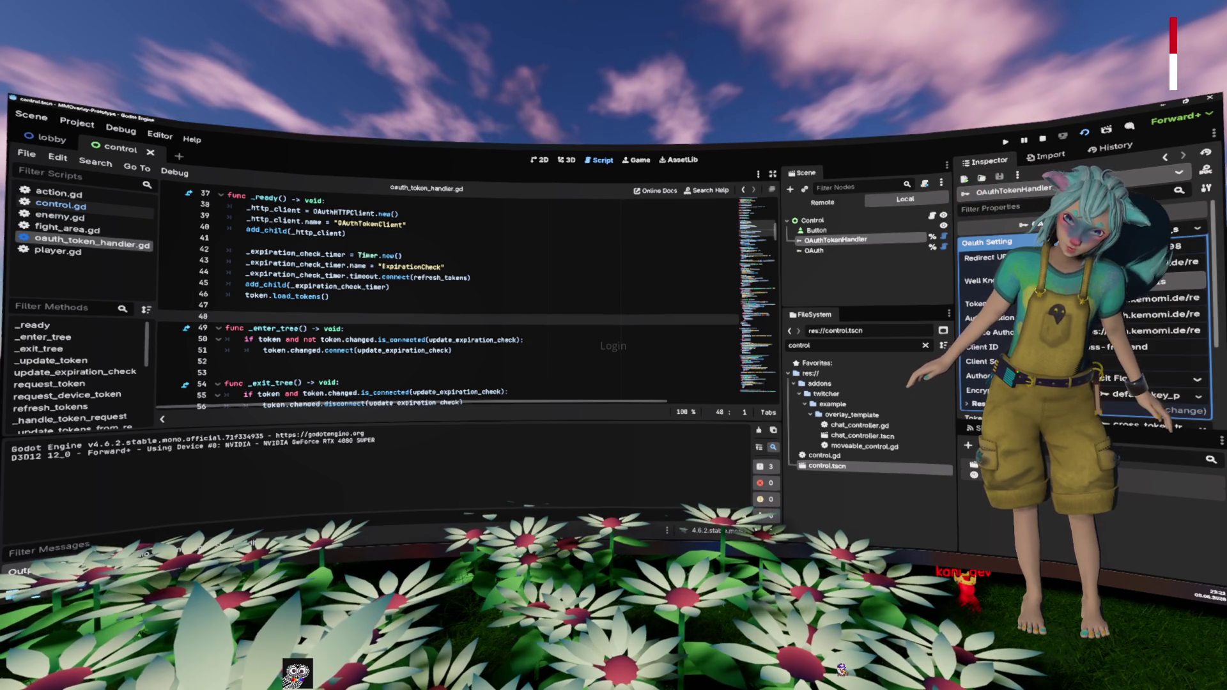
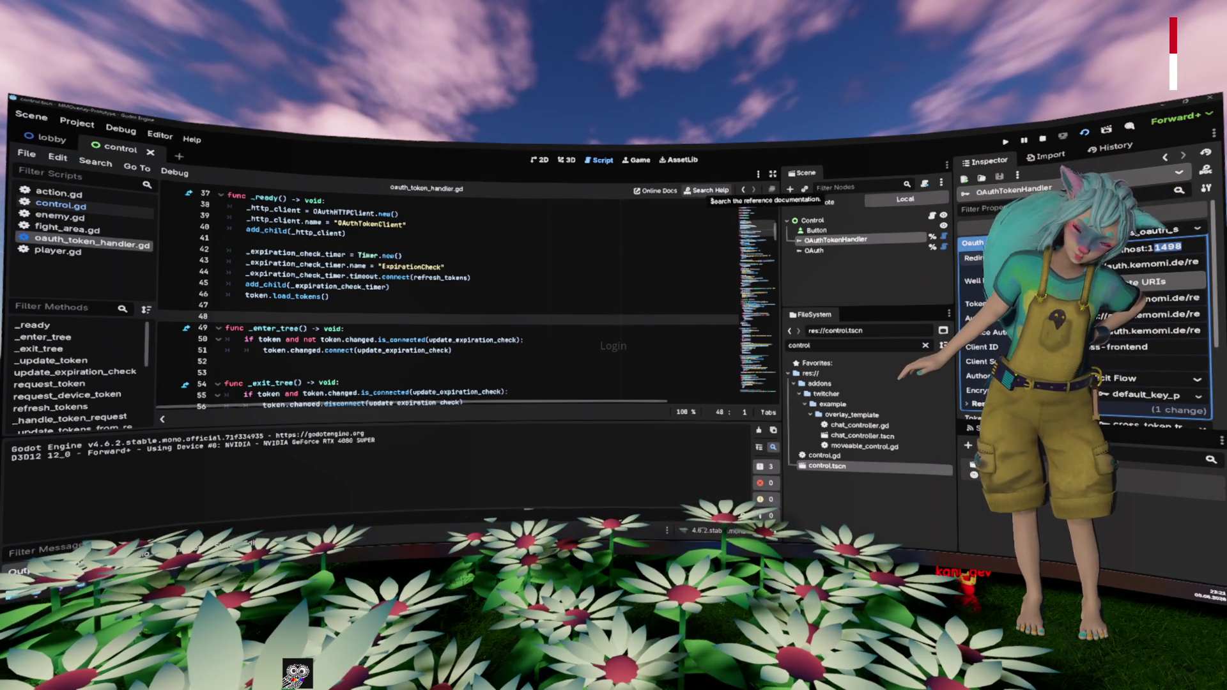
Step: Set the Twitcher > Logs Http level to debug in Project Settings
left_click(76, 121)
left_click(121, 128)
left_click(77, 122)
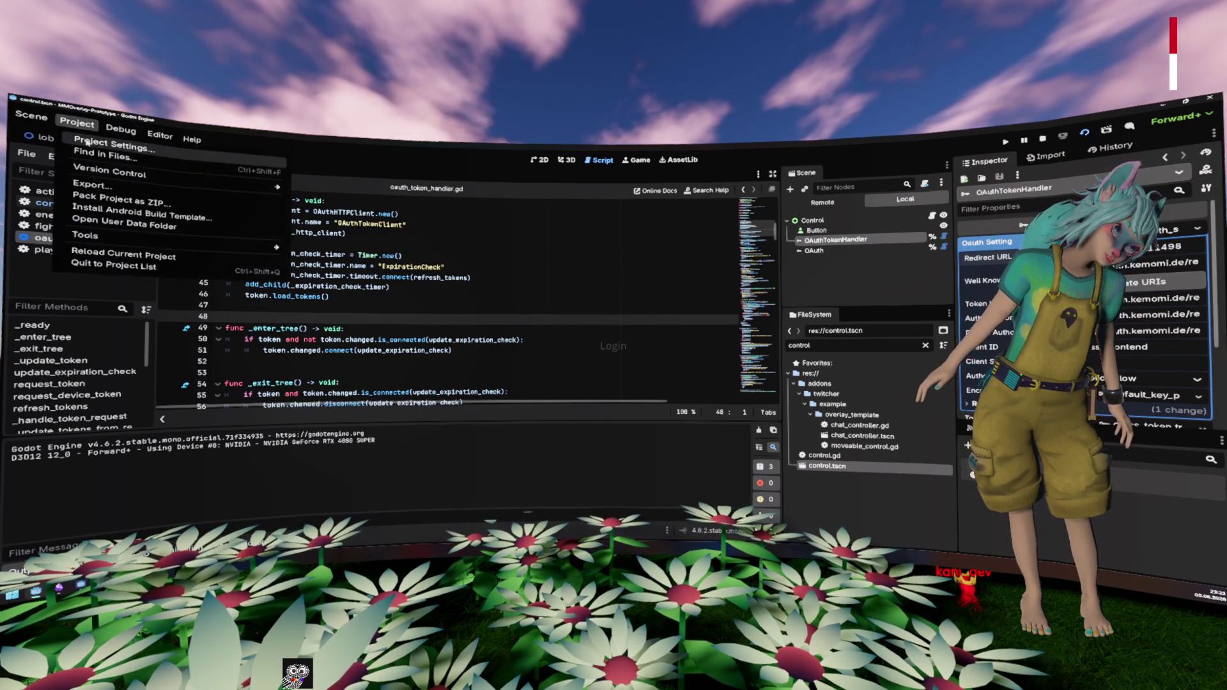
left_click(87, 141)
scroll(405, 418, "down", 5)
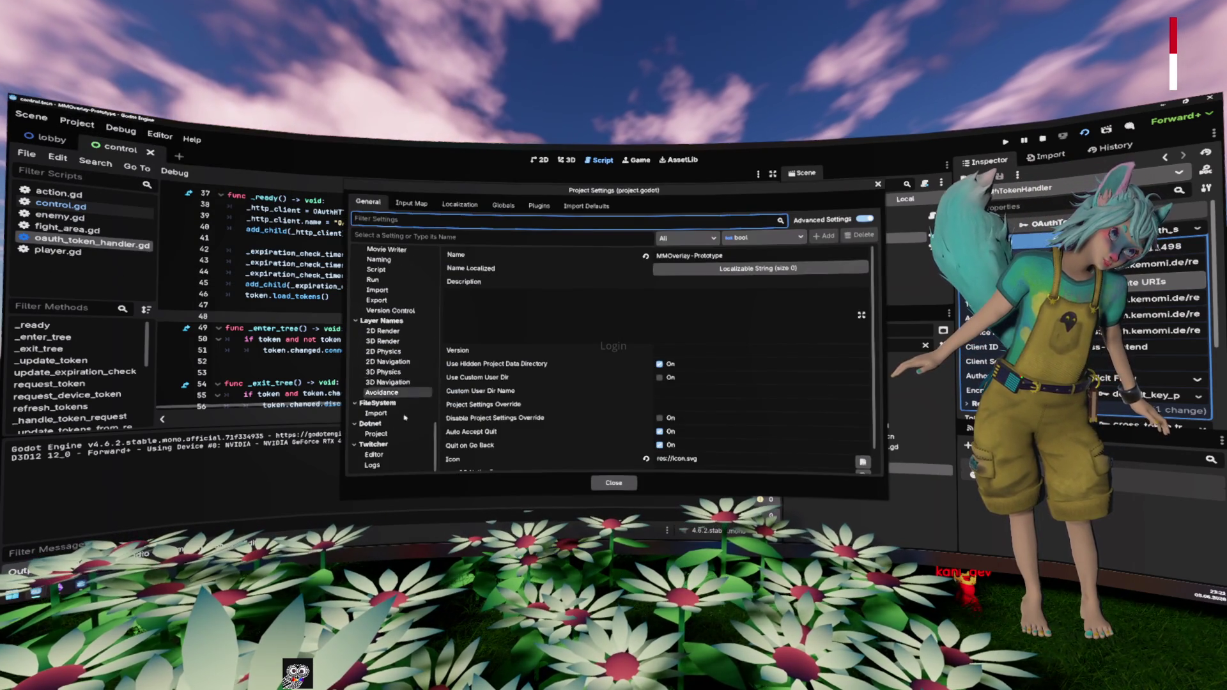
left_click(383, 464)
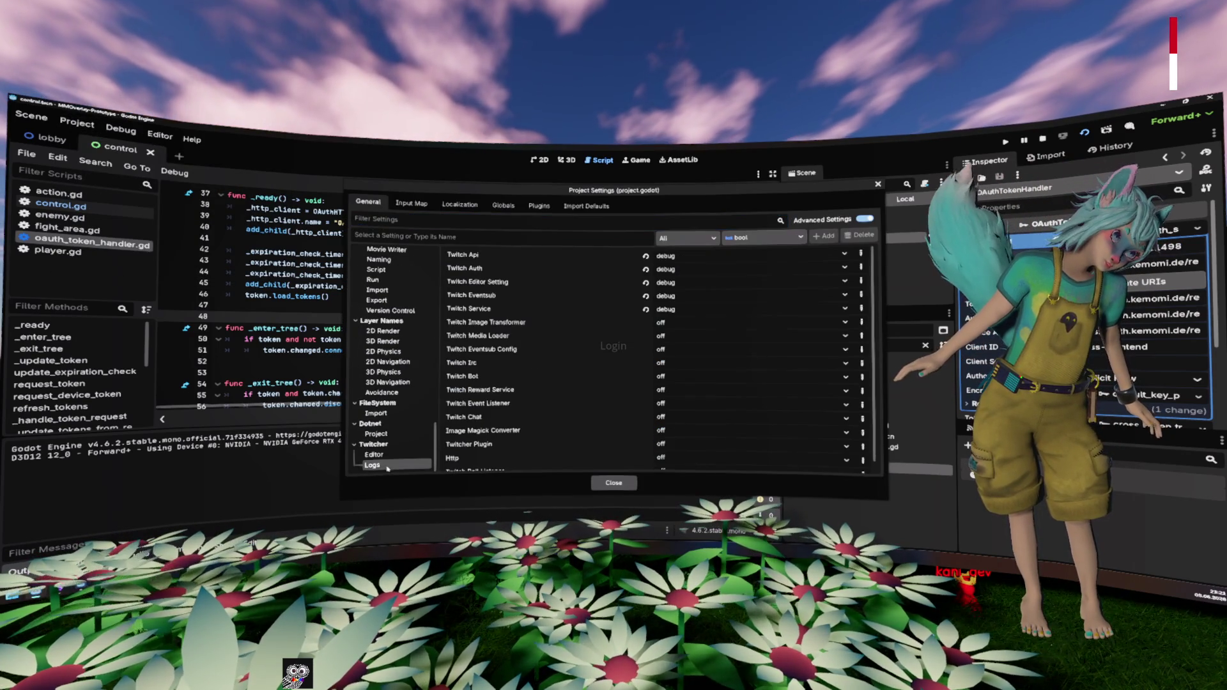
left_click(484, 269)
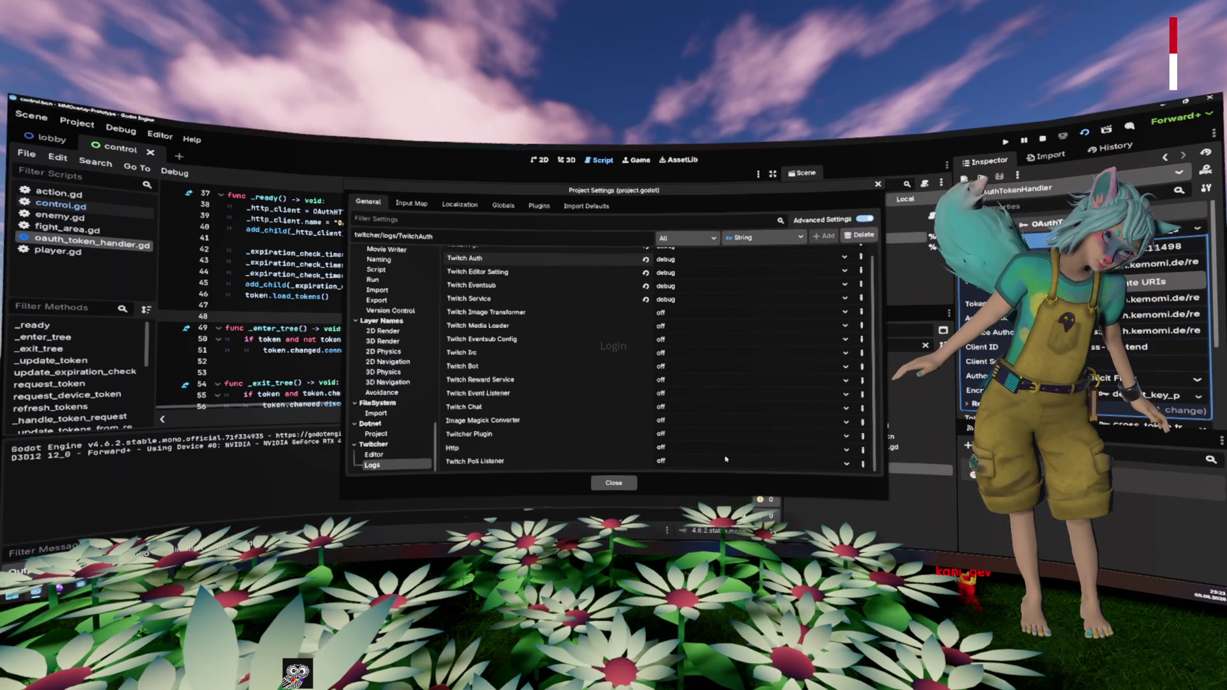
left_click(677, 458)
left_click(703, 495)
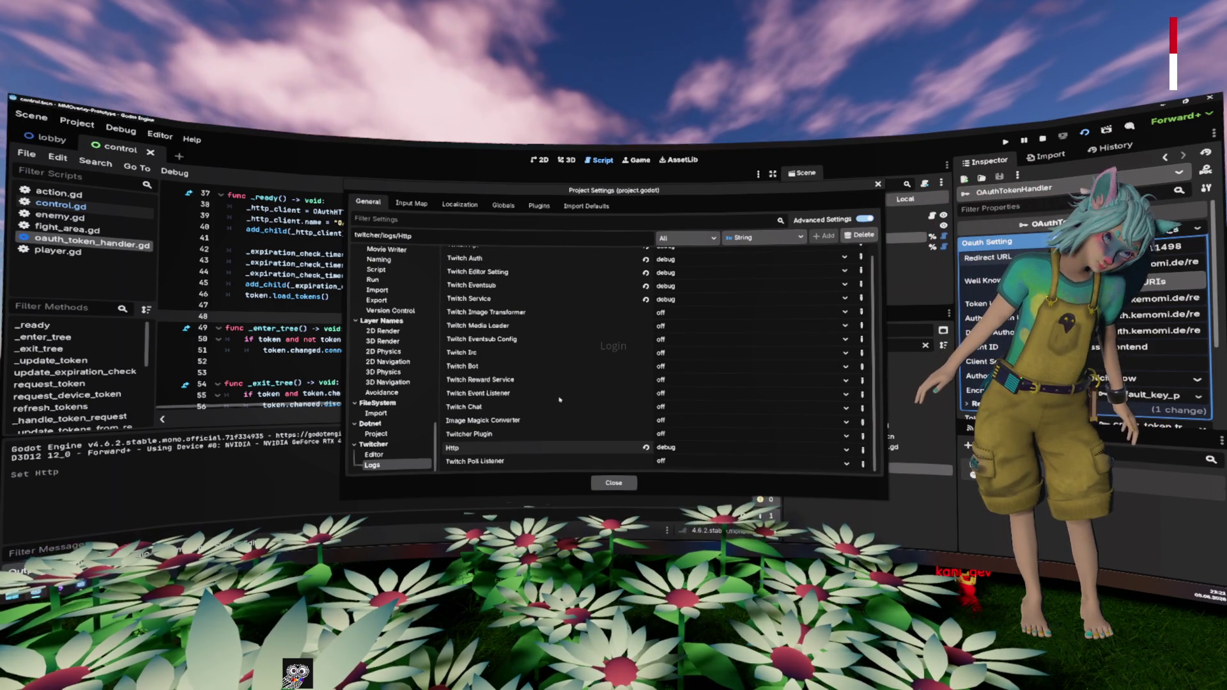
left_click(627, 484)
Step: Test-run the project with F5, stop it, and bring up control.gd
key("F5")
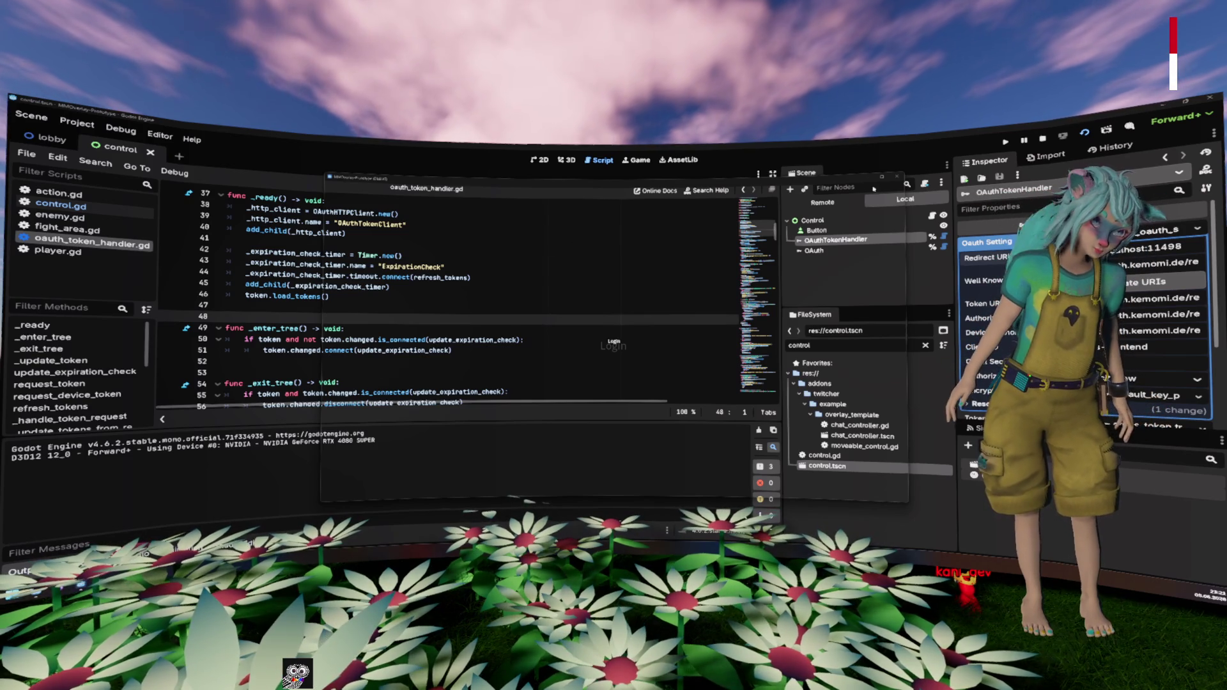
left_click(897, 177)
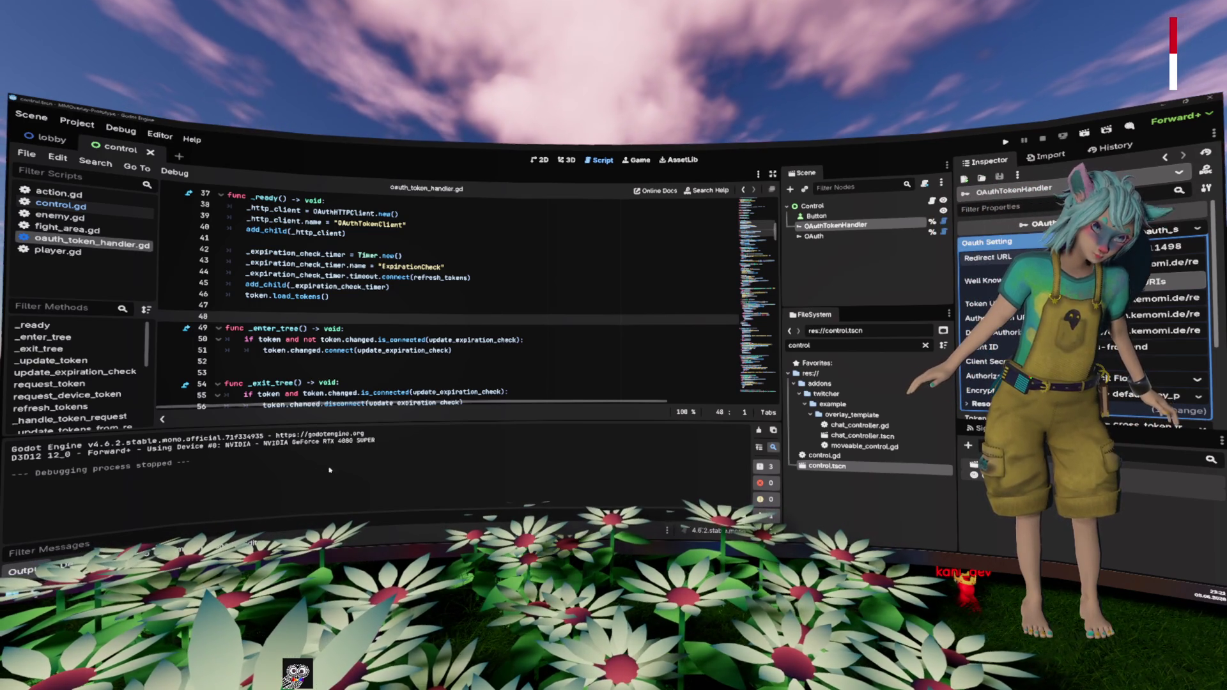
left_click(932, 201)
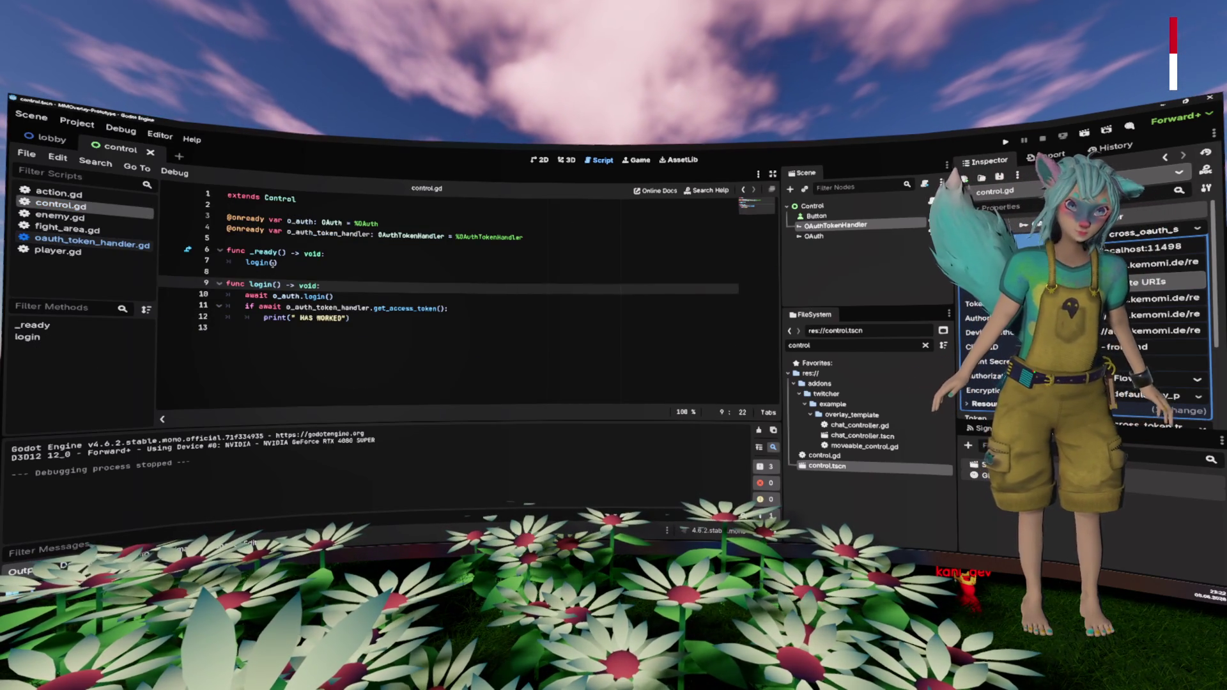
left_click_drag(225, 262, 374, 280)
key("Delete")
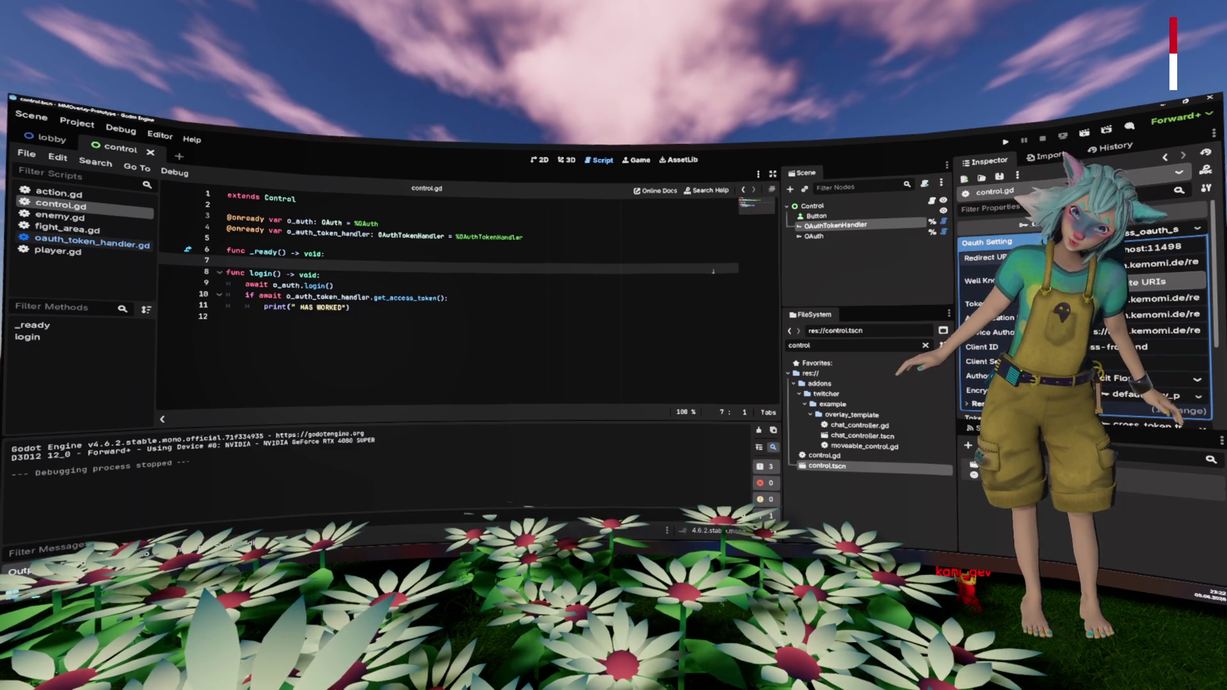
left_click_drag(816, 216, 296, 240)
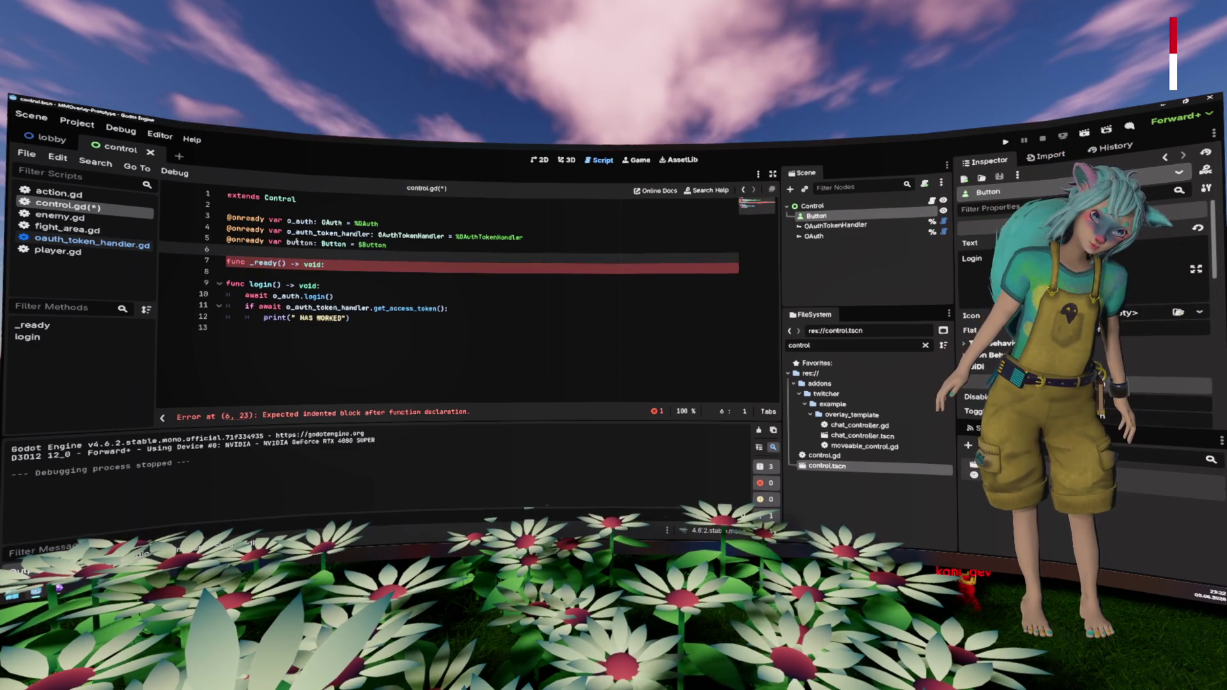
left_click(329, 264)
key("Return")
type("button")
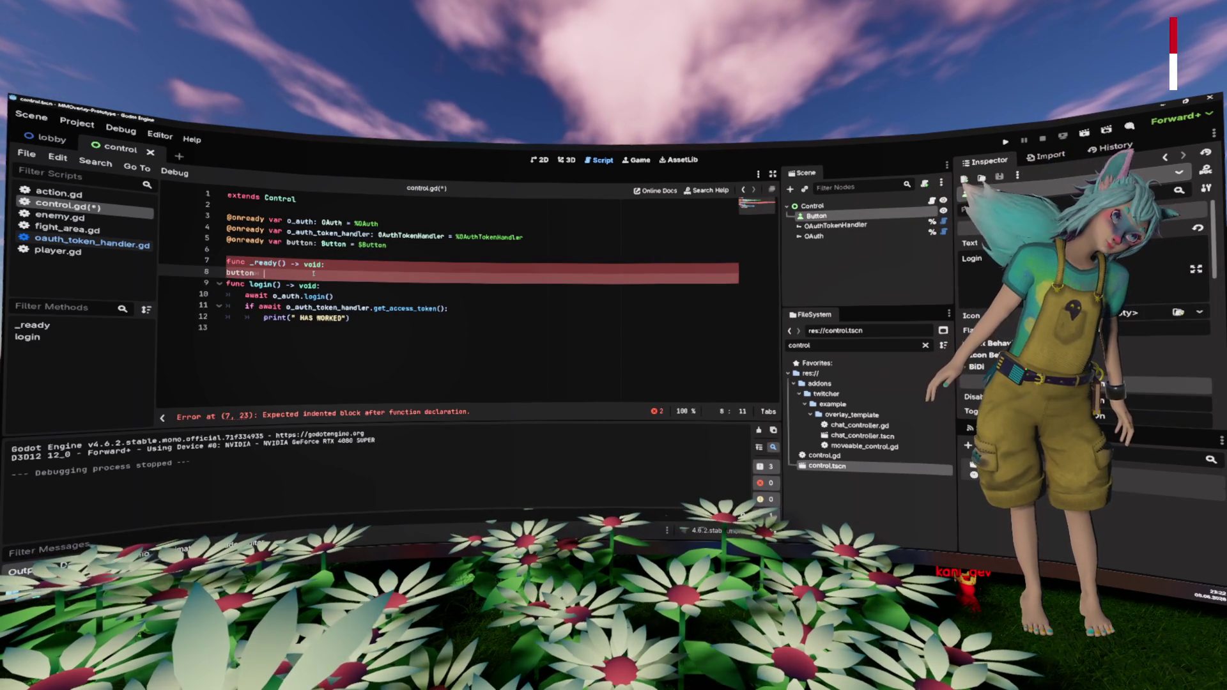
key("BackSpace")
key("Home")
key("Tab")
key("End")
type(".pressed")
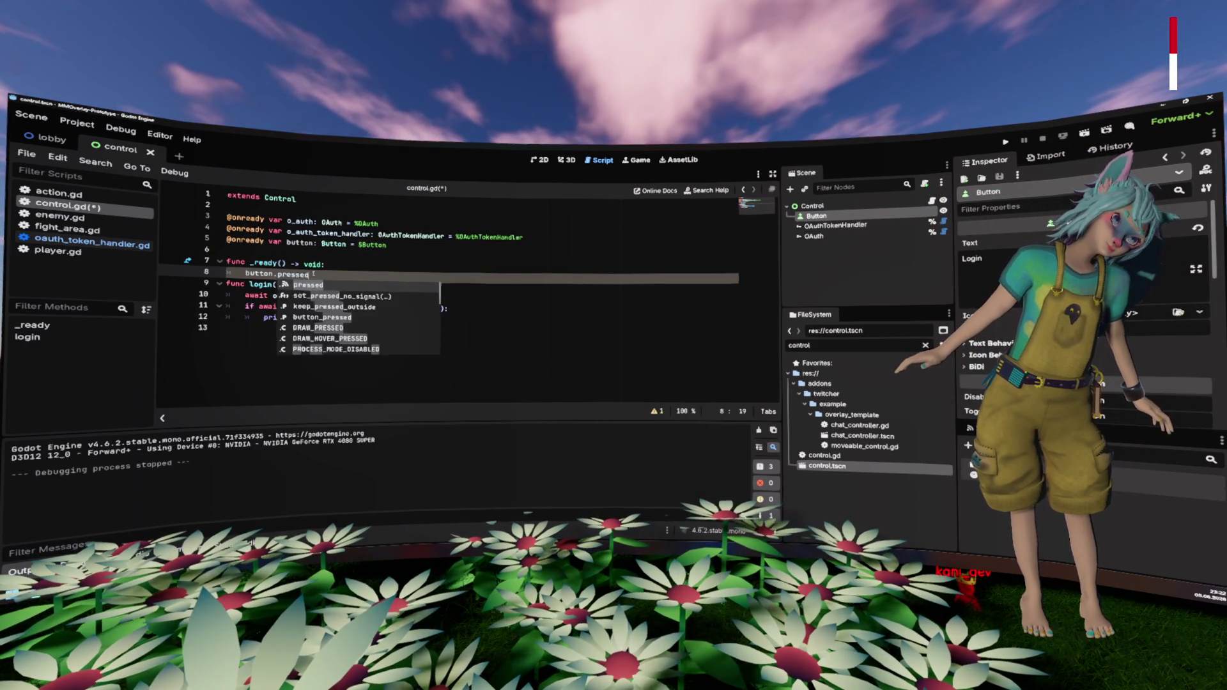
type(".connect(login")
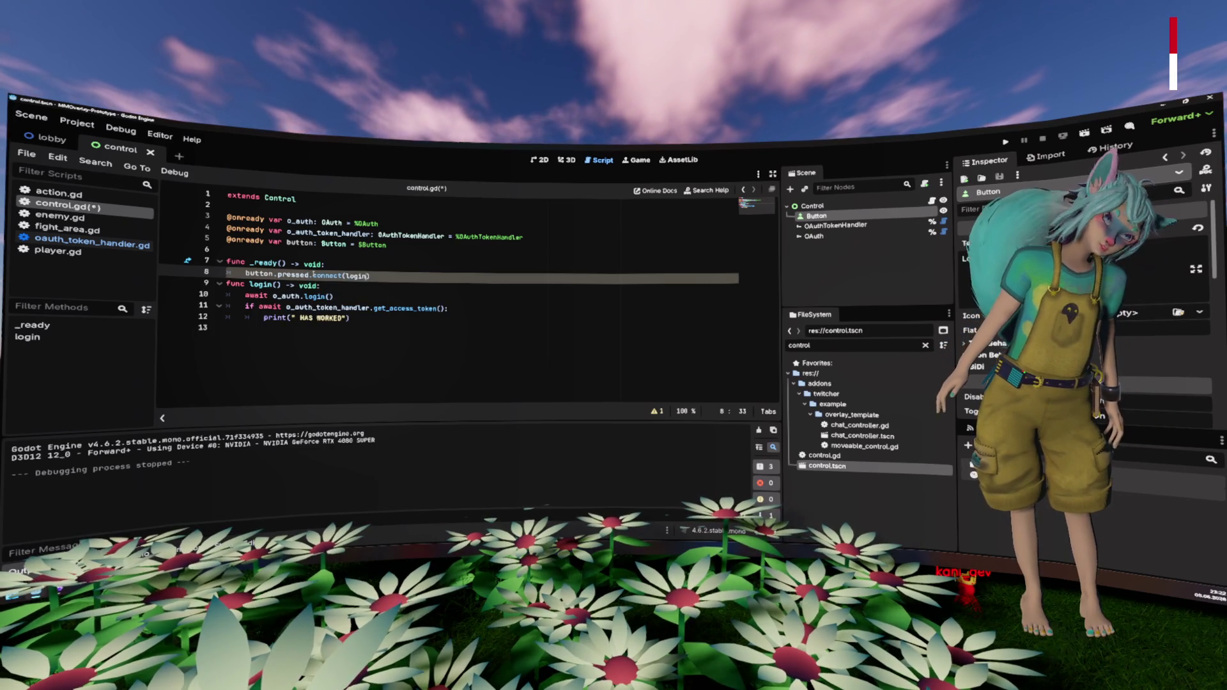
Step: Save control.gd, add blank lines around func _ready, and run the project again
key("ctrl+s")
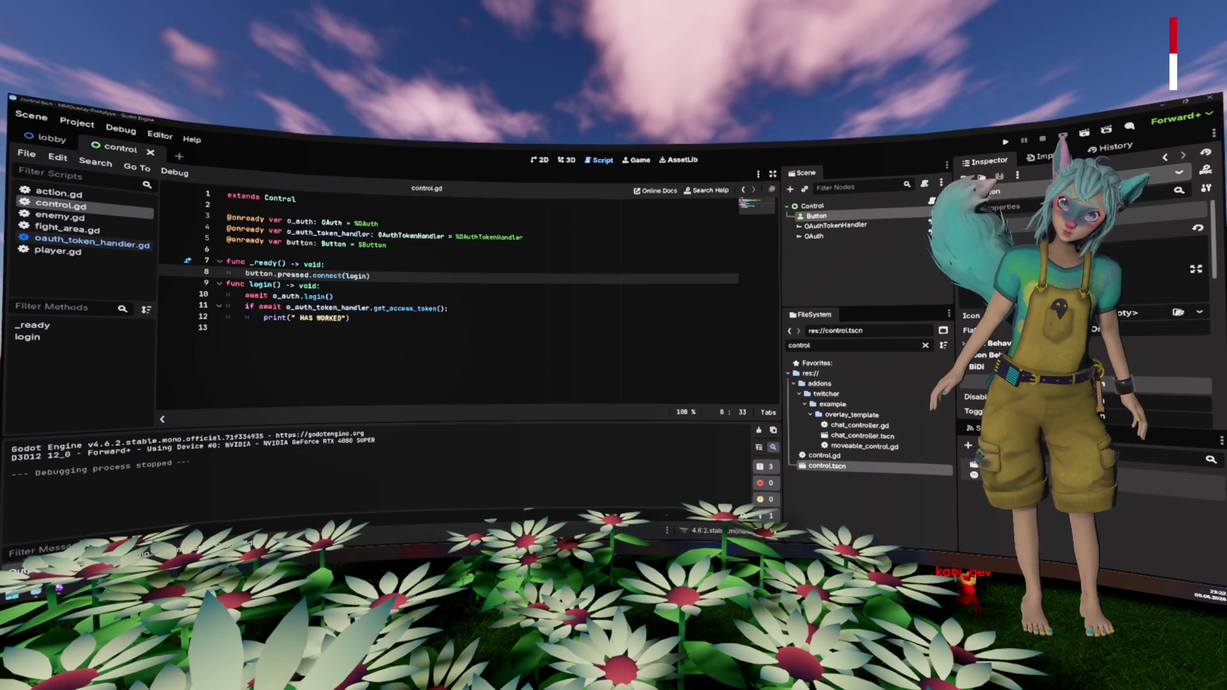
left_click(521, 316)
left_click(531, 298)
key("Return")
key("Return")
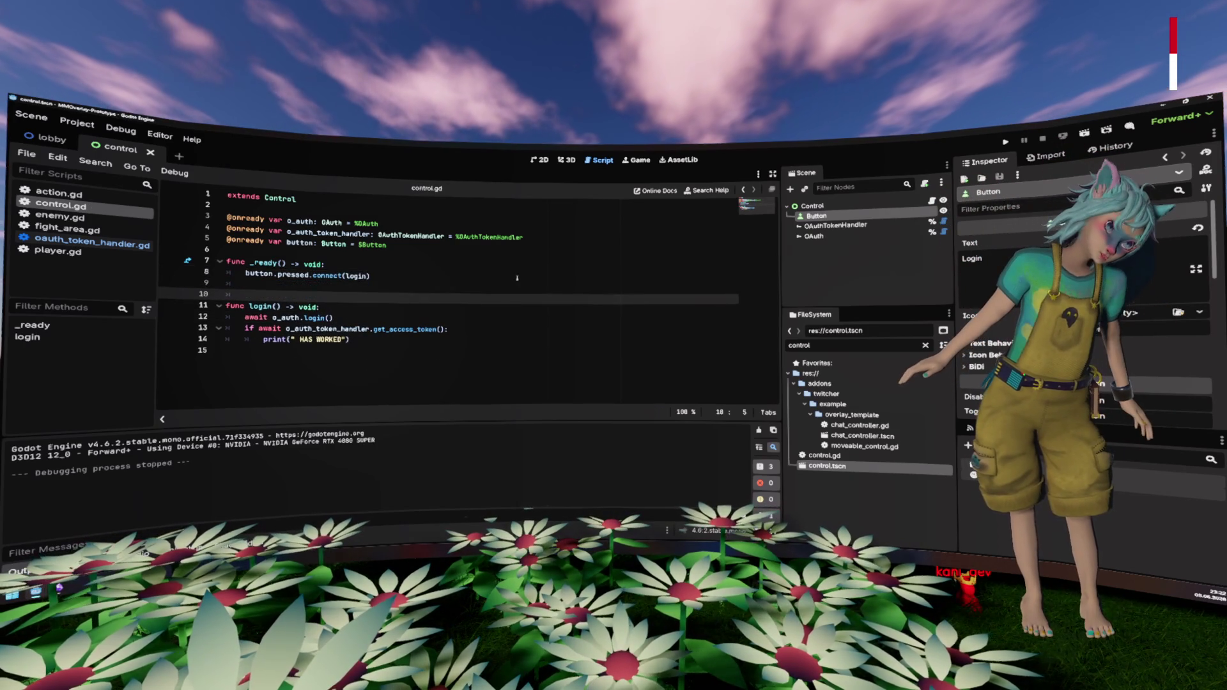
left_click(511, 251)
key("Return")
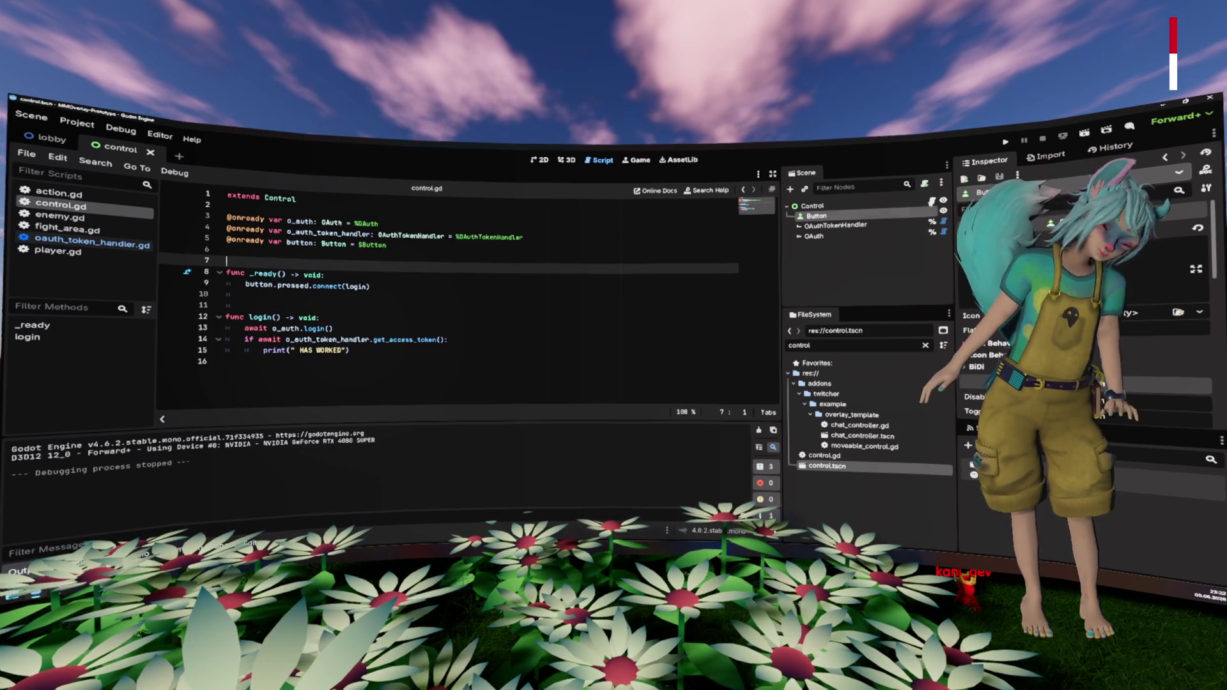
key("F5")
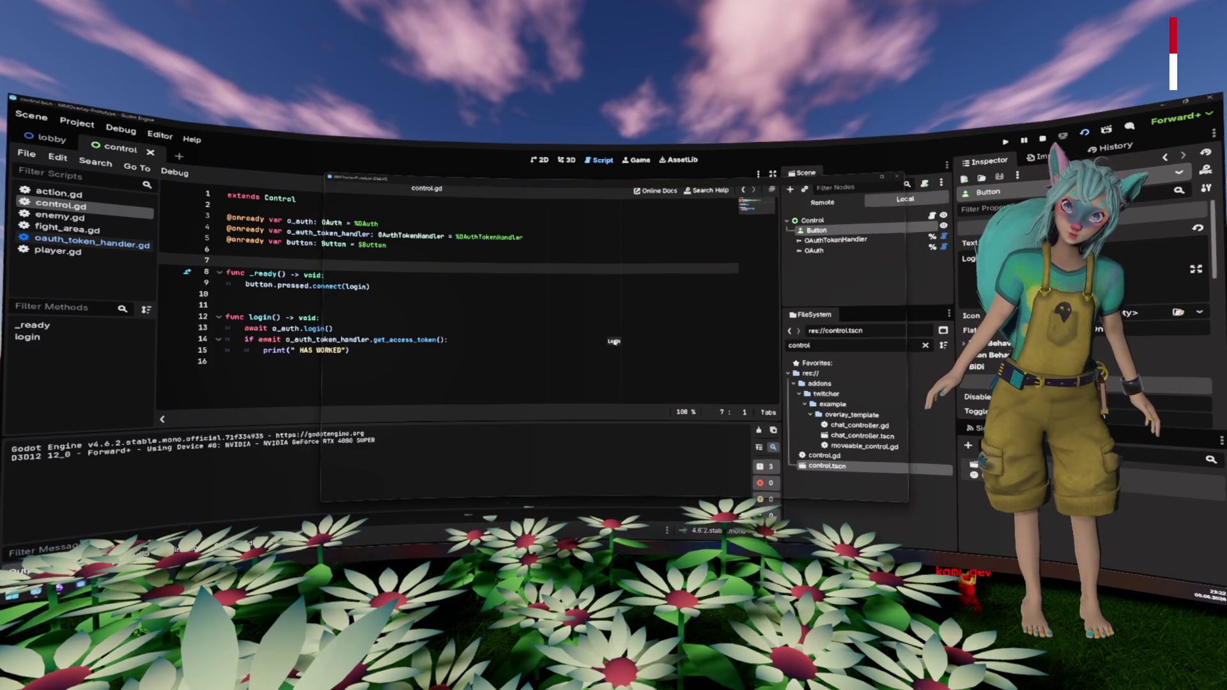
Step: Try the game's Login button, stop the game, and review the Project Settings
left_click(611, 345)
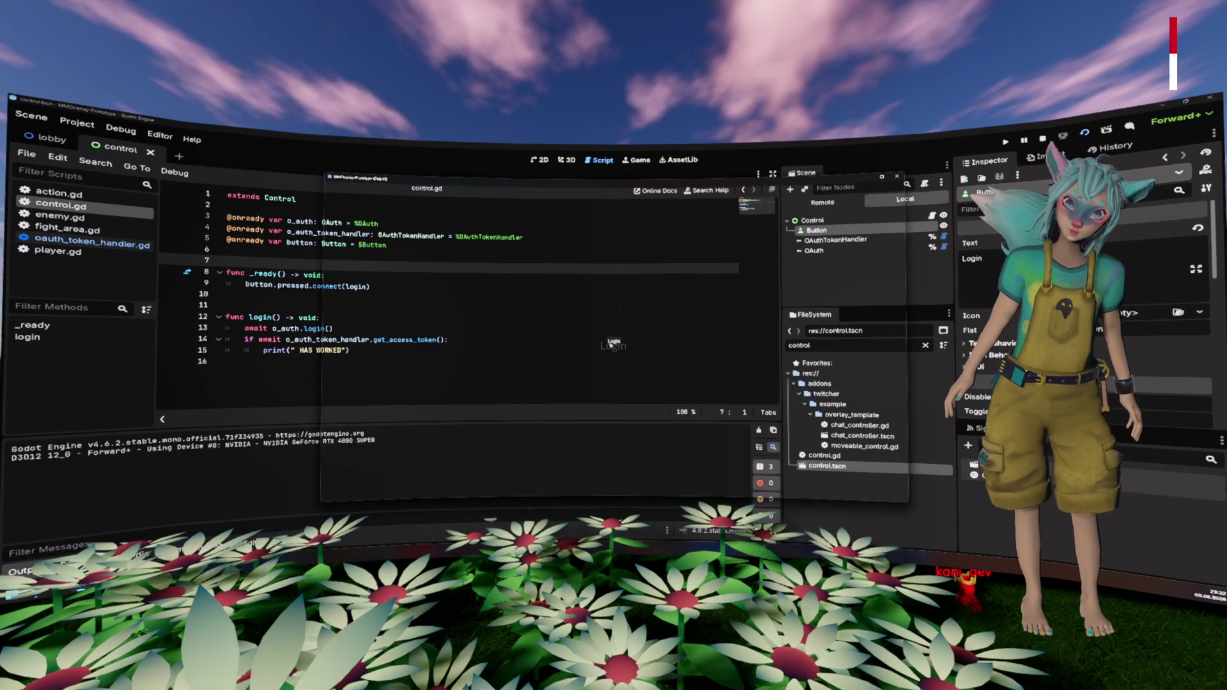
left_click(897, 177)
left_click(76, 123)
left_click(90, 142)
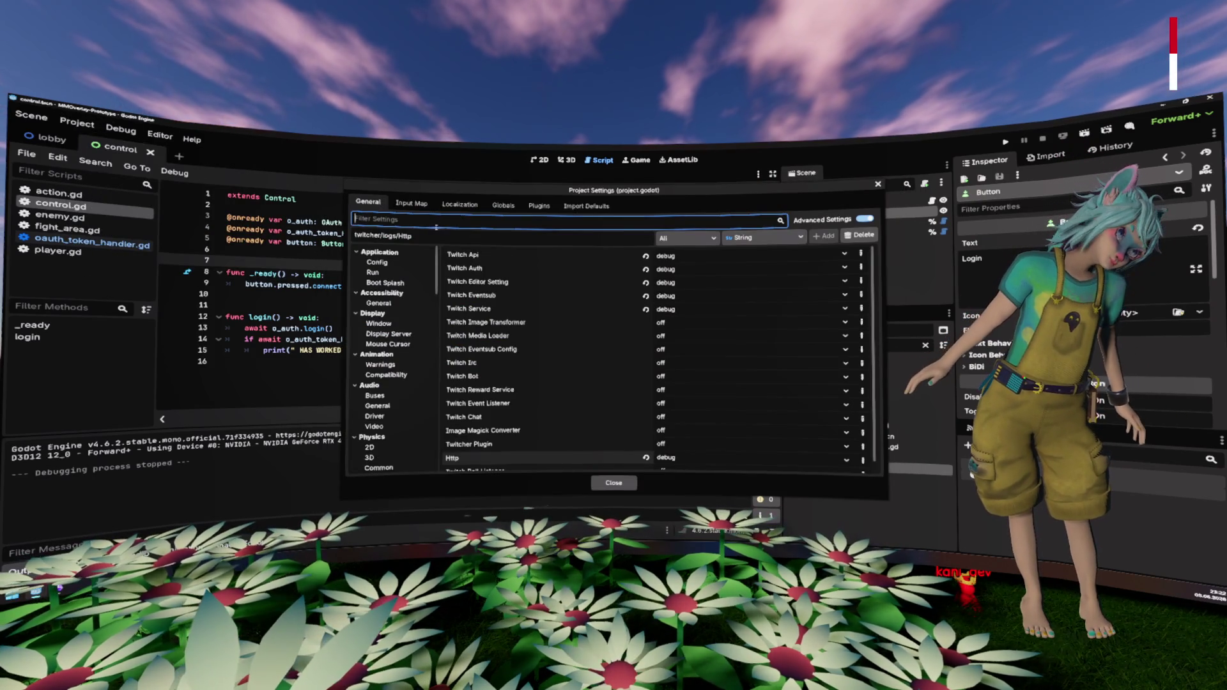
scroll(396, 358, "down", 3)
scroll(400, 366, "down", 5)
scroll(488, 418, "down", 1)
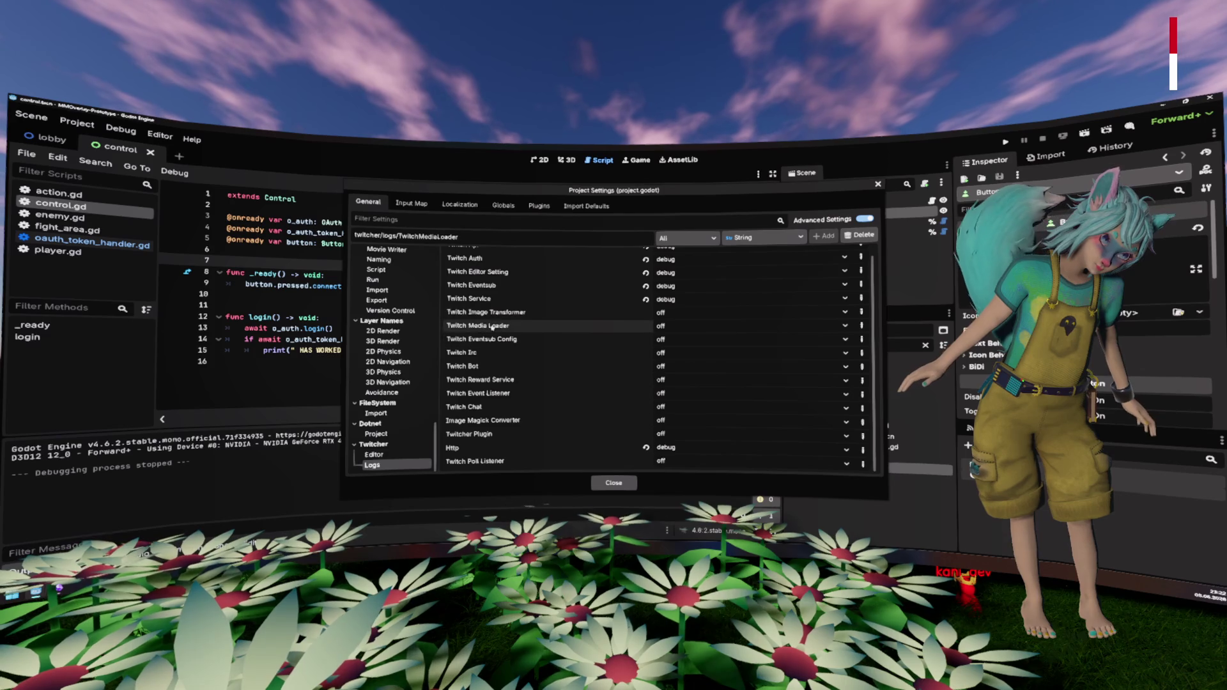
scroll(497, 321, "up", 1)
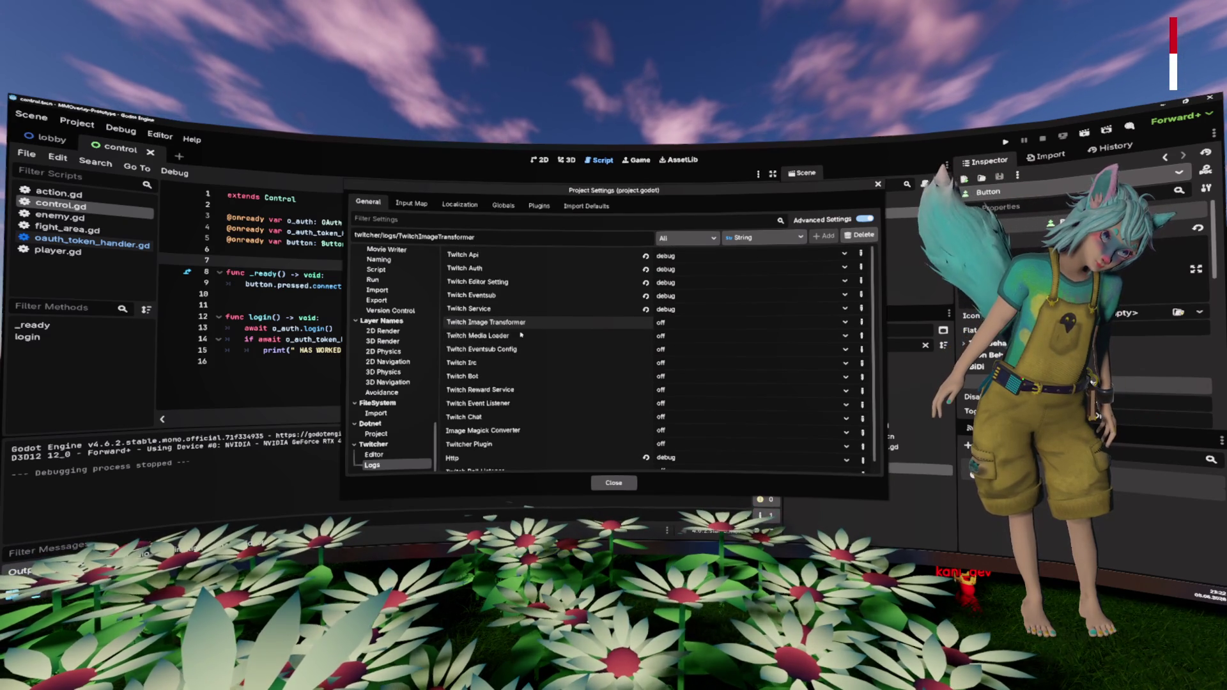
left_click(613, 482)
Step: Inspect the OAuth node's properties, then switch to the Keycloak browser tab
left_click(814, 235)
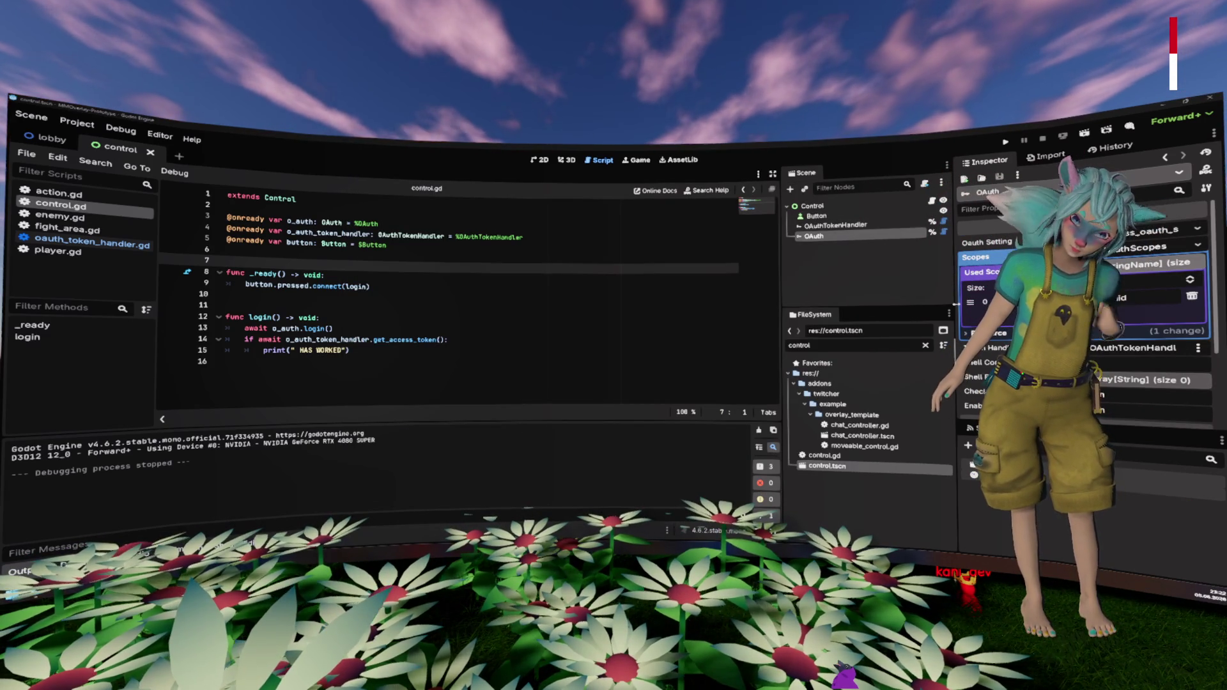
scroll(1086, 319, "down", 1)
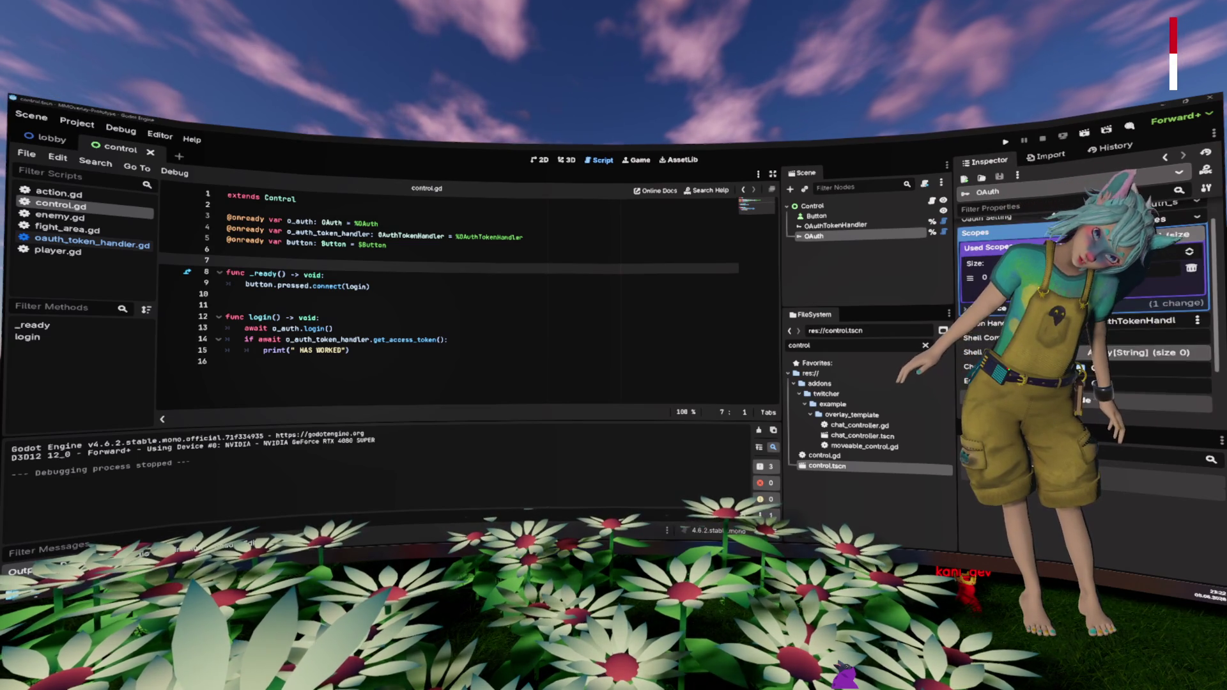
scroll(1086, 320, "down", 1)
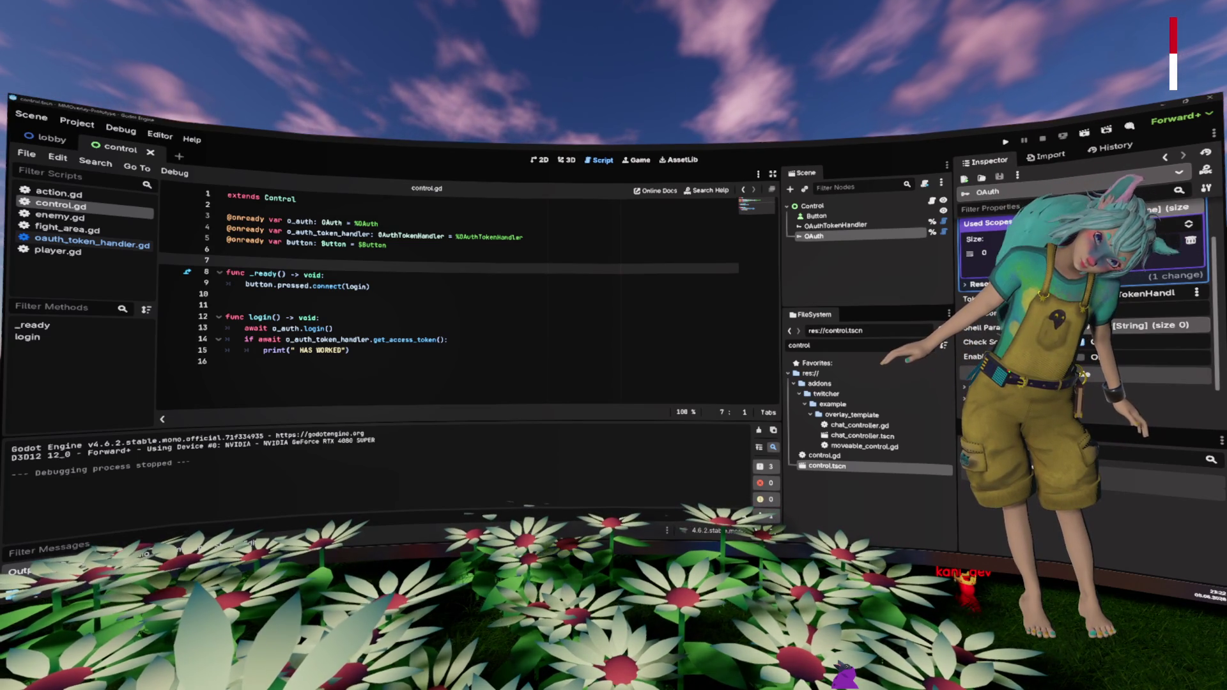
scroll(1022, 332, "up", 2)
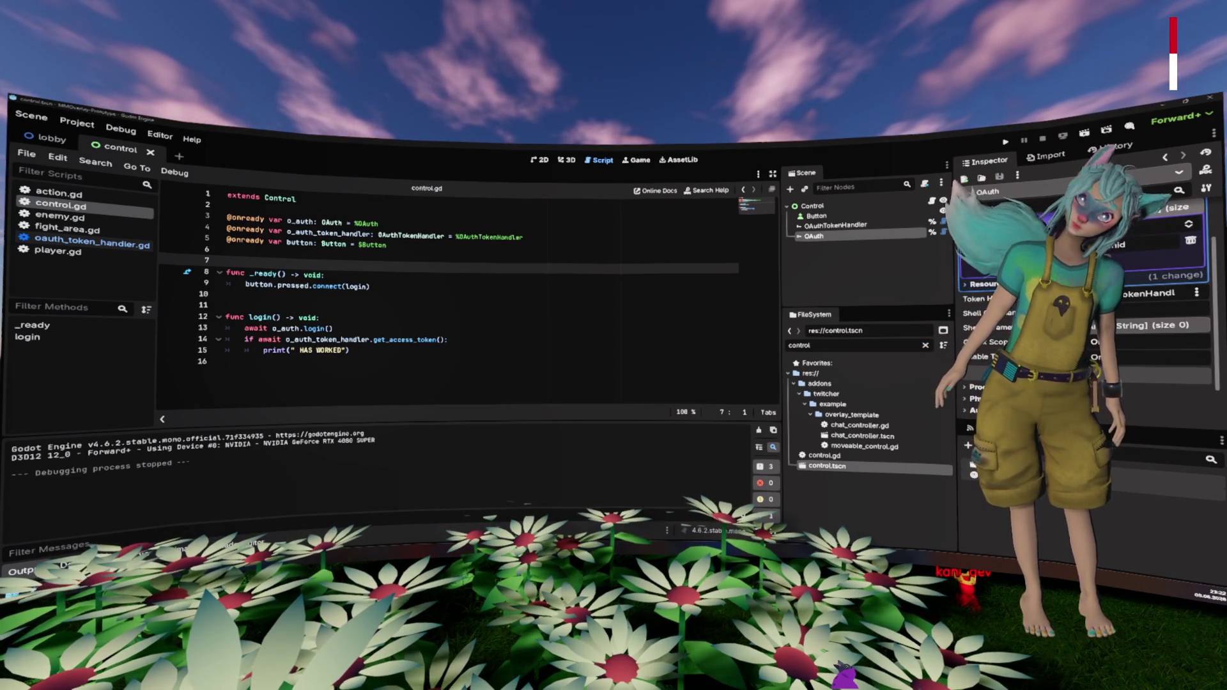
left_click(573, 306)
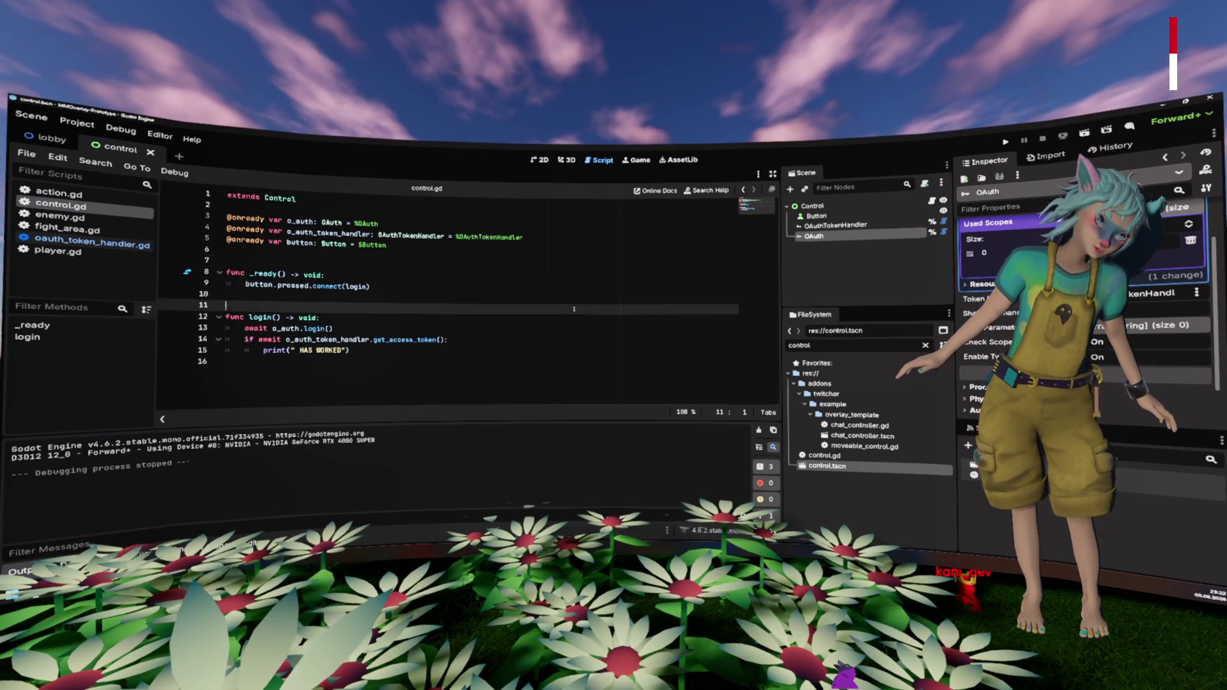
key("alt+Tab")
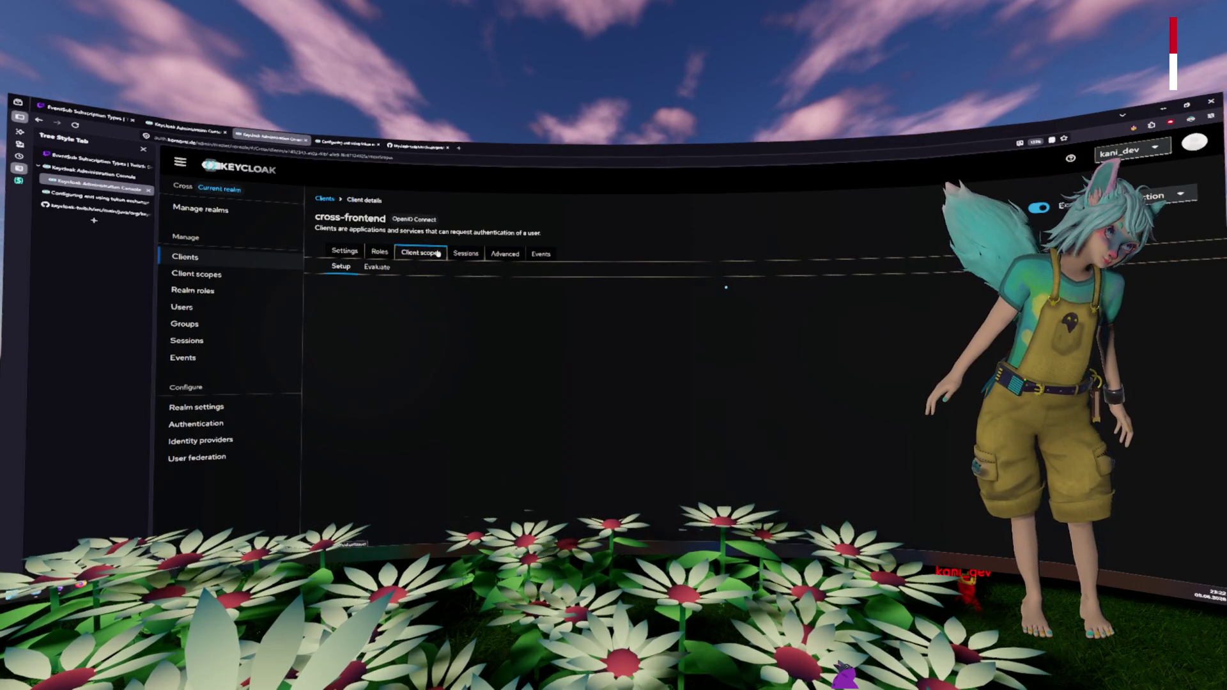
Step: Sign in to the Keycloak admin console and view the client scope evaluation
left_click(741, 376)
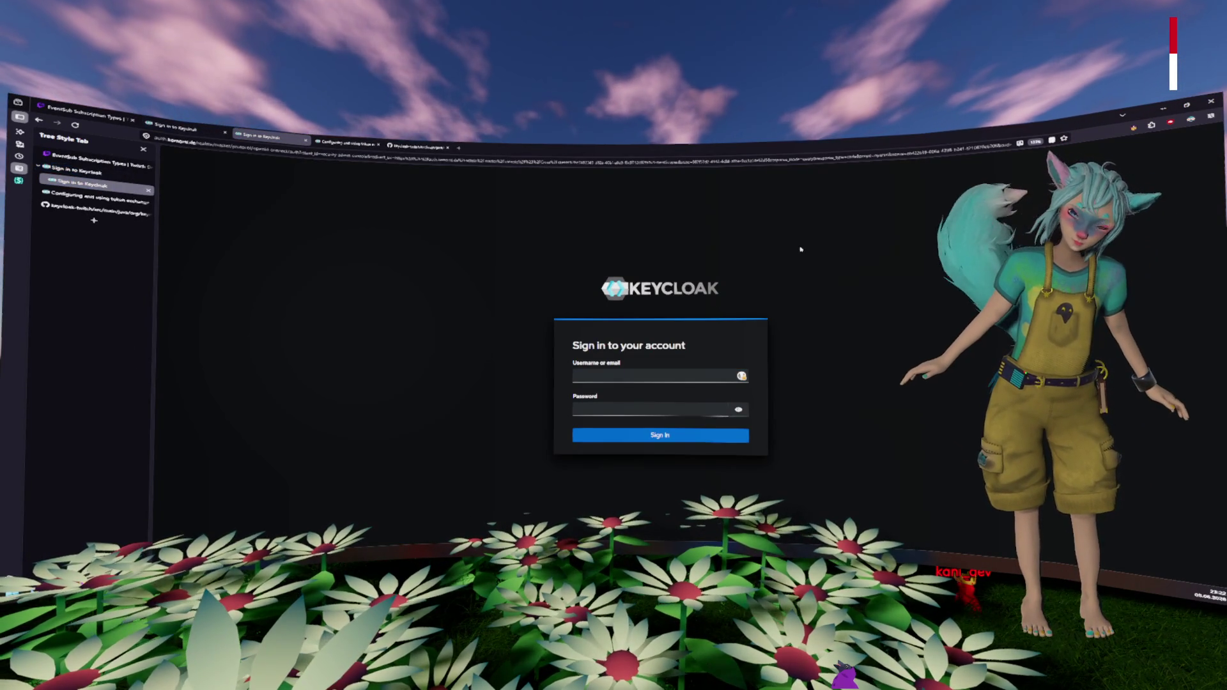
left_click(708, 435)
left_click(599, 420)
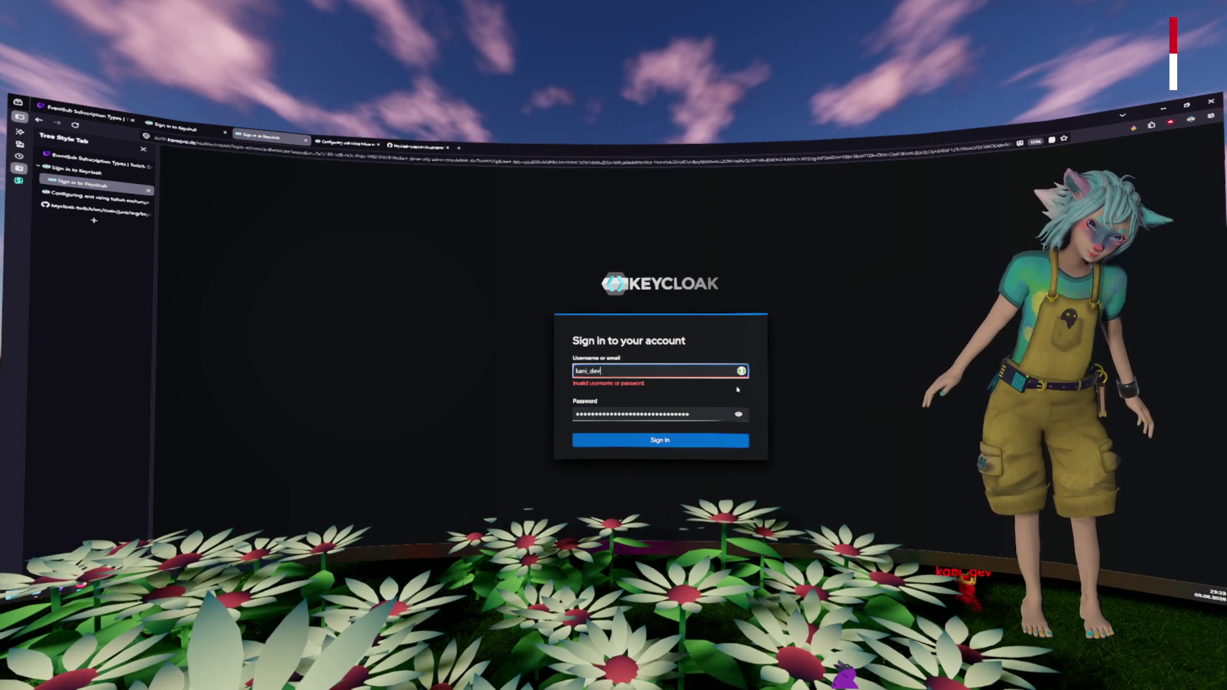
key("Return")
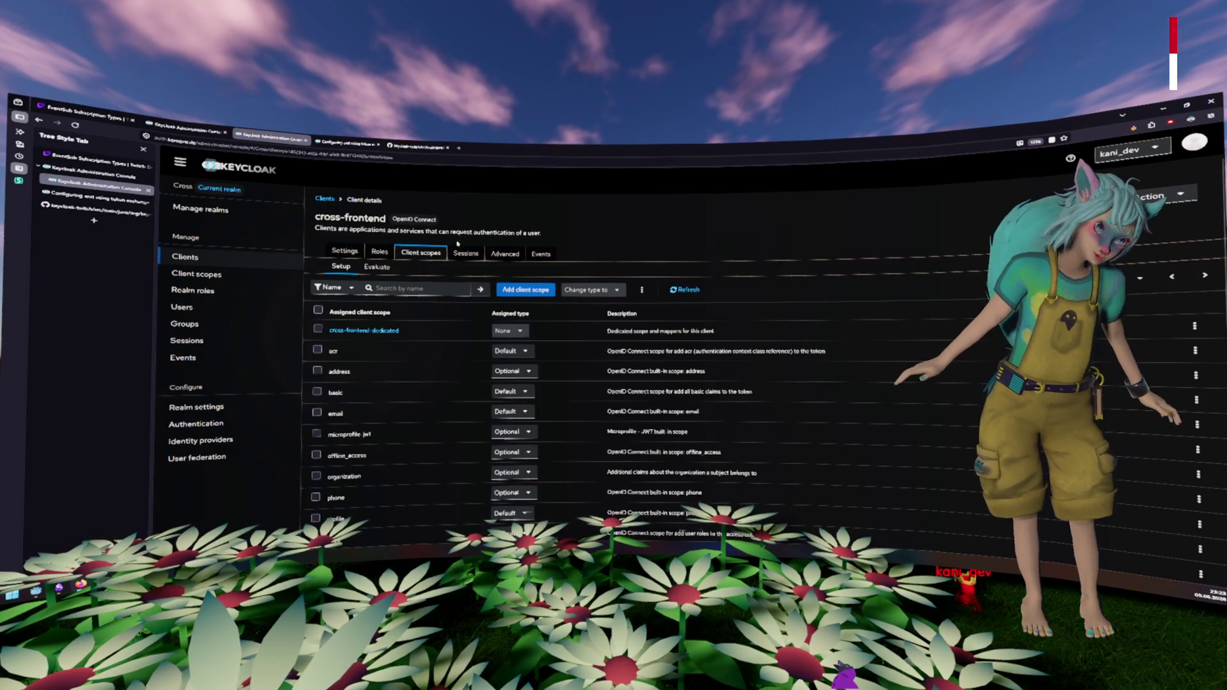
left_click(377, 267)
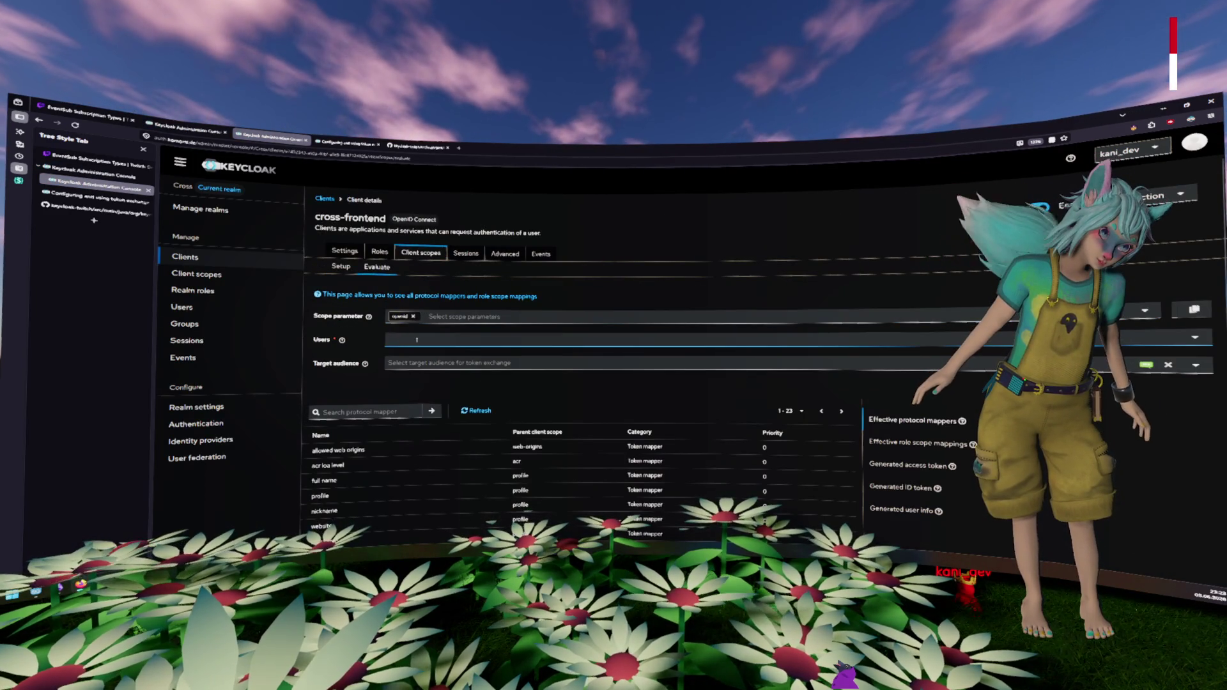
Step: Switch between the Godot editor and the Keycloak admin console
key("alt+Tab")
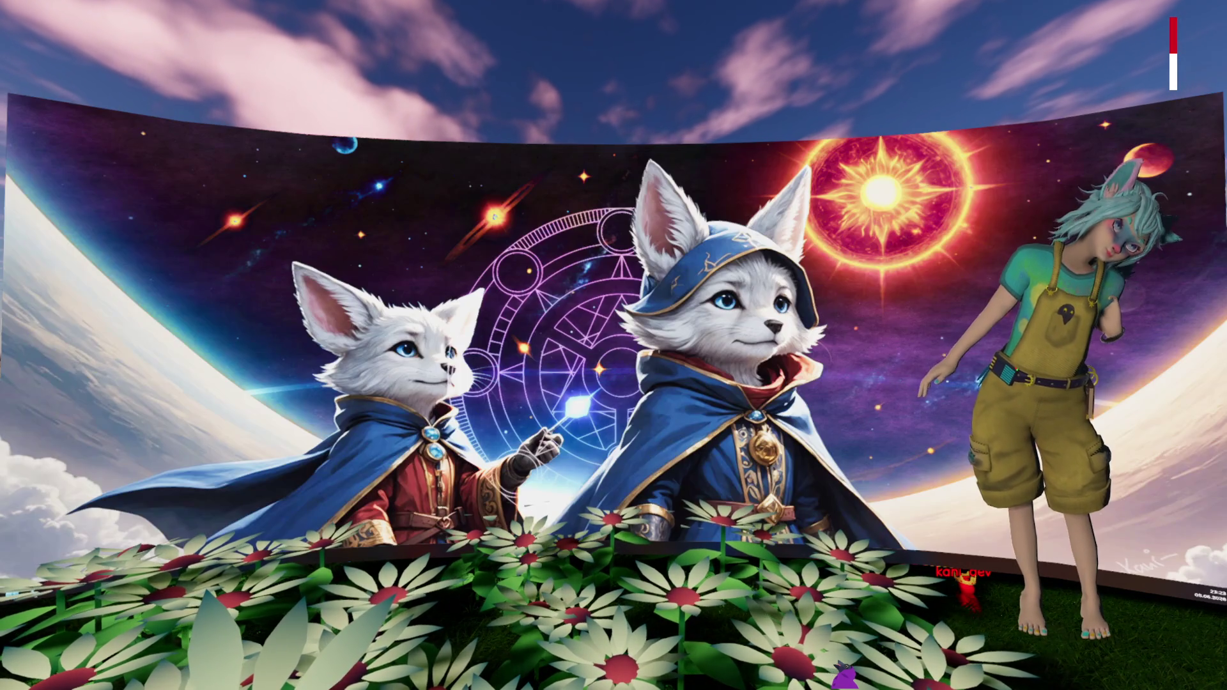
key("alt+Tab")
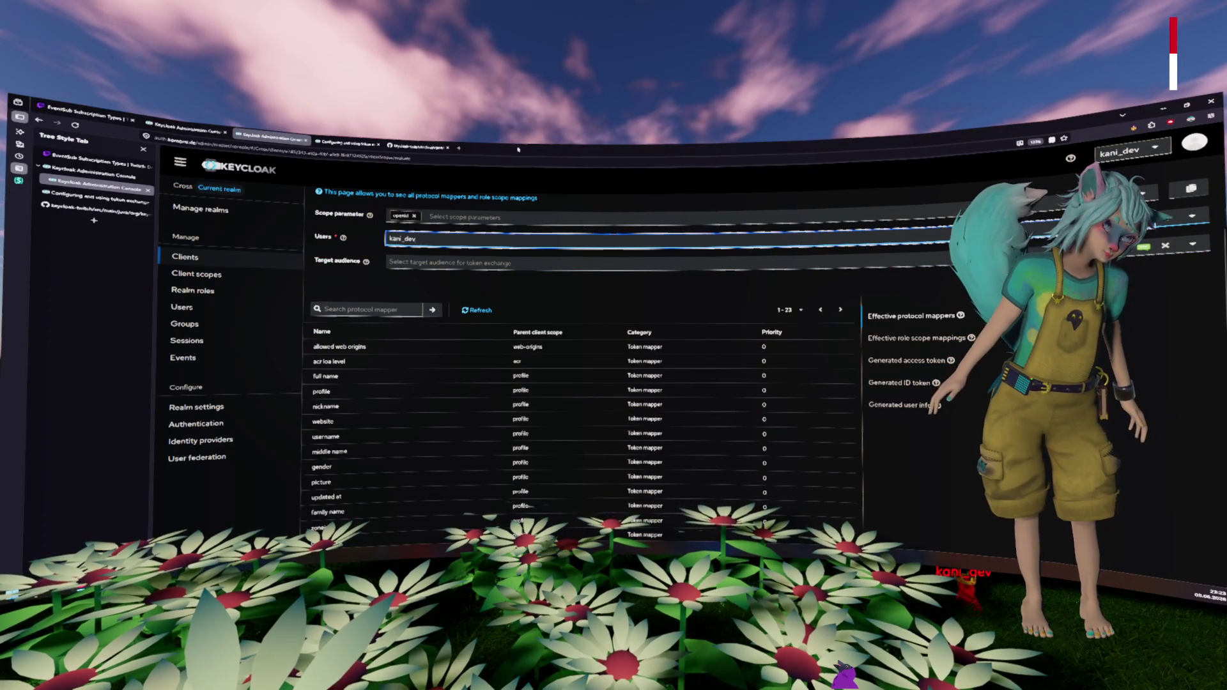
key("alt+Tab")
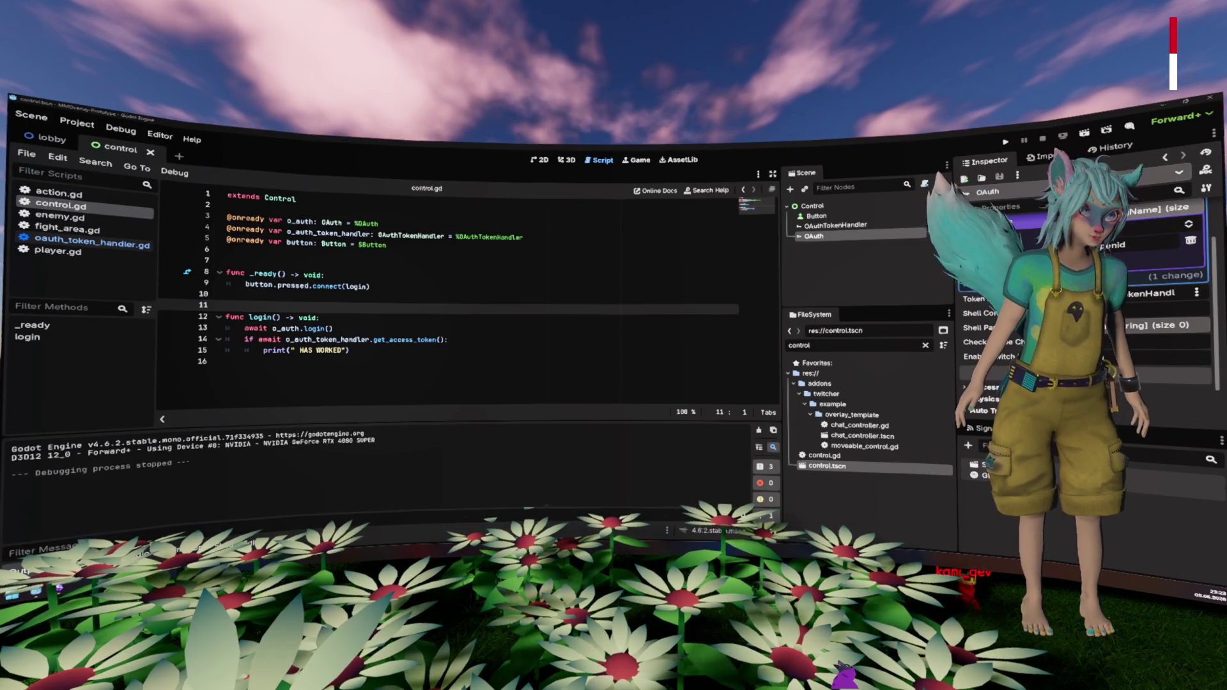
key("alt+Tab")
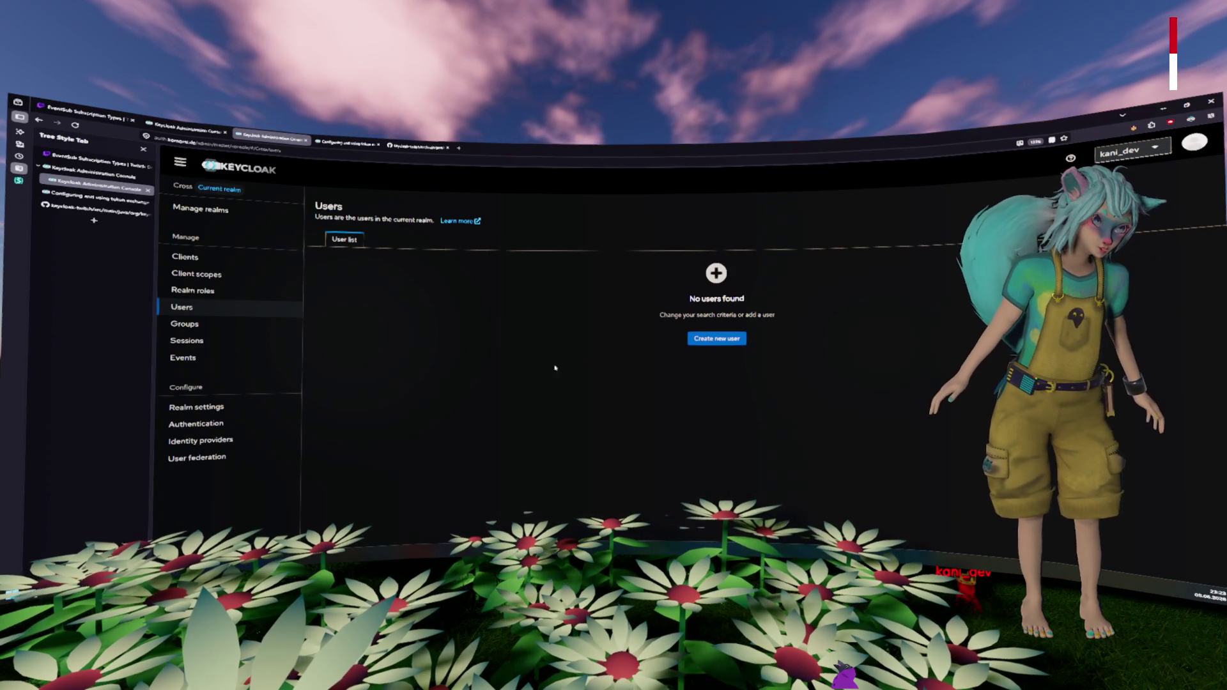
Step: Open the Cross realm's Twitch identity provider and inspect its long Scopes list
left_click(204, 457)
left_click(214, 446)
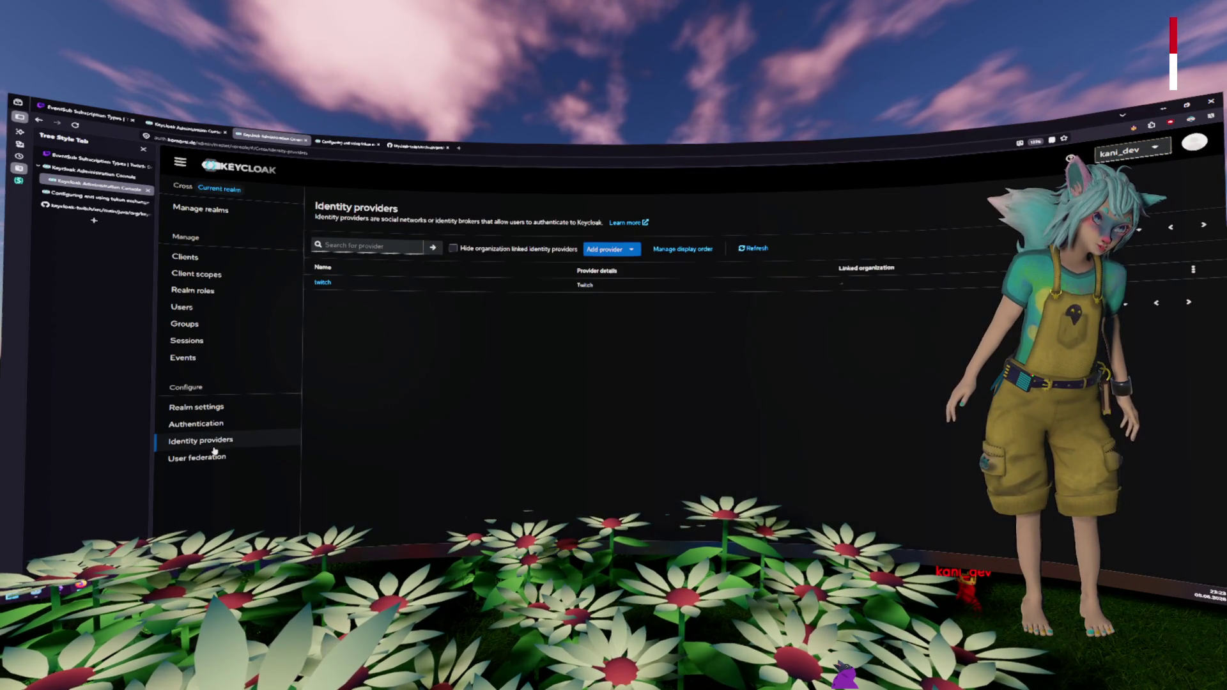
left_click(323, 282)
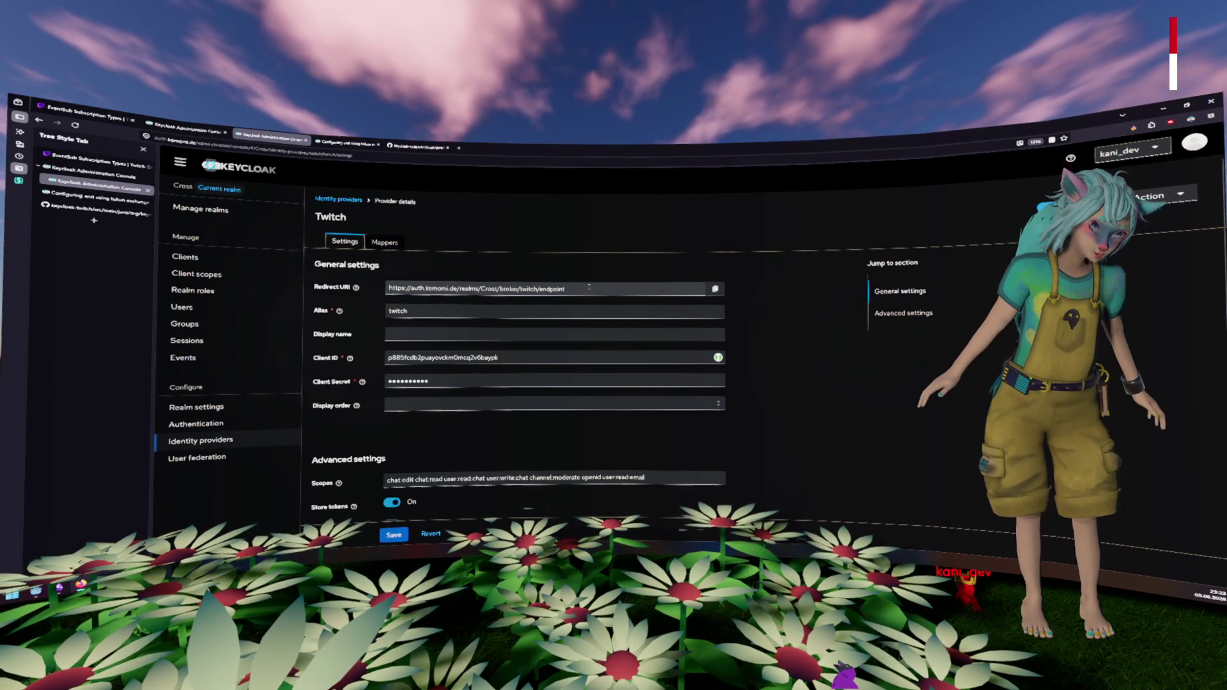
scroll(583, 279, "down", 3)
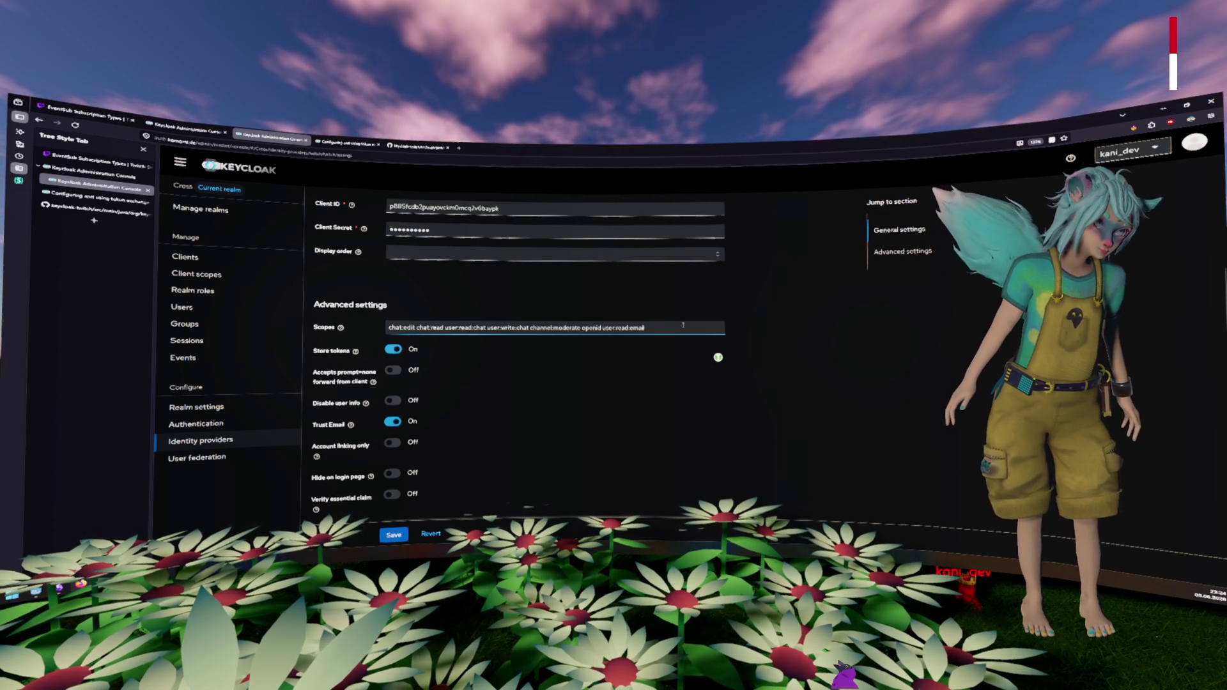
left_click_drag(645, 328, 387, 328)
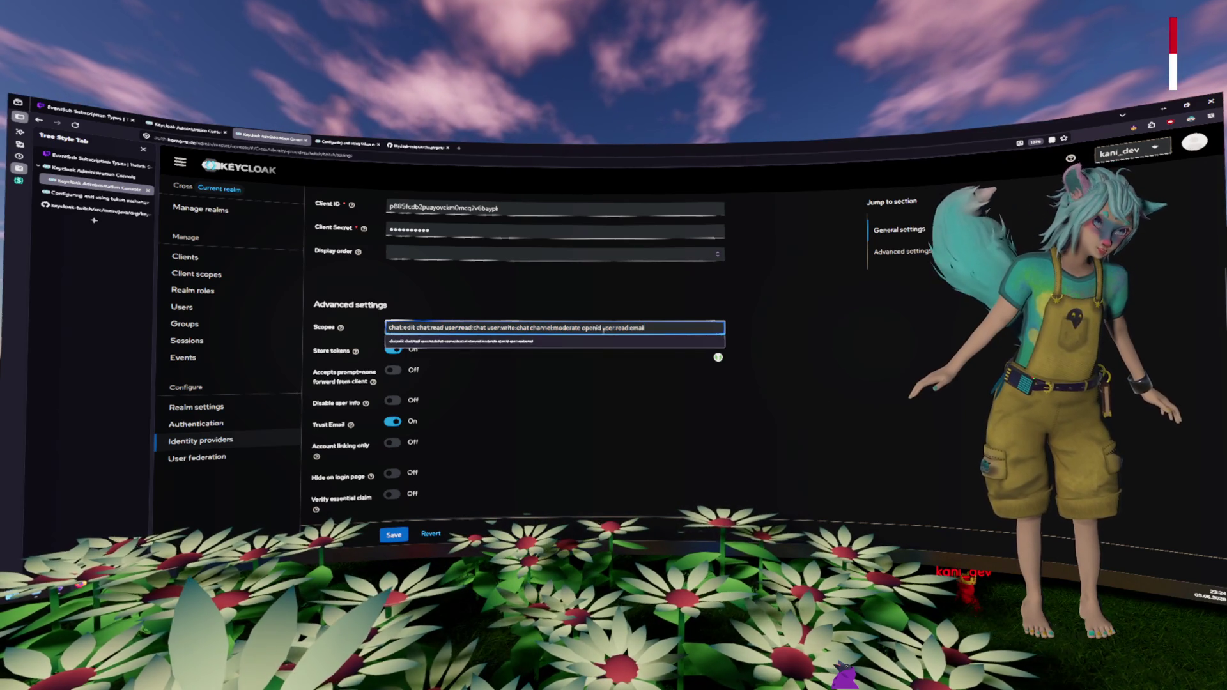
left_click(791, 385)
left_click(388, 229)
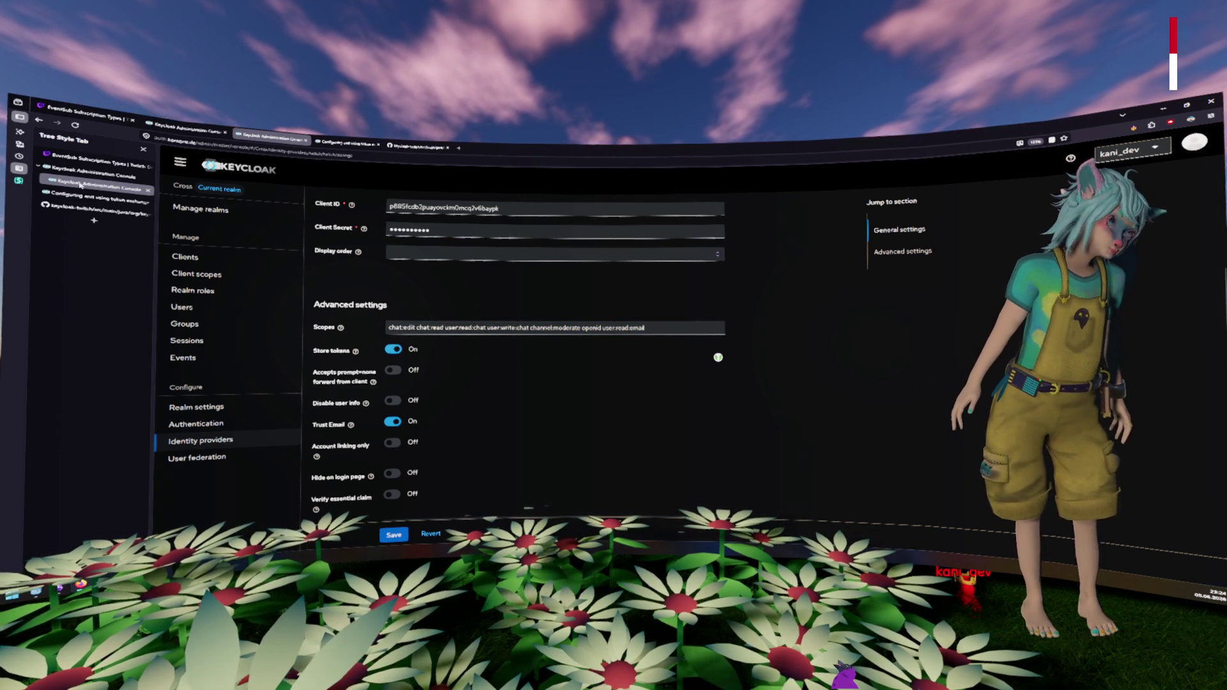
Step: Copy the 'openid user:read:email' scopes from the other realm's Twitch provider
left_click(96, 168)
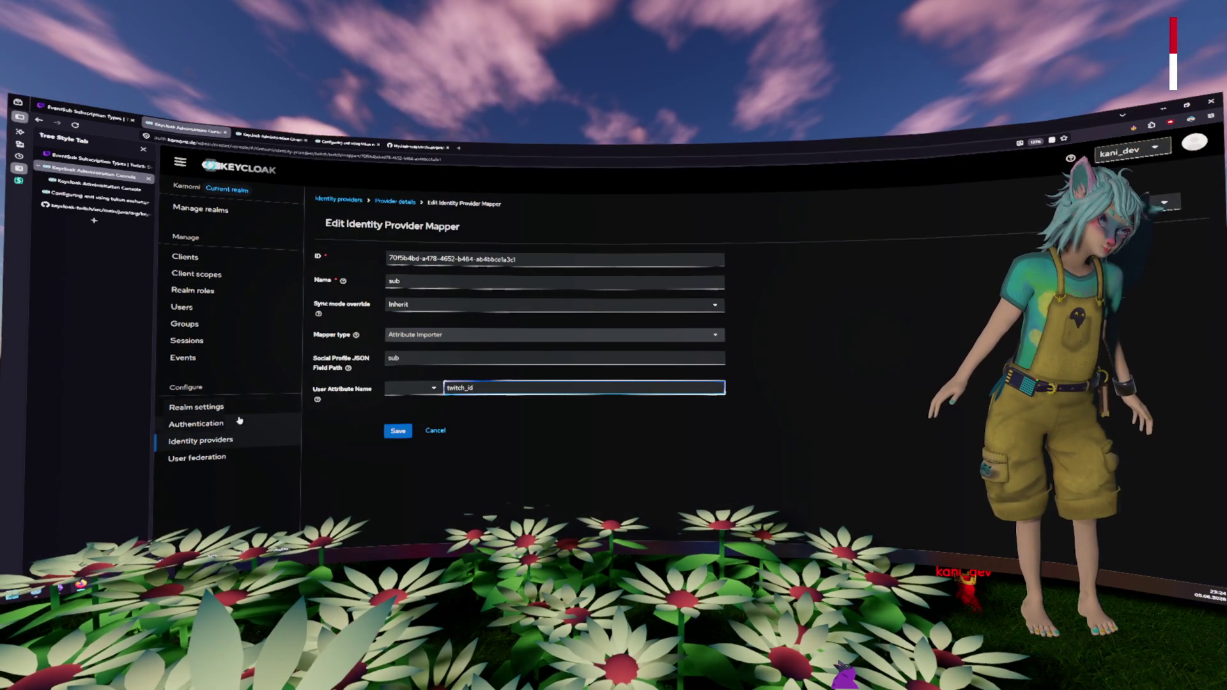
left_click(205, 440)
left_click(321, 283)
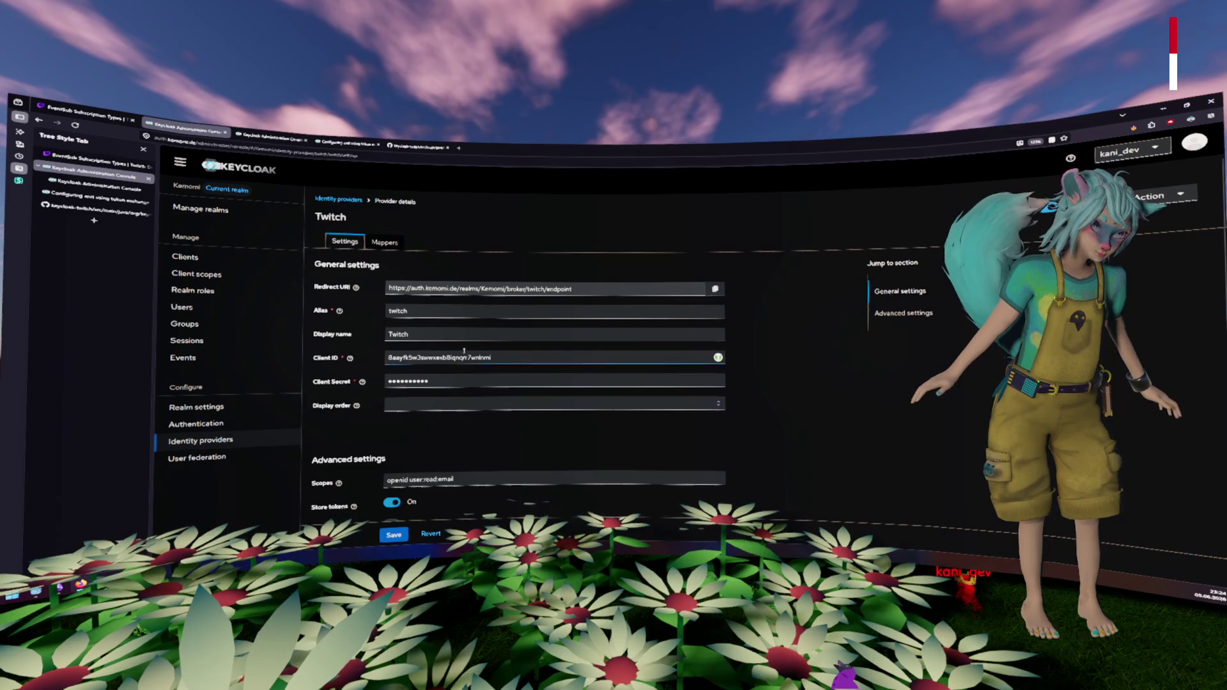
scroll(486, 358, "down", 3)
left_click(476, 380)
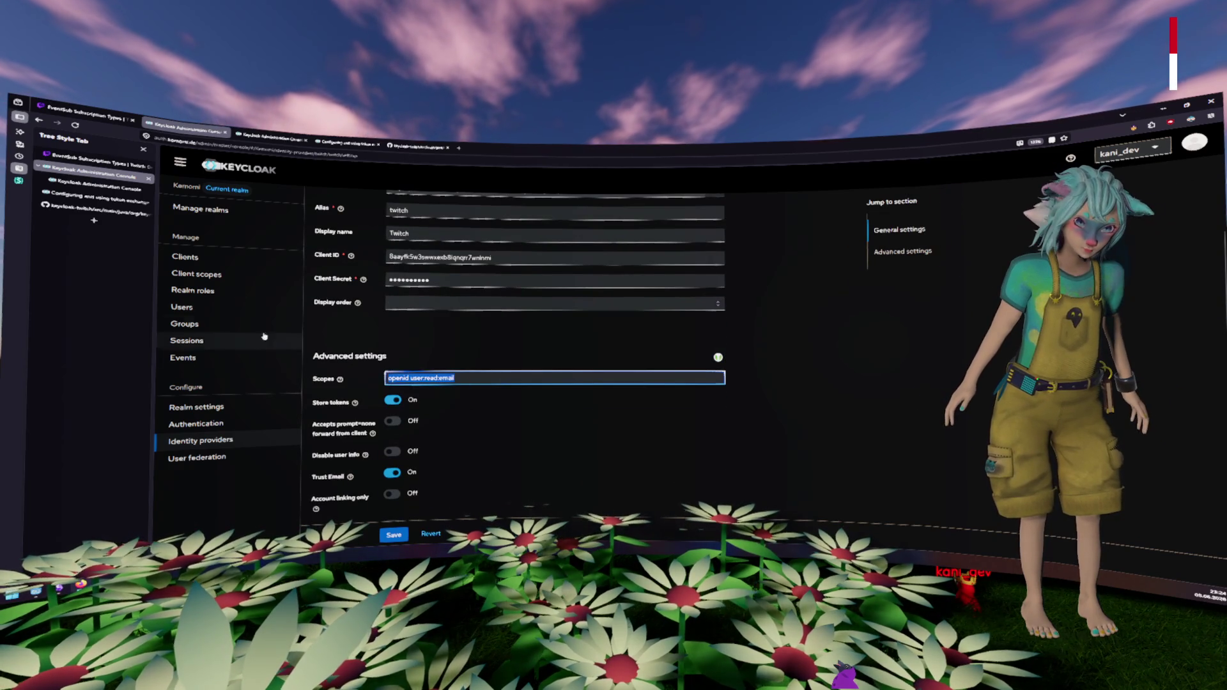
Step: Paste 'openid user:read:email' into the Cross realm's Twitch Scopes and save the provider
left_click(88, 187)
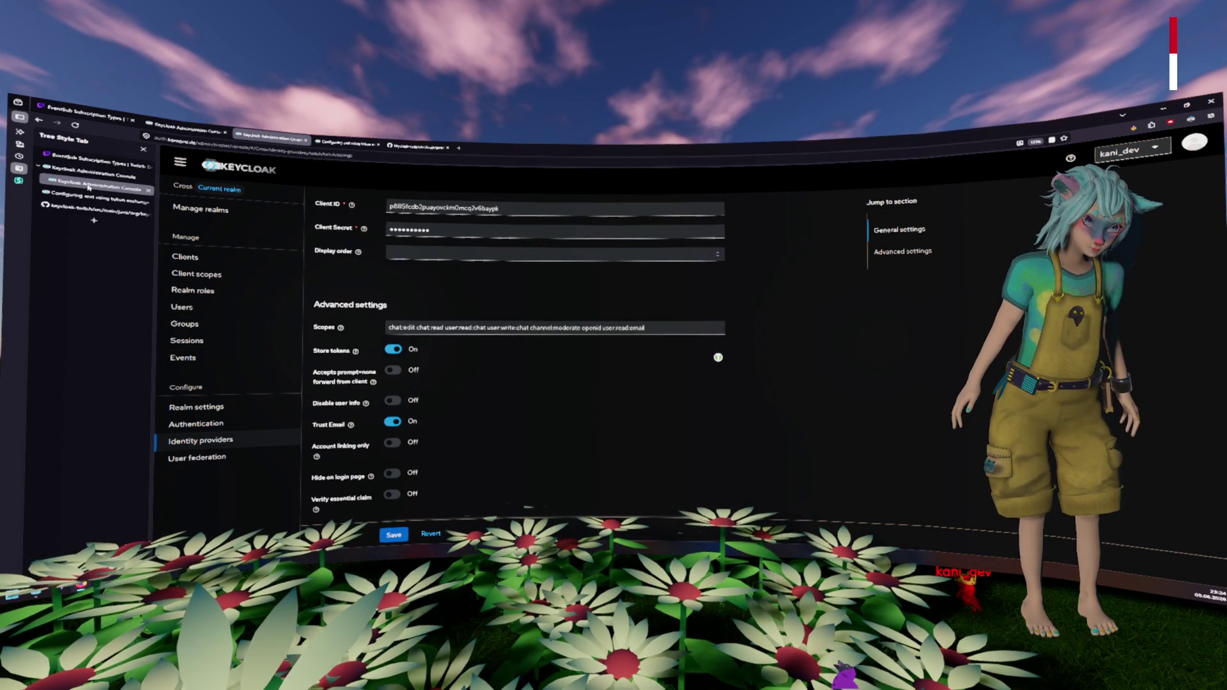
triple_click(664, 329)
type("openid user:read:email")
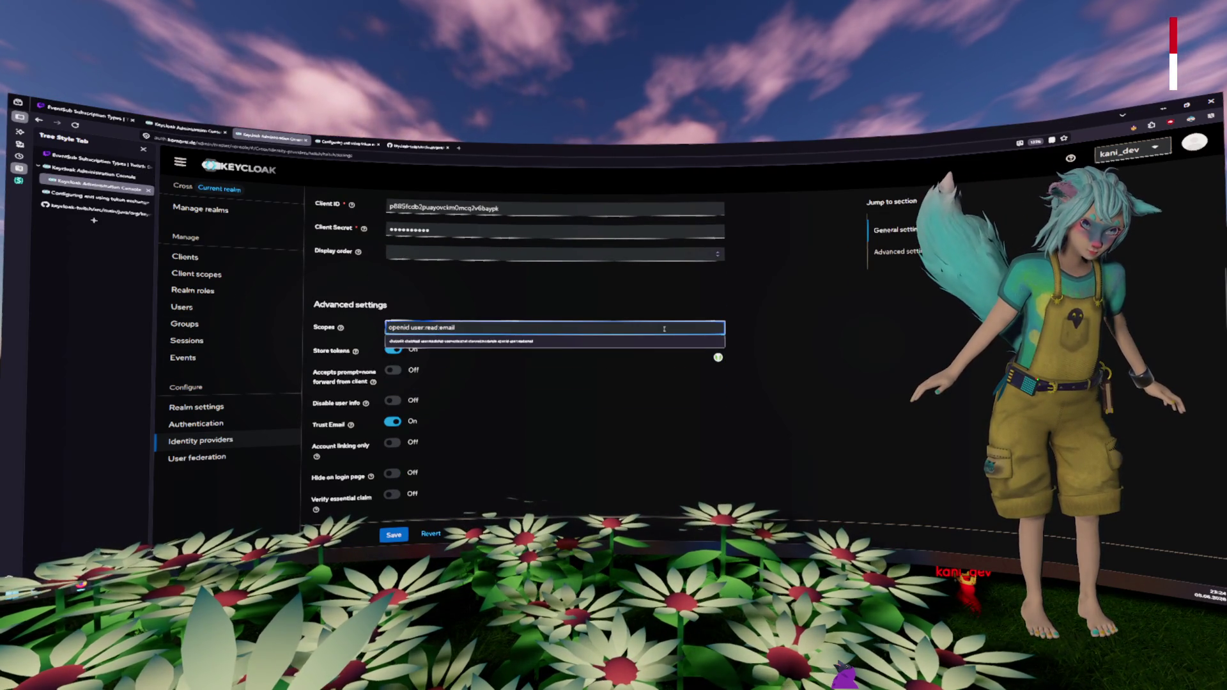
left_click(400, 512)
left_click(387, 536)
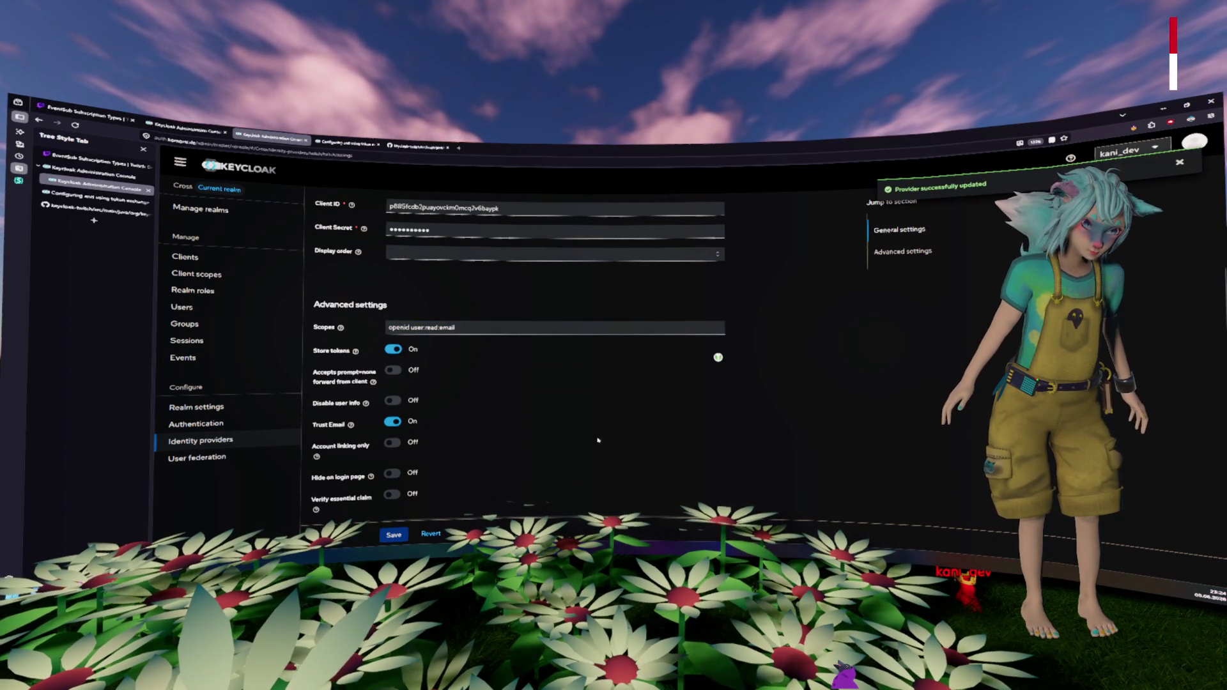
left_click(550, 327)
key("ctrl+z")
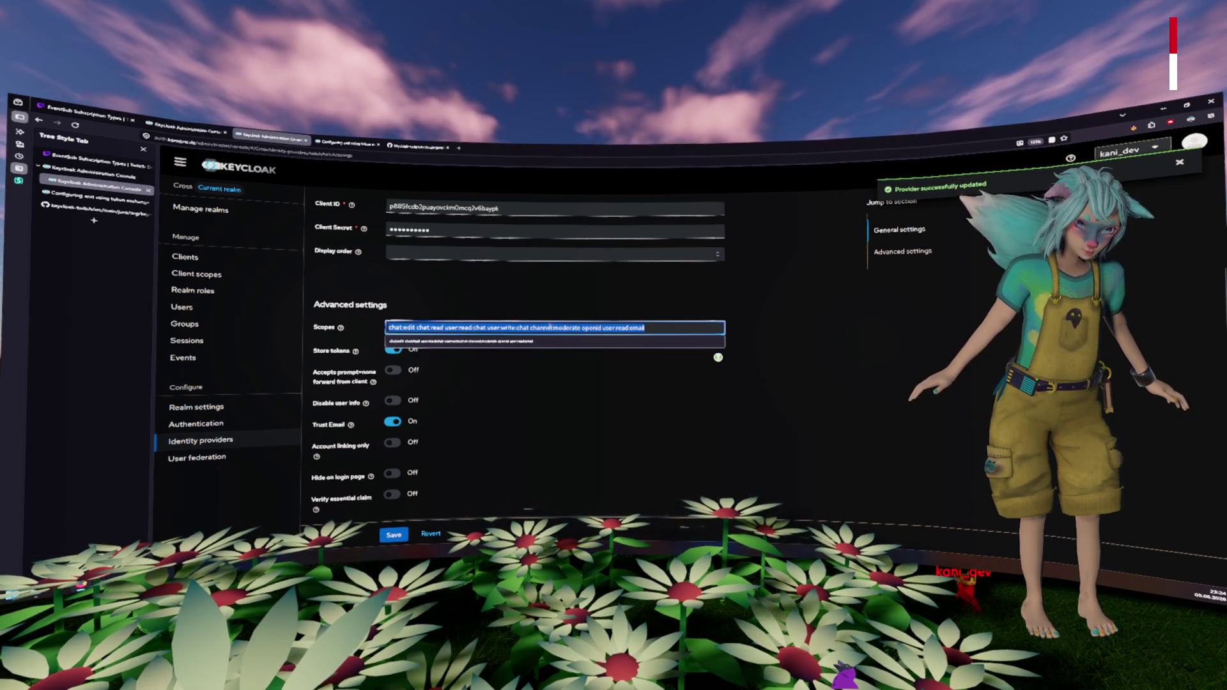
key("alt+Tab")
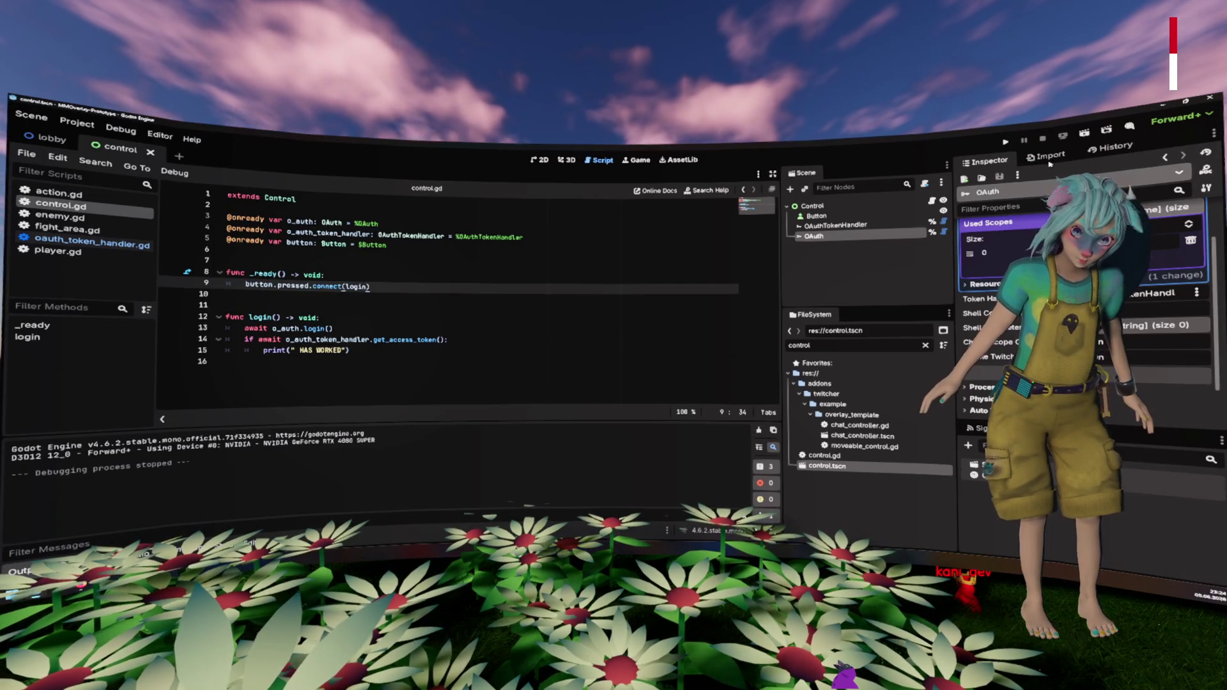
Step: Run the current scene and try Login, then open oauth_token_handler.gd from the OAuthTokenHandler node
left_click(1084, 133)
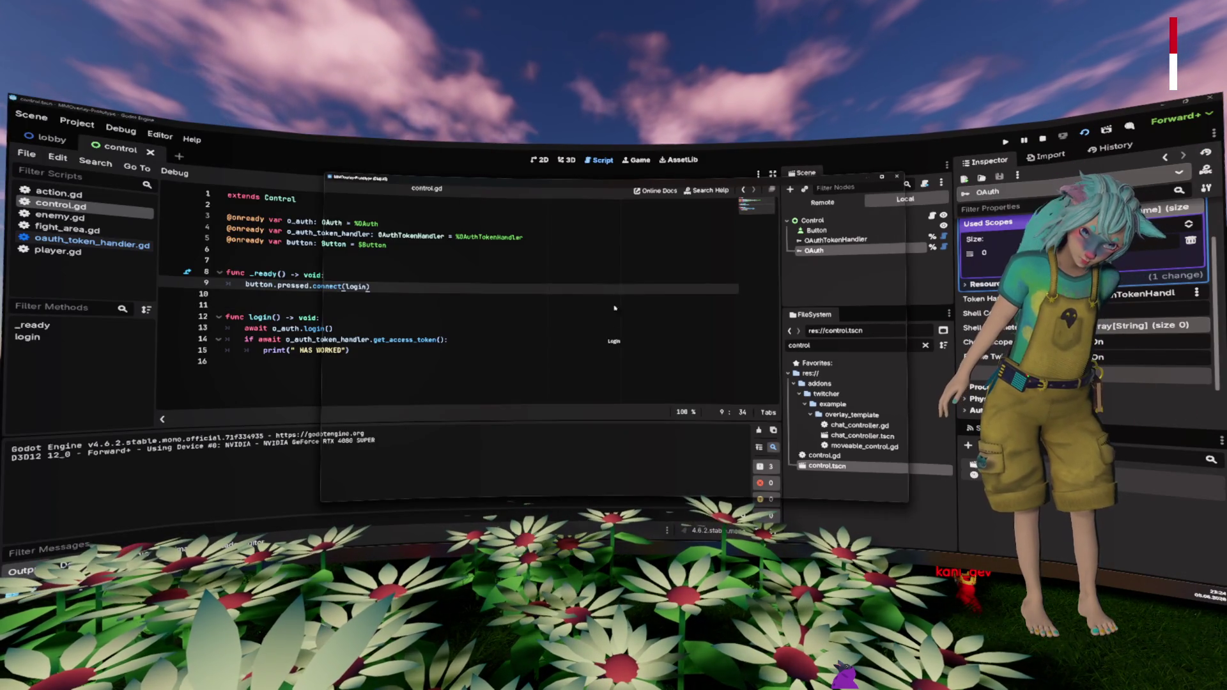
left_click(615, 342)
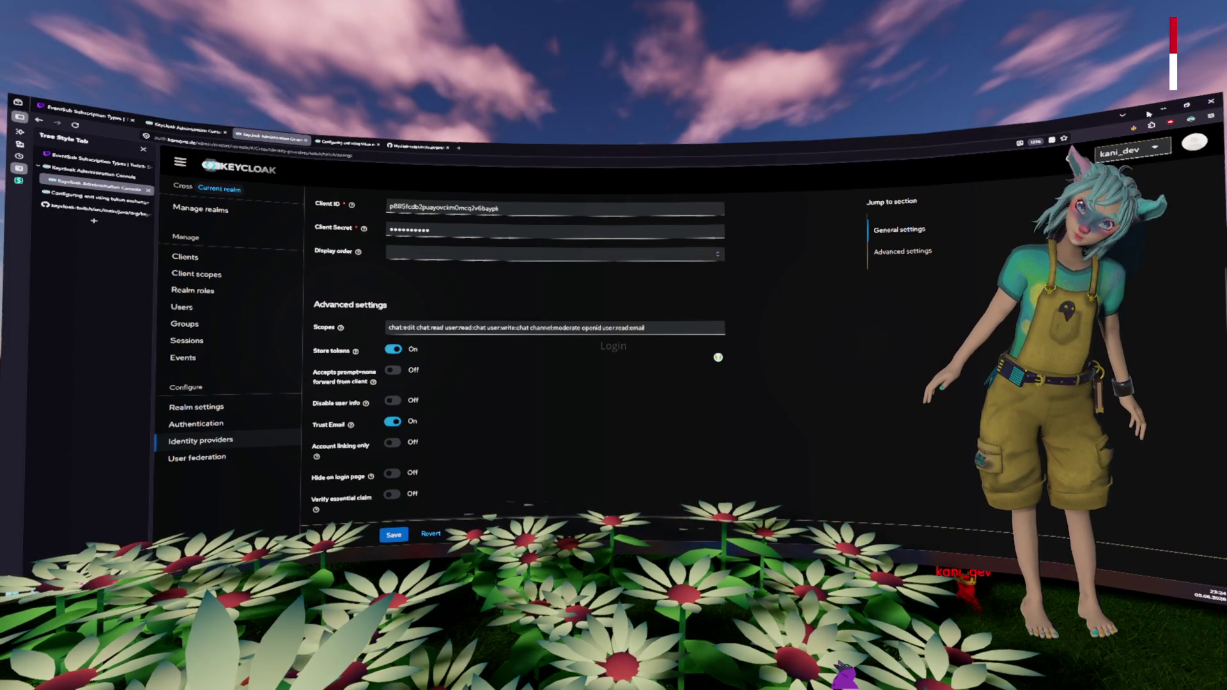
key("alt+Tab")
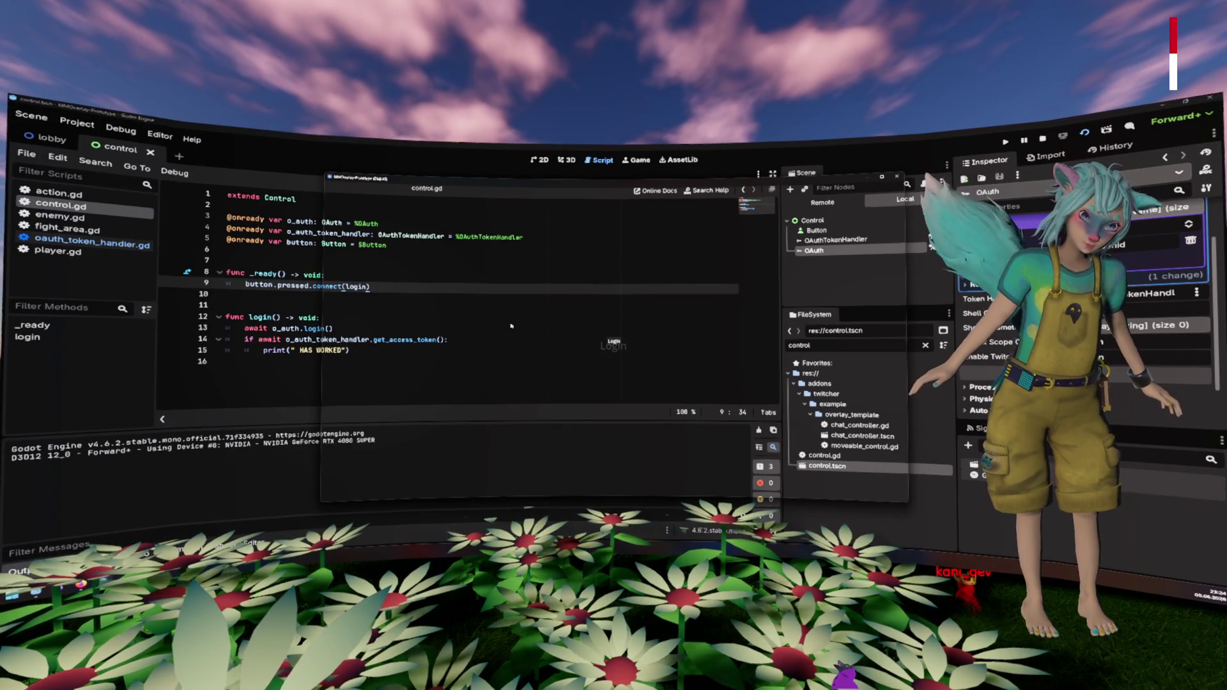
left_click(267, 304)
left_click(422, 300)
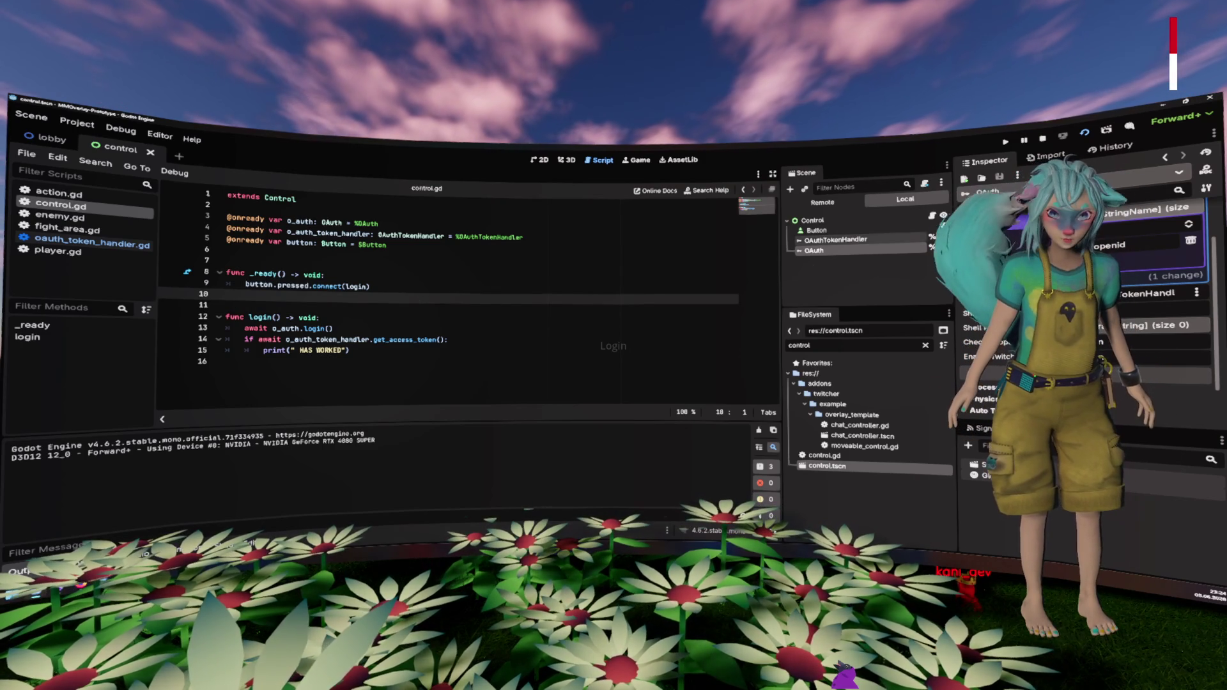
left_click(944, 236)
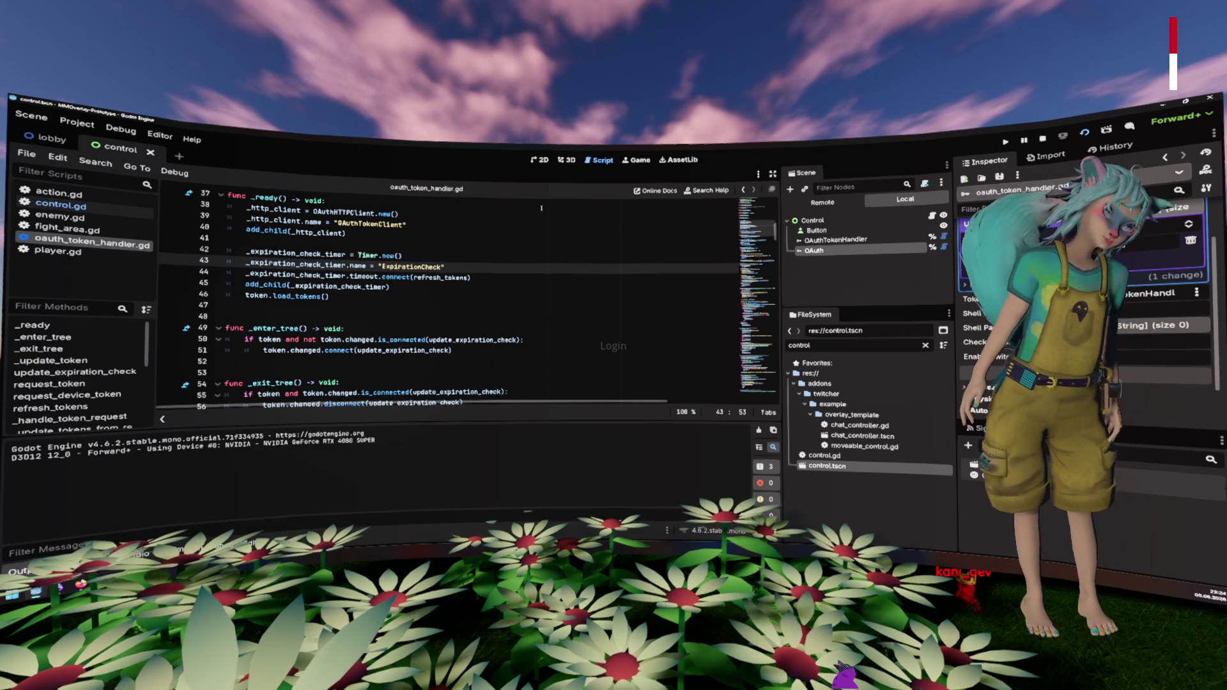
Step: Find the static set_logger function (lines 283–287) in oauth_token_handler.gd, then return to control.gd line 9
scroll(541, 208, "down", 20)
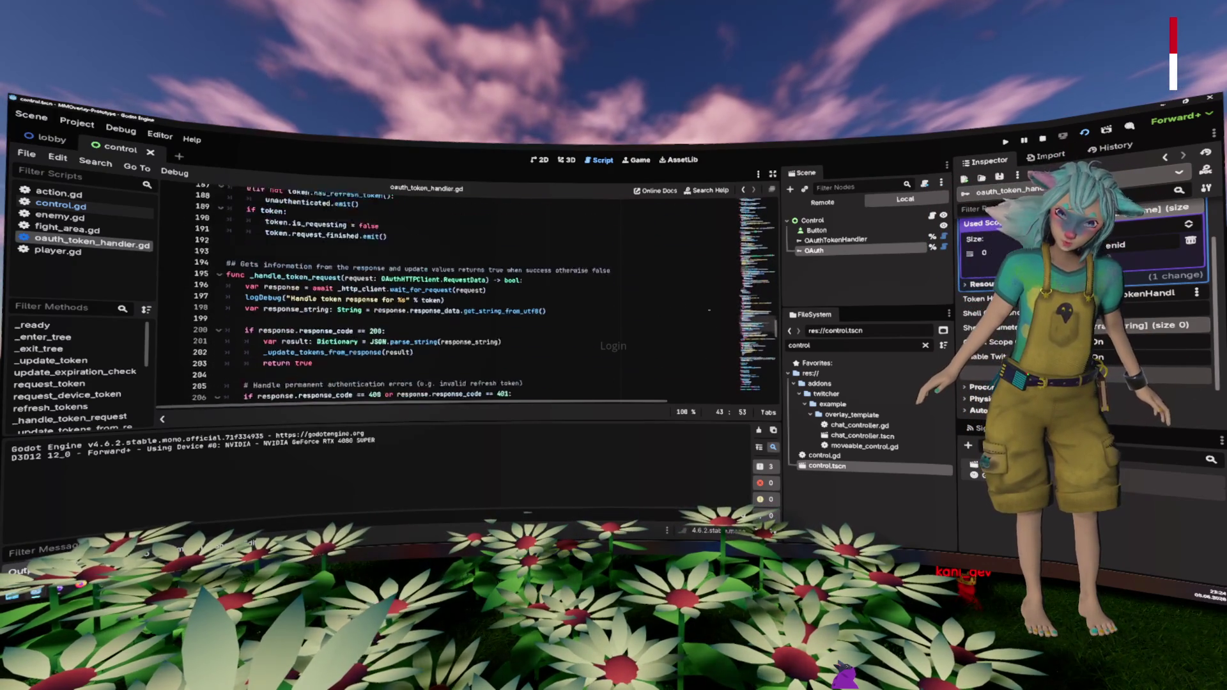
scroll(709, 310, "down", 15)
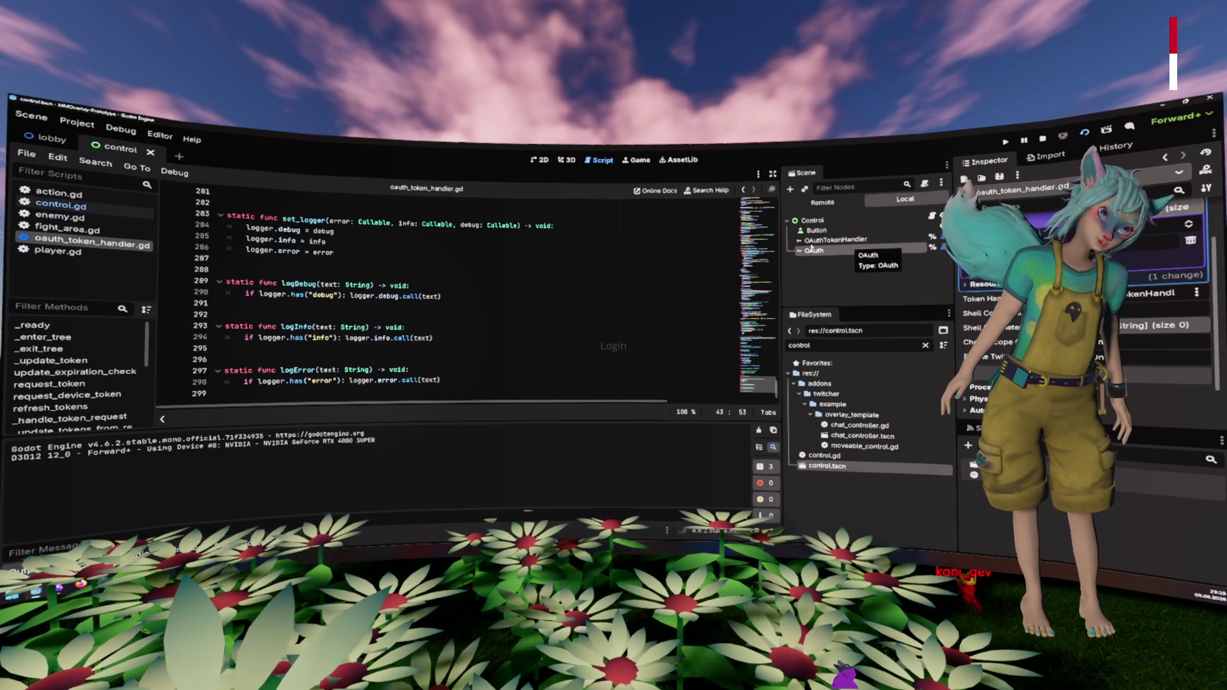
left_click(852, 249)
left_click_drag(227, 216, 461, 279)
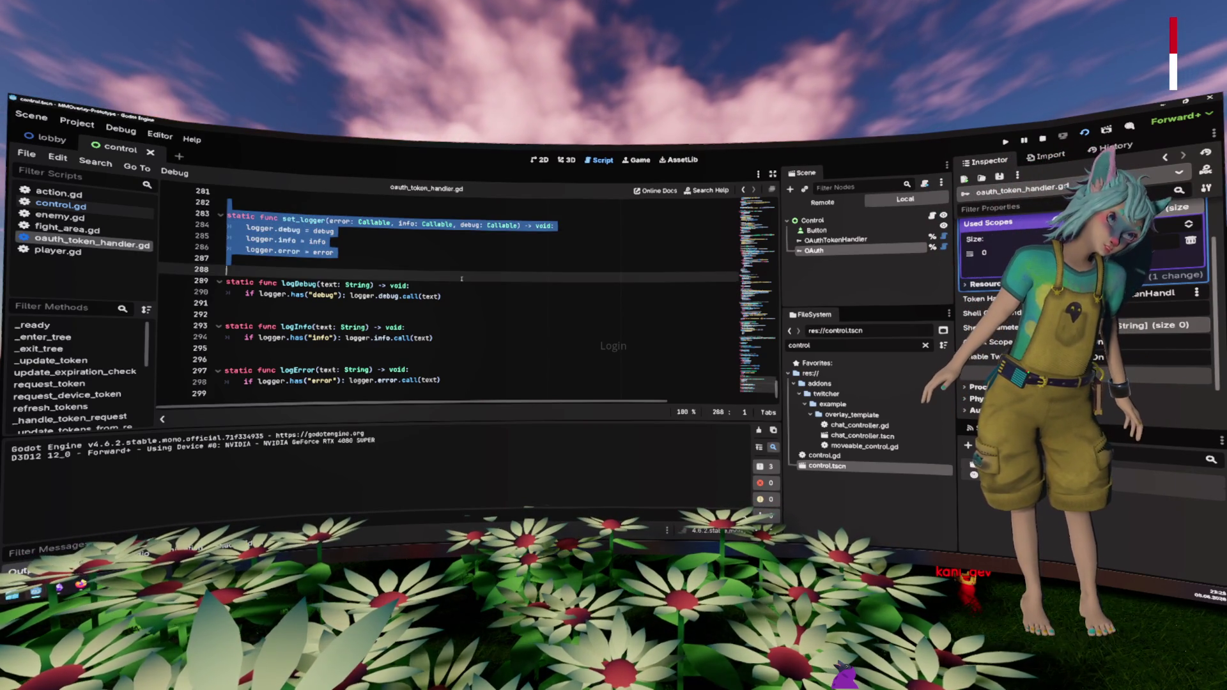
scroll(460, 279, "up", 2)
left_click(461, 279)
scroll(464, 276, "down", 2)
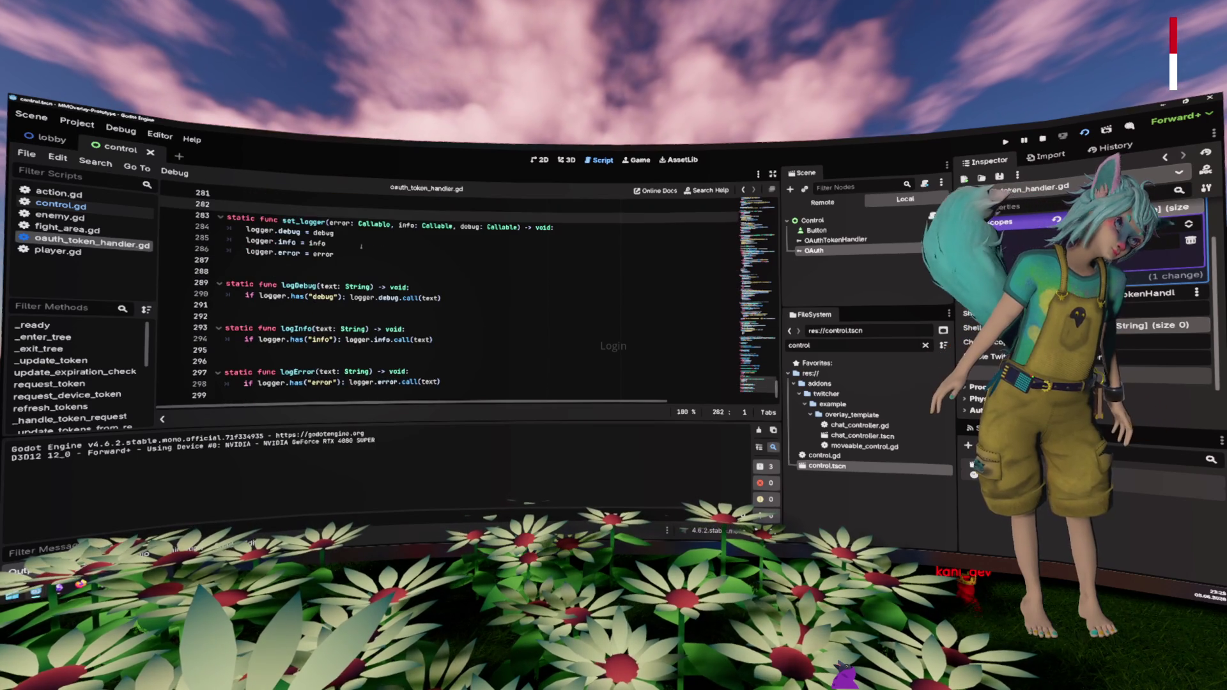
scroll(465, 274, "up", 1)
left_click(417, 285)
scroll(417, 289, "up", 1)
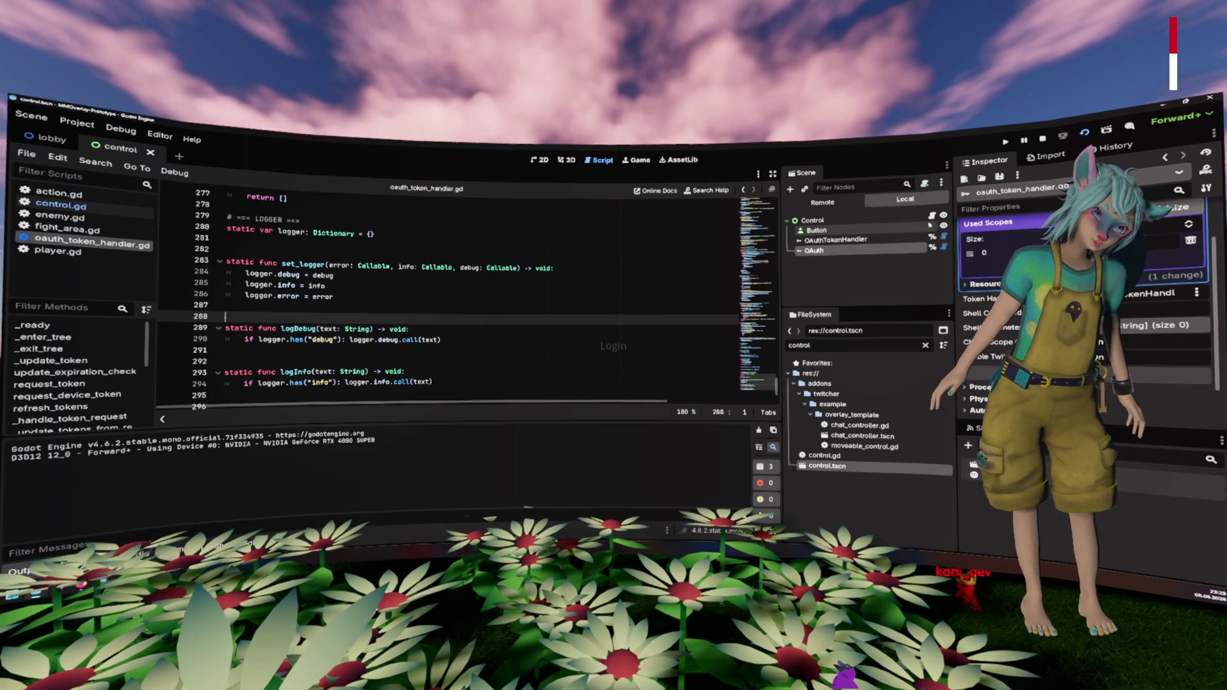
left_click(813, 221)
left_click(432, 288)
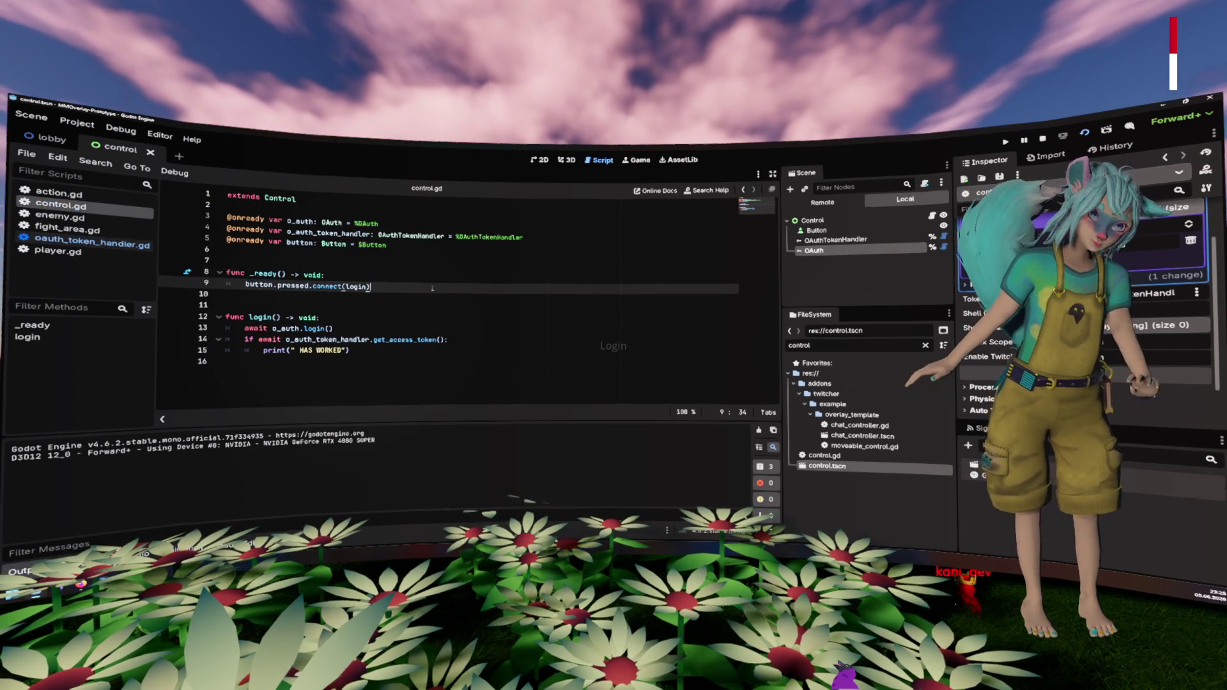
Step: Add an o_auth.set_logger call above the button connection with a print(msg) lambda
key("Up")
key("End")
key("Return")
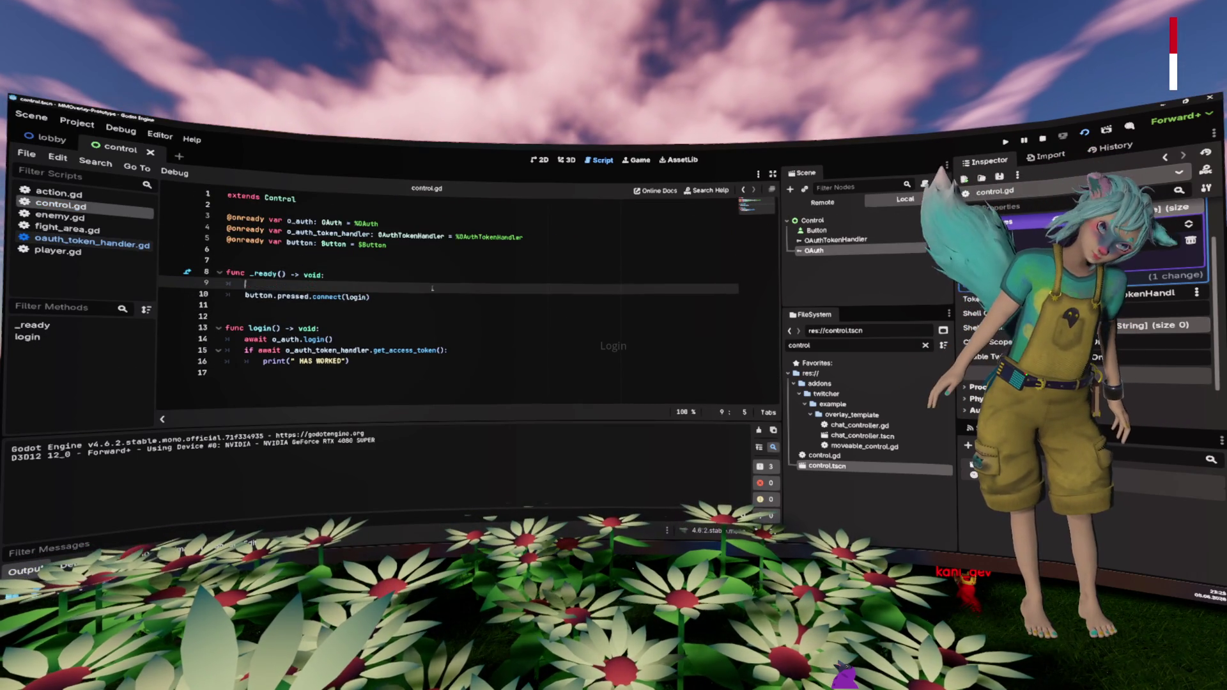
type("oa")
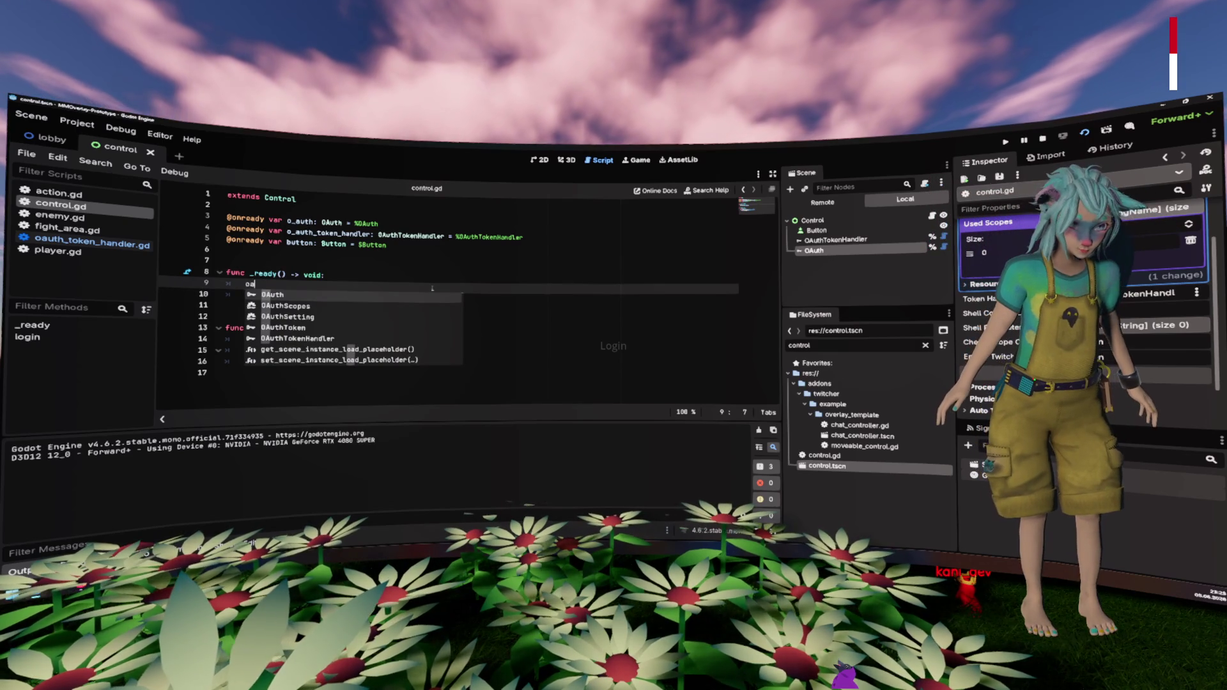
key("BackSpace")
key("BackSpace")
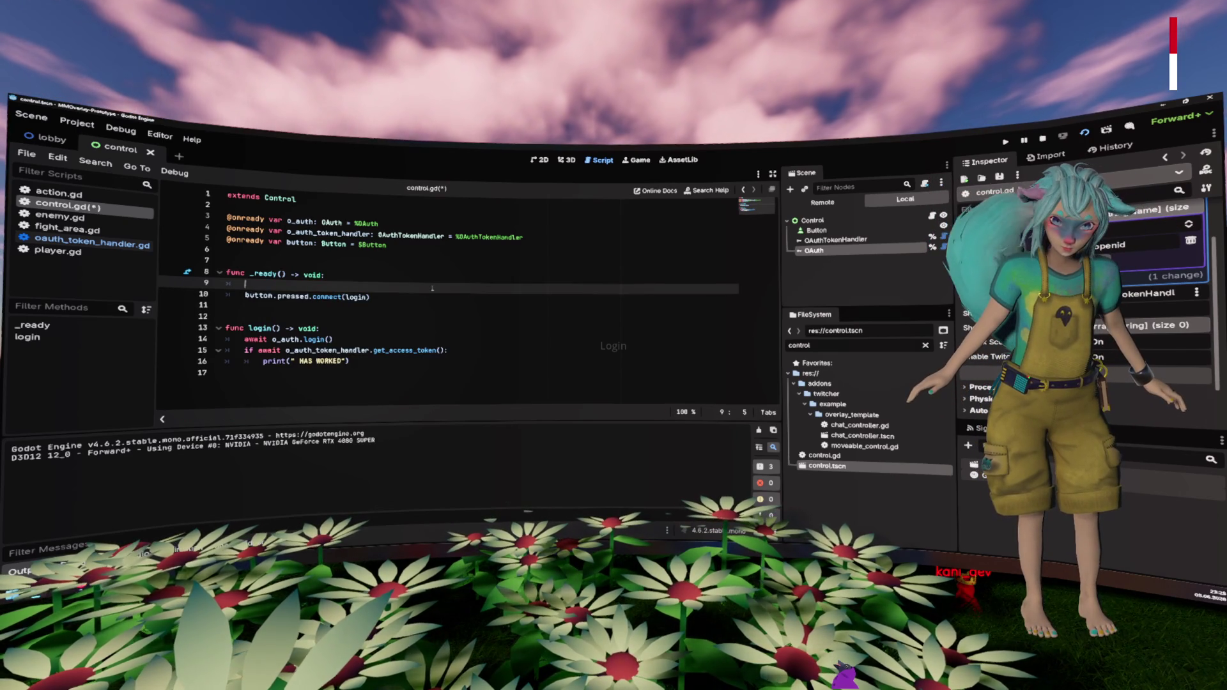
type("o_au")
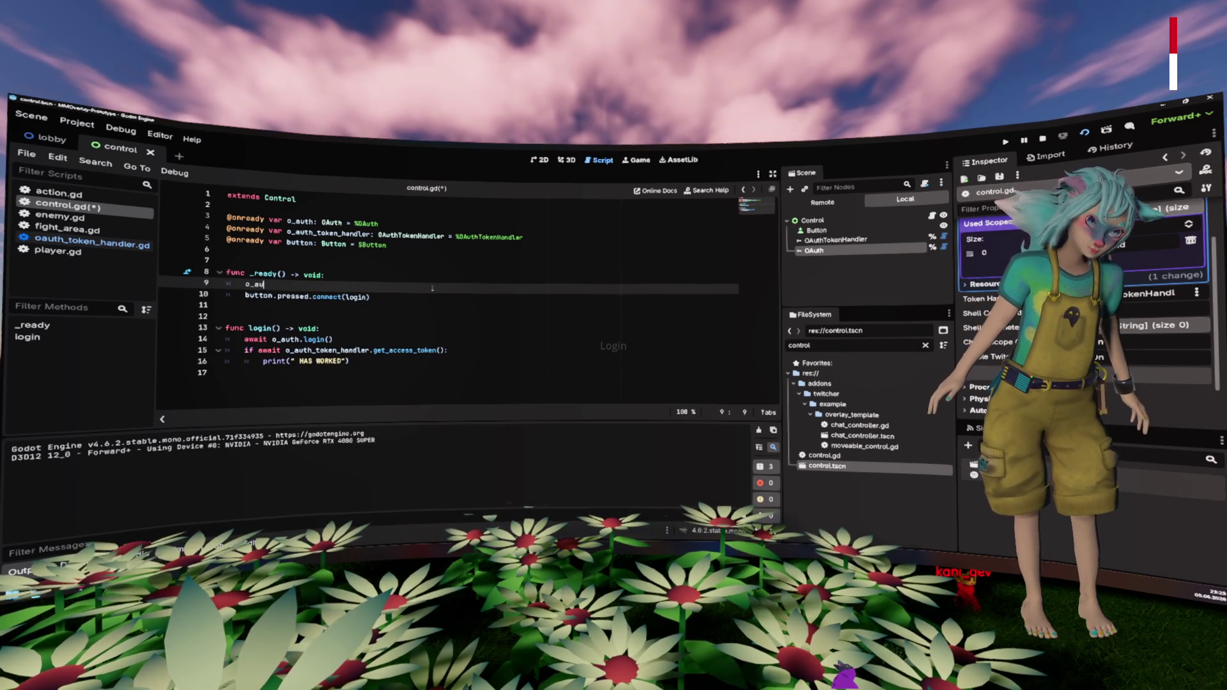
type("th.set_l")
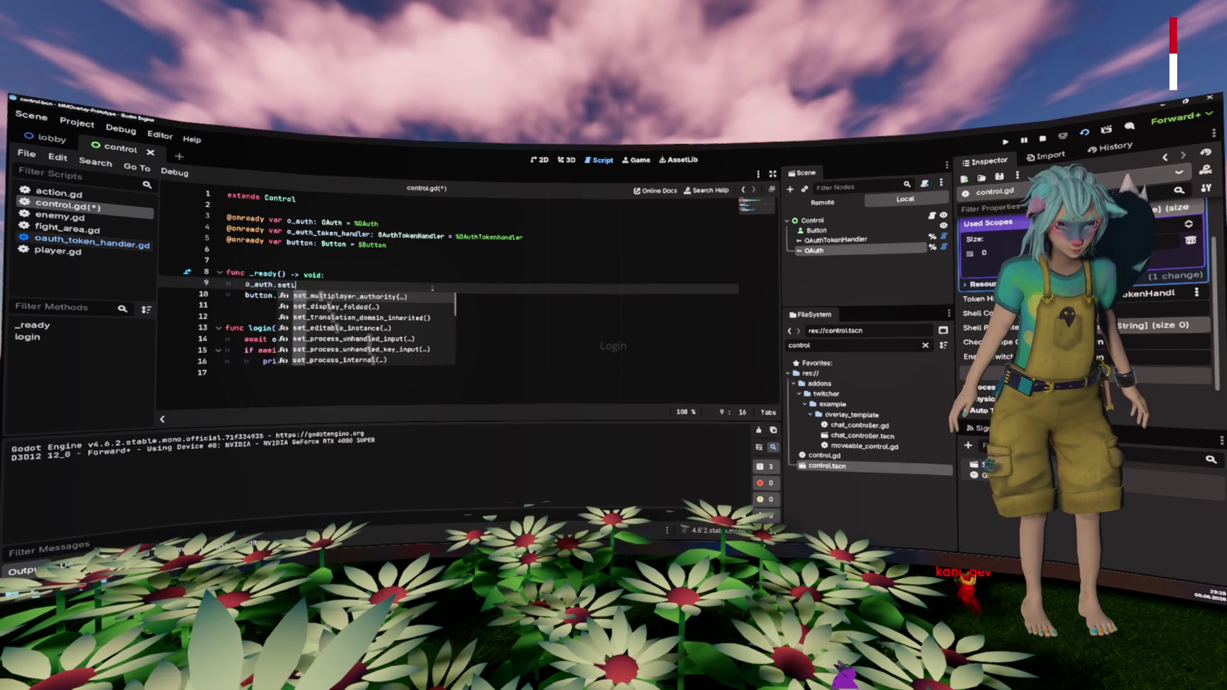
type("og")
key("Return")
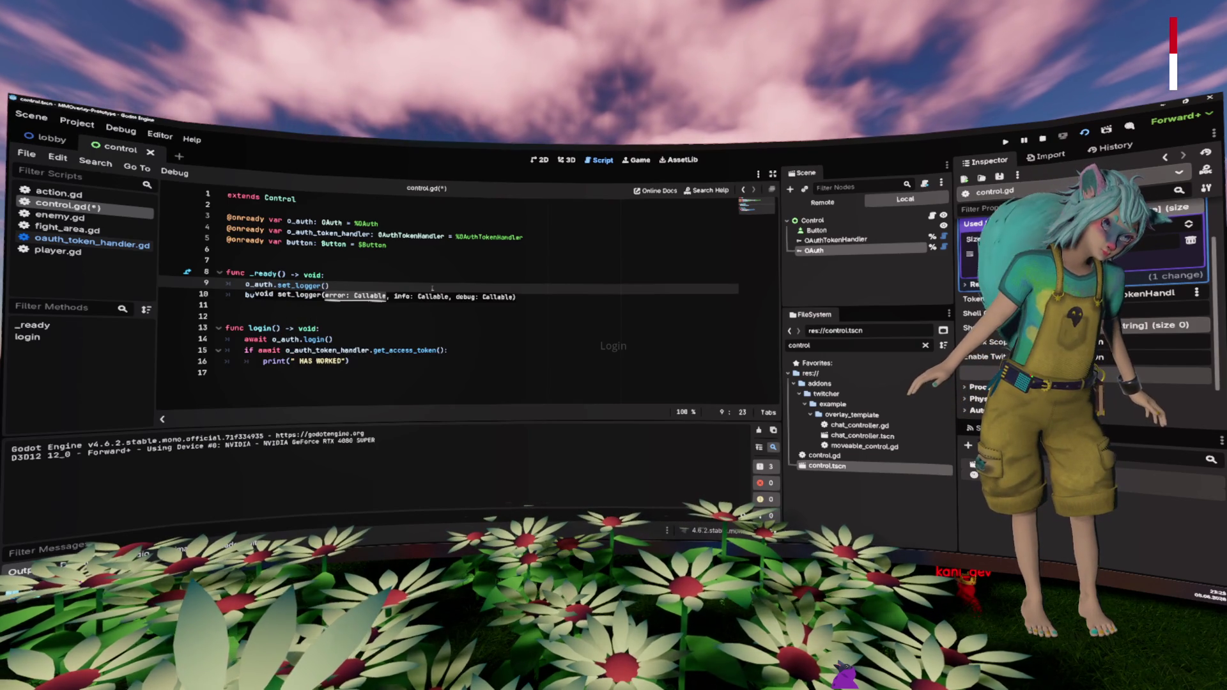
type("func")
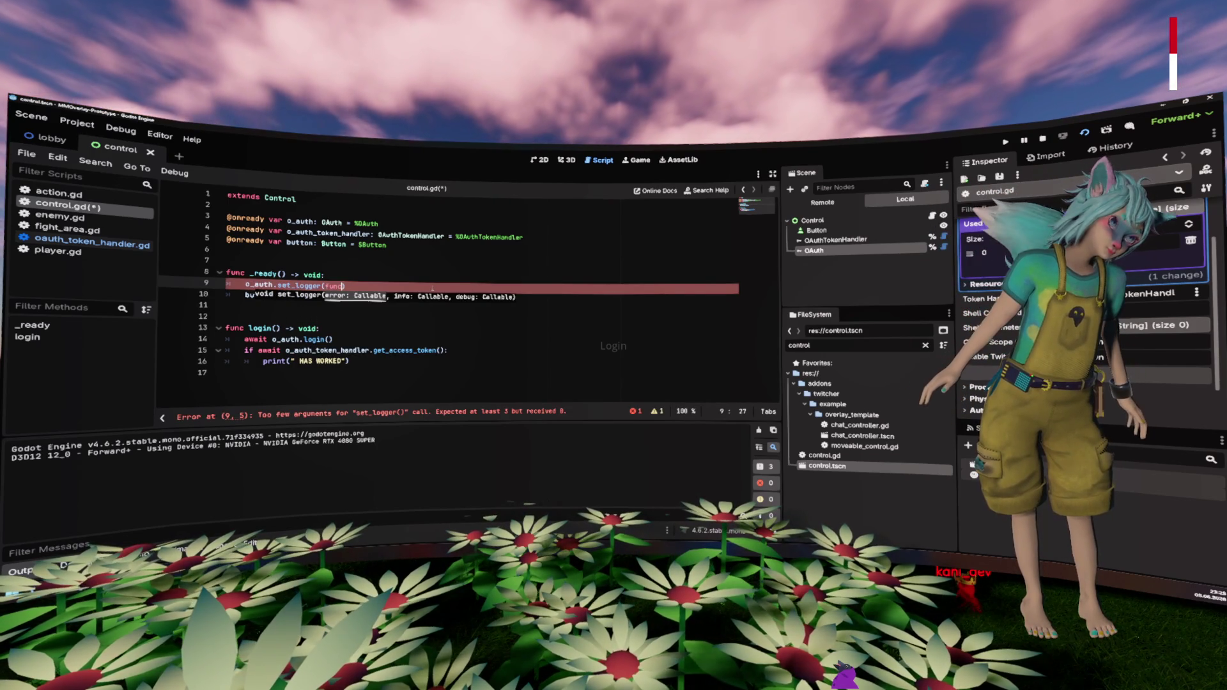
type("(msg")
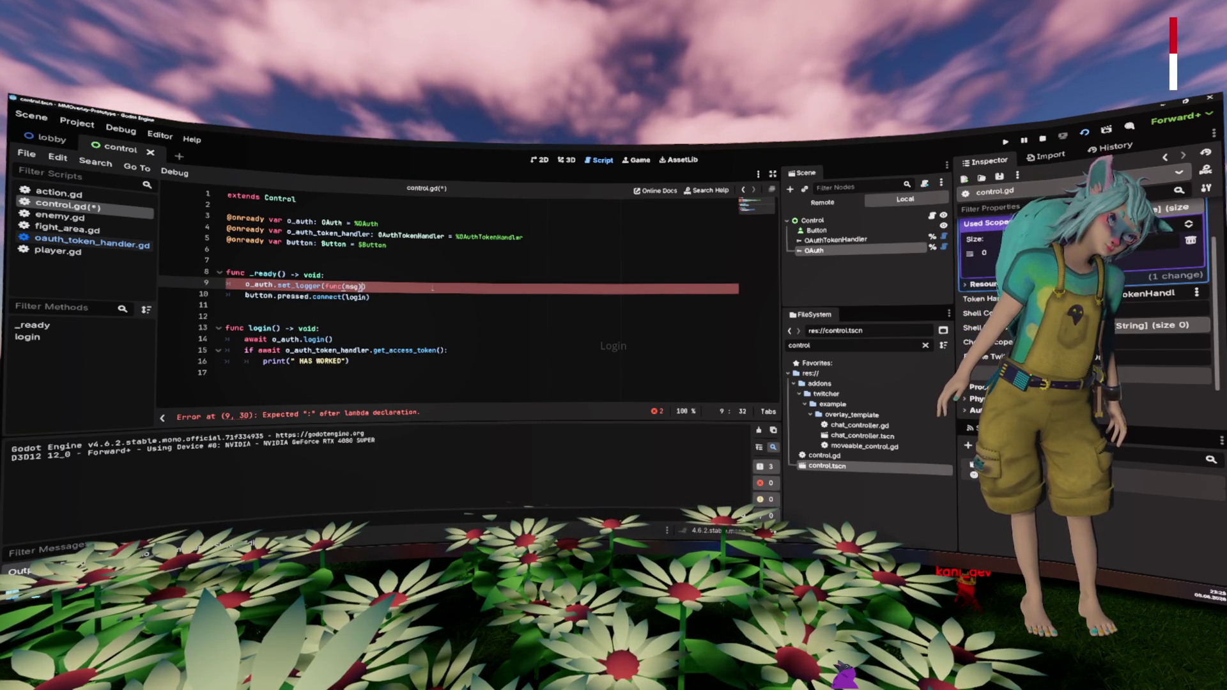
type("\"E")
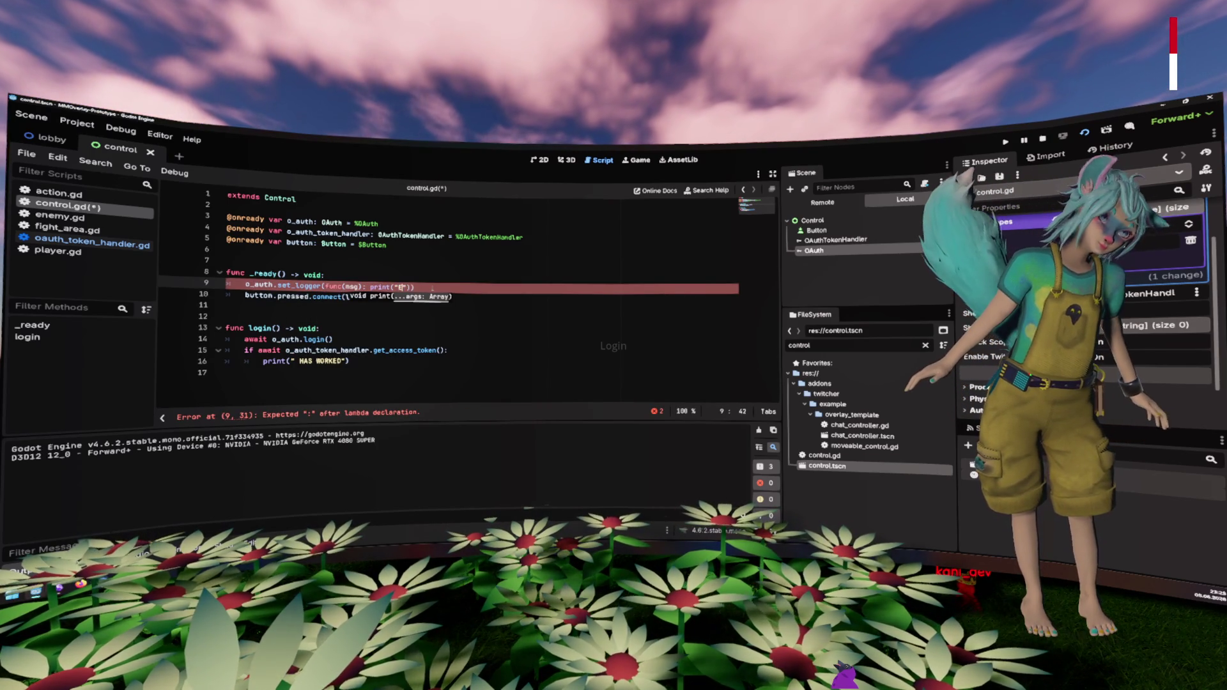
type(": \", n")
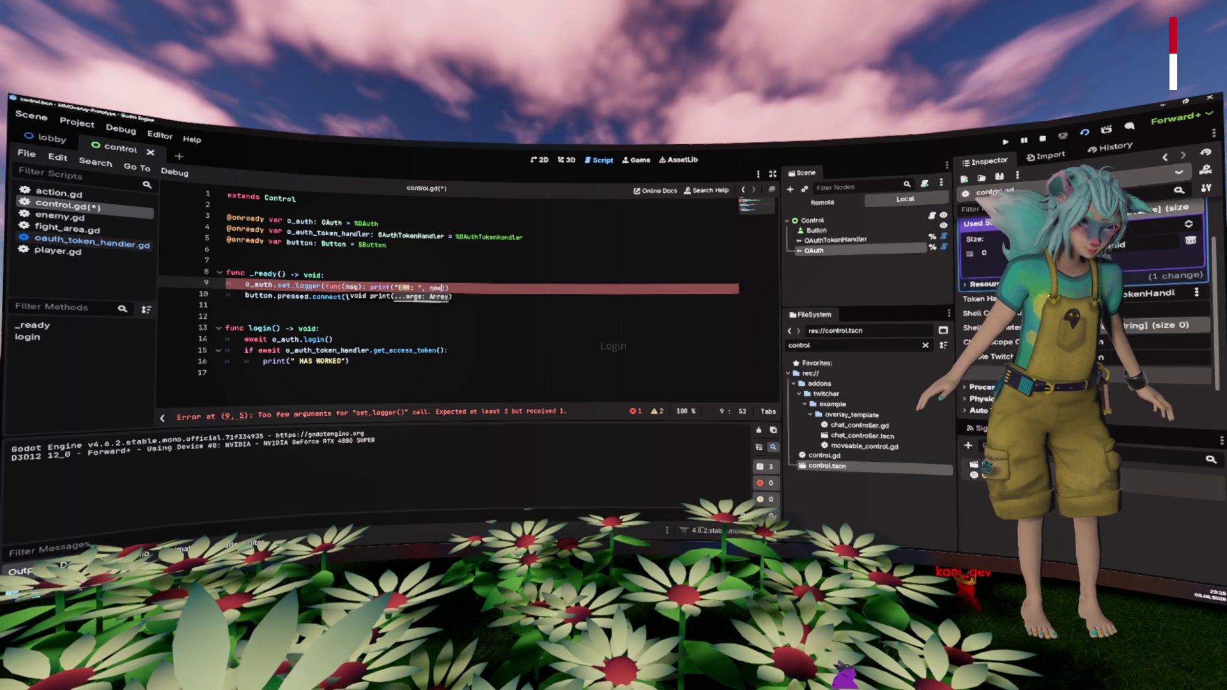
key("BackSpace")
type("msg")
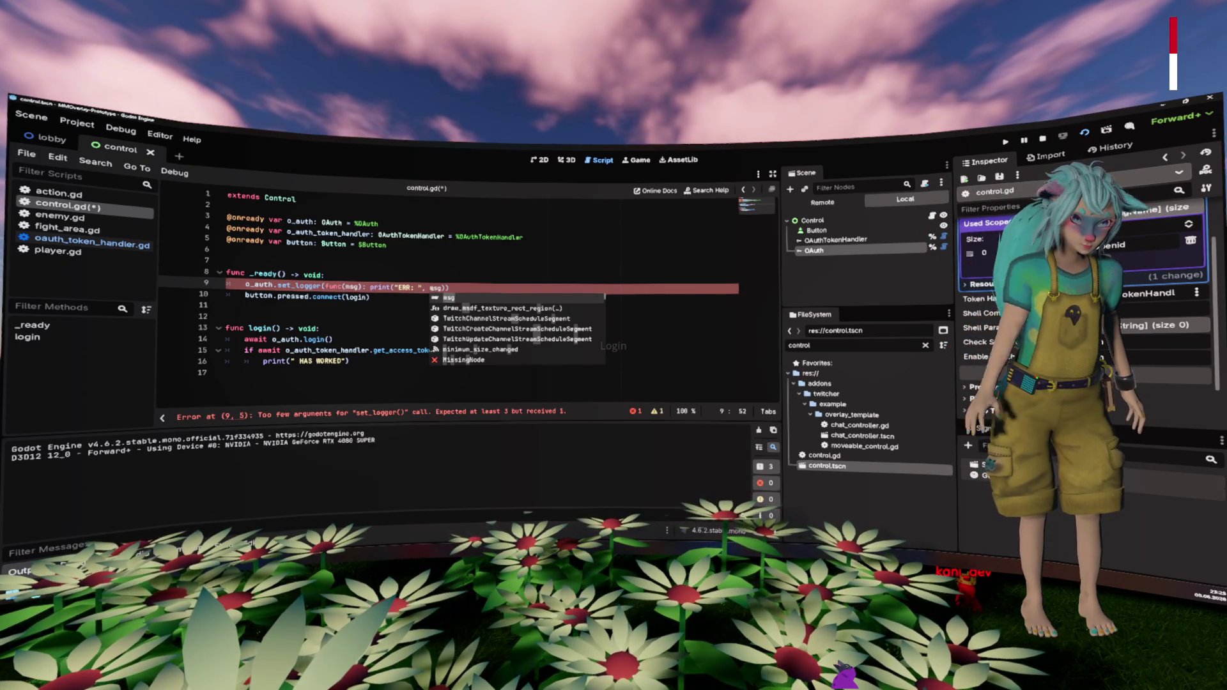
key("End")
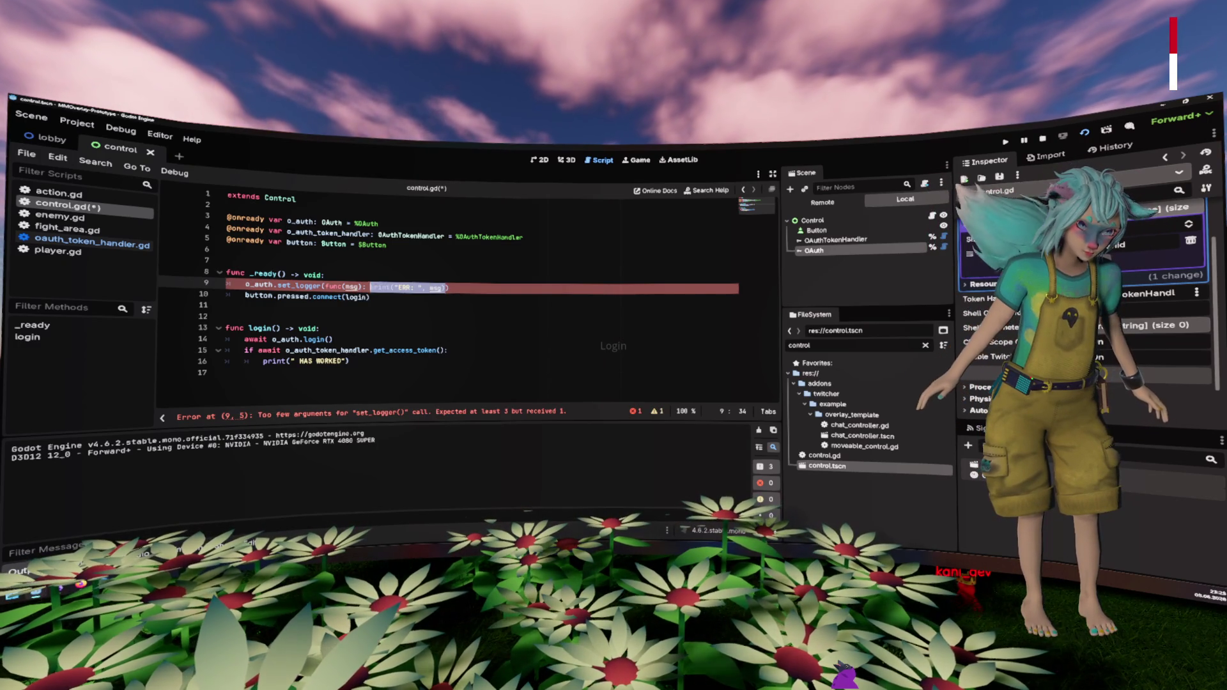
Step: Reuse the lambda for all three logger arguments and duplicate the line for o_auth_token_handler
mouse_move(447, 288)
left_mouse_down()
mouse_move(281, 288)
mouse_move(325, 288)
left_mouse_up()
key("ctrl+c")
key("Right")
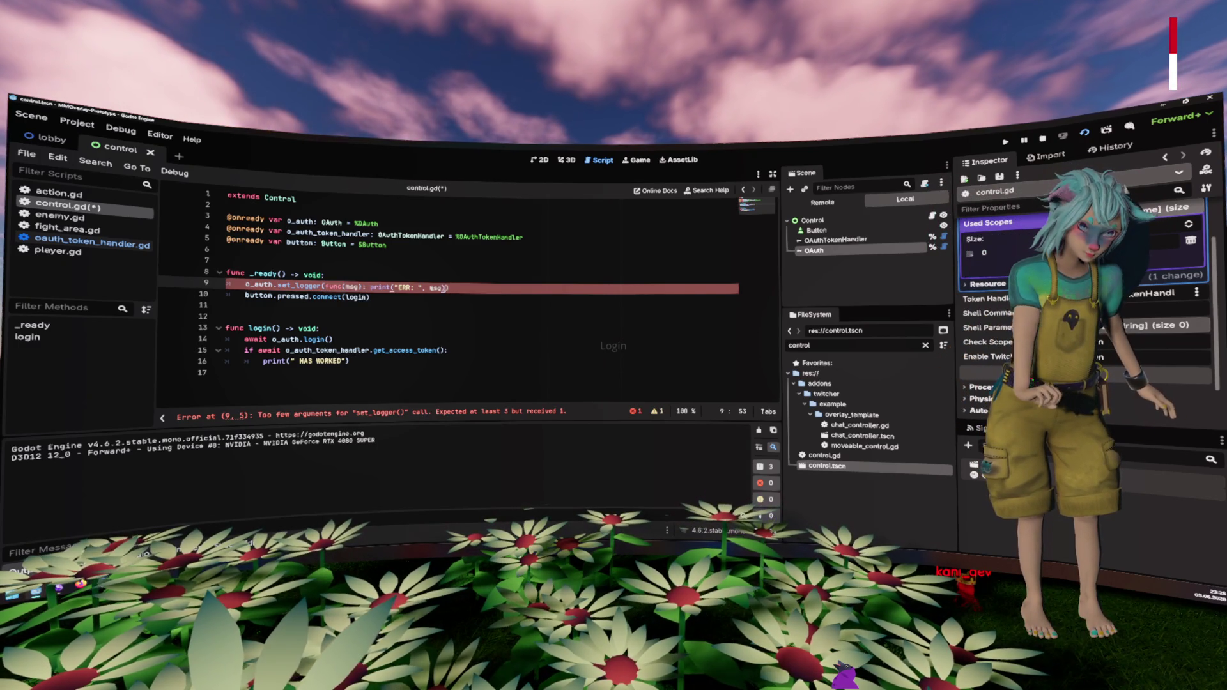
type(",")
key("ctrl+v")
type(",")
key("ctrl+v")
type(",")
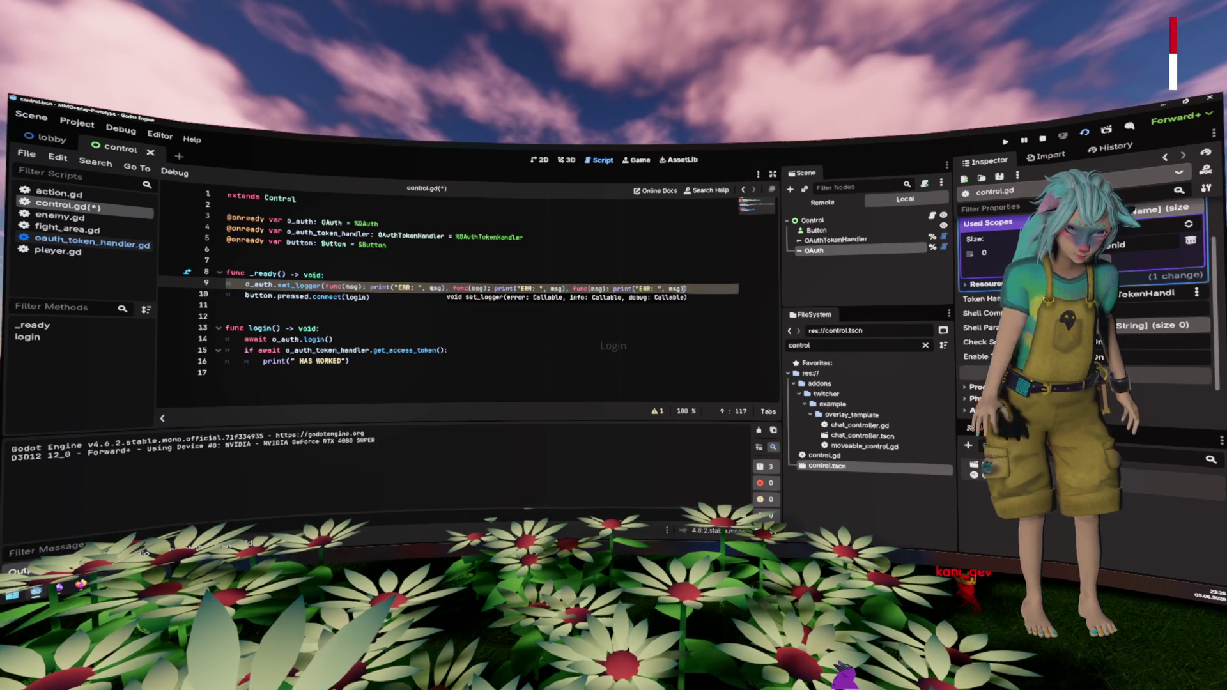
key("BackSpace")
key("ctrl+shift+d")
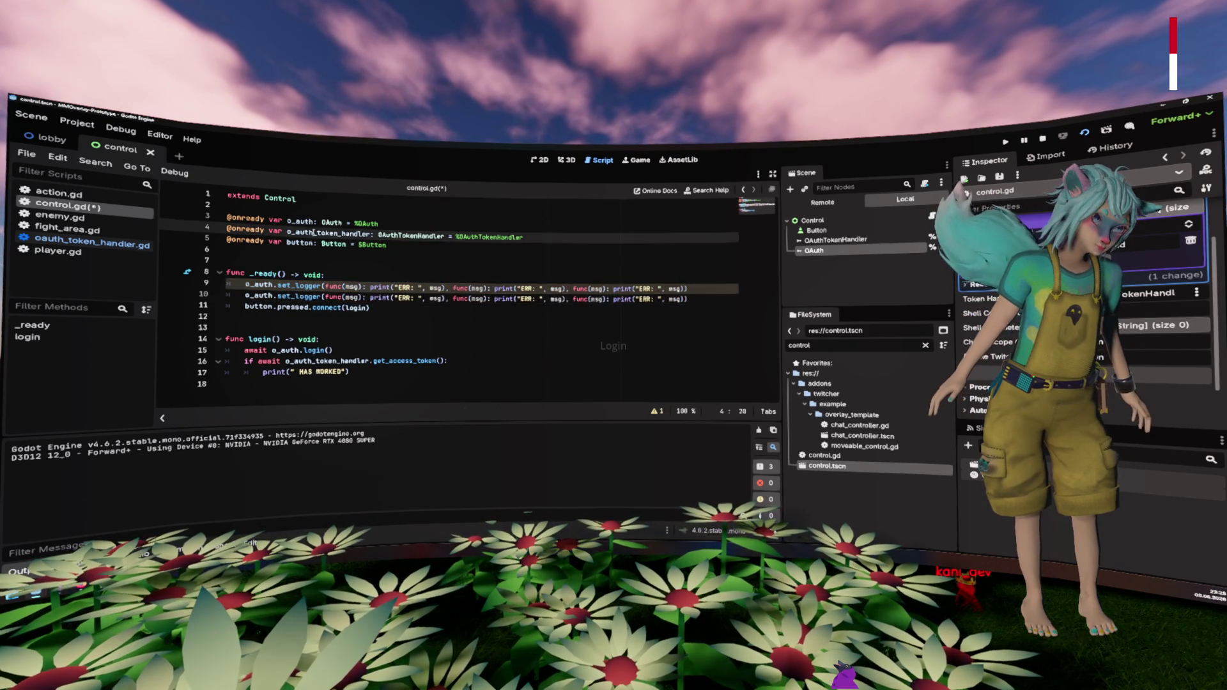
type("_token_handler")
left_click(227, 260)
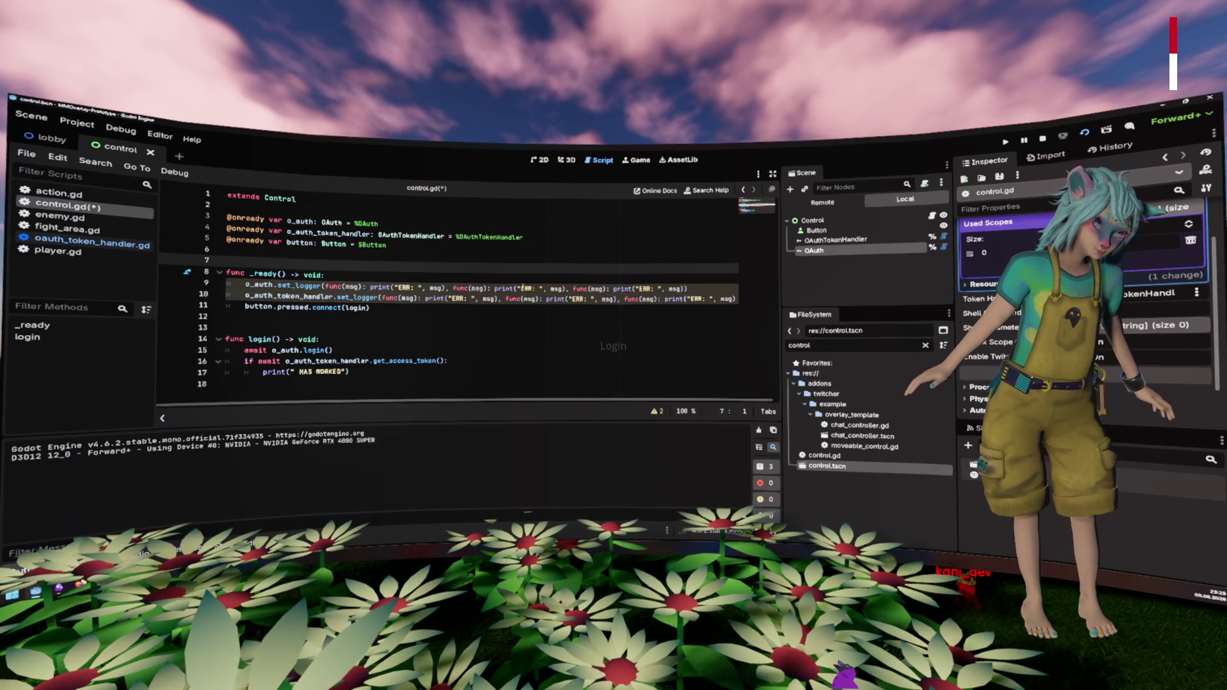
Step: Change the second and third prefixes on both set_logger lines to INF and DEB
left_click(527, 288)
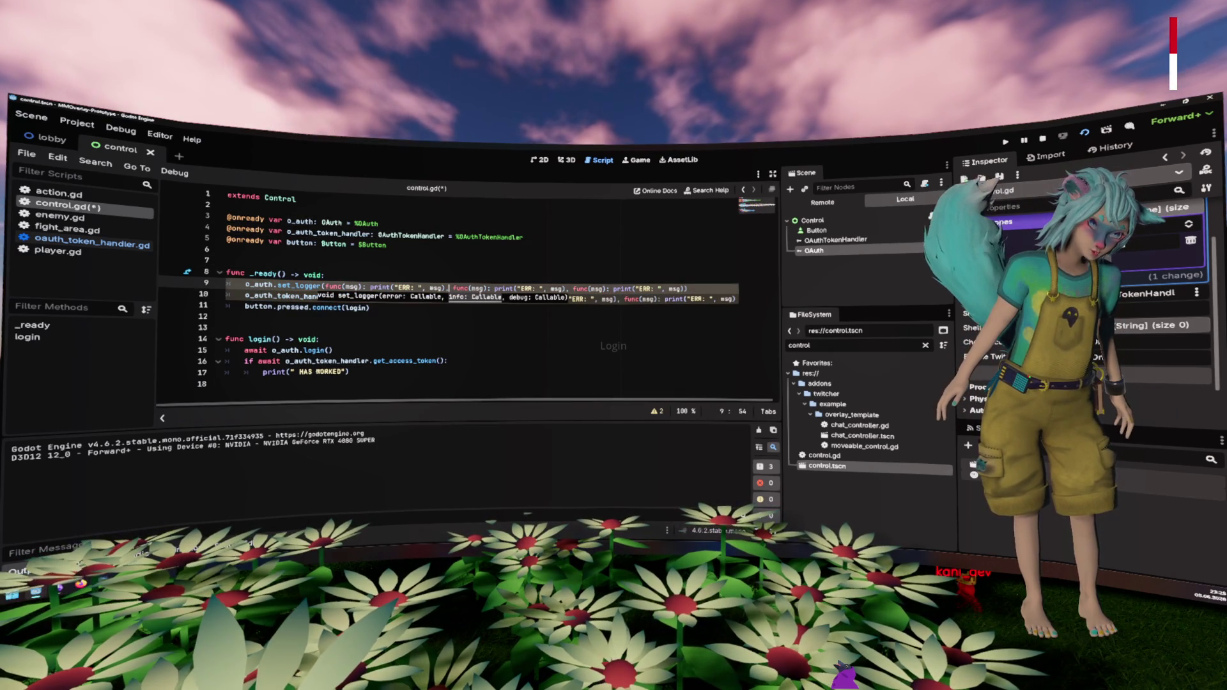
double_click(528, 288)
type("INF")
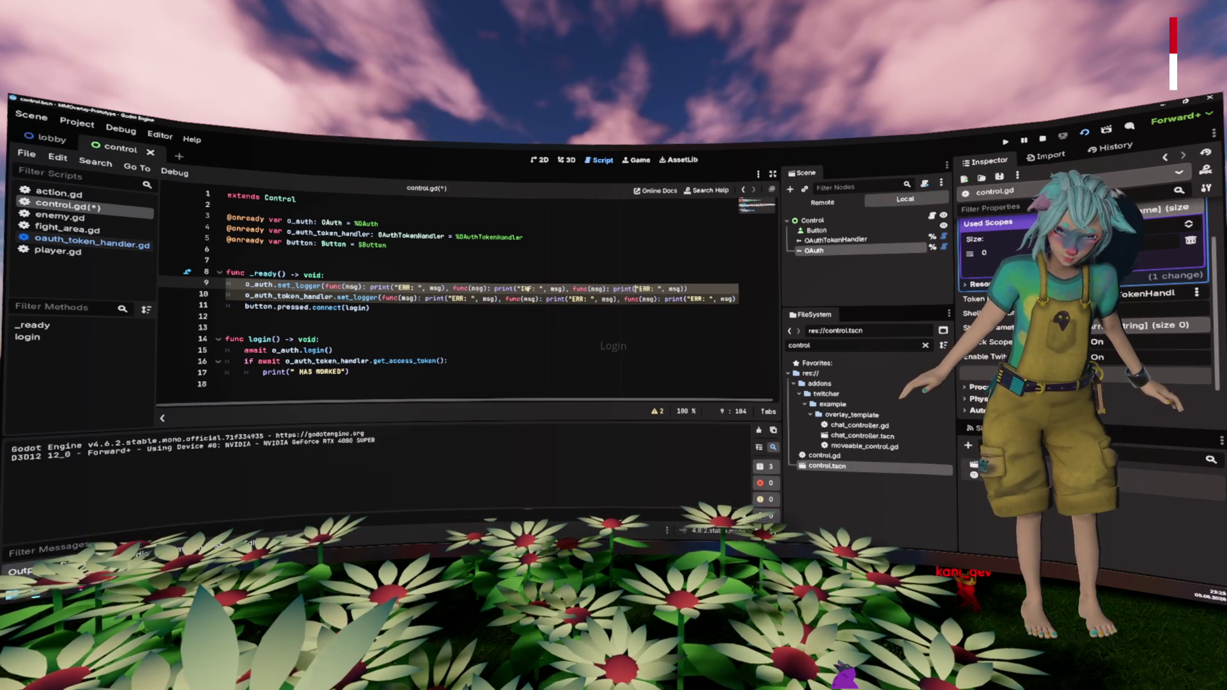
double_click(643, 288)
type("DEB")
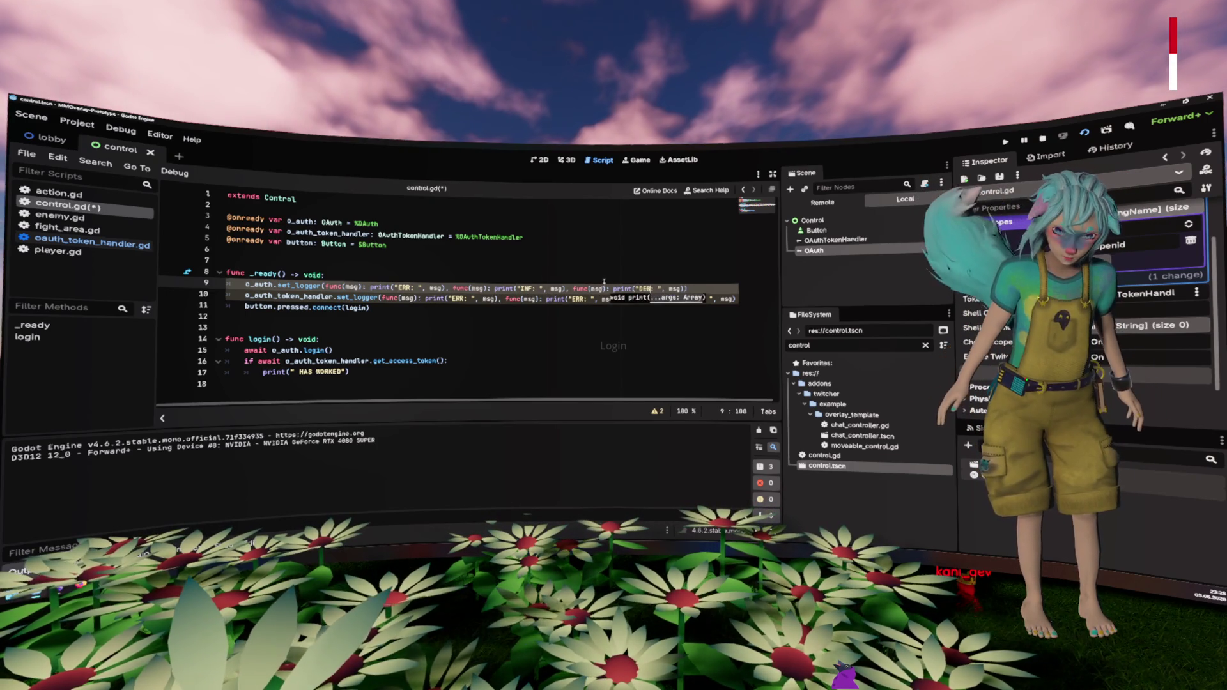
double_click(697, 299)
type("DEB:")
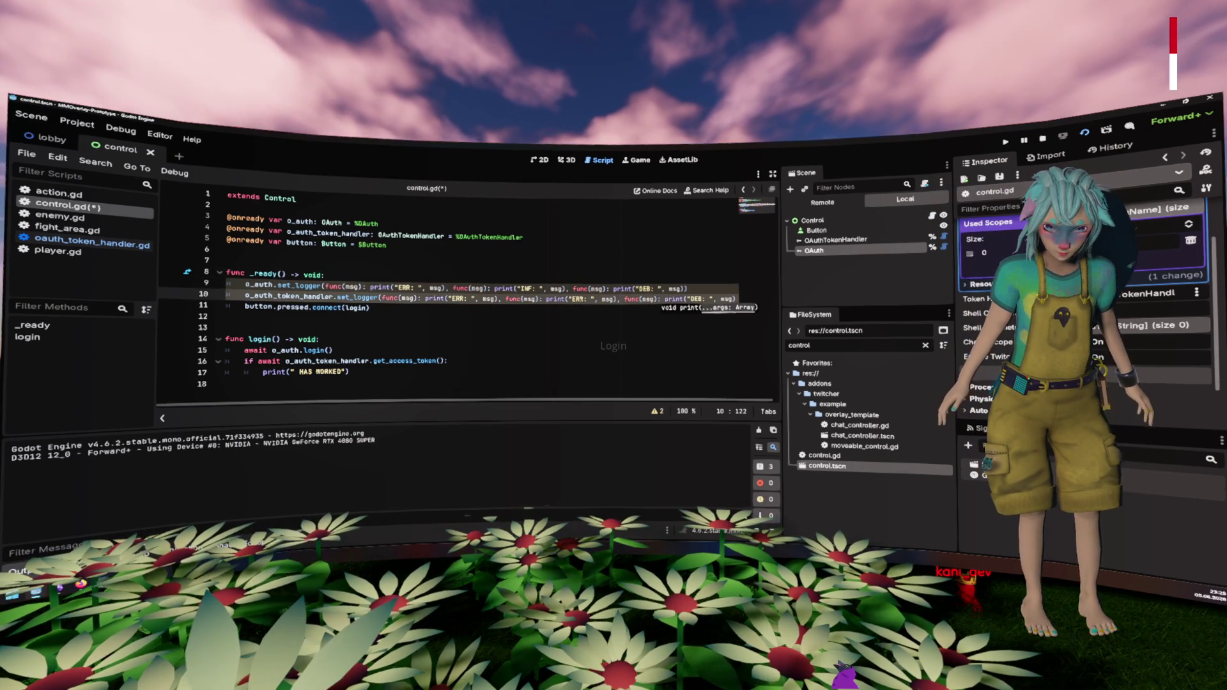
double_click(576, 298)
type("INF")
key("Down")
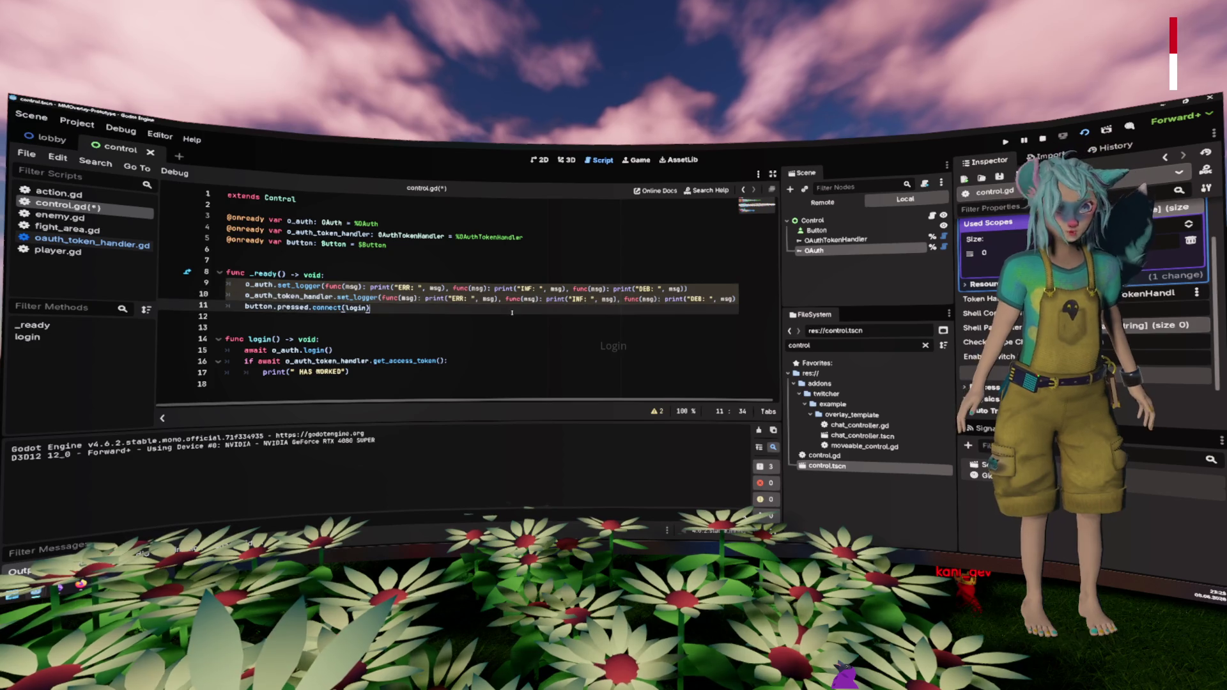
Step: Save control.gd, try the login, and scroll the Output log to the 'implicit flow is disabled' error
key("ctrl+s")
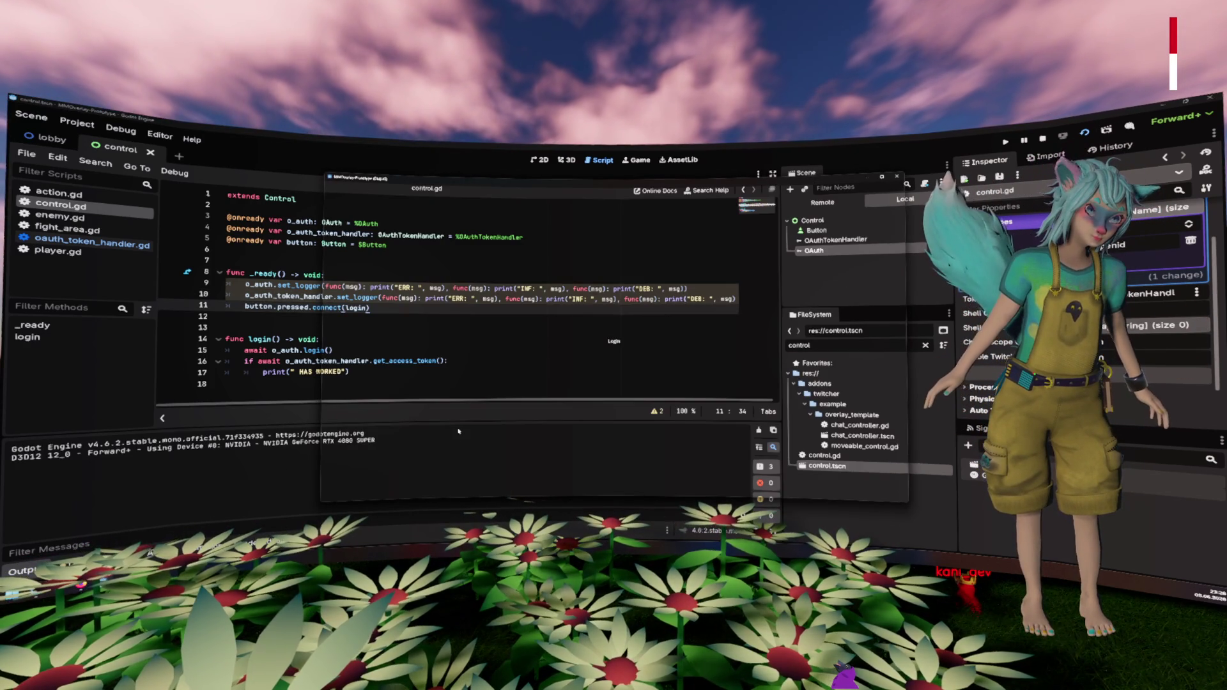
key("alt+Tab")
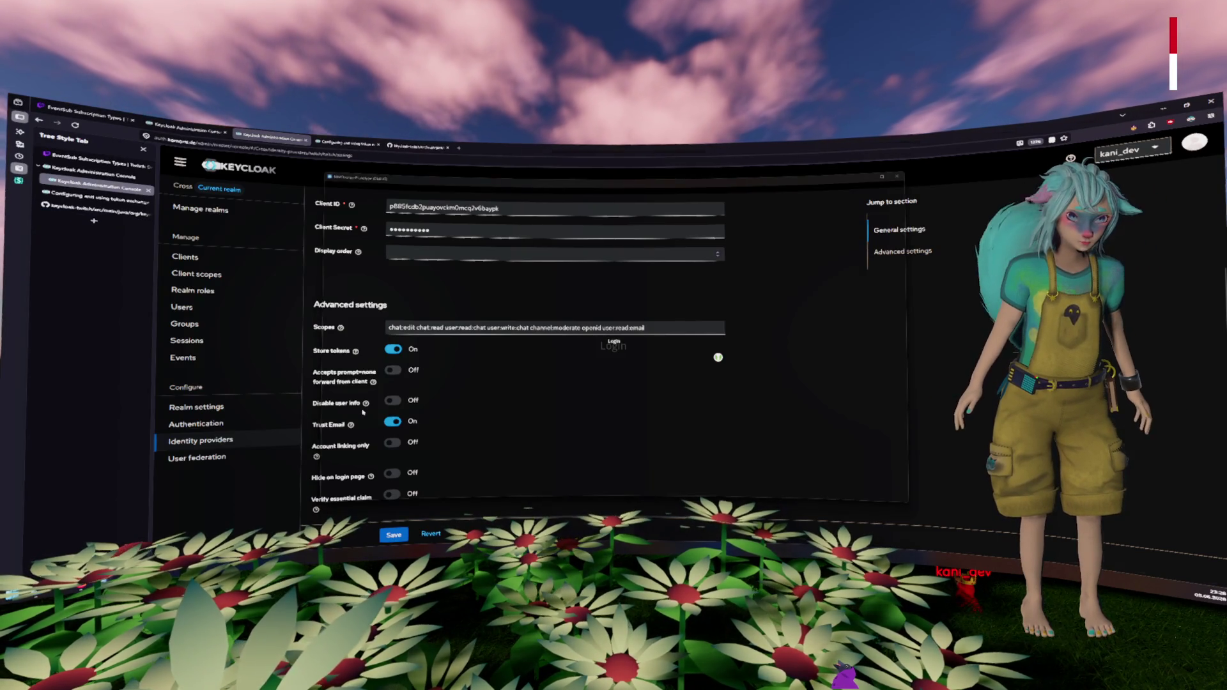
key("alt+Tab")
scroll(368, 474, "up", 2)
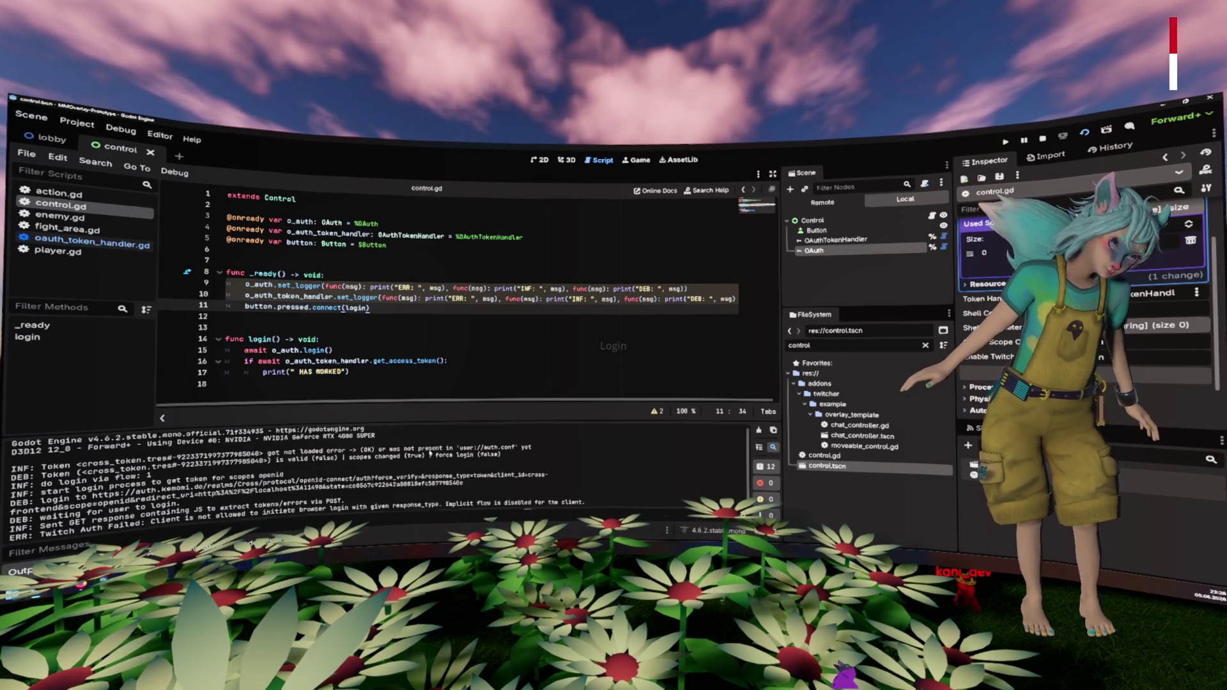
Step: Highlight the token status, login process and response_type=token error lines in the Output log
left_click_drag(301, 455, 13, 478)
left_click(421, 451)
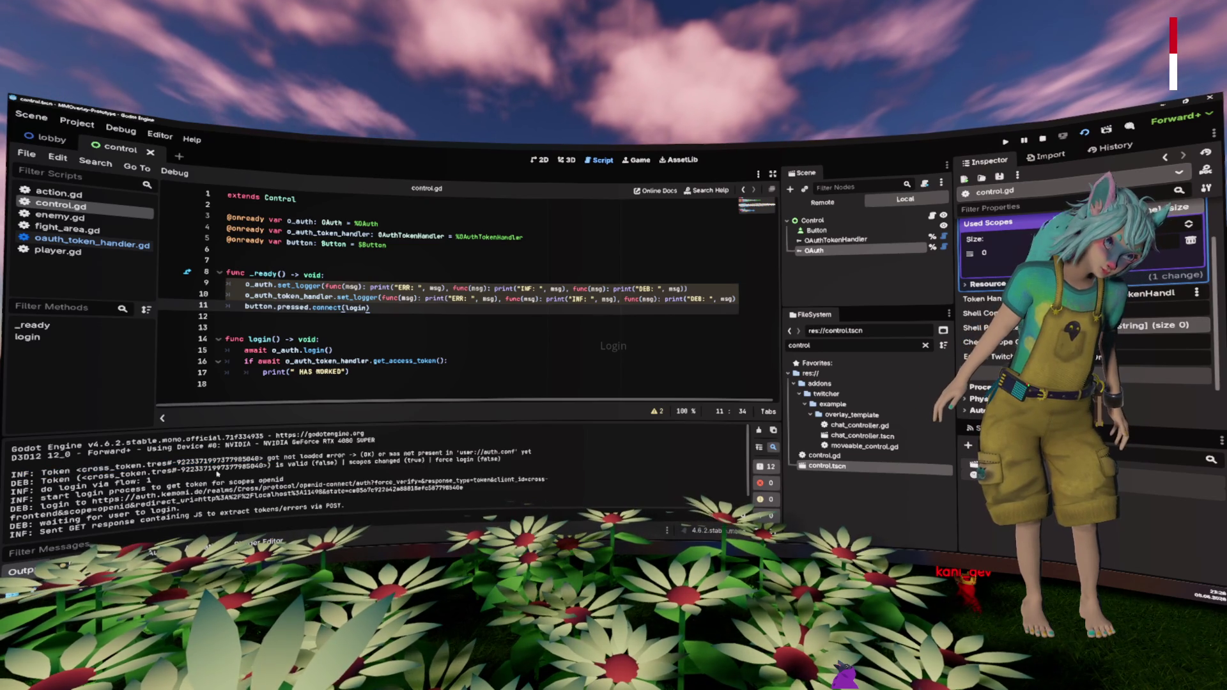
mouse_move(354, 461)
left_mouse_down()
mouse_move(498, 459)
mouse_move(372, 460)
left_mouse_up()
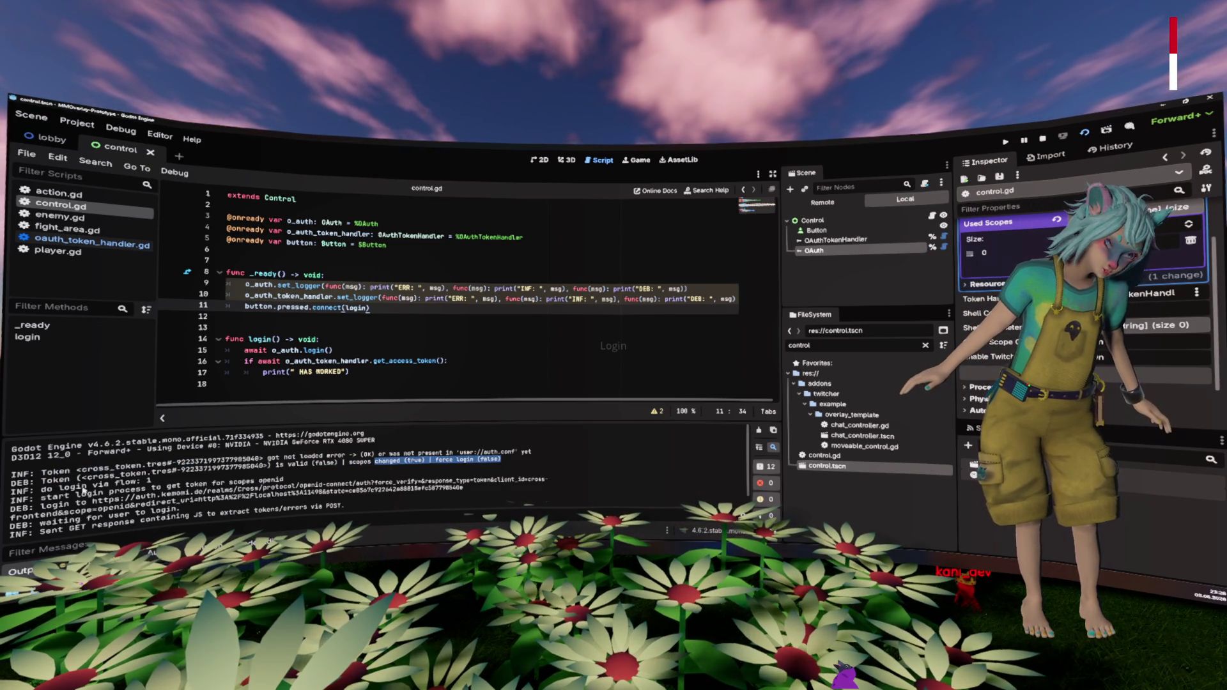
left_click_drag(85, 491, 189, 476)
left_click(196, 484)
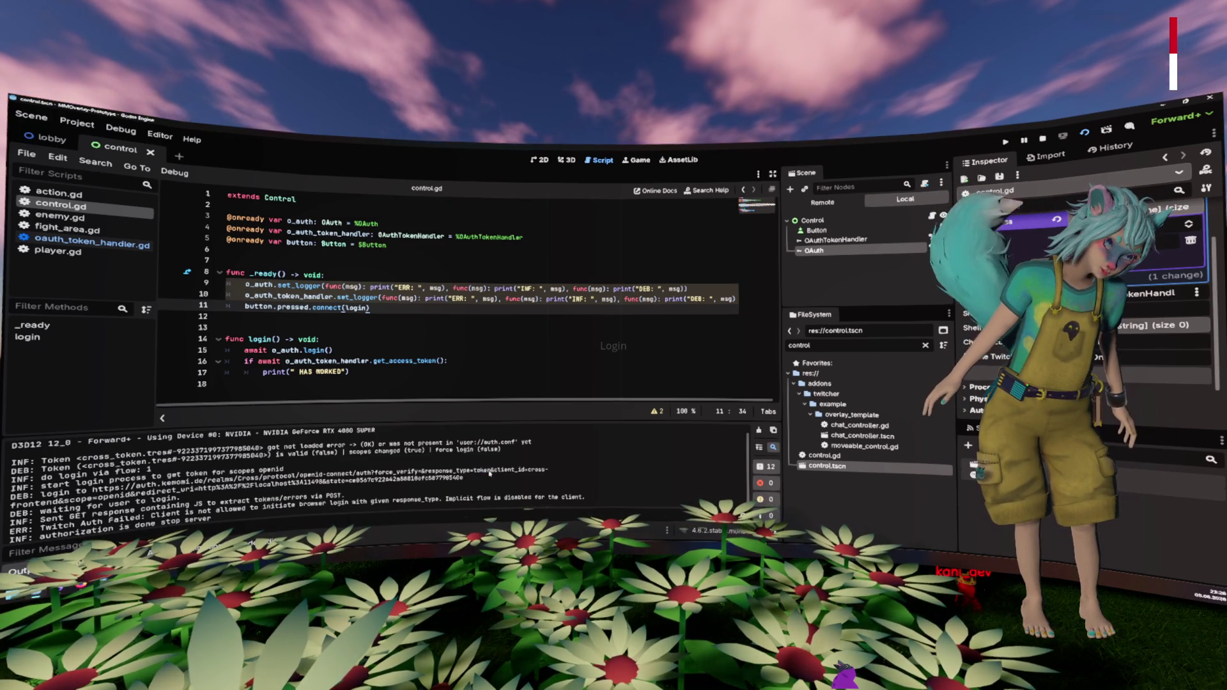
left_click_drag(422, 472, 488, 471)
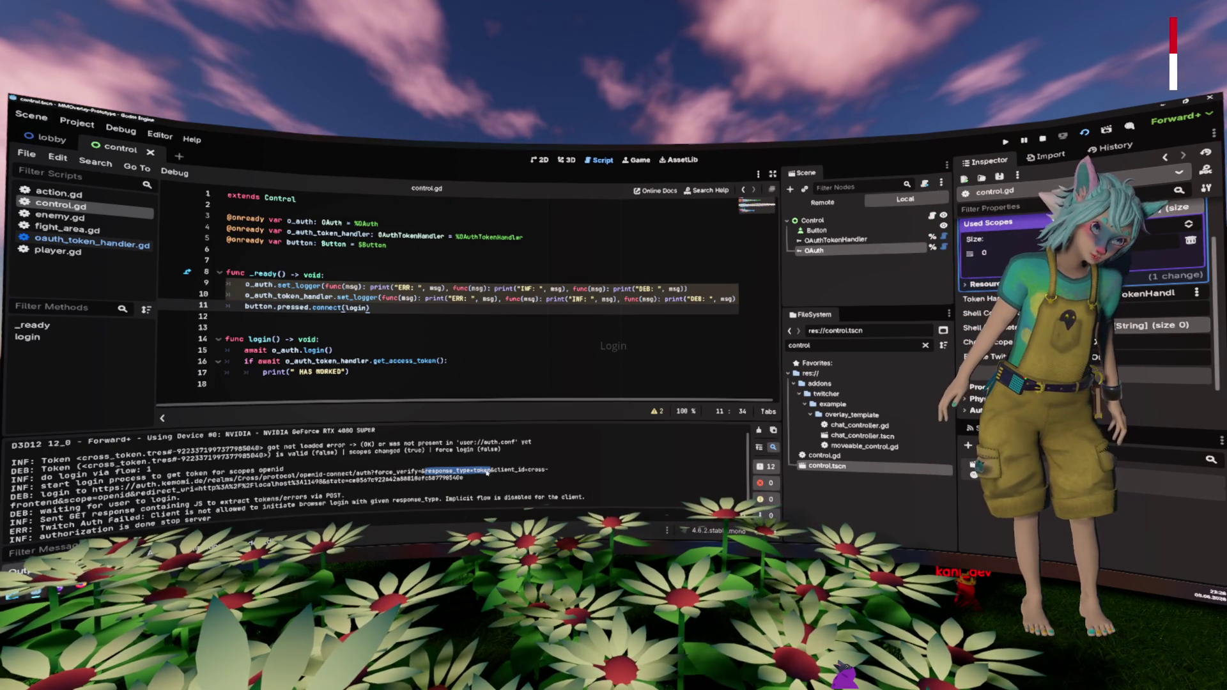
scroll(486, 472, "down", 1)
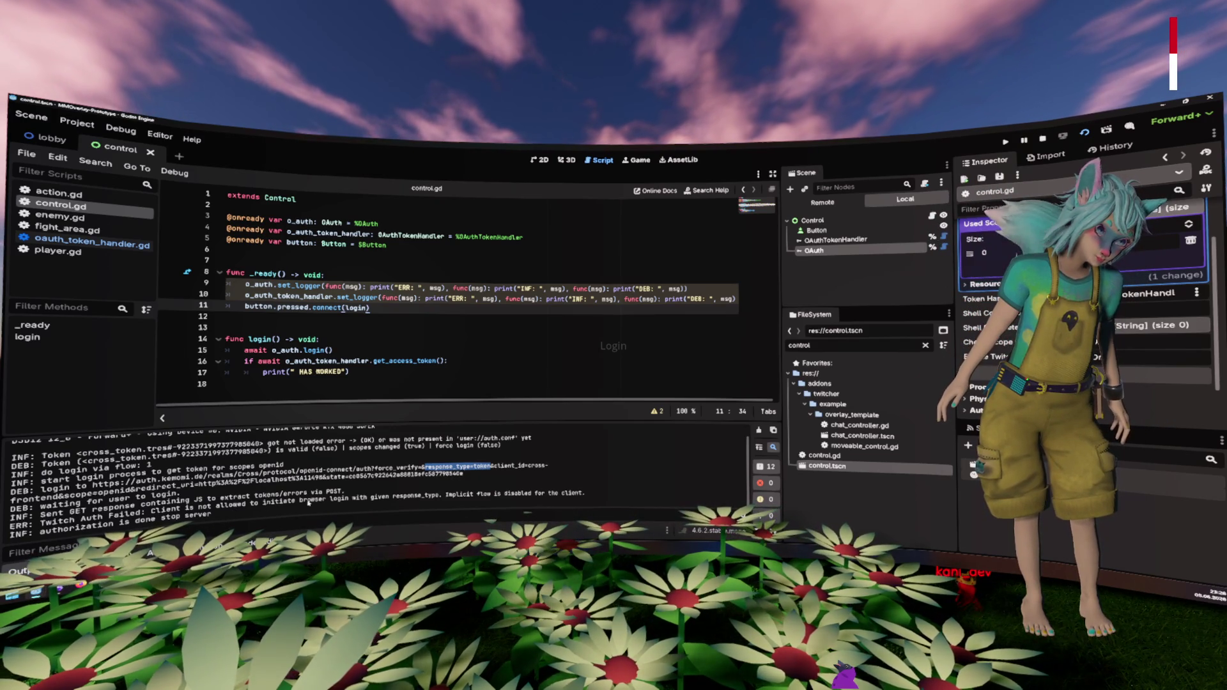
left_click_drag(365, 498, 393, 496)
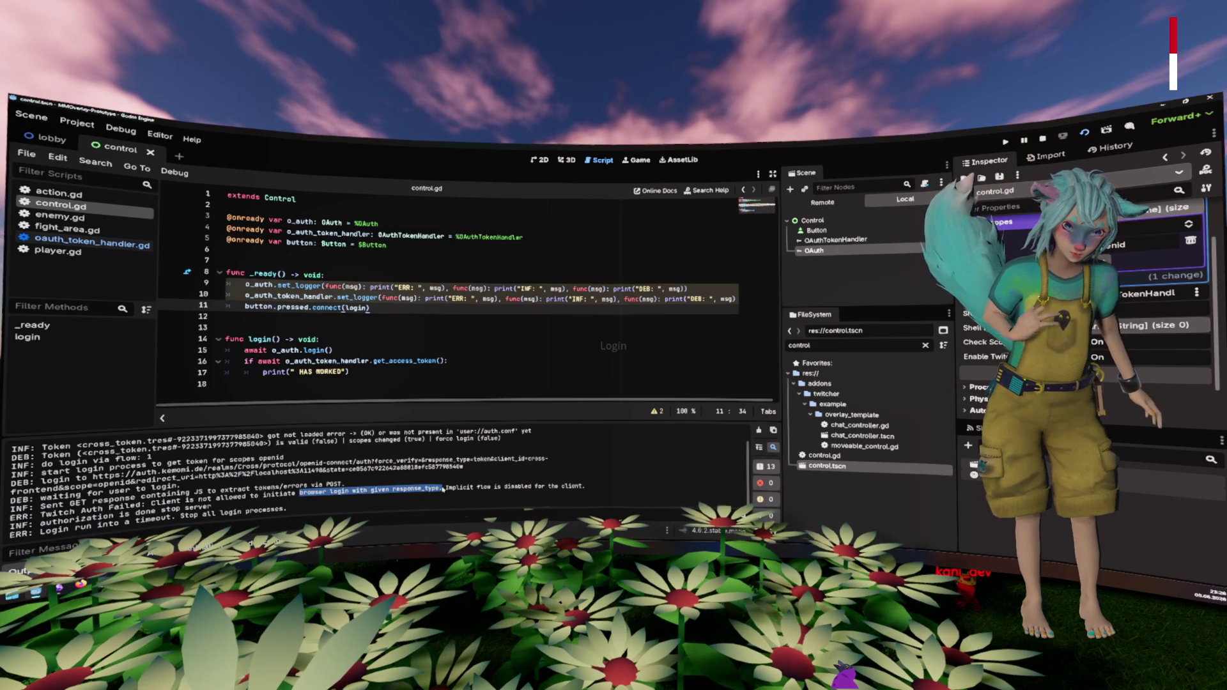
Step: Rerun the game, close it with F8, and switch to the Keycloak settings in the browser
key("F5")
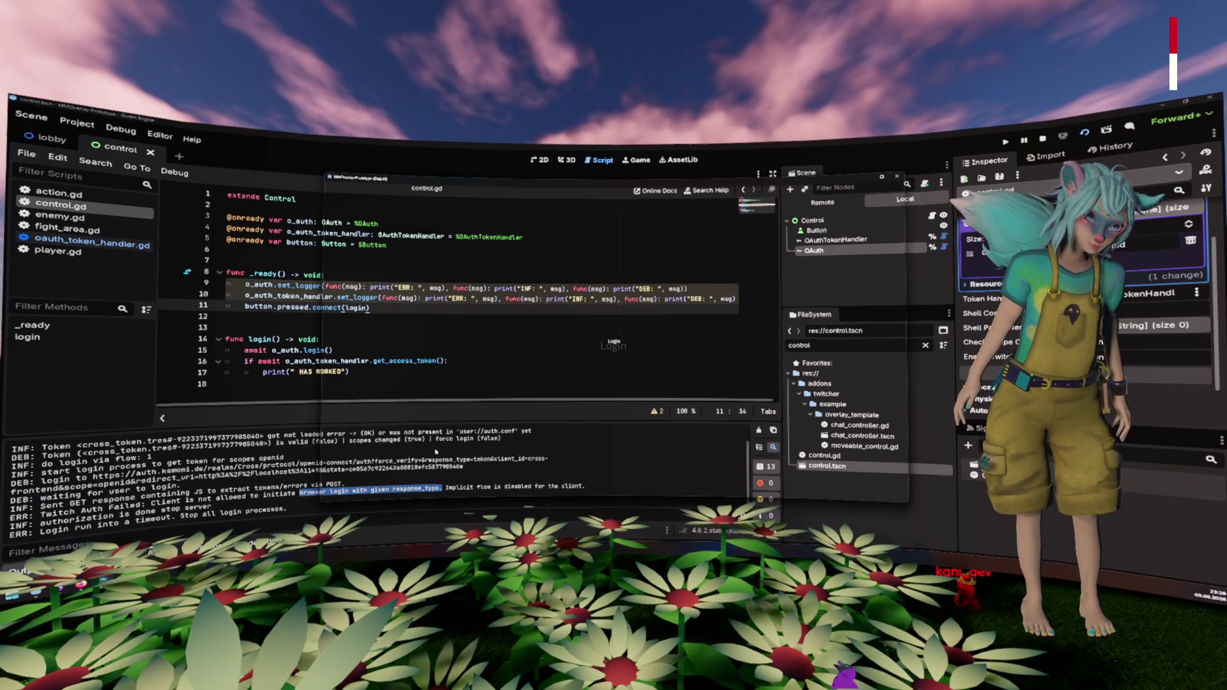
key("F8")
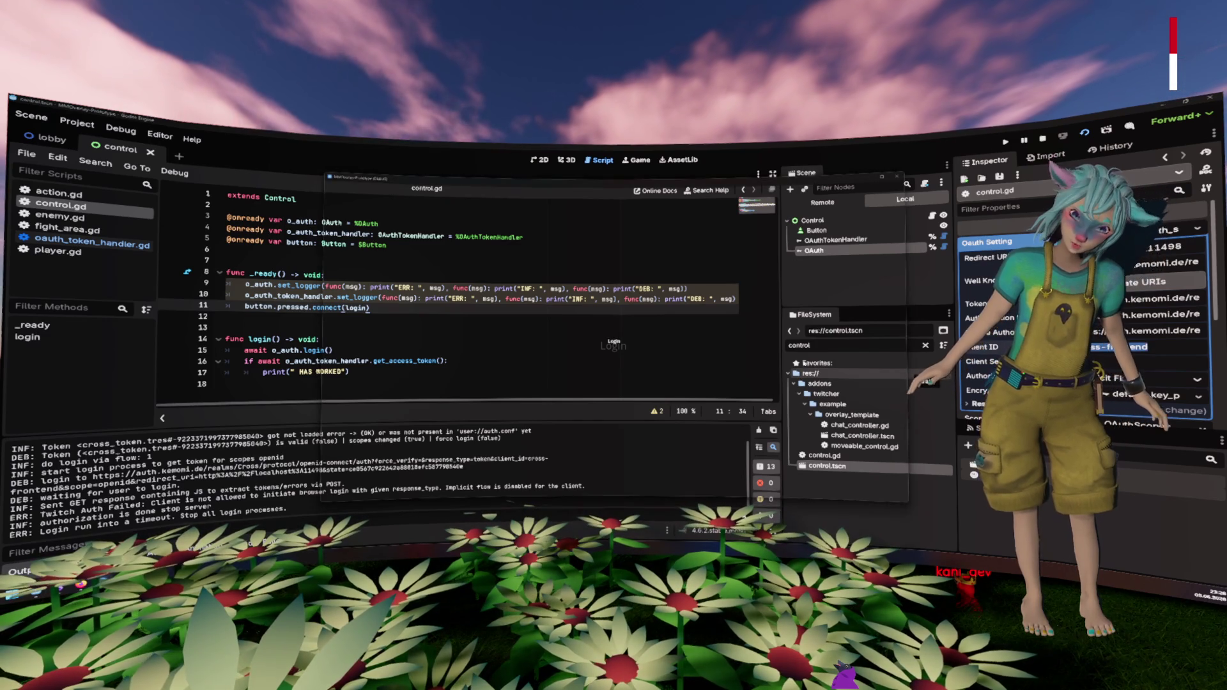
key("alt+Tab")
Step: Save the identity provider settings
scroll(479, 361, "up", 2)
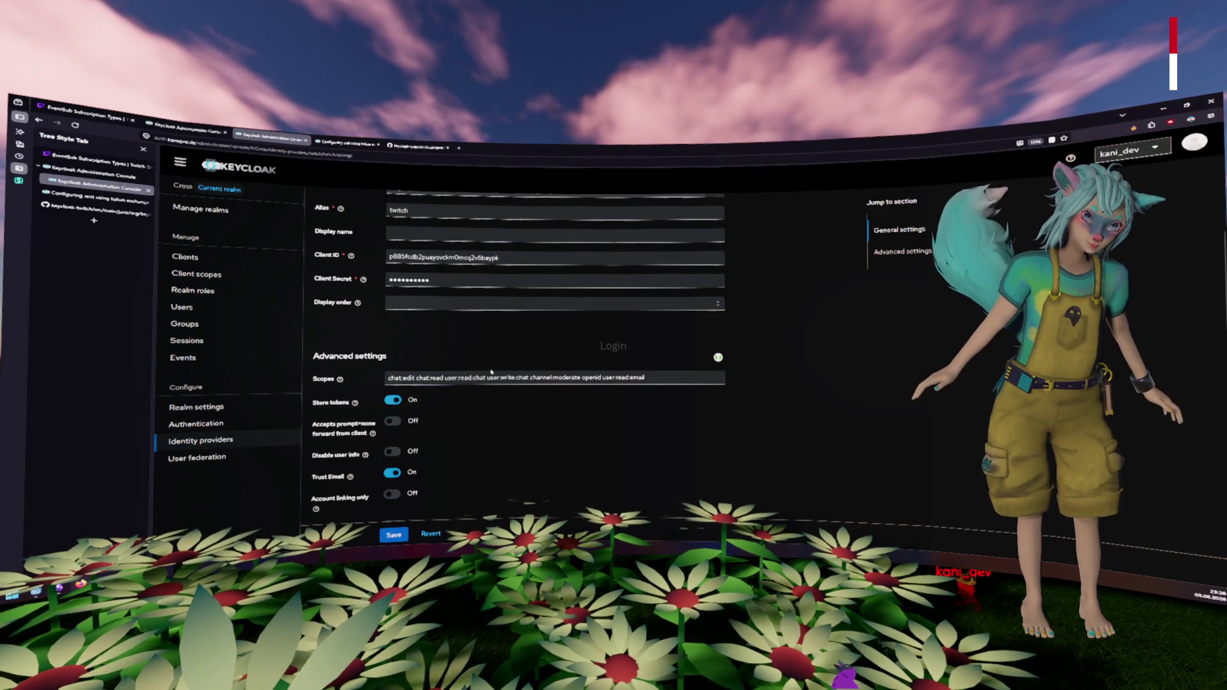
scroll(479, 359, "down", 5)
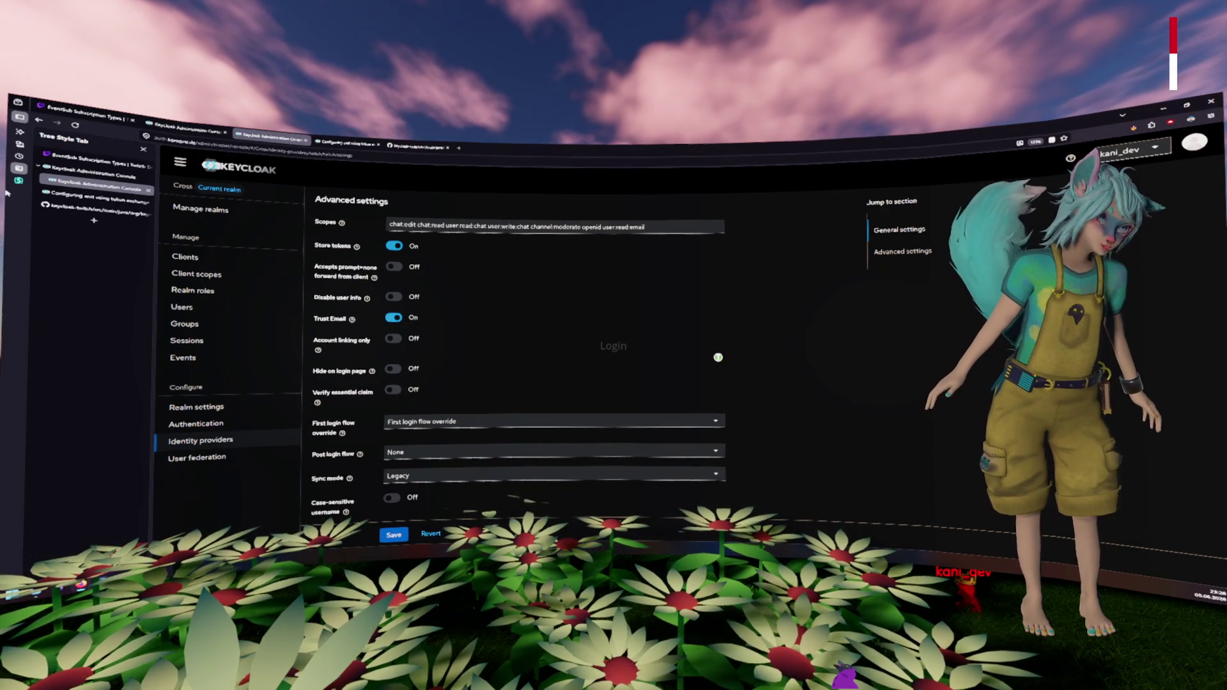
left_click(391, 535)
Step: Save the cross-frontend client with the implicit flow enabled, then return to Godot
left_click(185, 256)
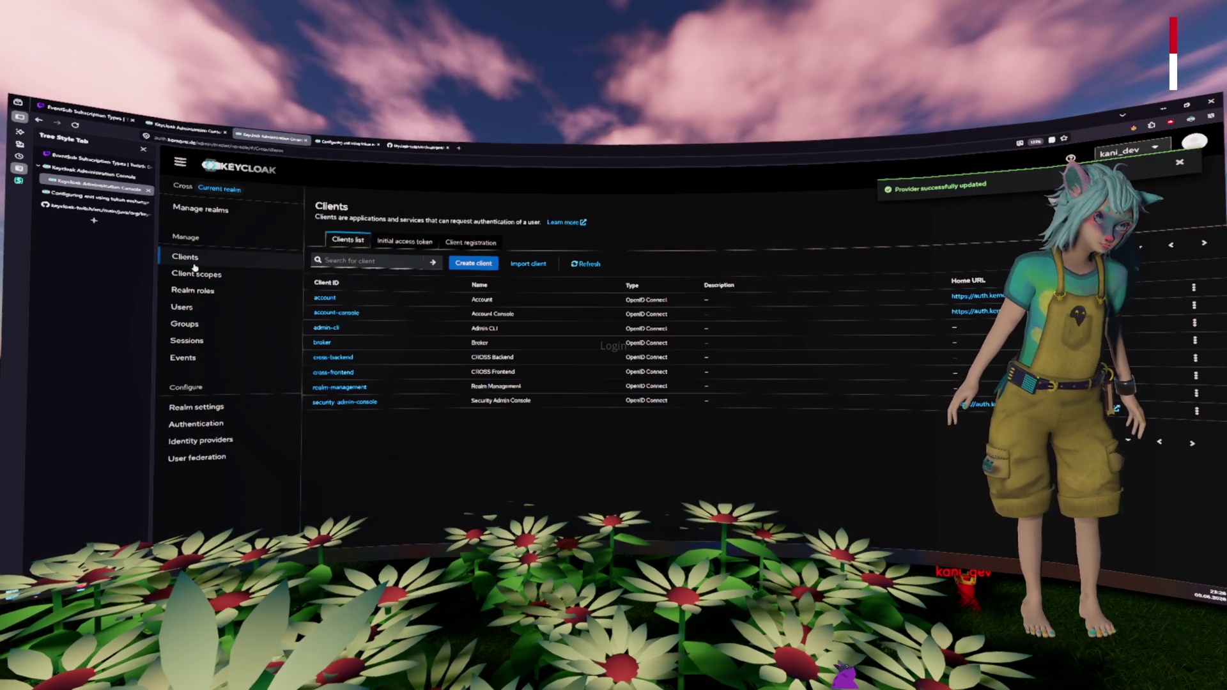
left_click(333, 372)
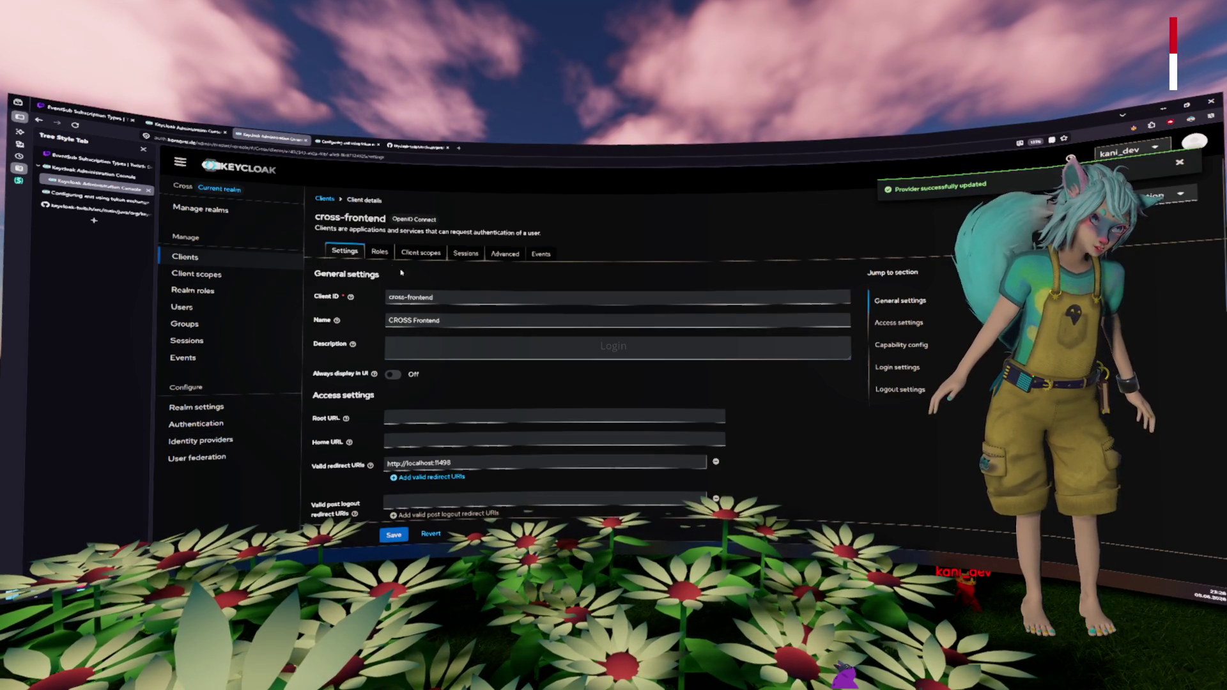
scroll(378, 280, "down", 5)
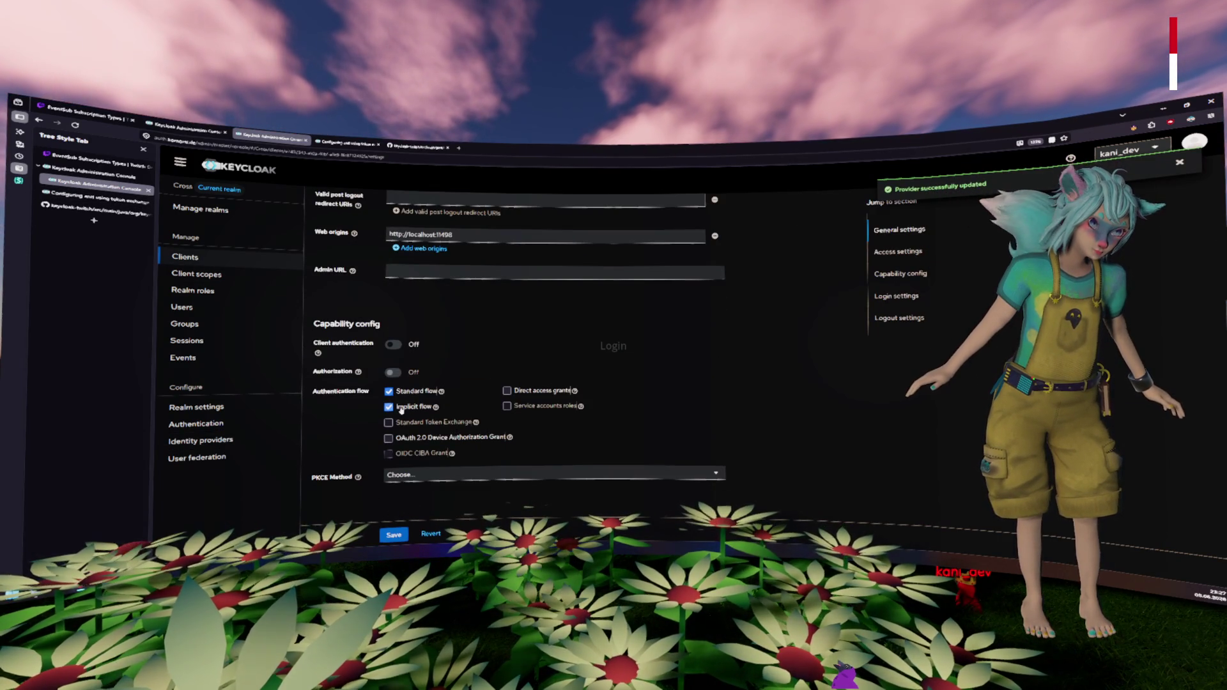
left_click(394, 534)
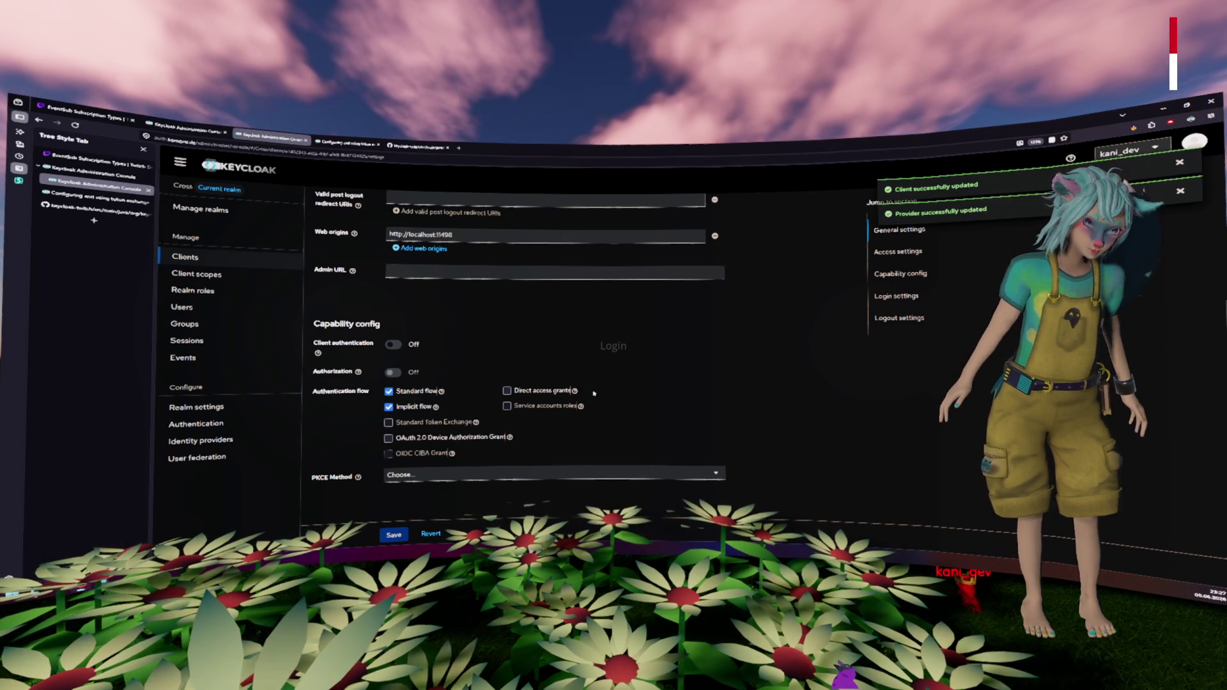
key("alt+Tab")
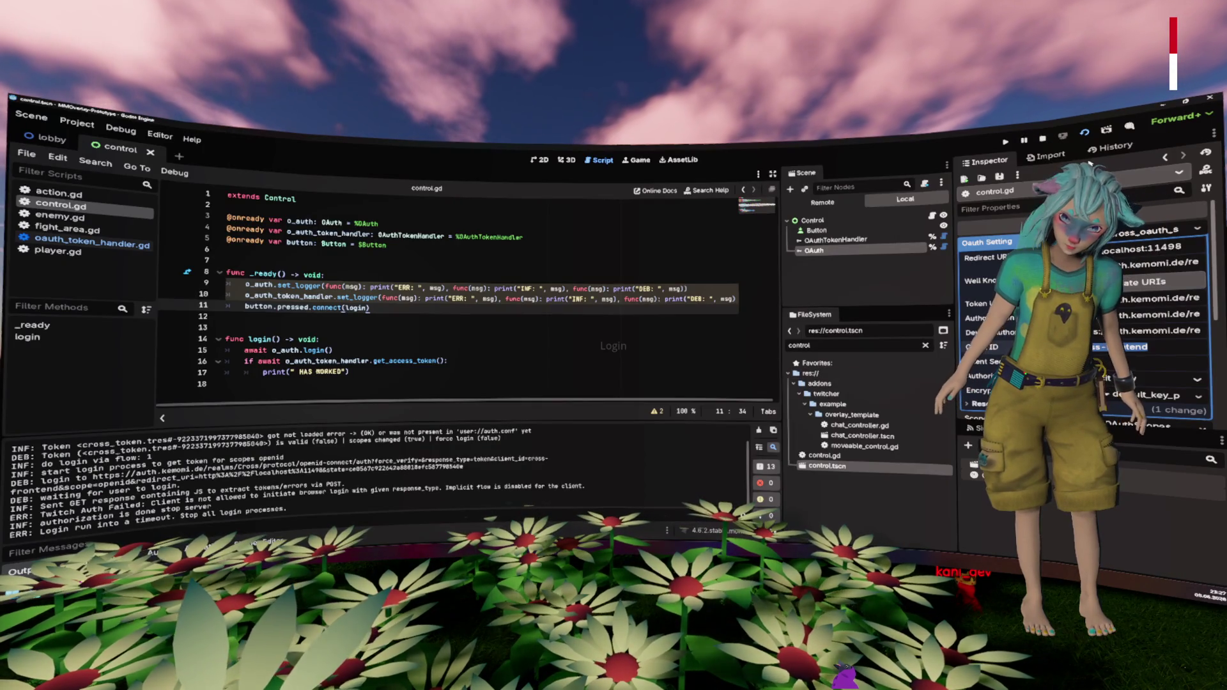
Step: Run the game, press Login and choose Twitch on the CROSS sign-in page
left_click(1080, 134)
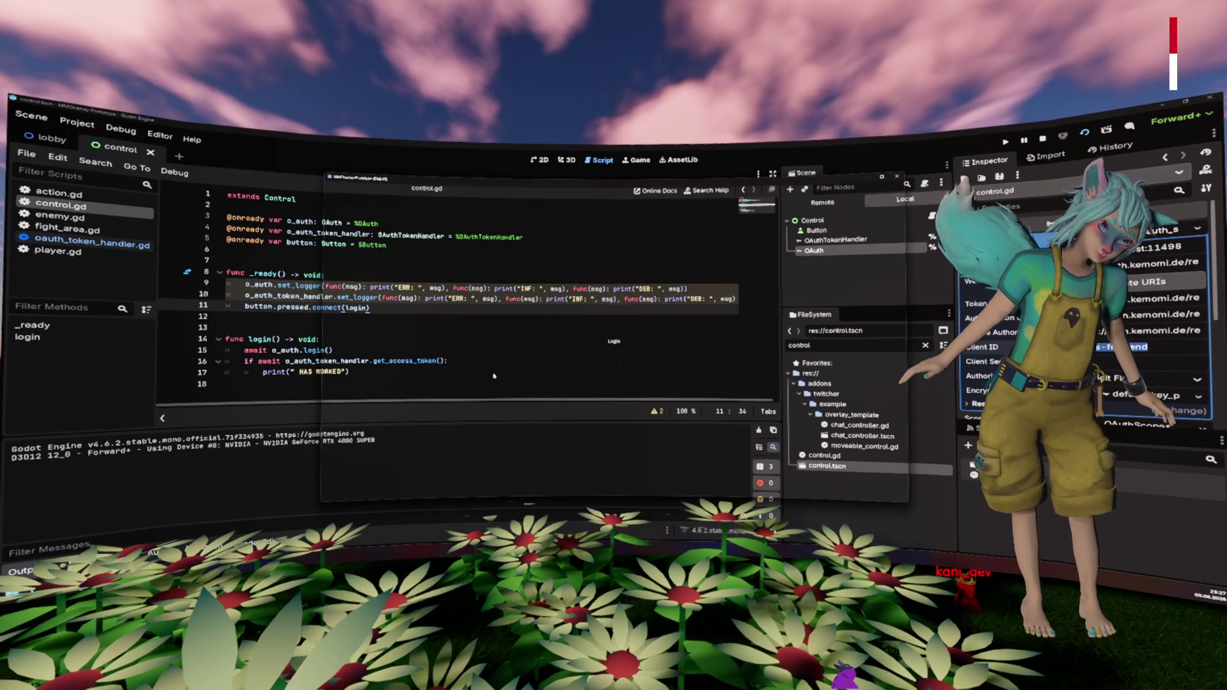
left_click(610, 343)
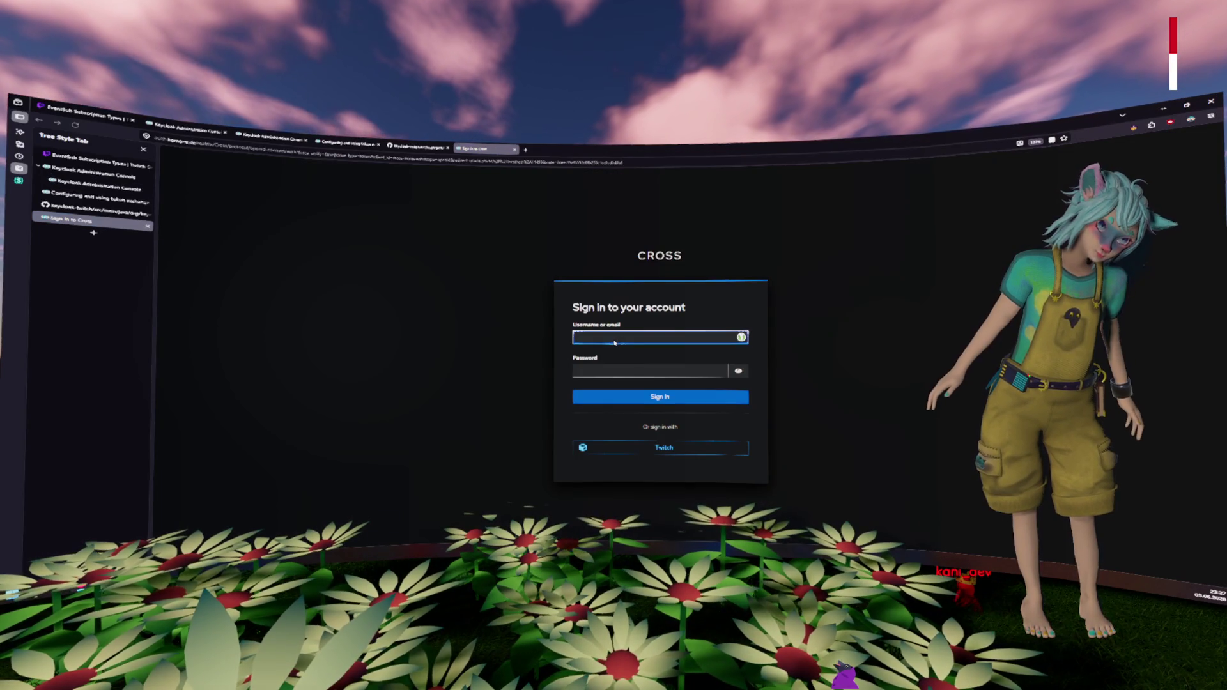
left_click(684, 443)
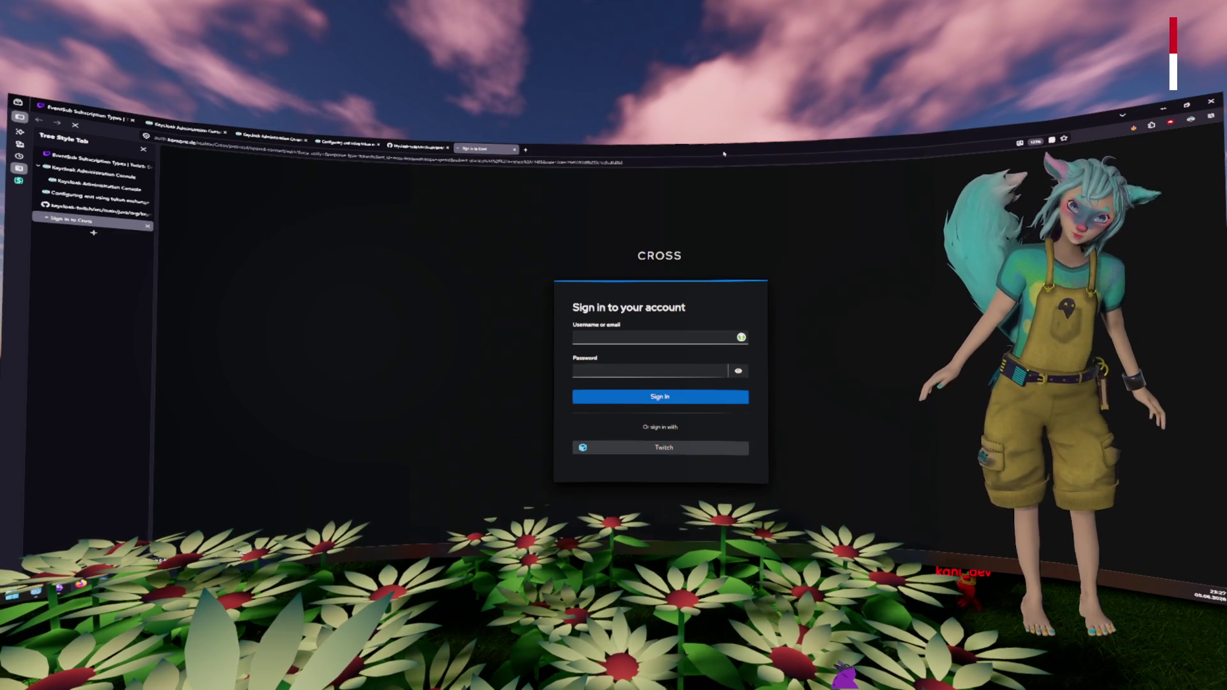
key("alt+Tab")
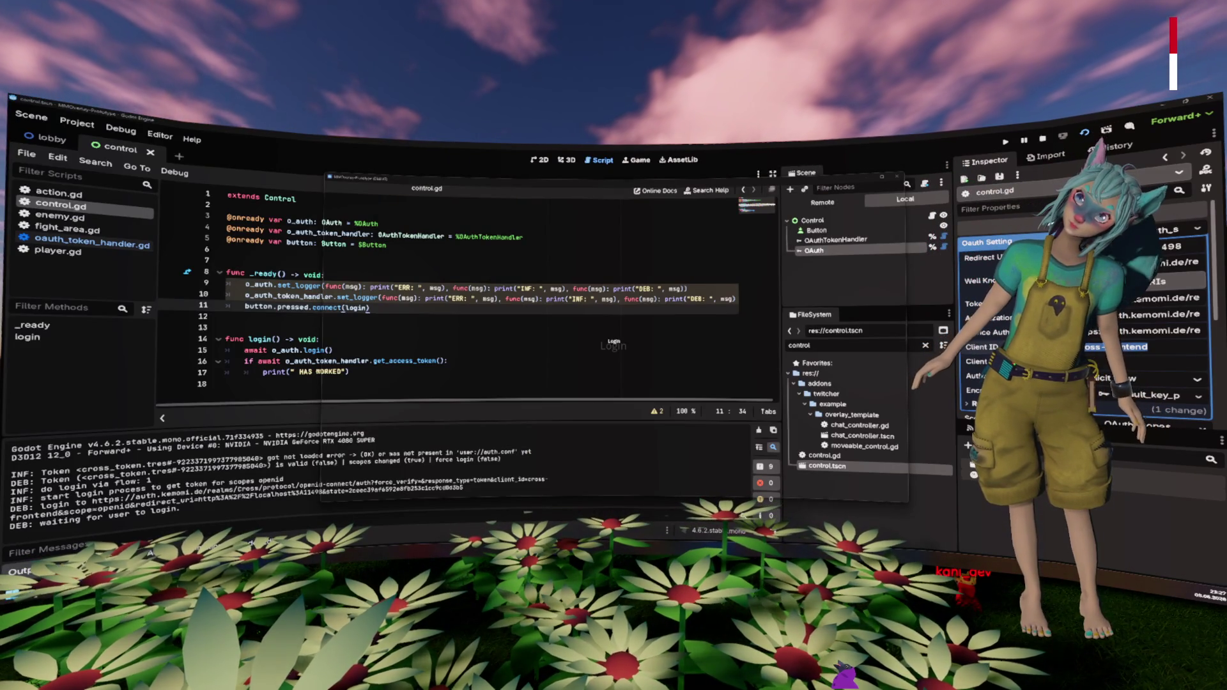
left_click(614, 345)
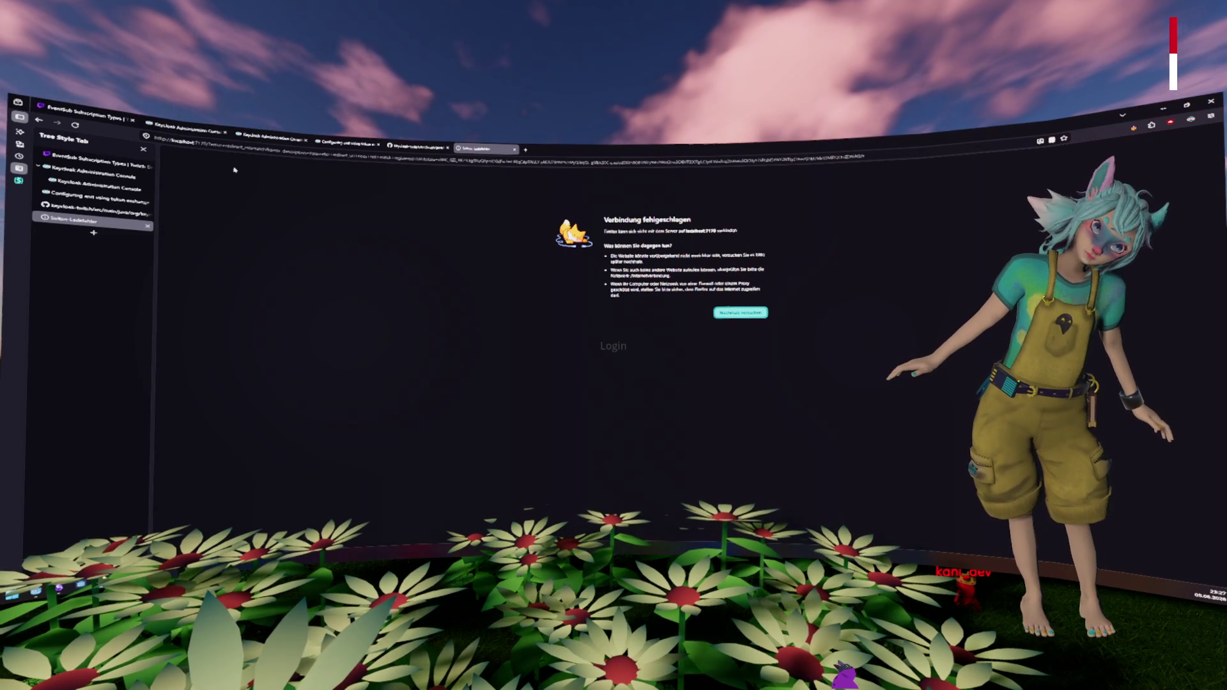
left_click(200, 146)
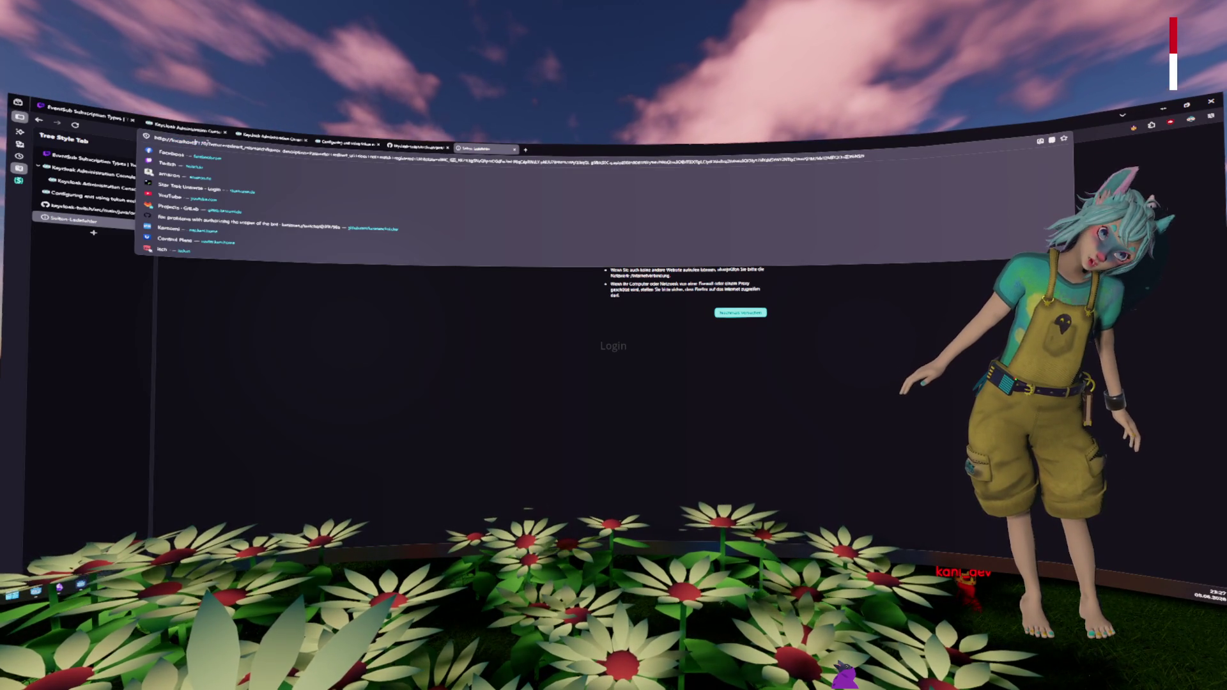
left_click(459, 346)
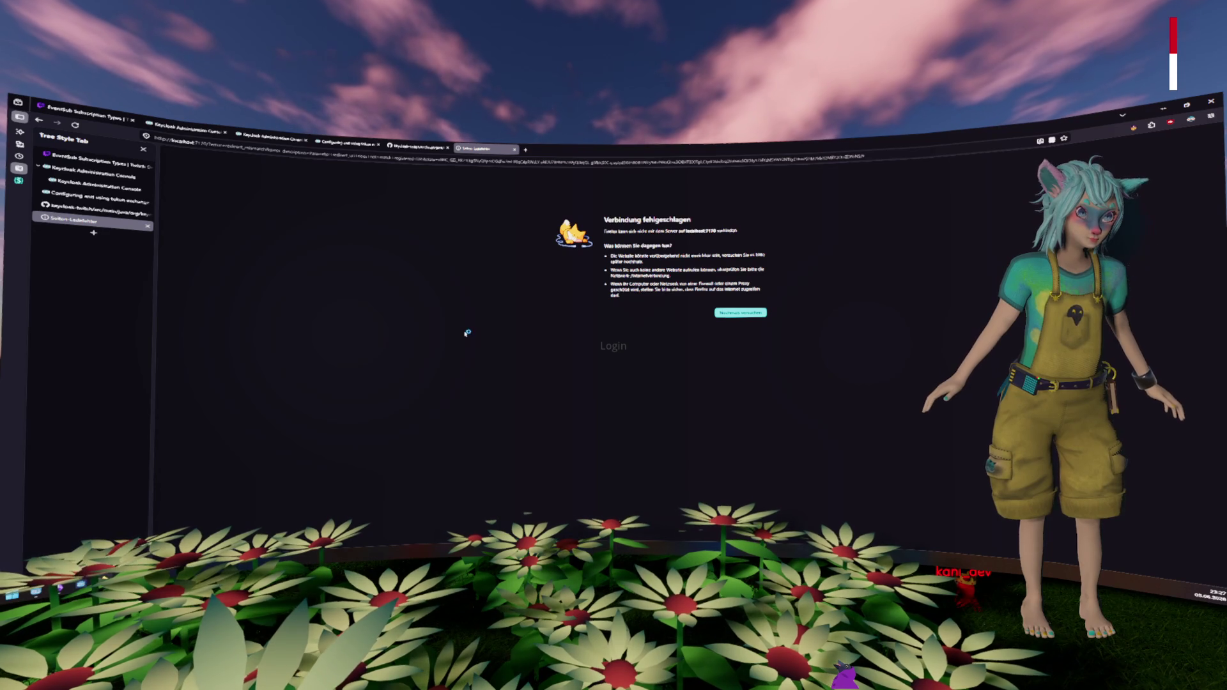
key("alt+Tab")
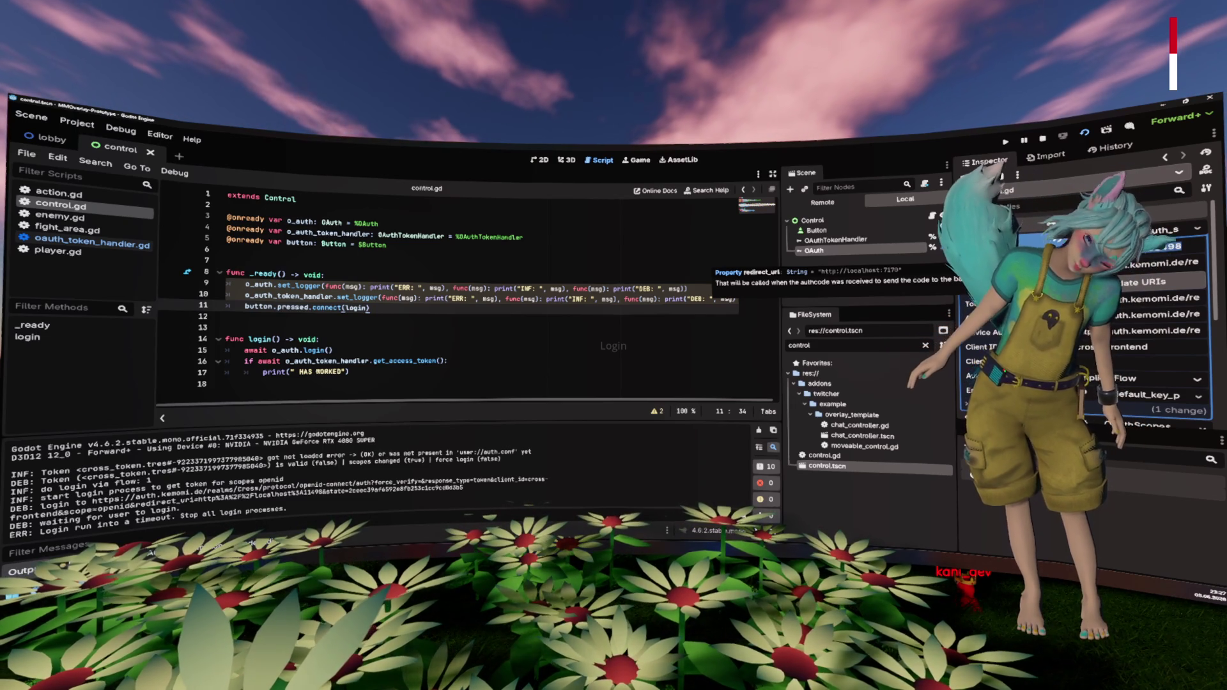
left_click(613, 346)
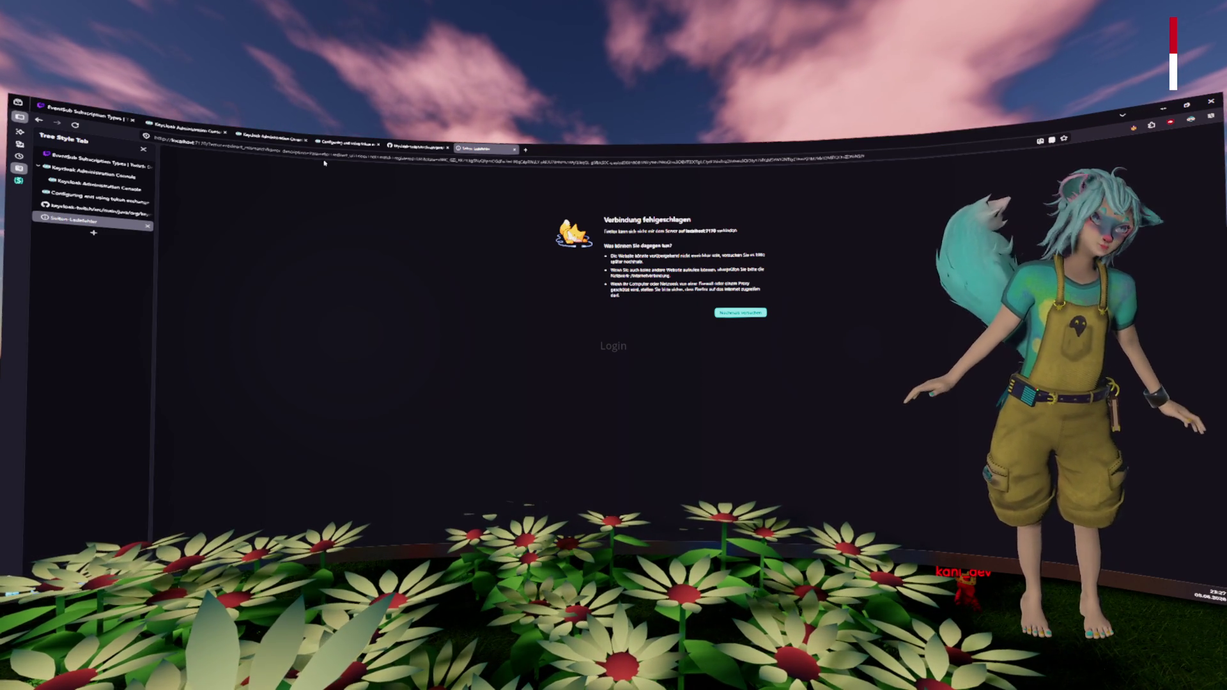
right_click(40, 120)
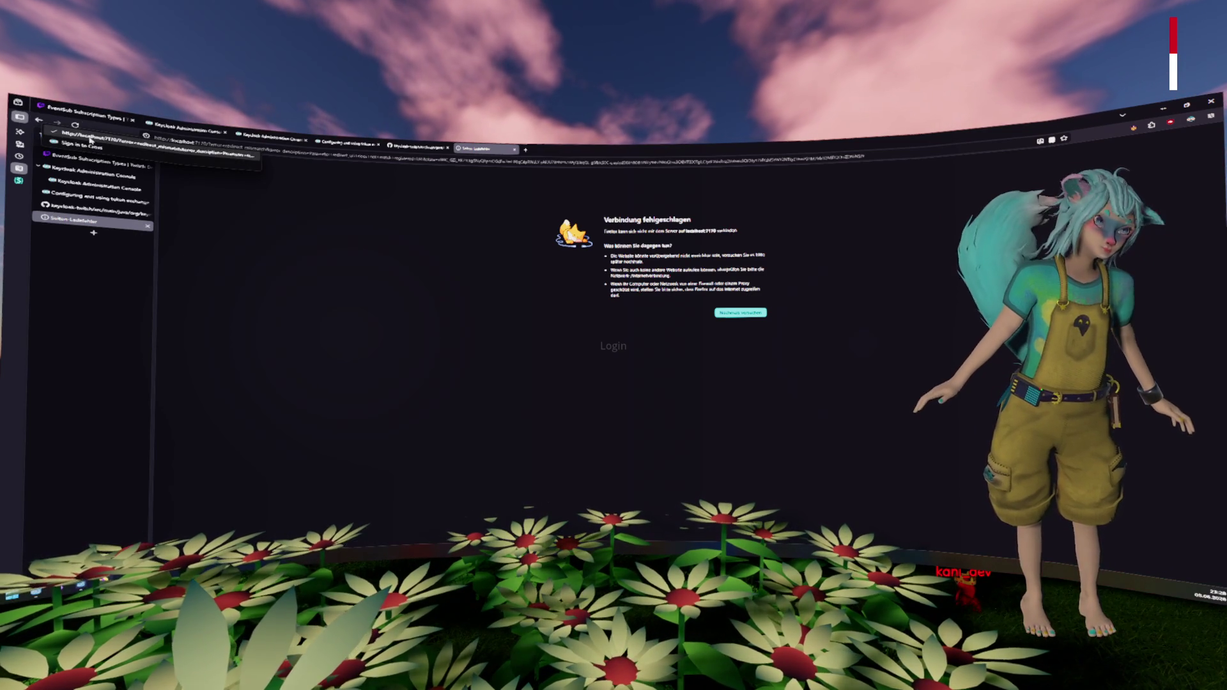
left_click(368, 240)
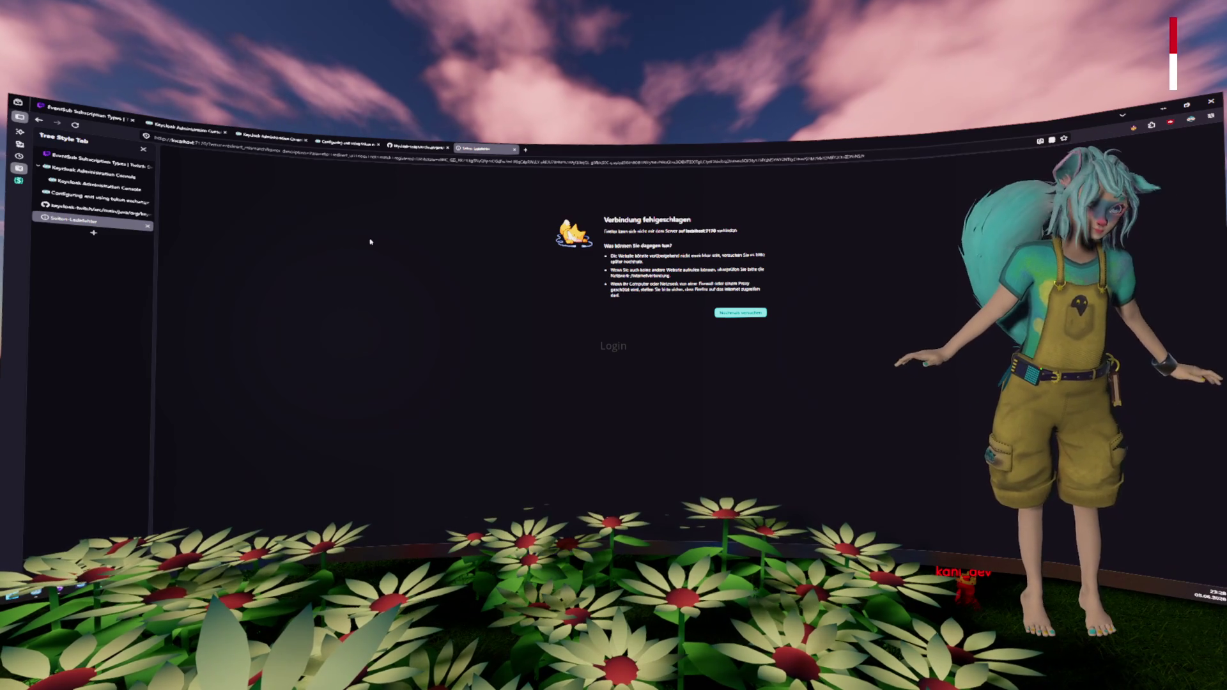
key("alt+Tab")
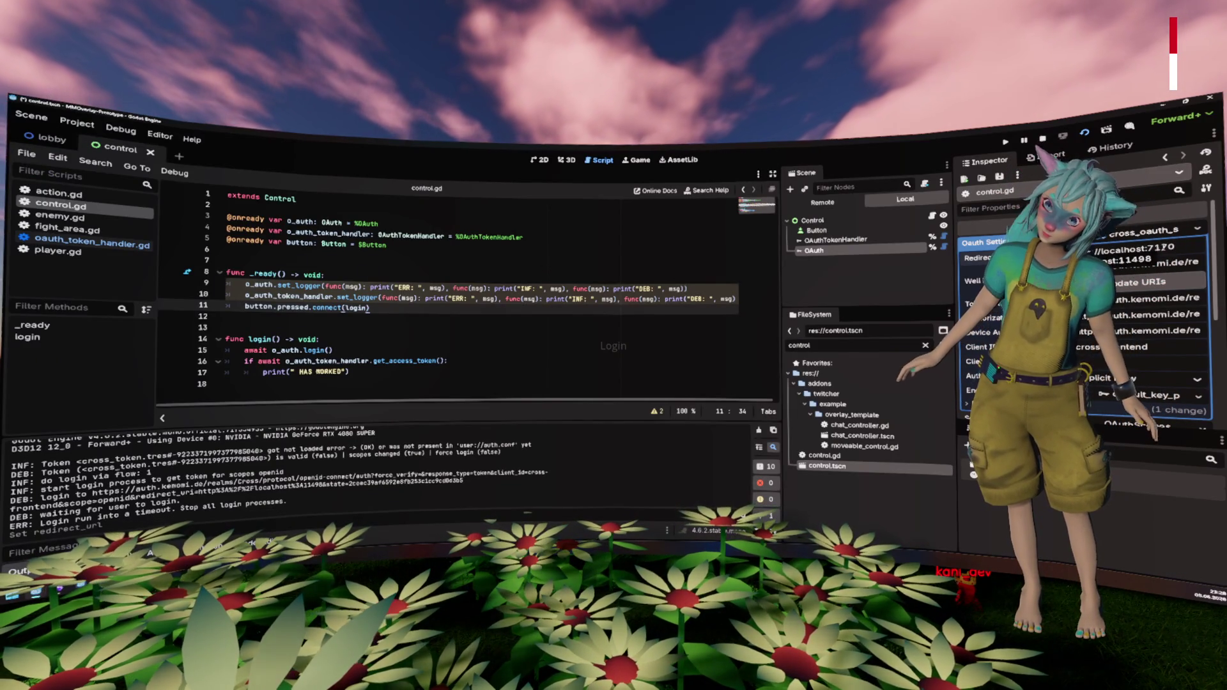
left_click(600, 345)
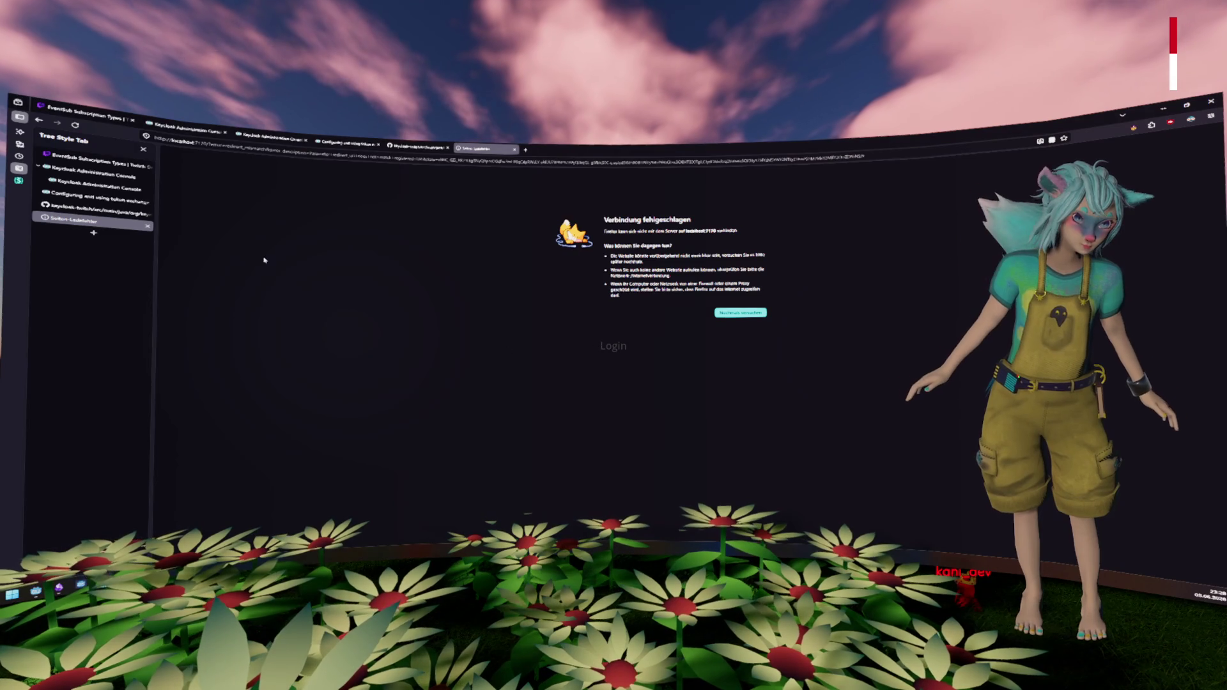
left_click(77, 184)
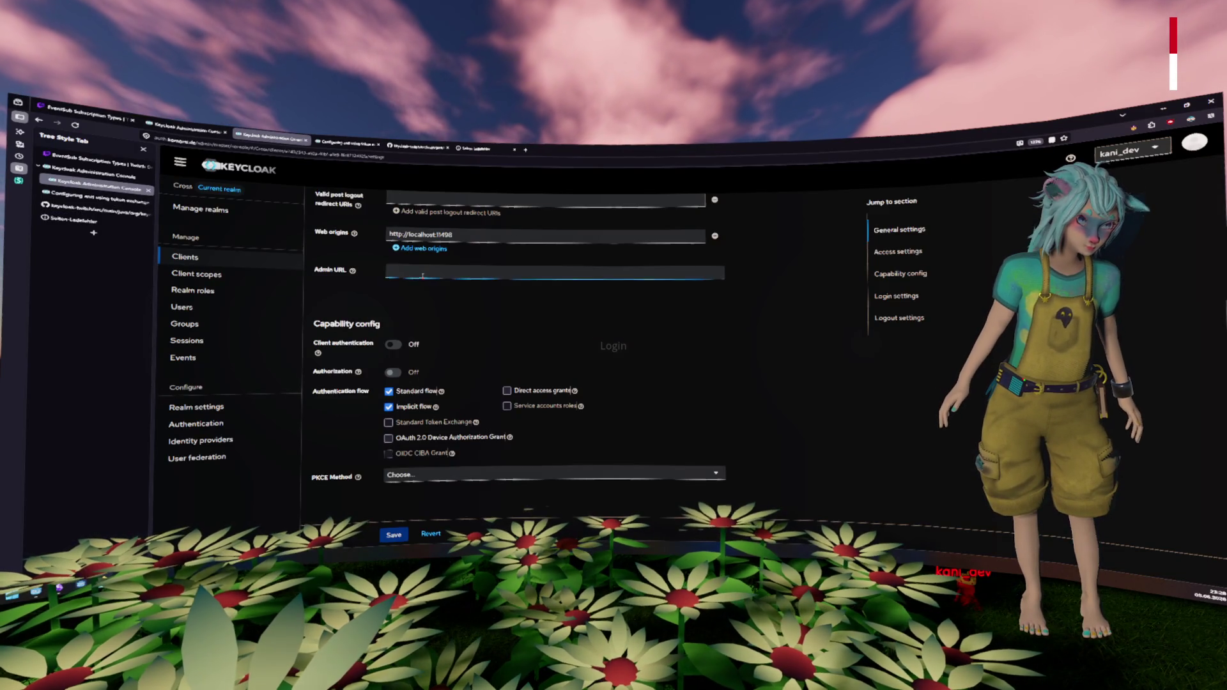
Step: Change the client's Web origins port to 7170 and save the client
scroll(469, 349, "up", 3)
double_click(469, 381)
type("7170")
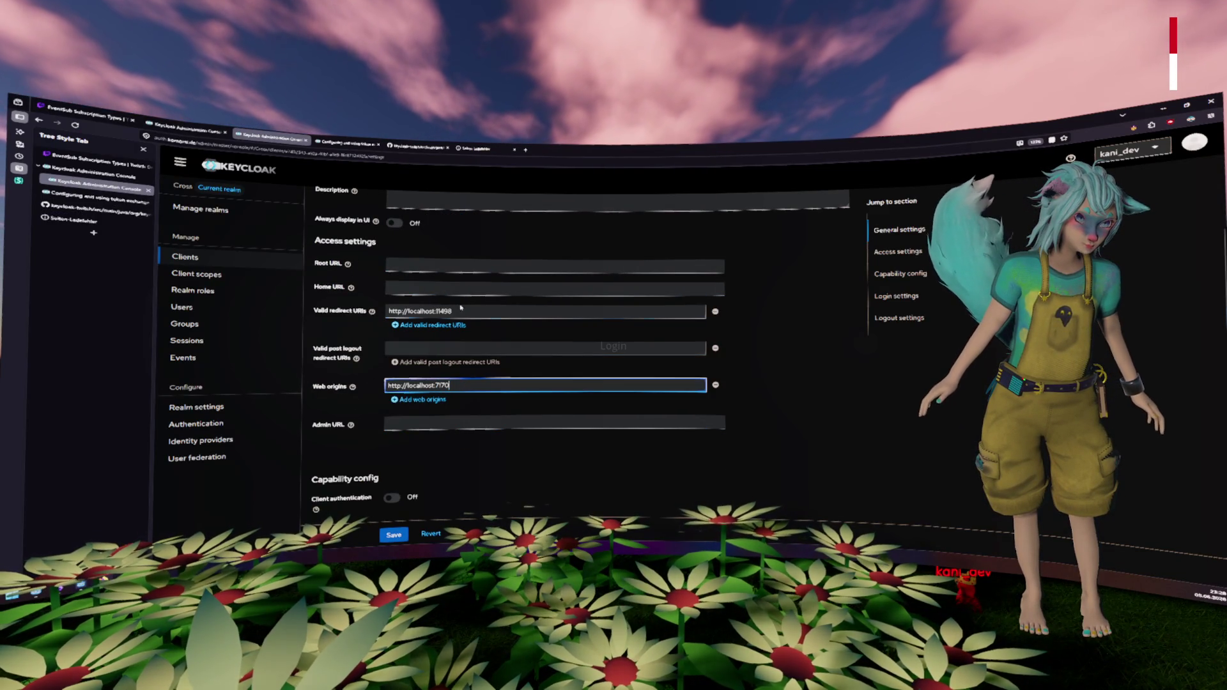
scroll(448, 383, "up", 3)
scroll(415, 447, "down", 8)
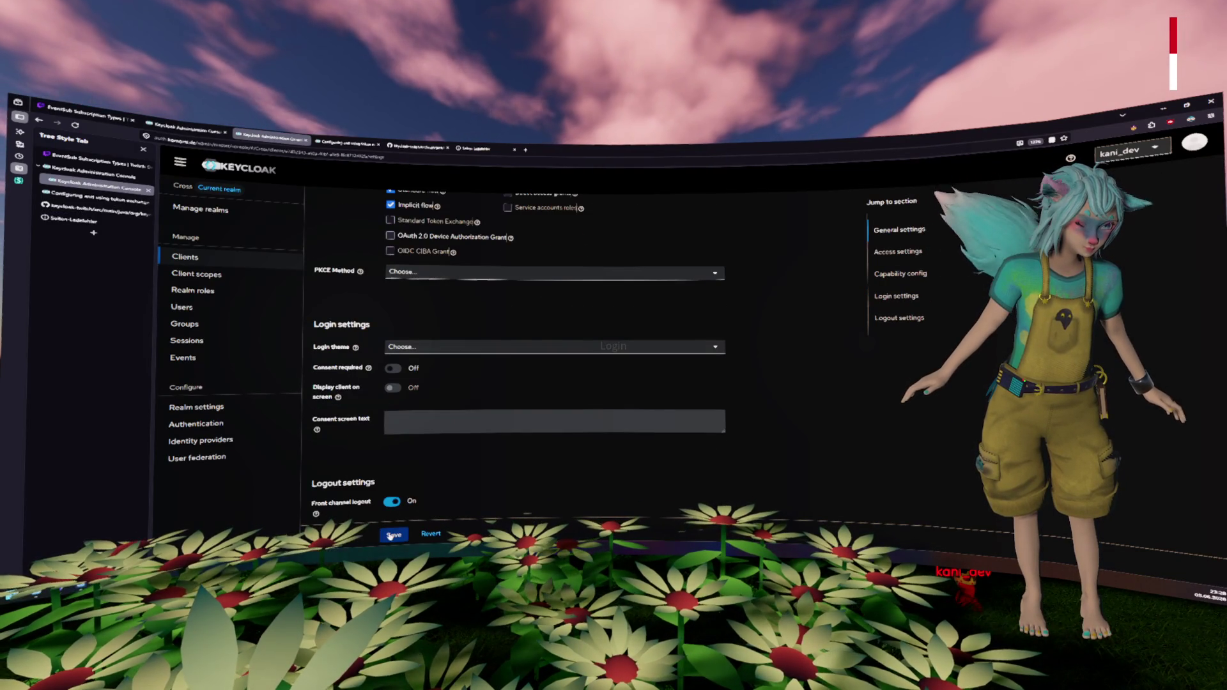
left_click(390, 535)
Step: Rerun the Godot project, choose Twitch sign-in, and check the connection-failed tab
key("alt+Tab")
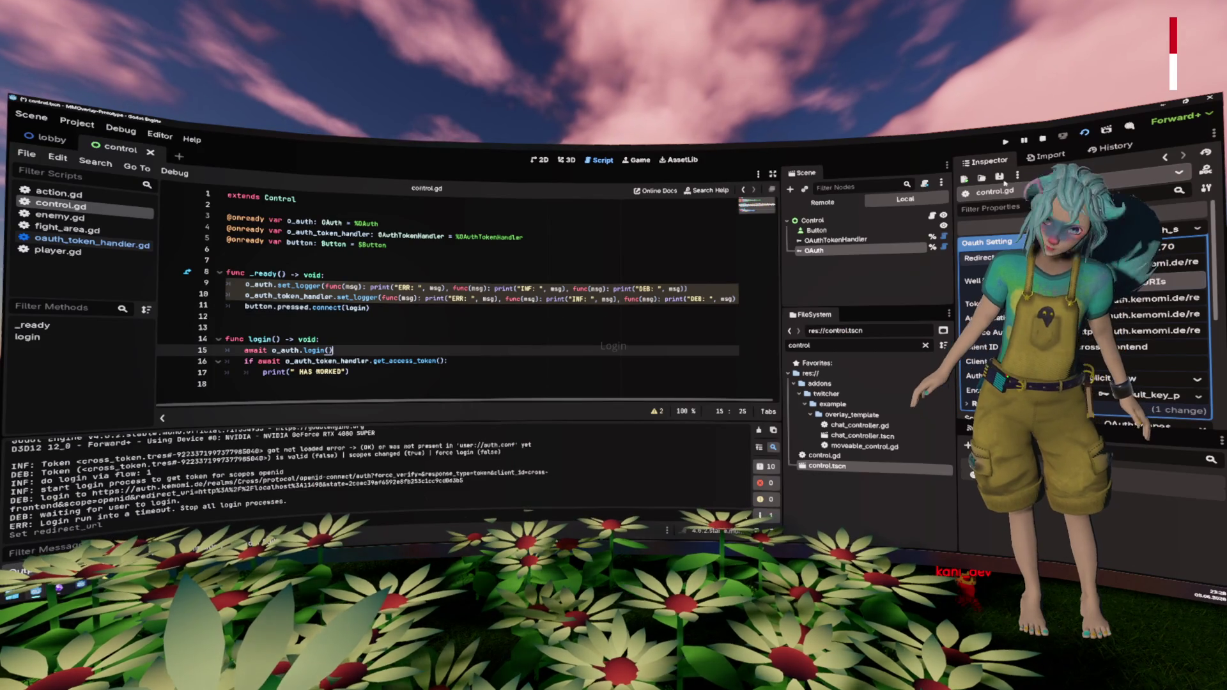
left_click(1005, 141)
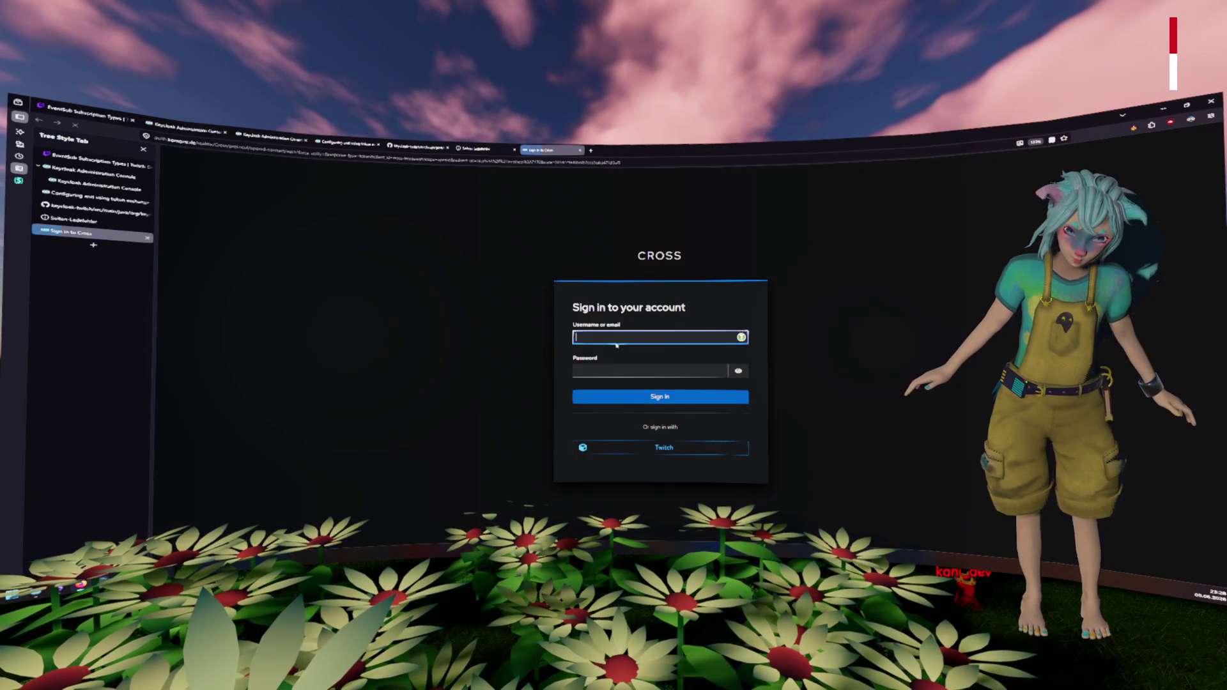
left_click(664, 447)
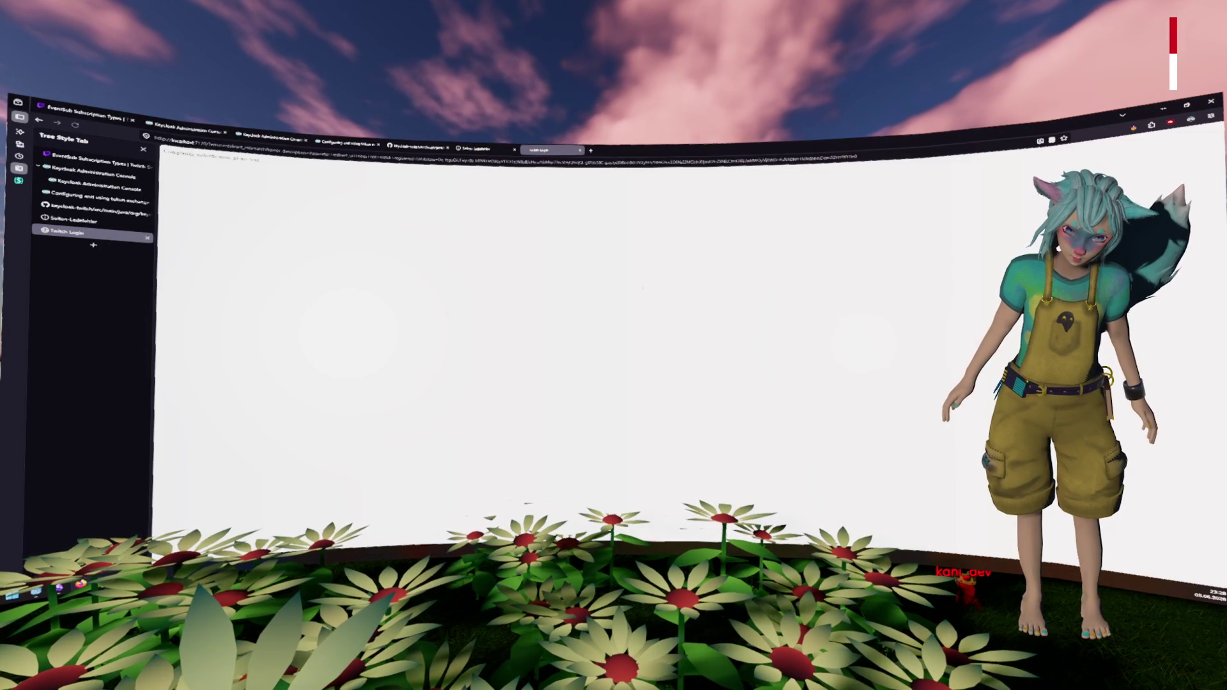
left_click(466, 148)
left_click(548, 151)
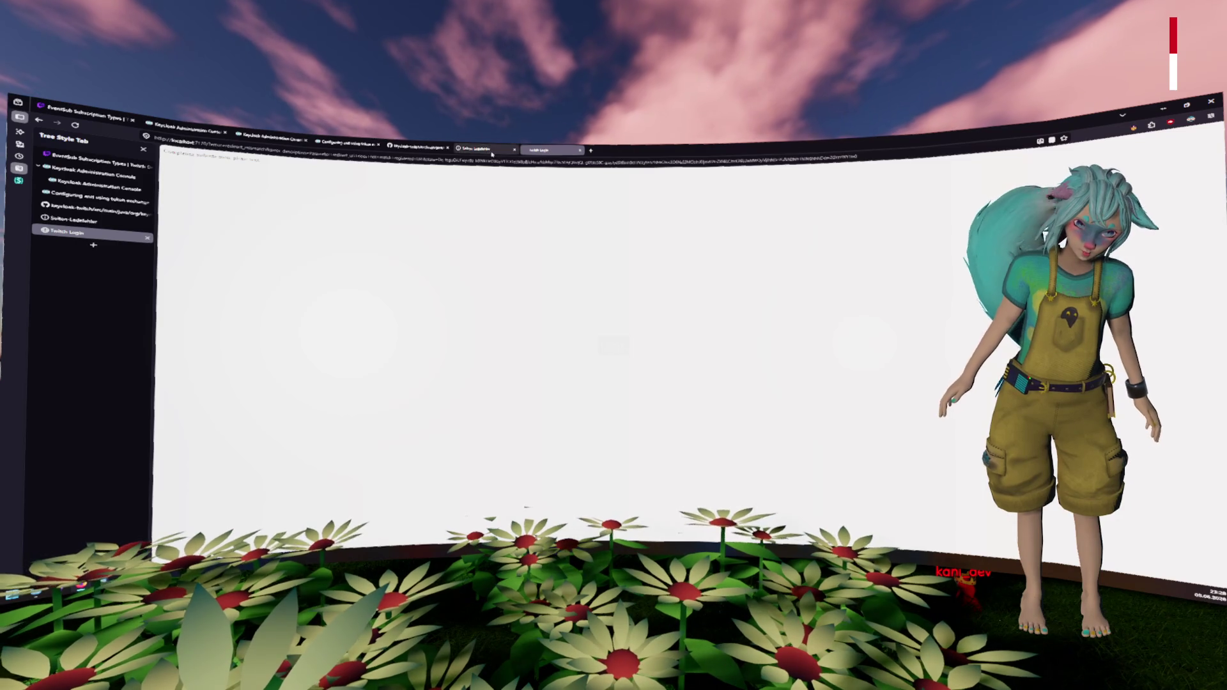
left_click(492, 152)
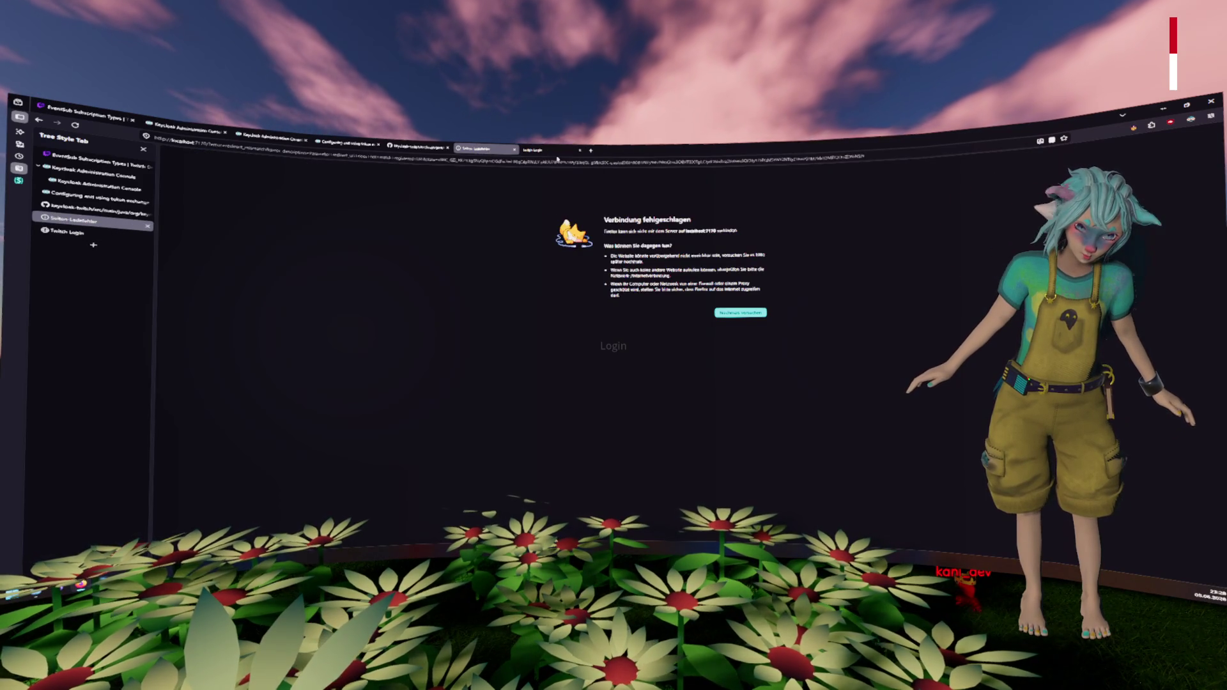
left_click(553, 152)
left_click(486, 152)
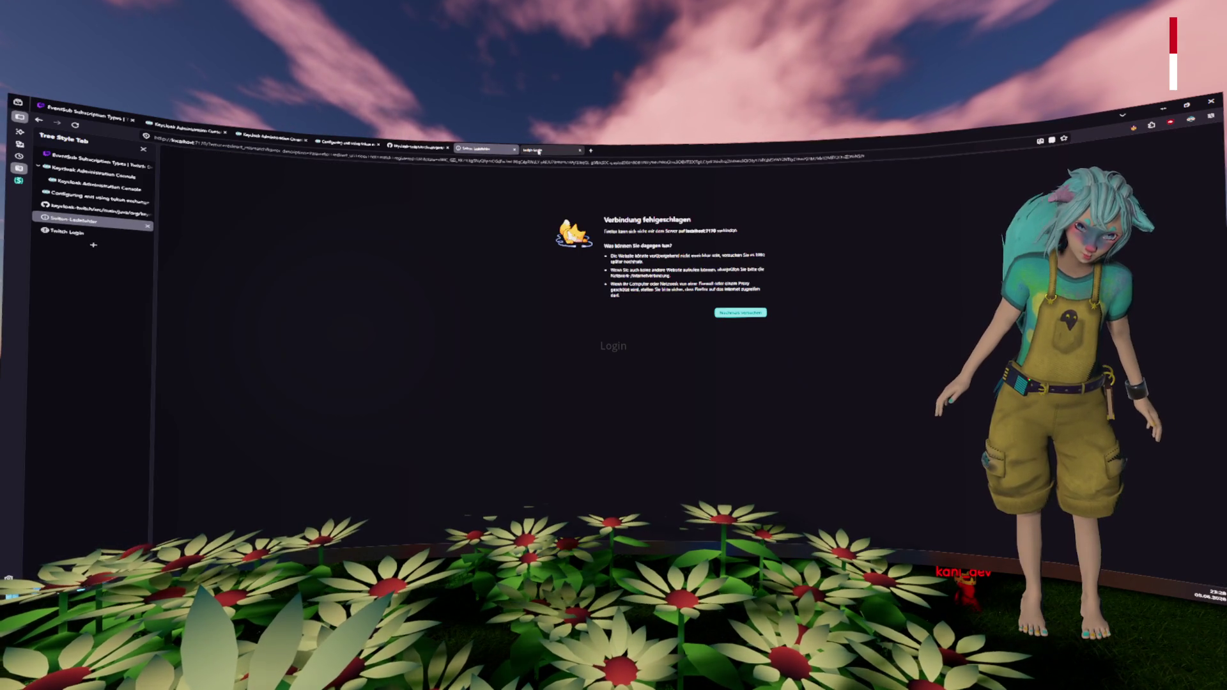
Step: Open dev.twitch.tv in a new Firefox tab to reach the Twitch Developer Console
key("alt+Tab")
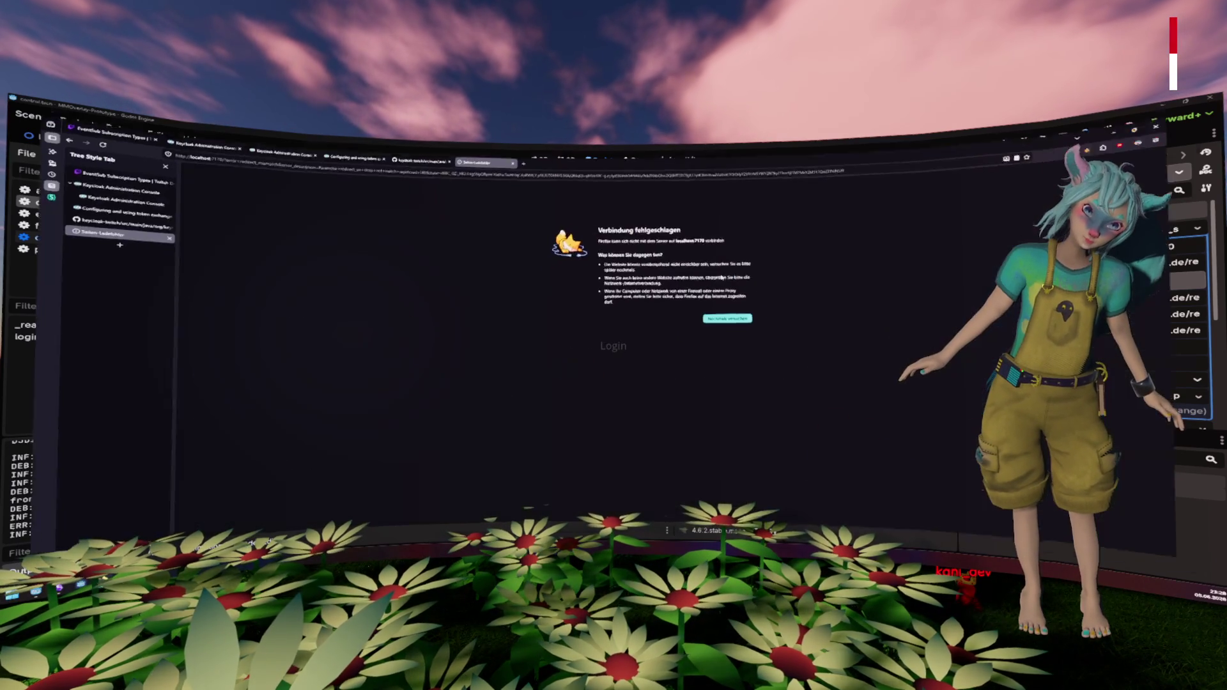
key("ctrl+w")
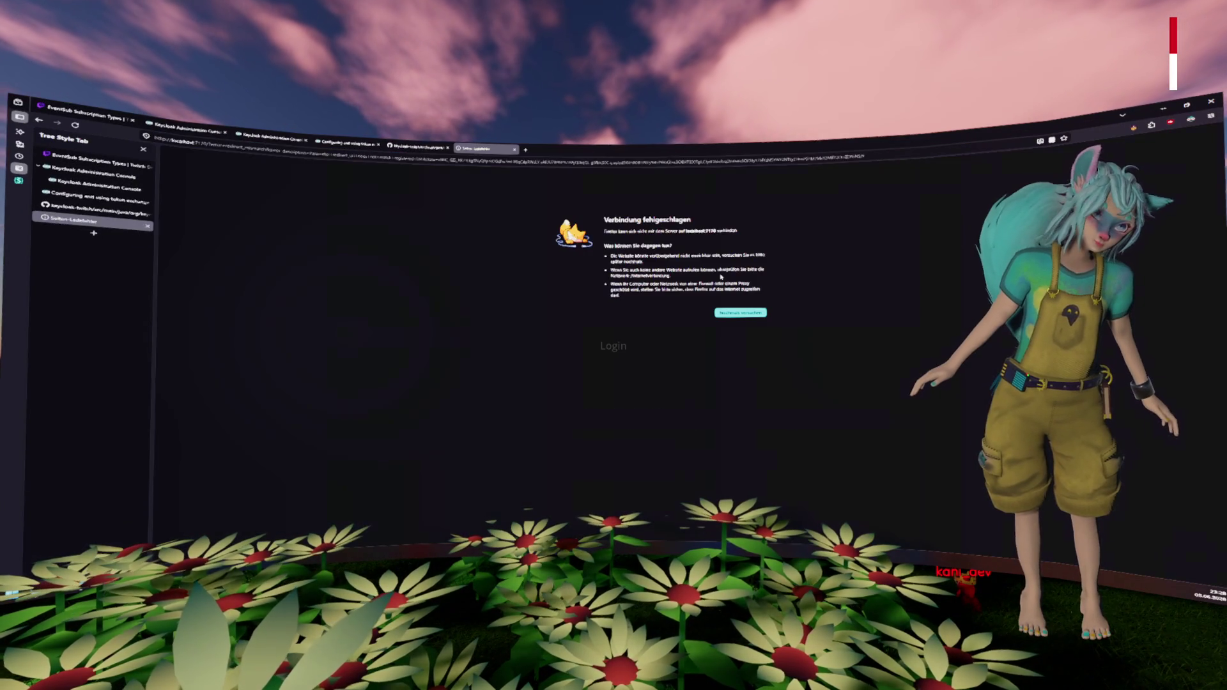
key("ctrl+t")
type("docs.postgresql.org/")
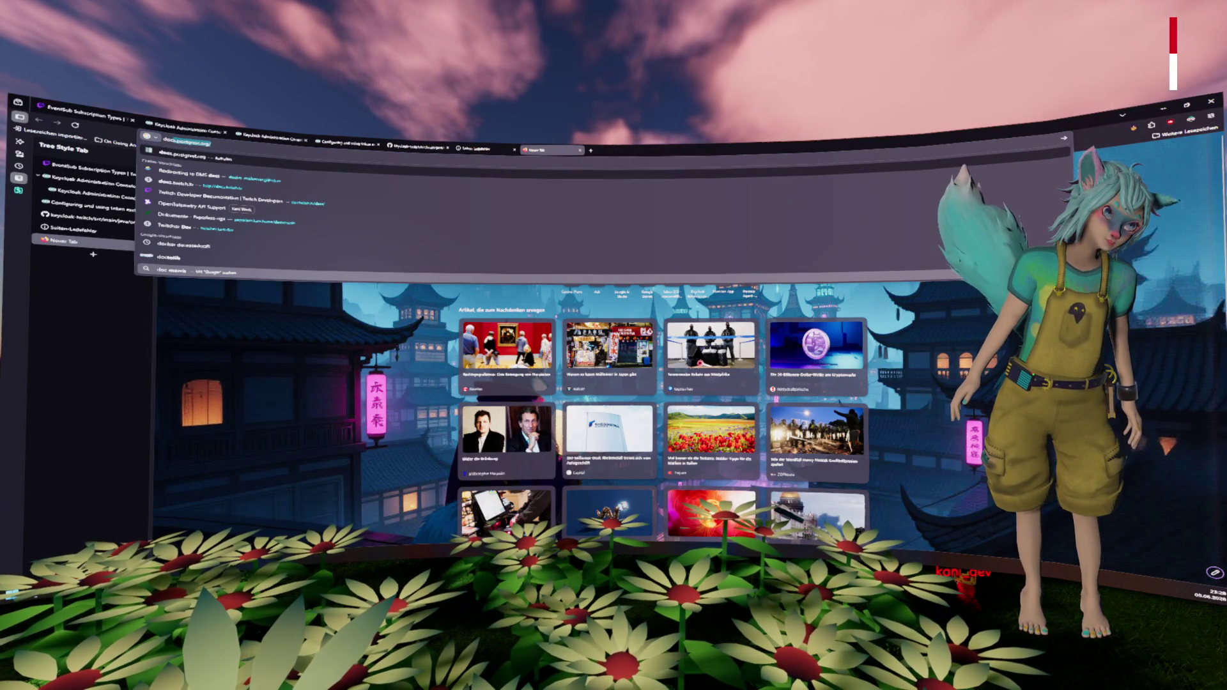
key("ctrl+w")
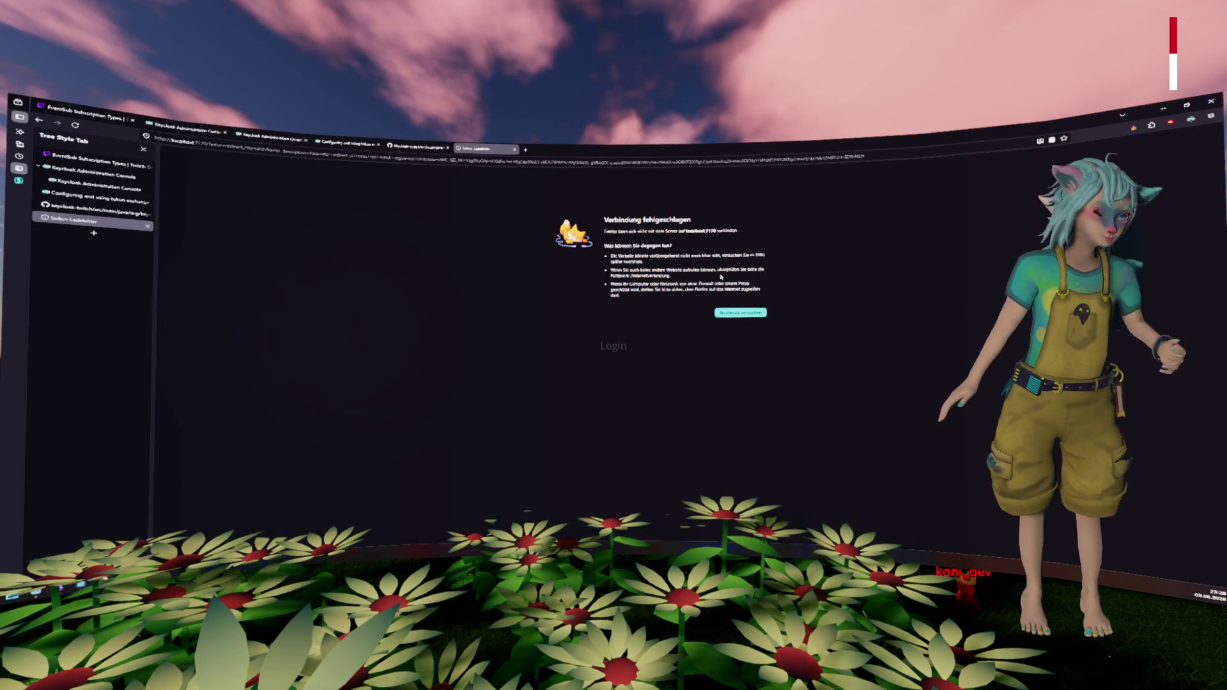
key("ctrl+t")
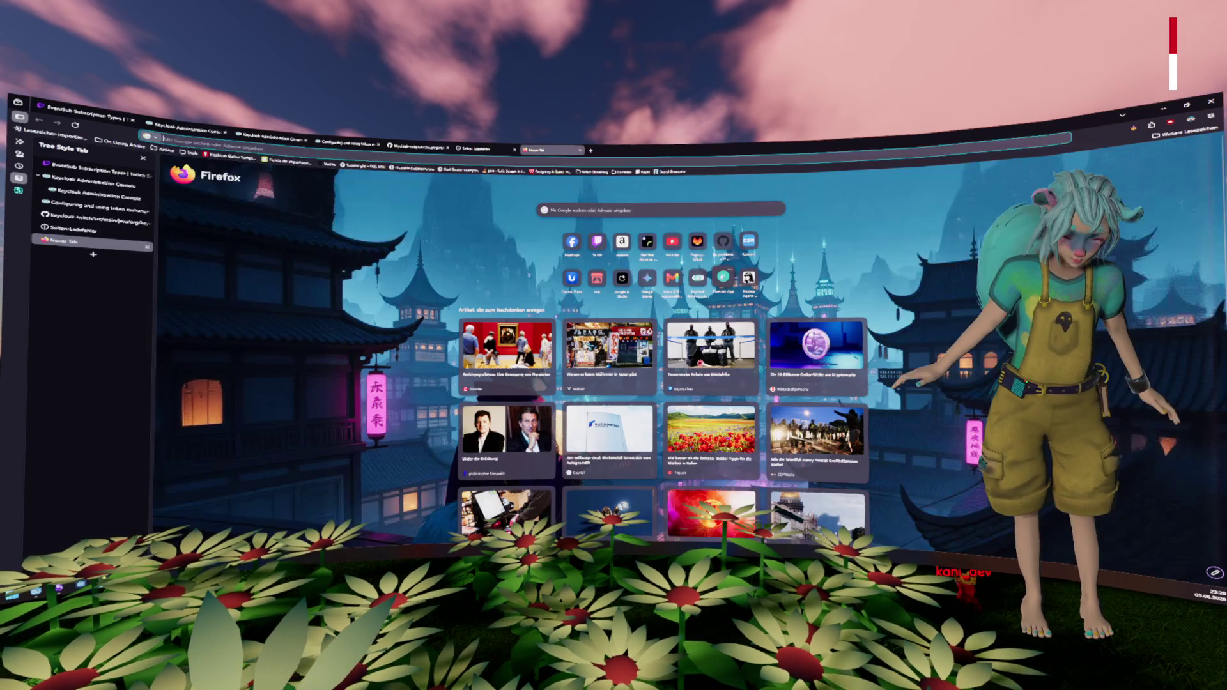
type("dev.twitch.tv/")
key("Return")
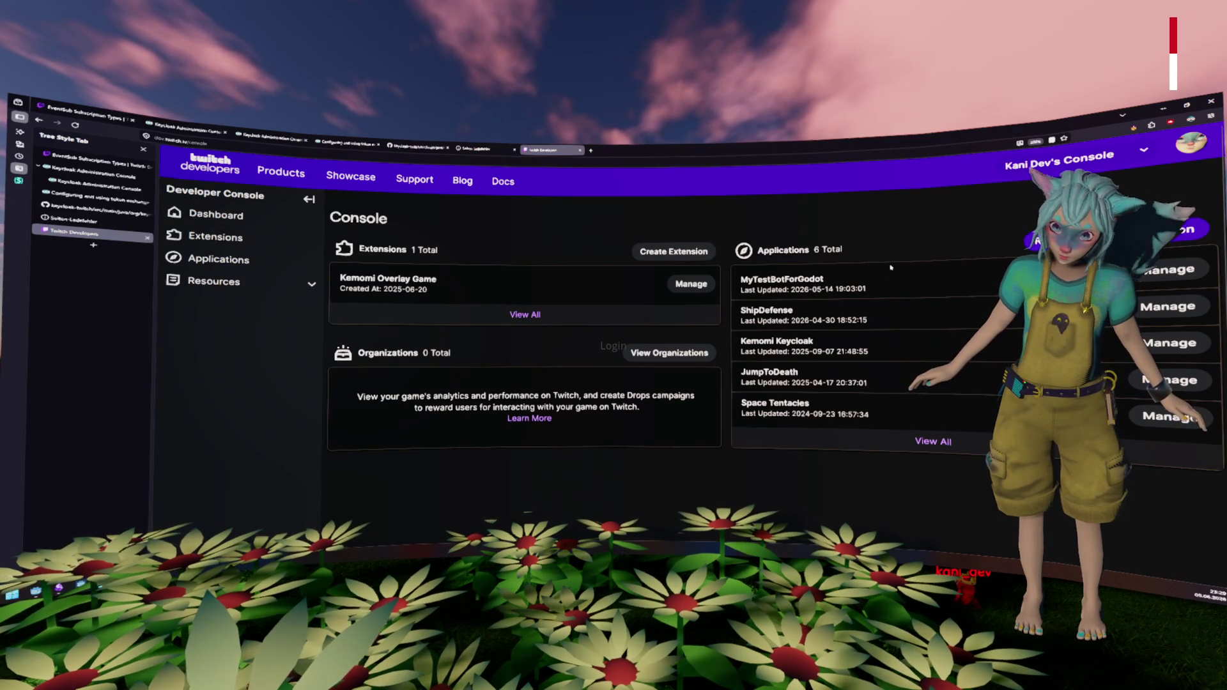
double_click(779, 280)
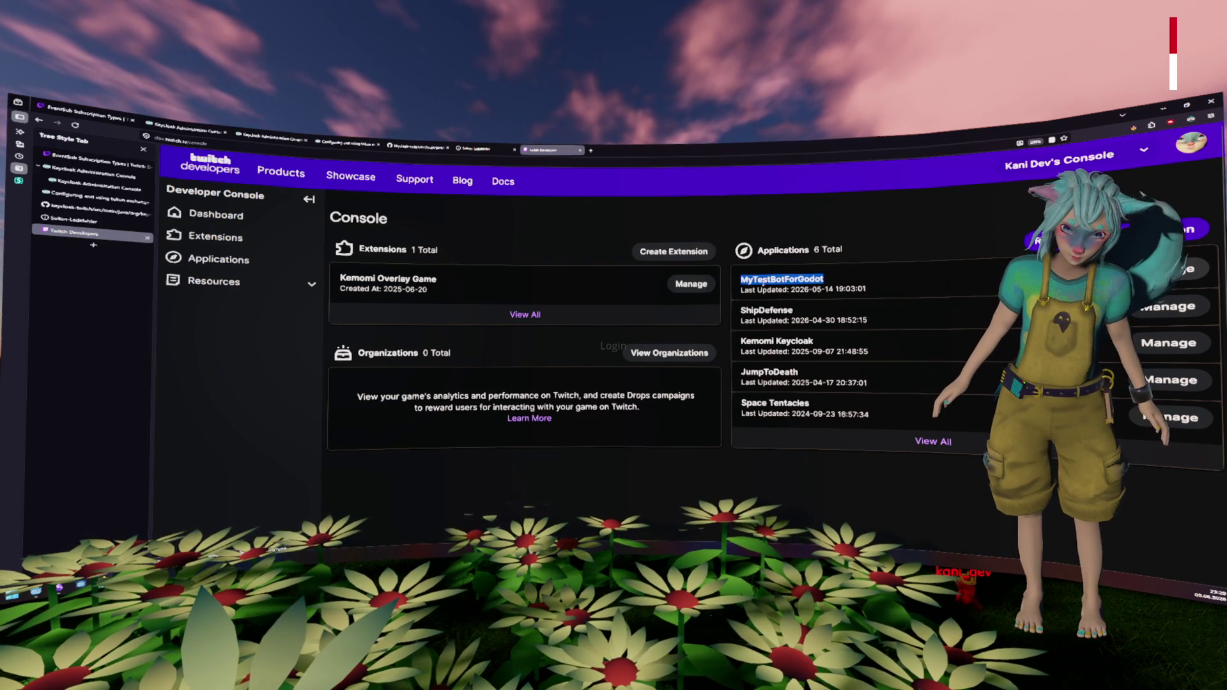
left_click(1165, 275)
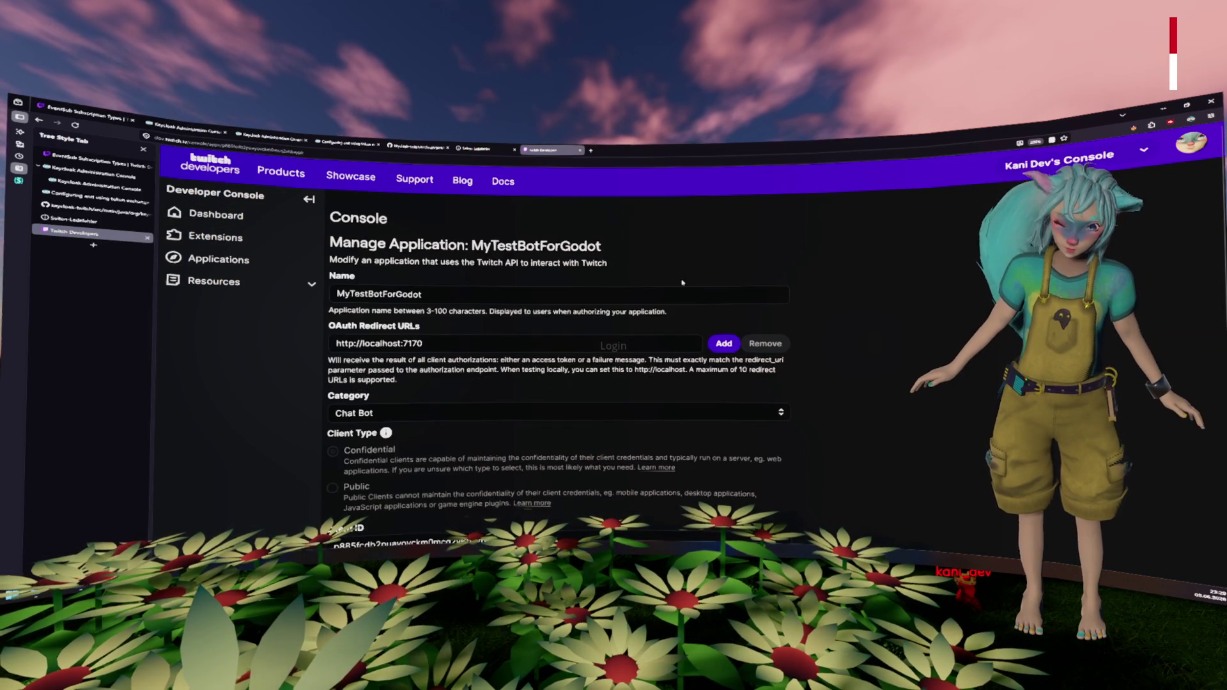
scroll(578, 297, "down", 3)
scroll(565, 298, "up", 3)
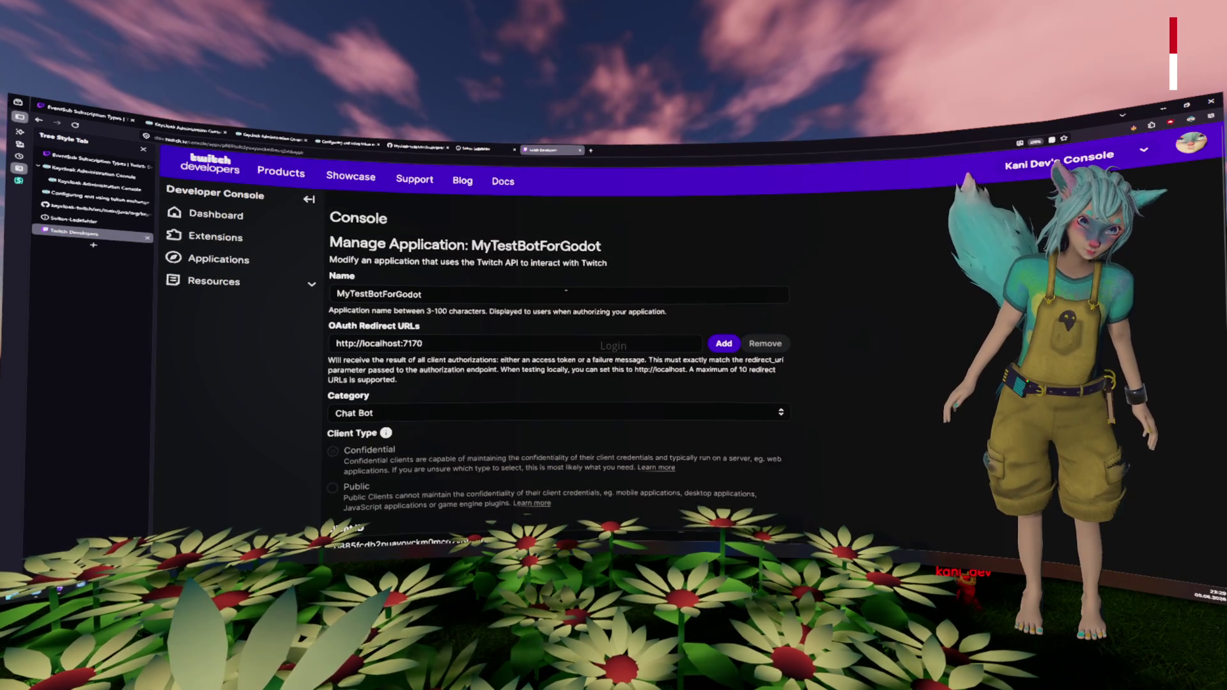
left_click(451, 342)
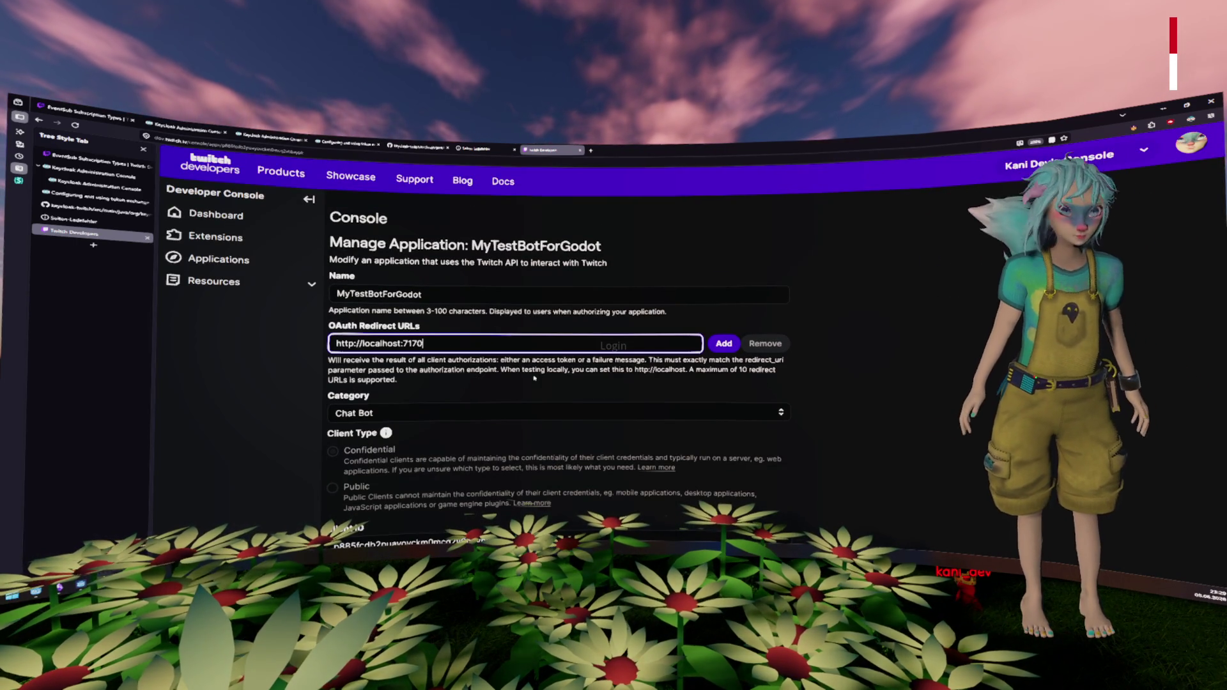
left_click(713, 260)
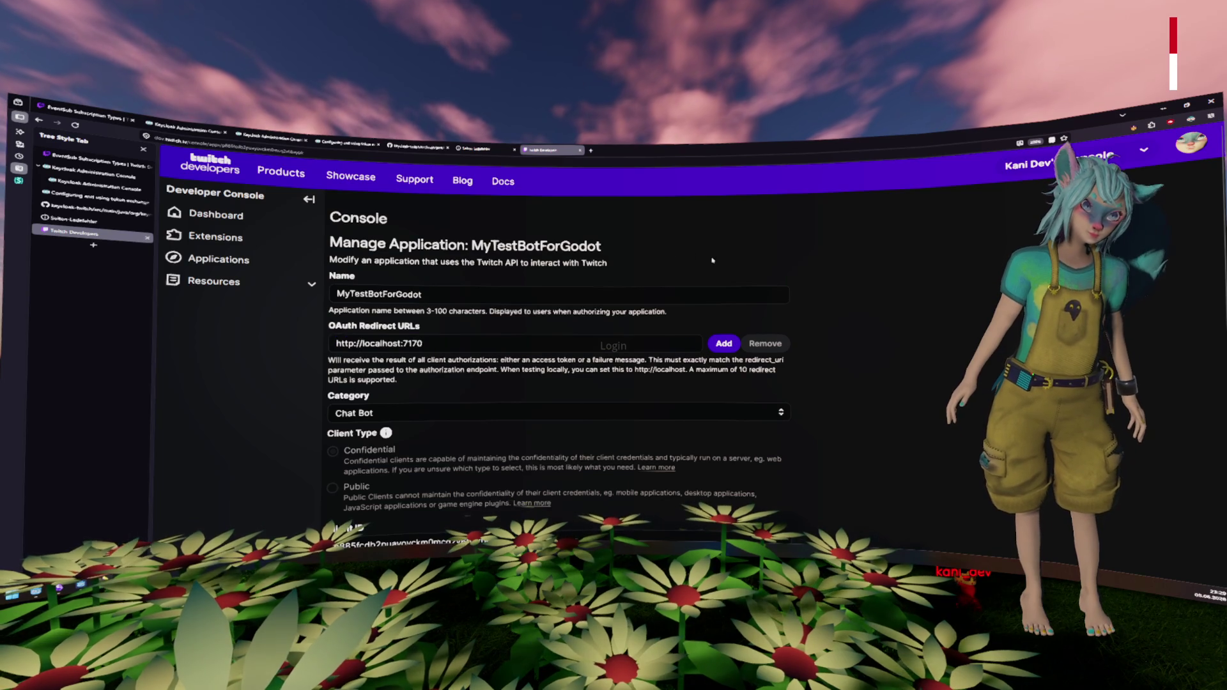
key("ctrl+w")
left_click(108, 189)
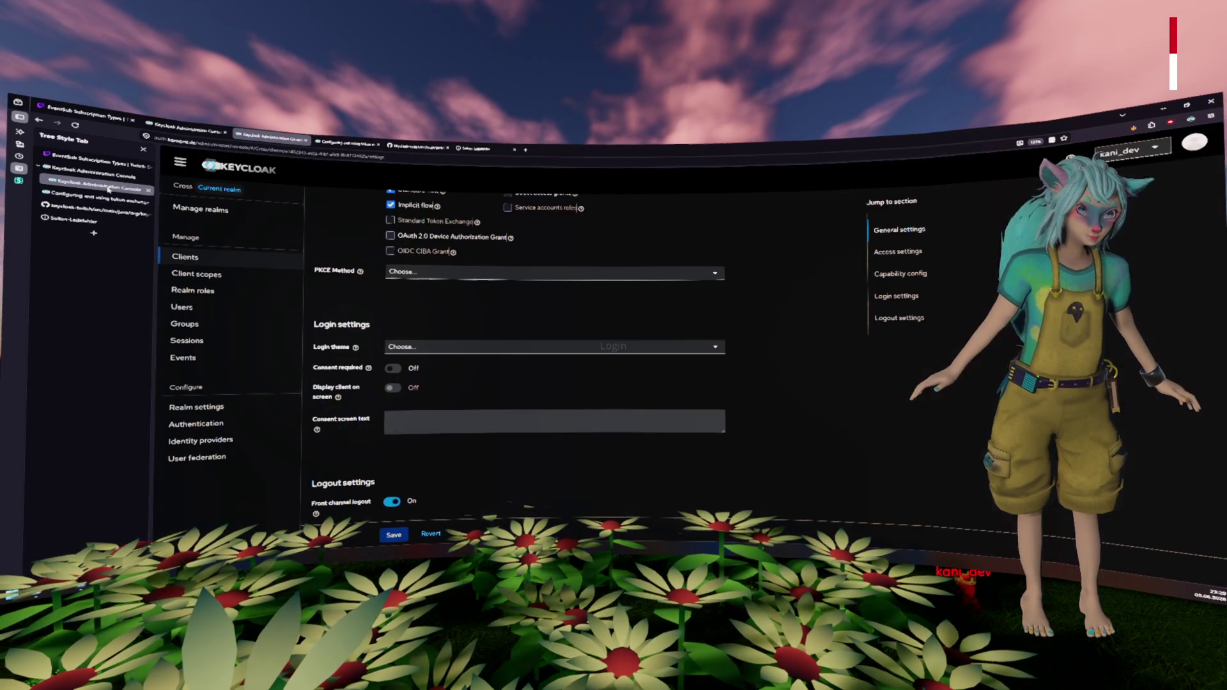
scroll(377, 314, "up", 5)
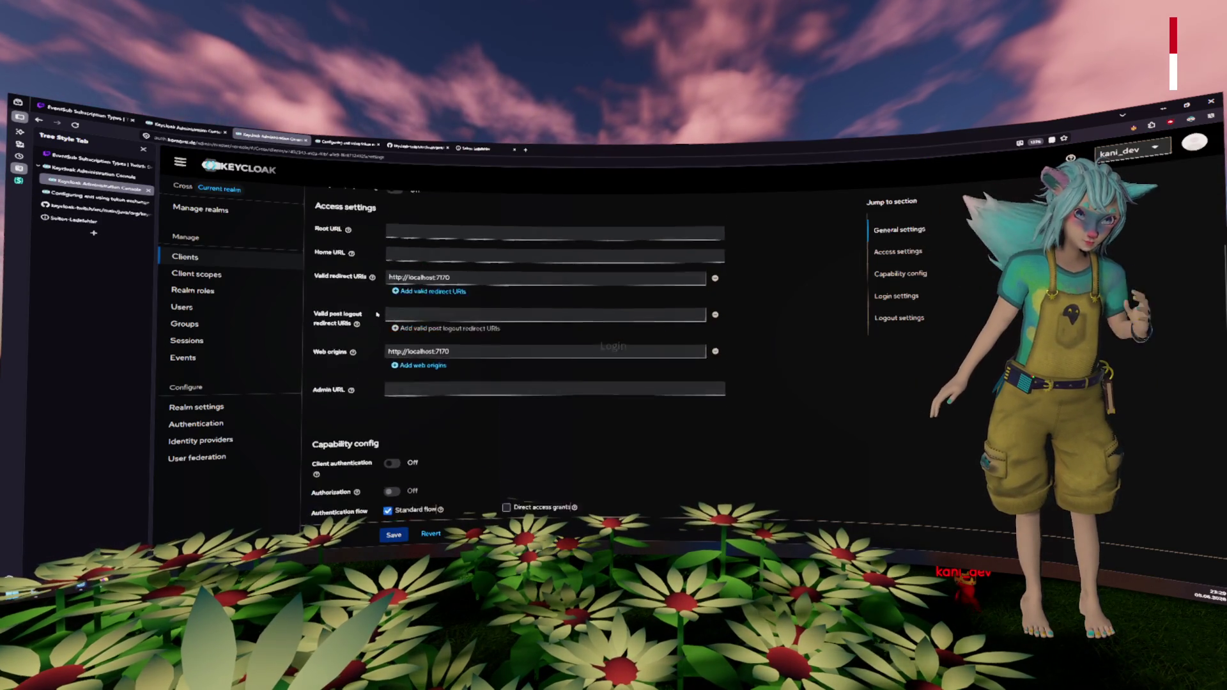
scroll(377, 314, "up", 1)
left_click(460, 385)
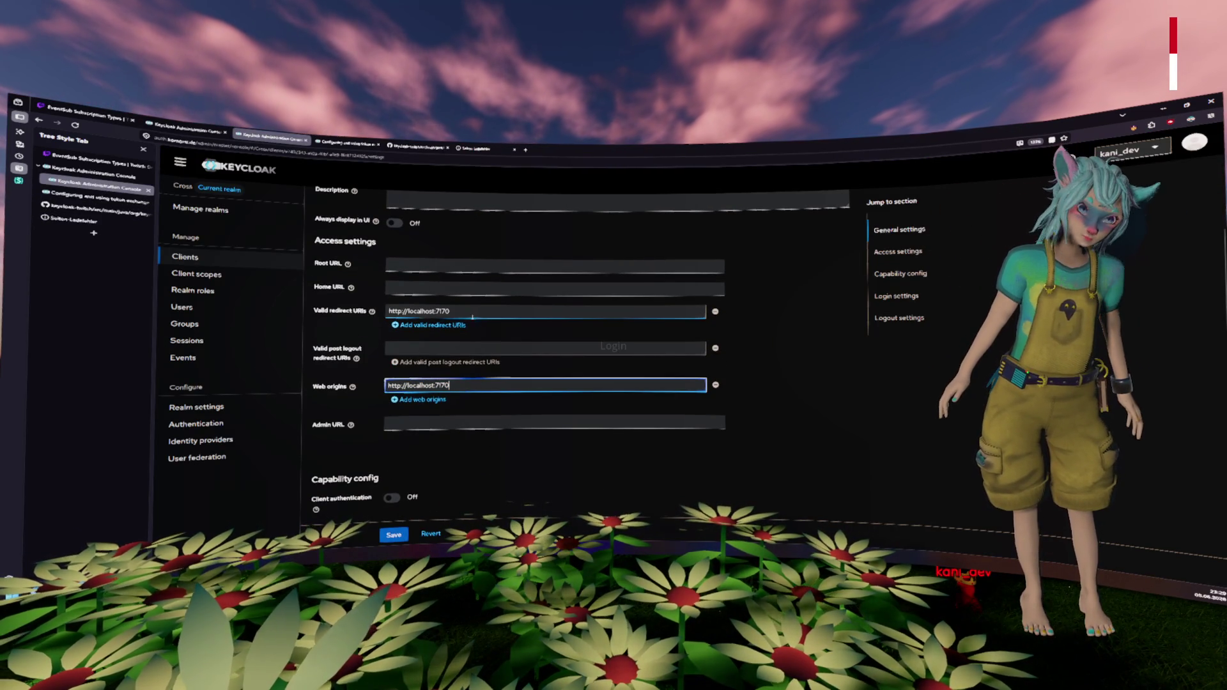
key("ctrl+s")
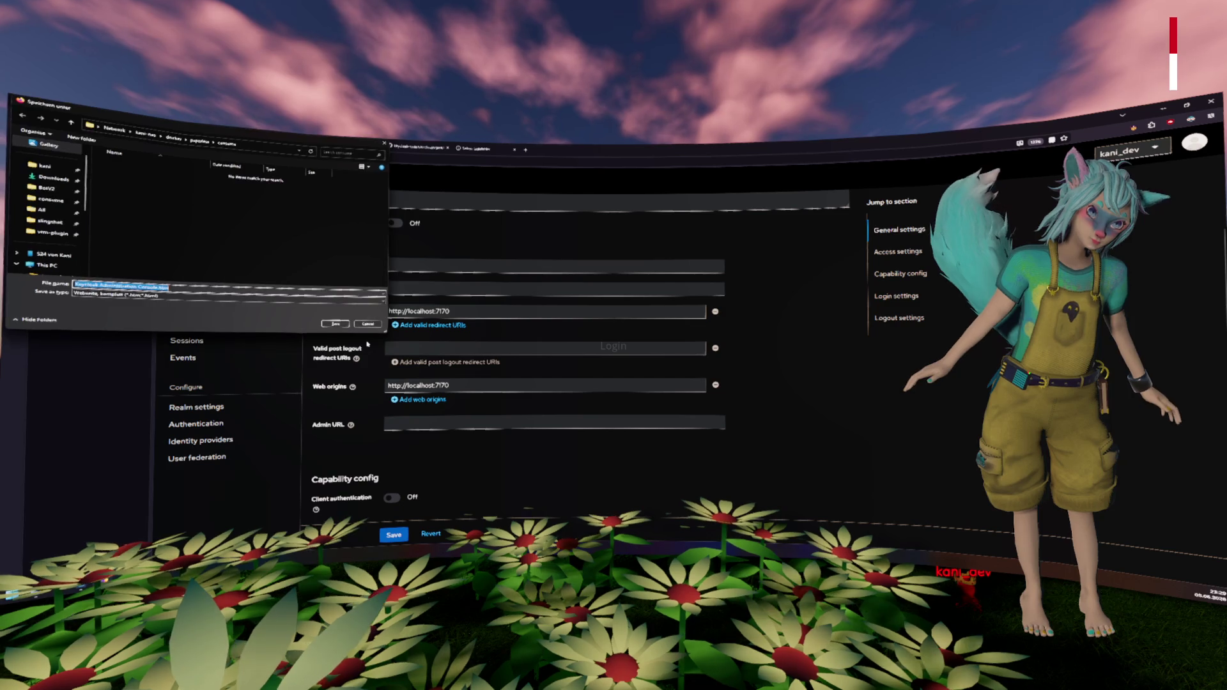
key("Escape")
scroll(662, 350, "down", 10)
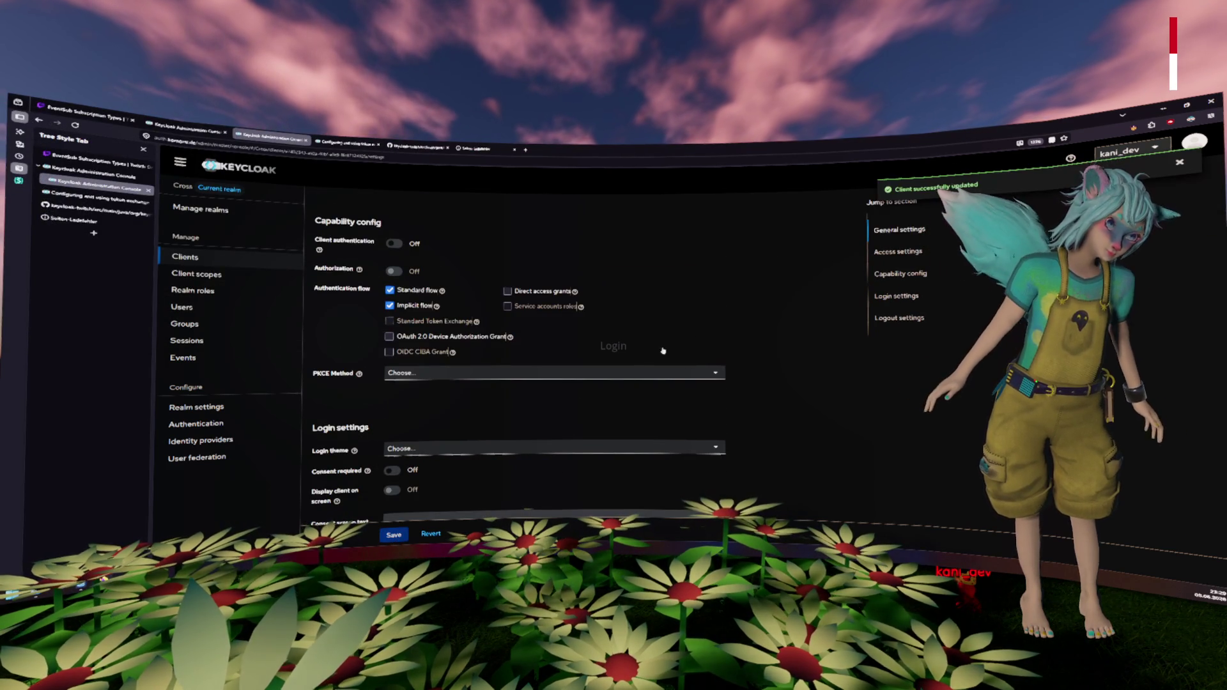
key("alt+Tab")
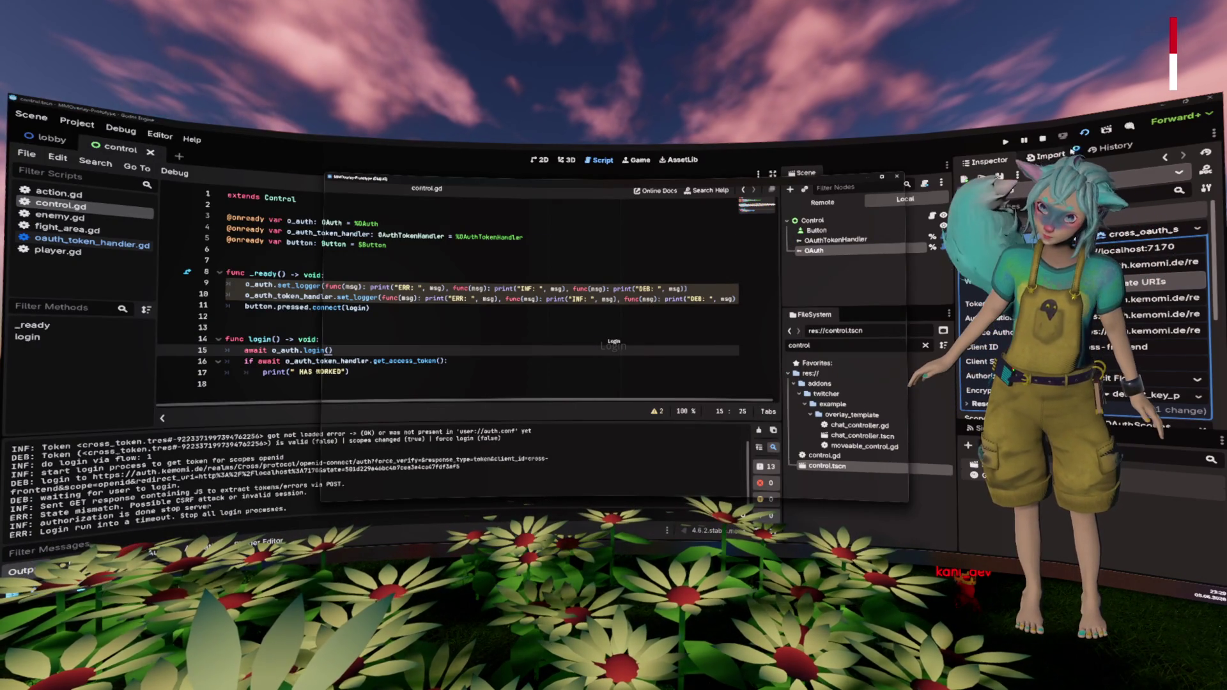
Step: Stop the game, select the OAuthTokenHandler node, rerun the scene and press Login
key("F8")
left_click(836, 225)
left_click(846, 235)
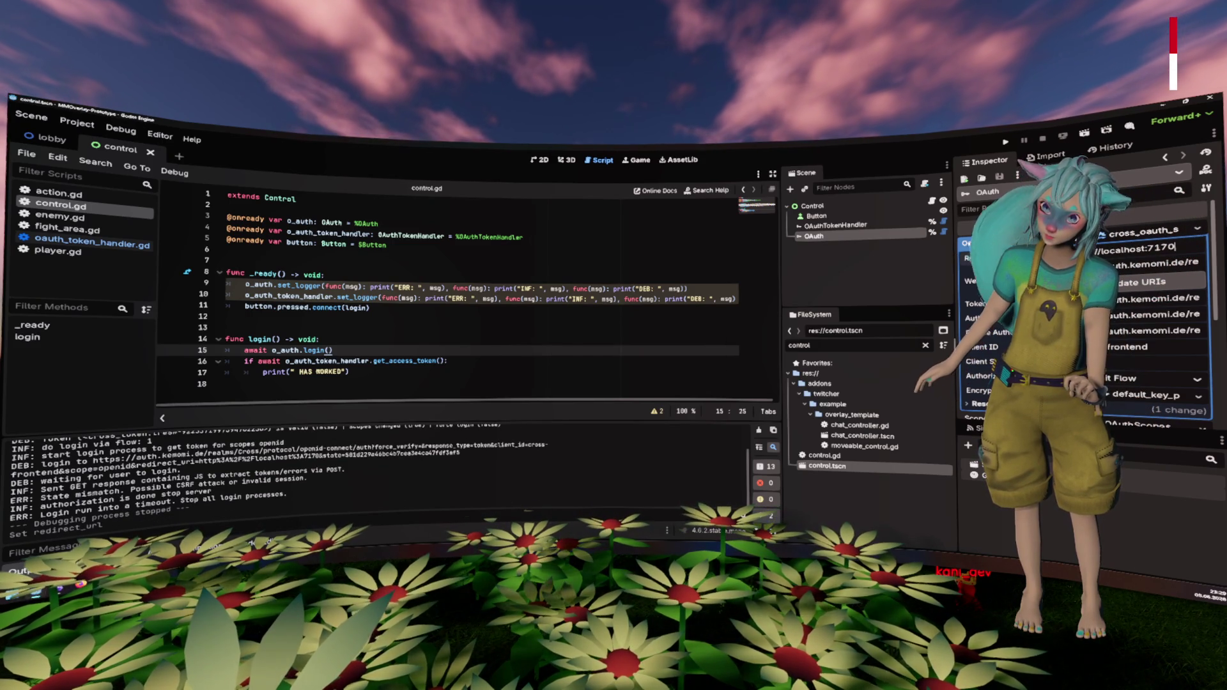
left_click(1095, 133)
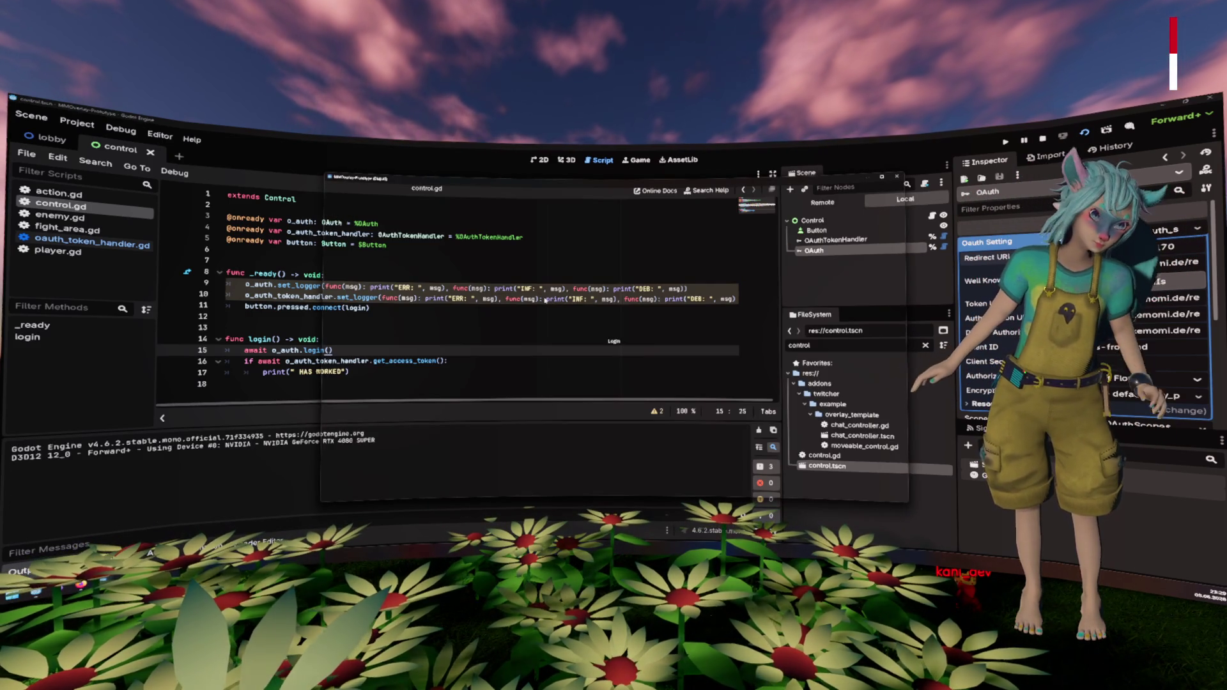
left_click(617, 341)
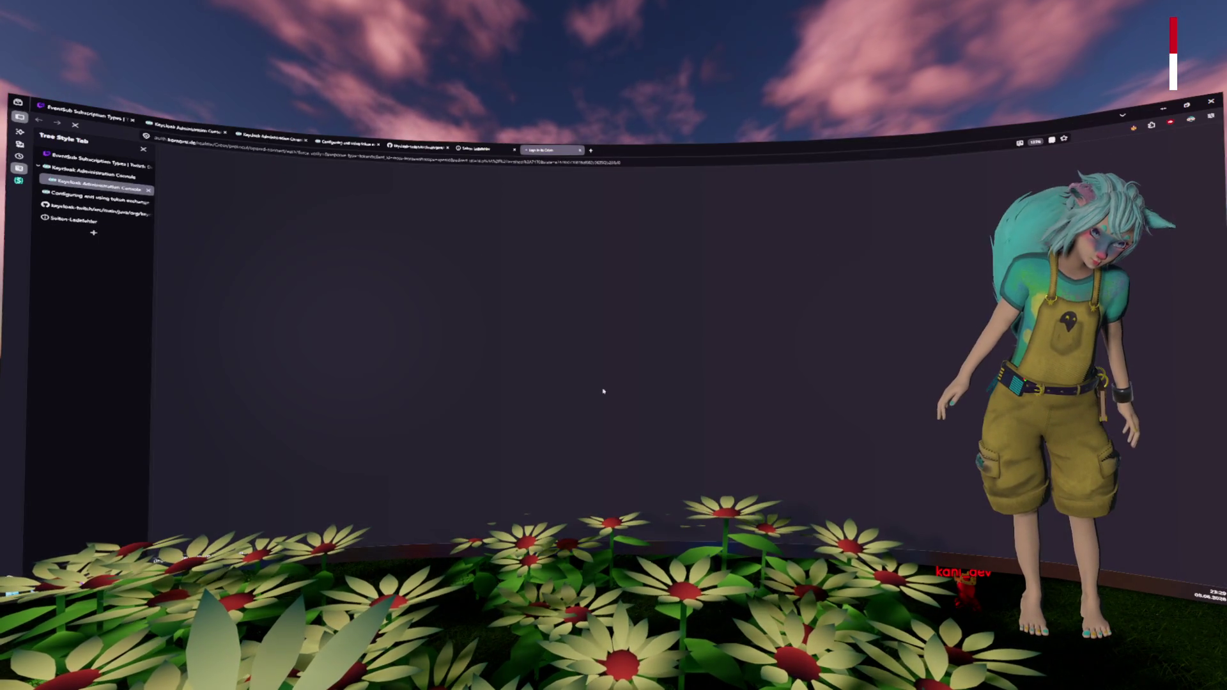
Step: Choose Twitch on the CROSS page, then close the blank Twitch Login tab
left_click(657, 447)
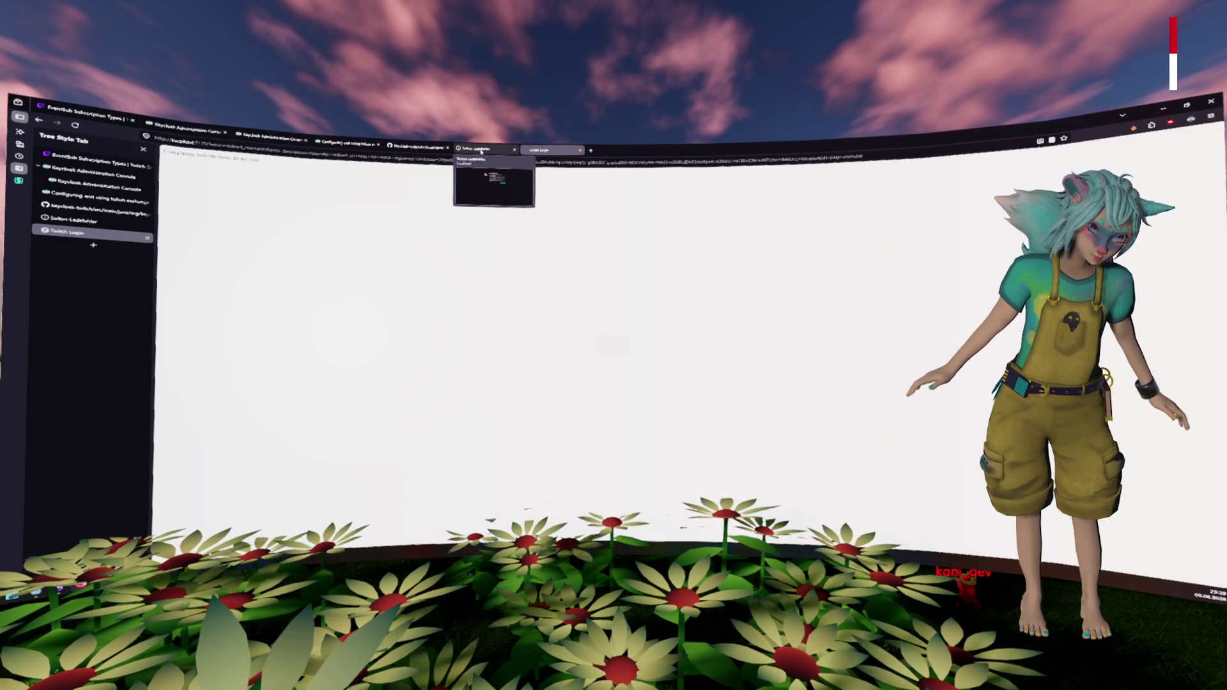
key("ctrl+w")
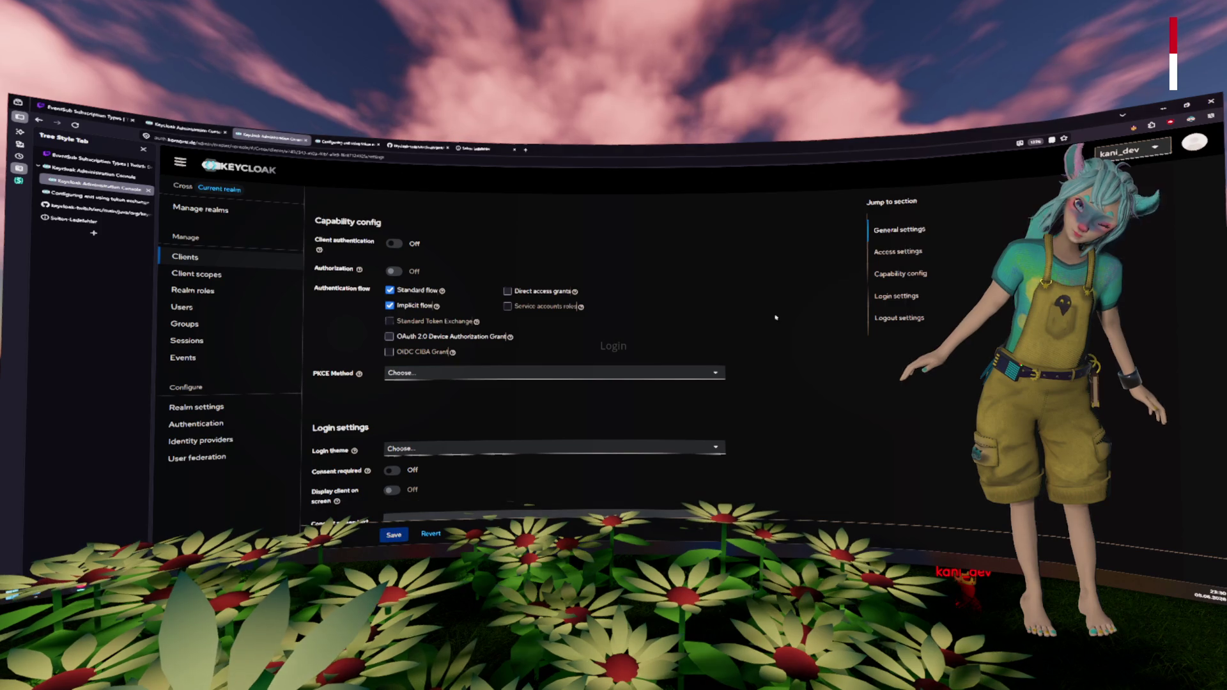
Step: Rerun the scene from Godot and press the game's Login button again
key("alt+Tab")
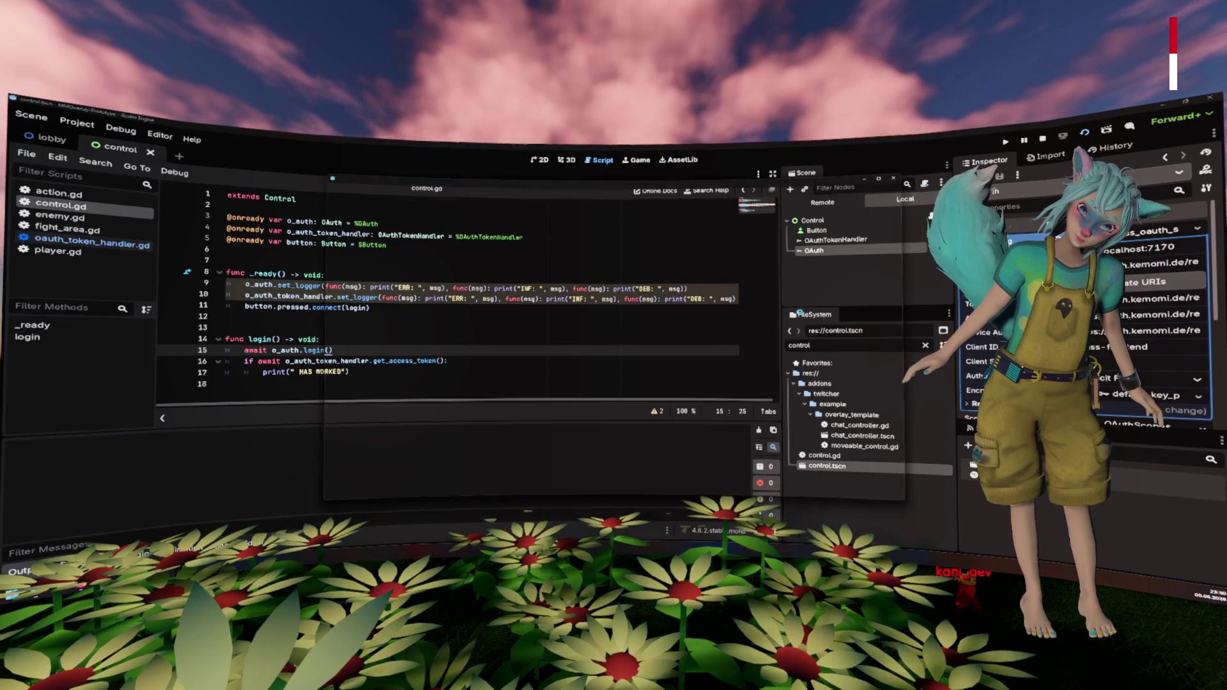
key("F5")
left_click(611, 341)
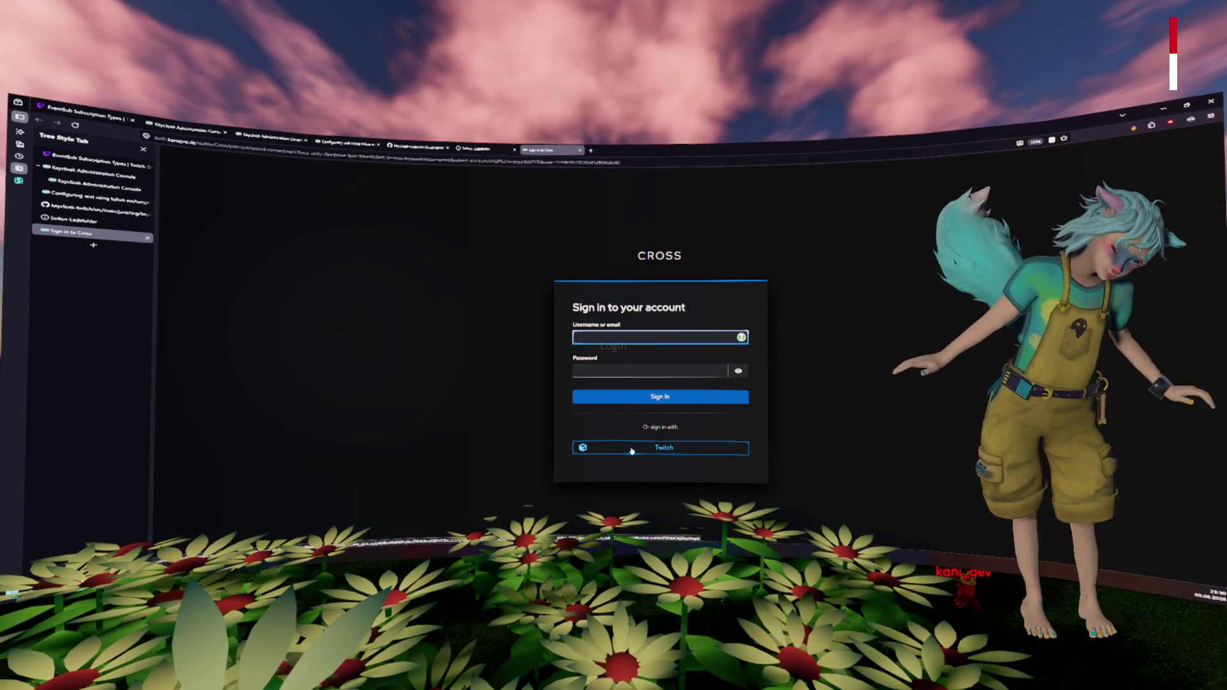
key("alt+Tab")
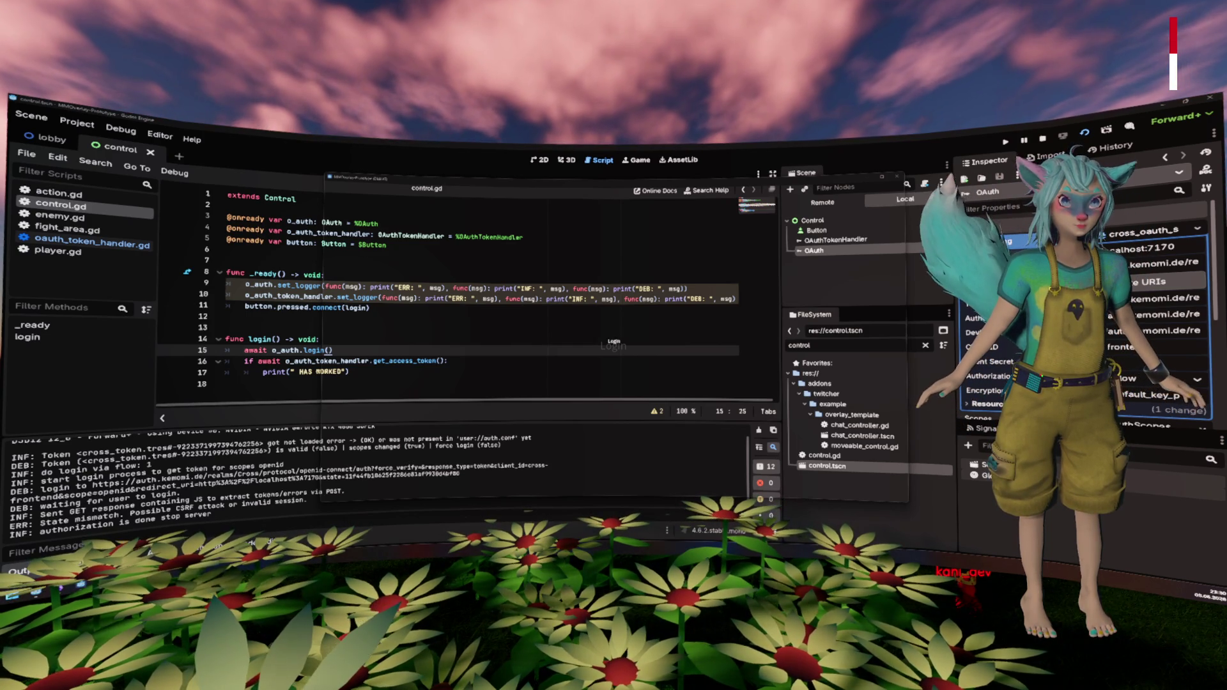
Step: Press Login again and bring Firefox forward to the failed localhost:7170 page
left_click(613, 346)
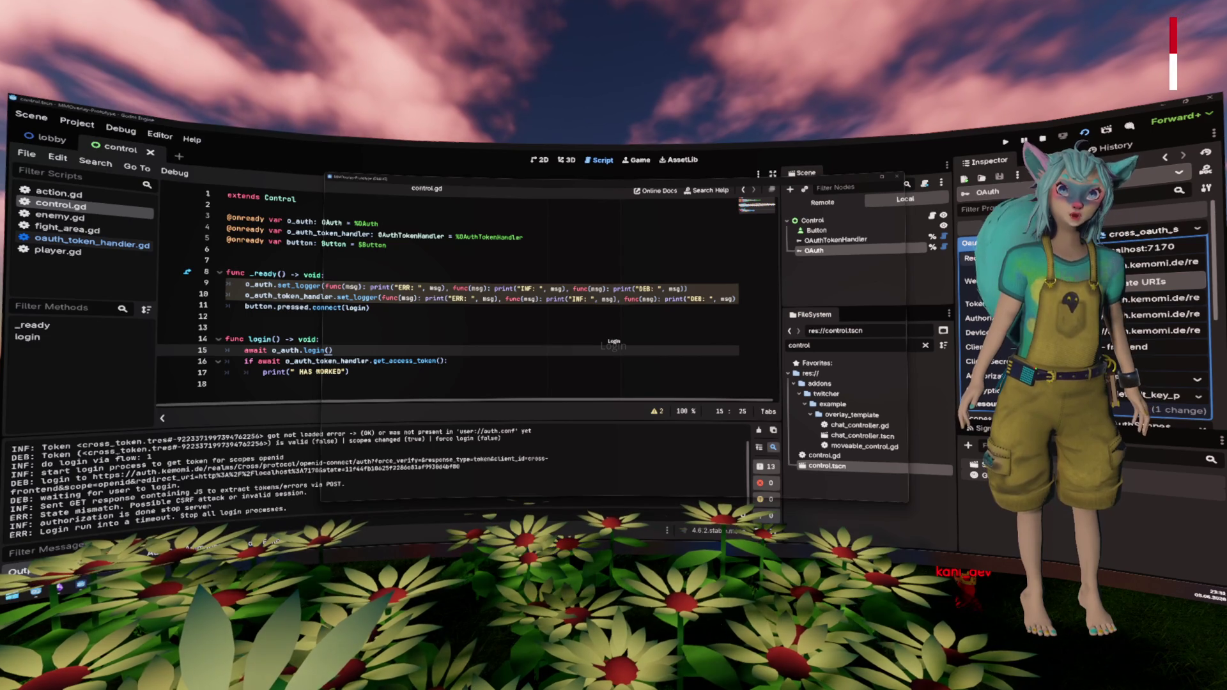
key("alt+Tab")
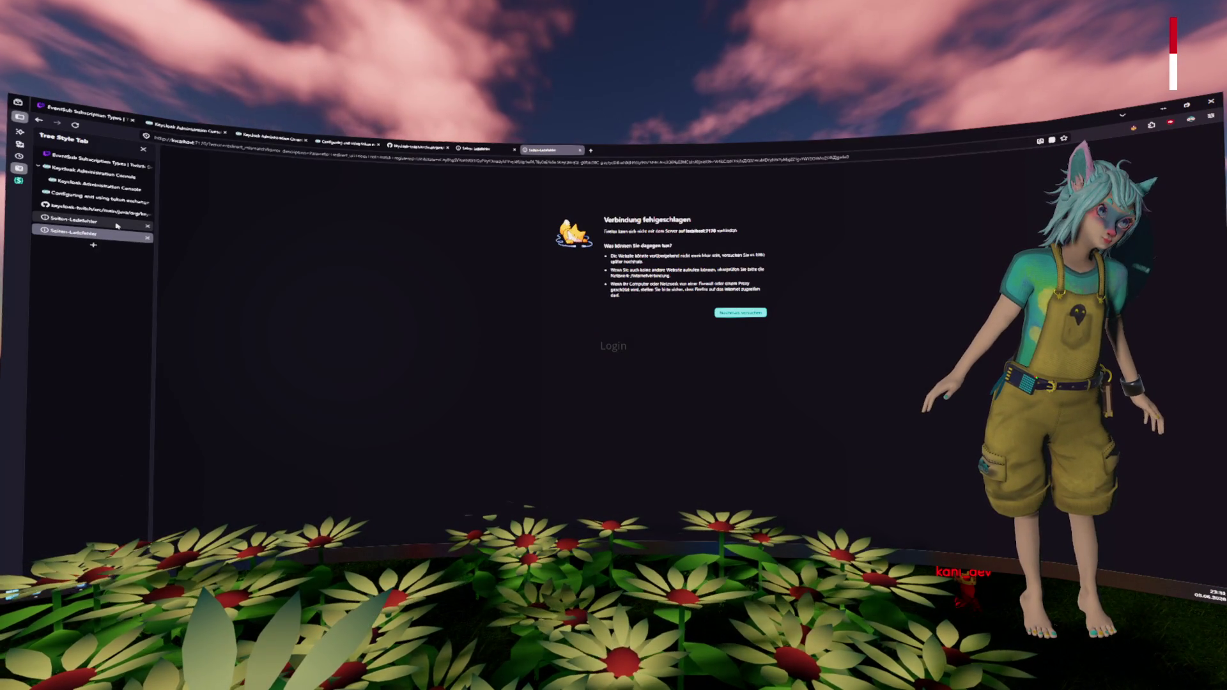
Step: Open the Twitch developer console and bring up MyTestBotForGodot's application settings
left_click(95, 245)
type("evoportal-test.i.daimler.com/")
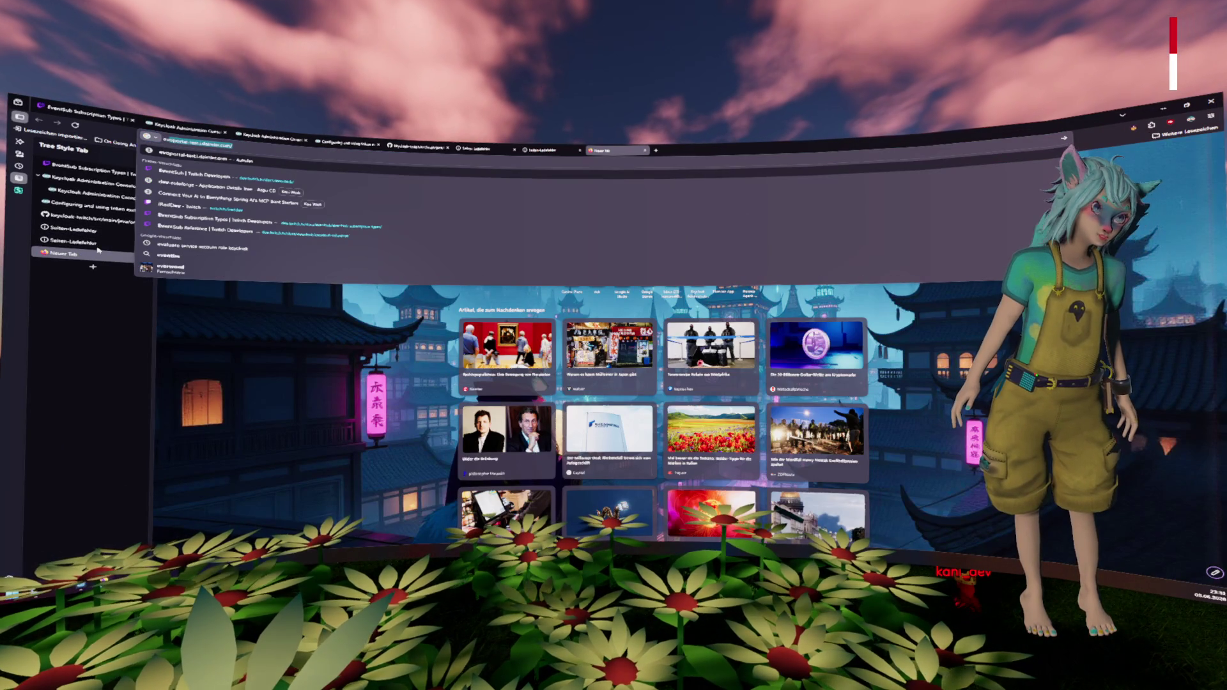
key("Return")
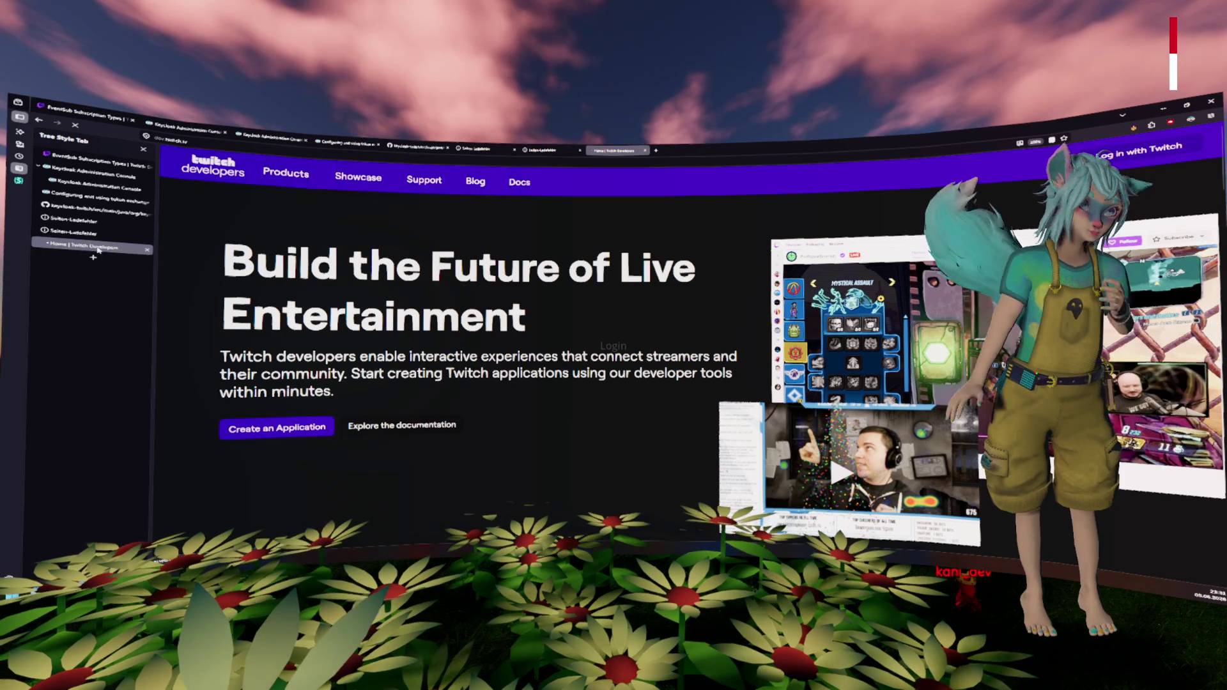
left_click(1090, 156)
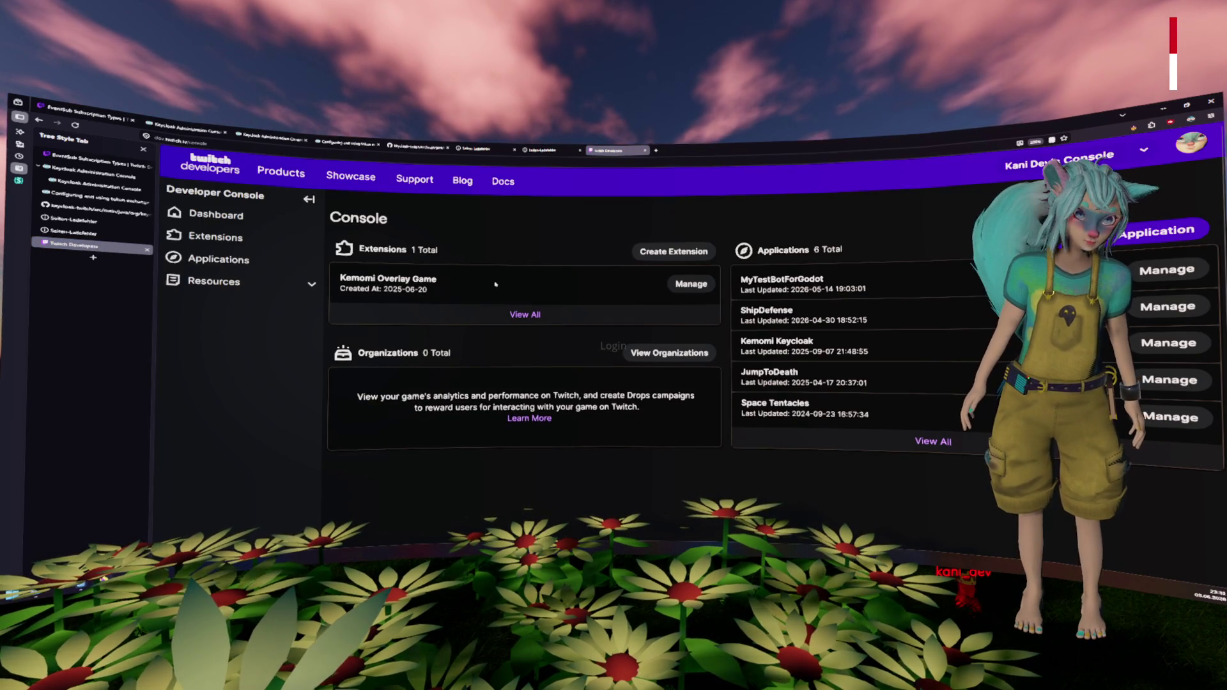
left_click(1167, 270)
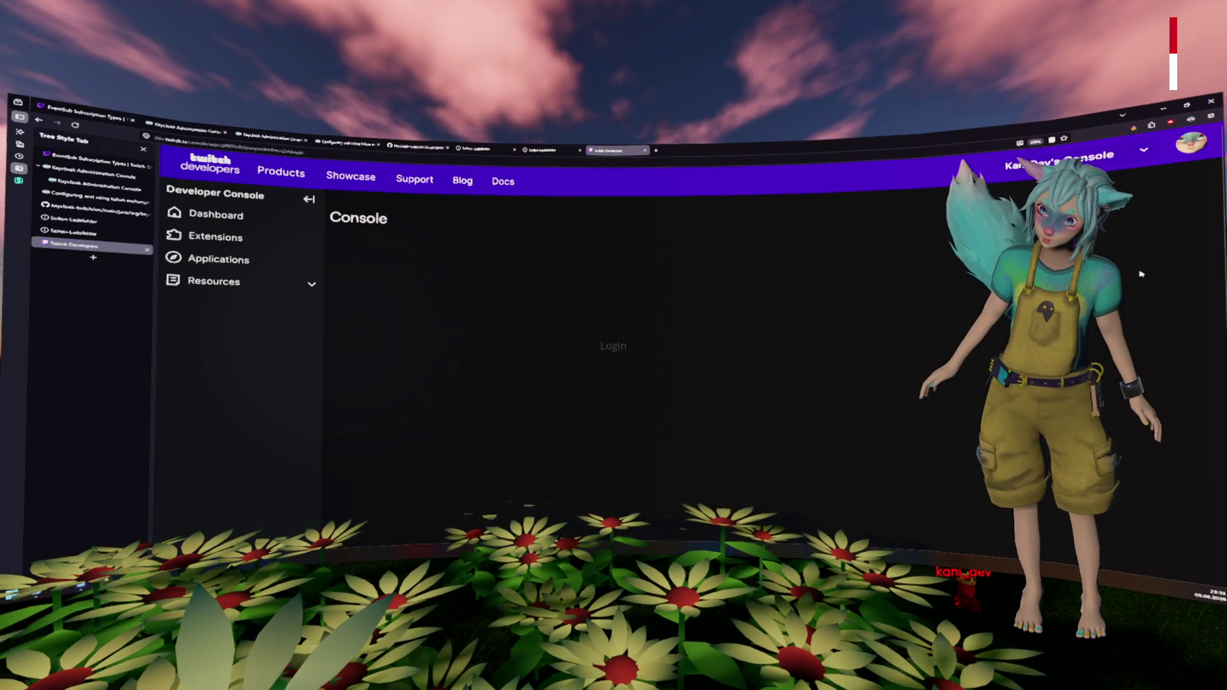
left_click(724, 343)
left_click(487, 366)
type("https://auth.kemomi.de/realms/Cross/broker/twitch/endpoint")
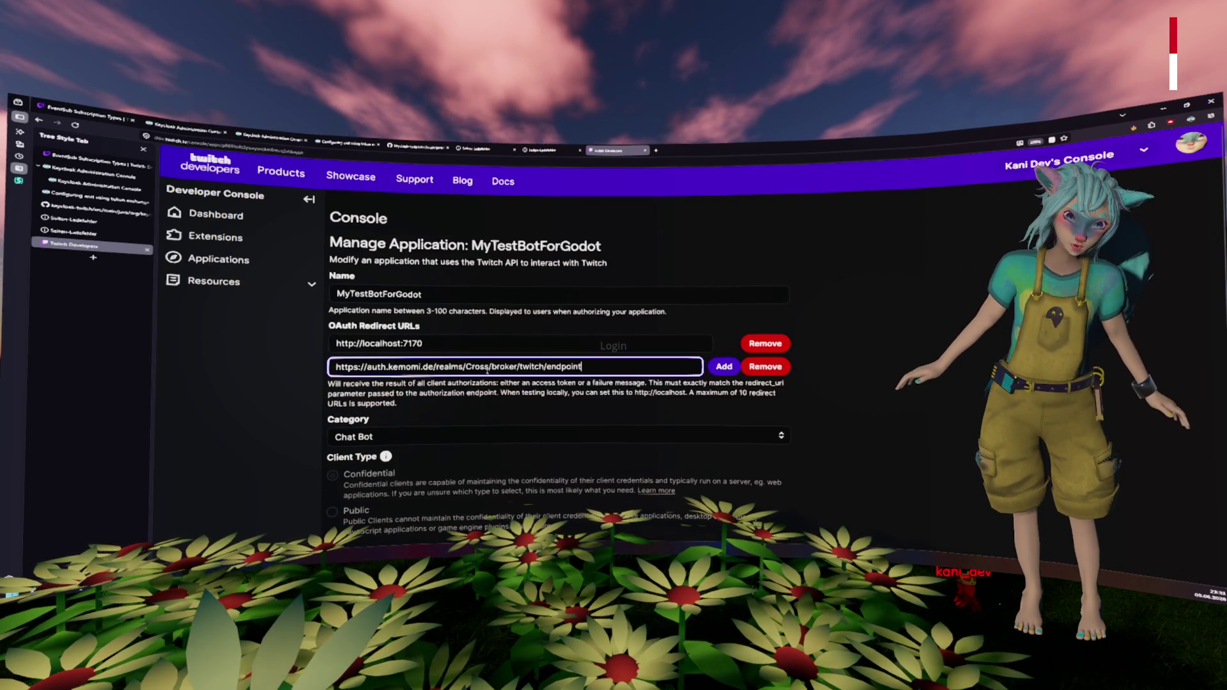
key("ctrl+a")
left_click(870, 385)
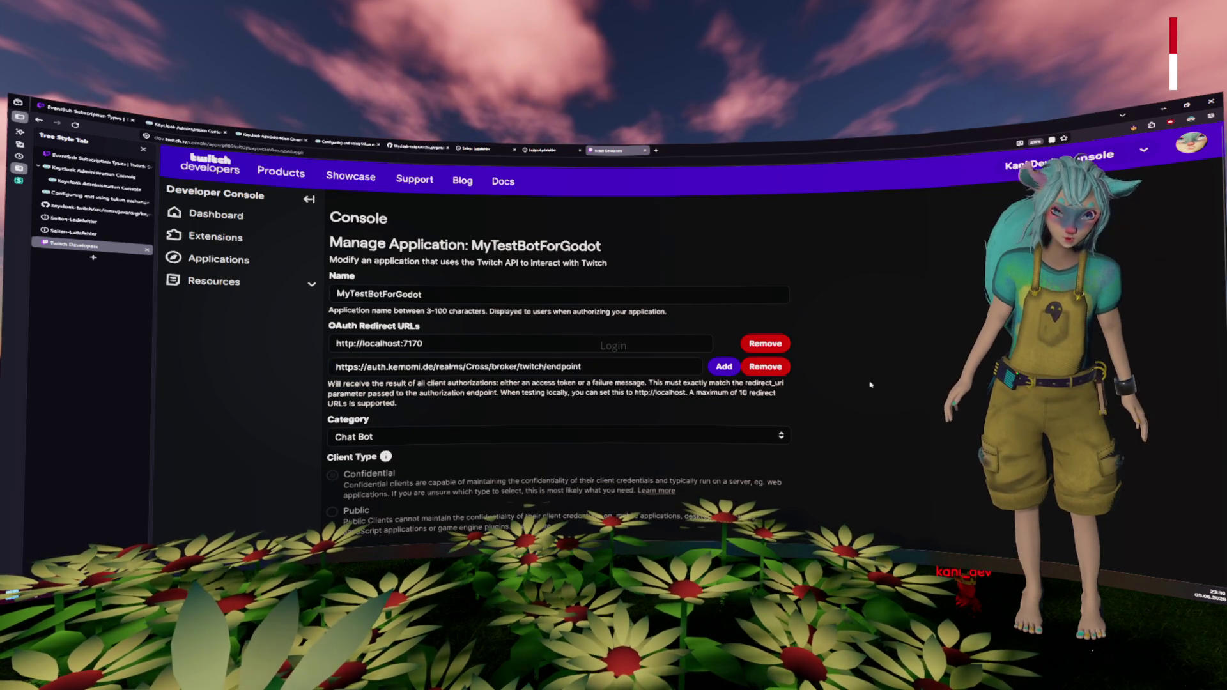
scroll(867, 385, "down", 3)
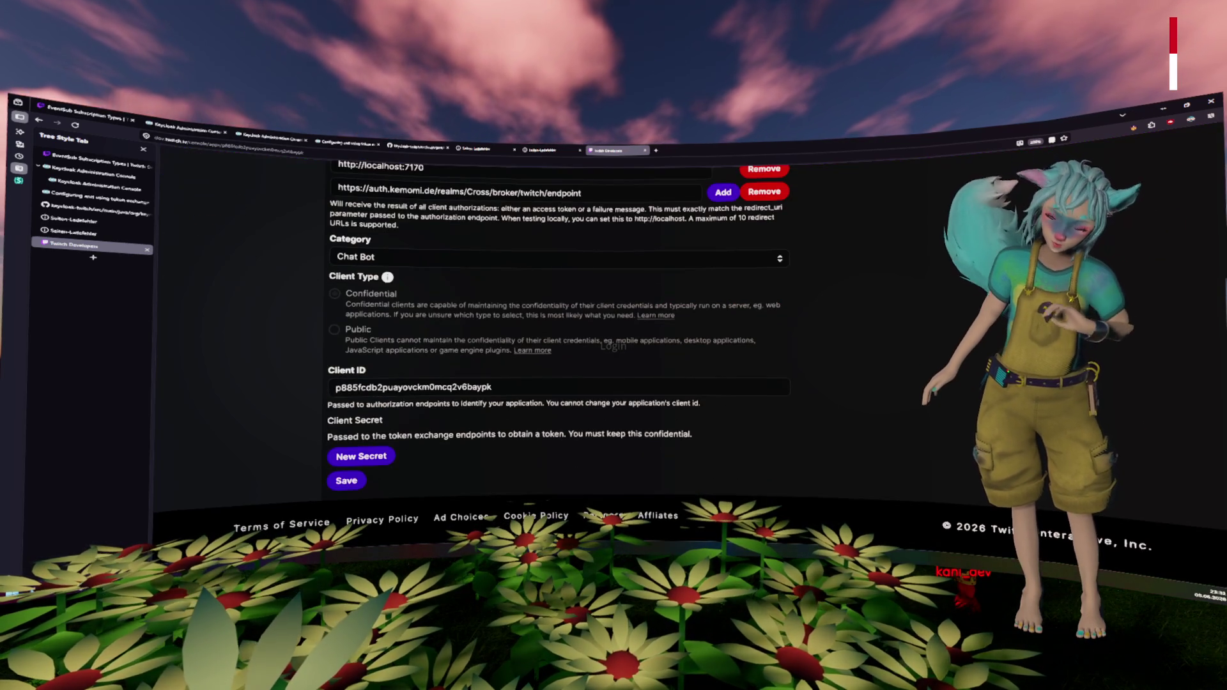
left_click(348, 481)
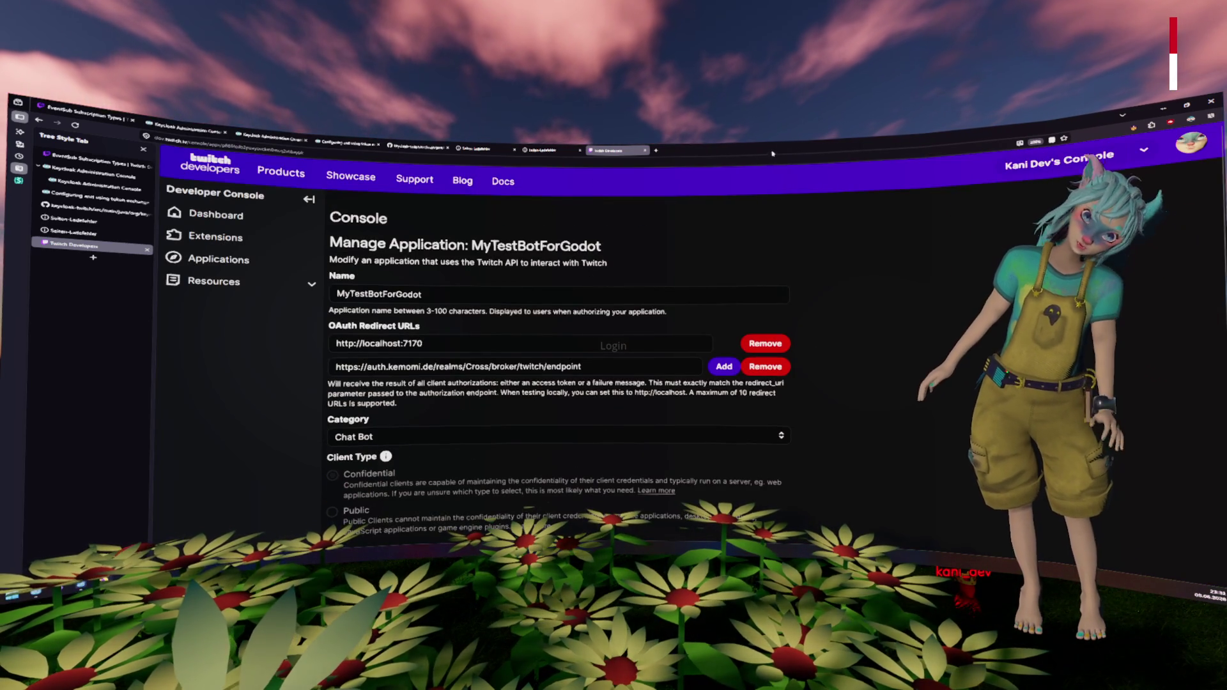
Step: Shrink the browser, close the two leftover localhost tabs, and return to the Godot script editor
mouse_move(772, 154)
left_mouse_down()
mouse_move(849, 161)
mouse_move(829, 178)
left_mouse_up()
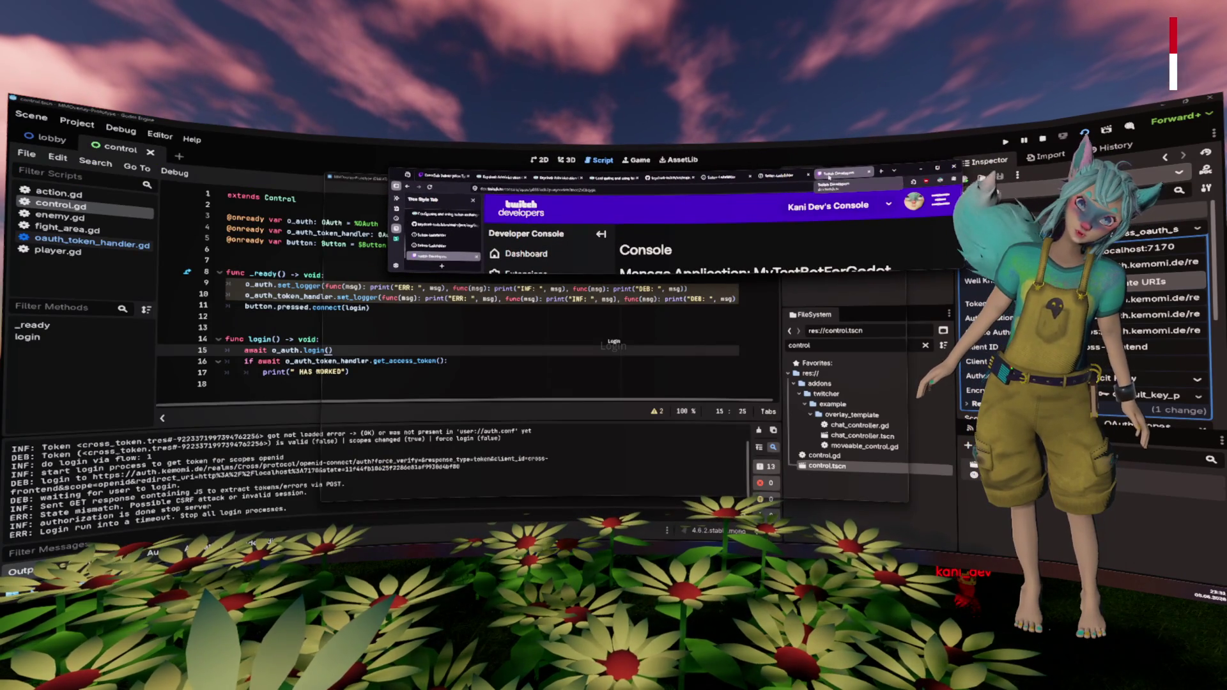
left_click(809, 173)
left_click(751, 174)
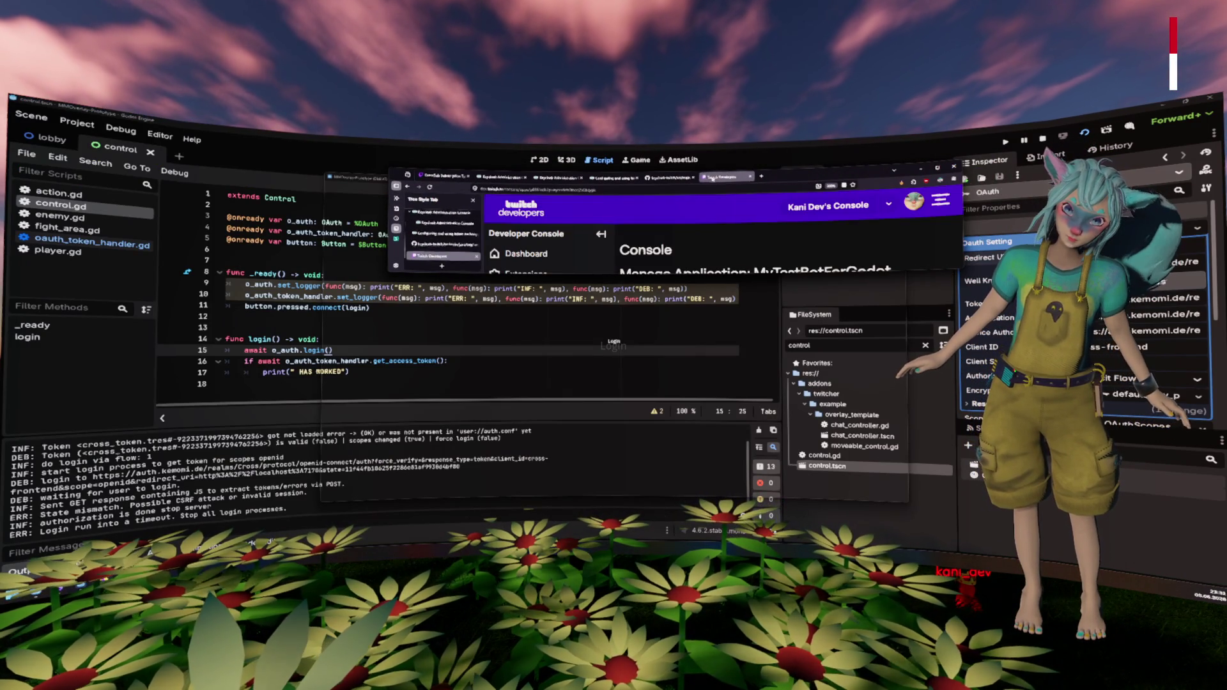
left_click(384, 316)
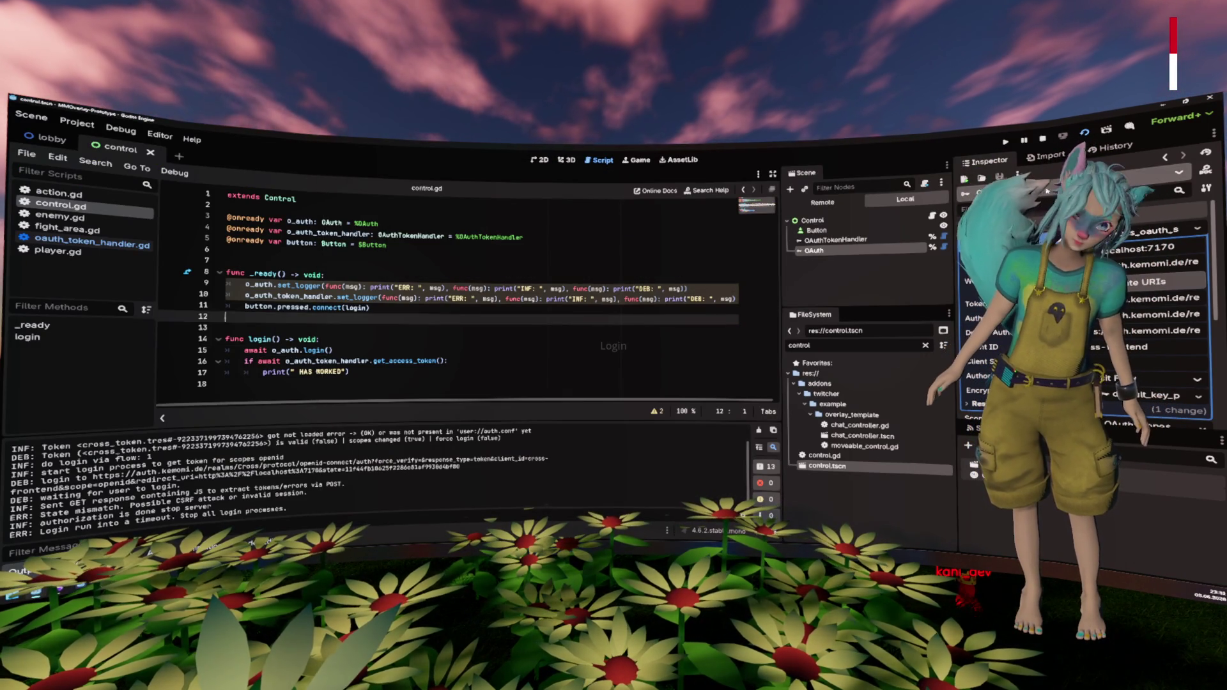